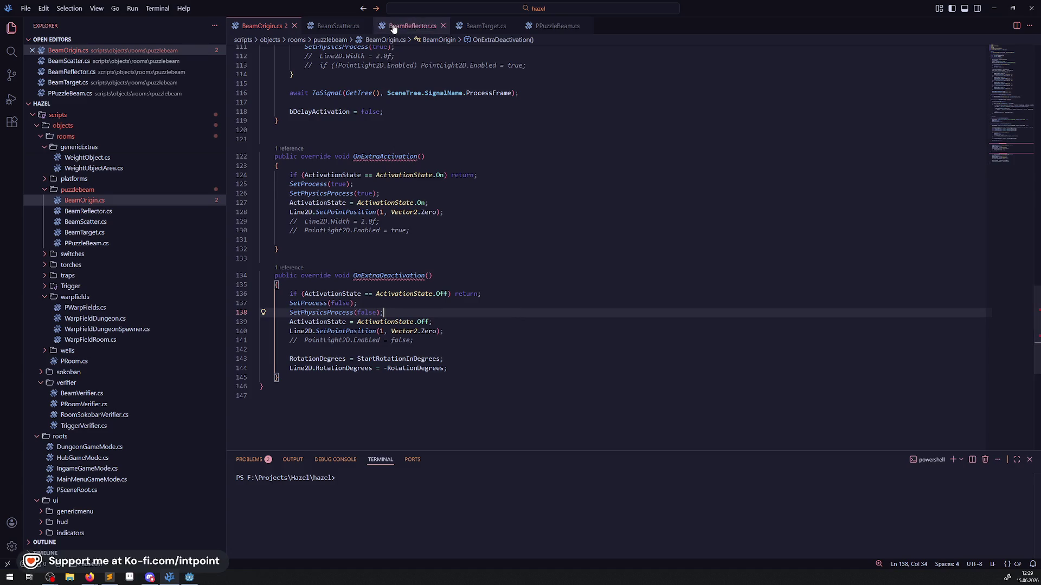
- In PPuzzleBeam.cs, cut the -90 rotation if-statement from line 34
left_click(558, 28)
scroll(557, 191, "down", 2)
scroll(556, 190, "down", 2)
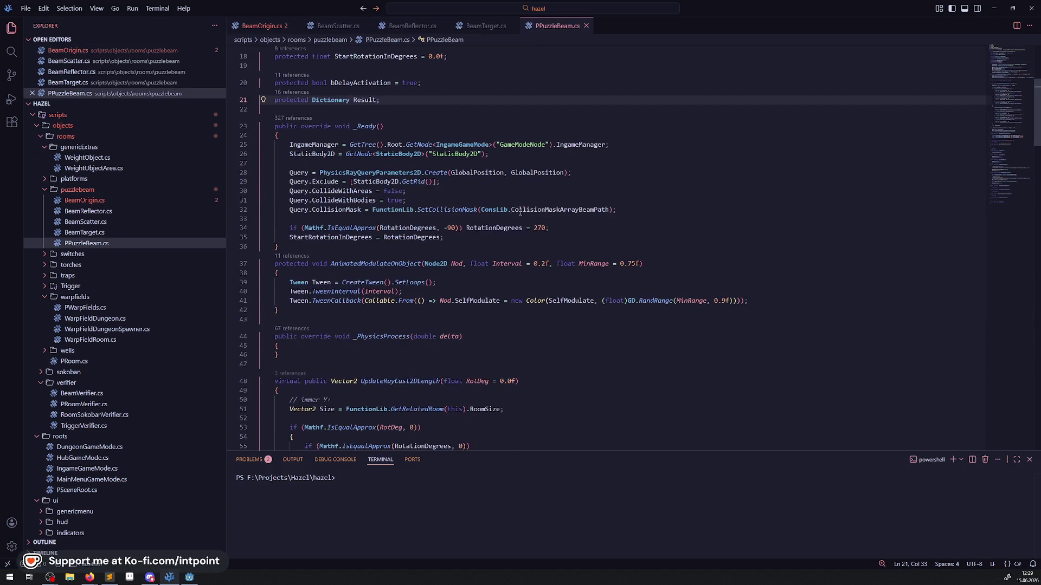
left_click(519, 228)
key("End")
key("shift+Home")
key("shift+Home")
key("BackSpace")
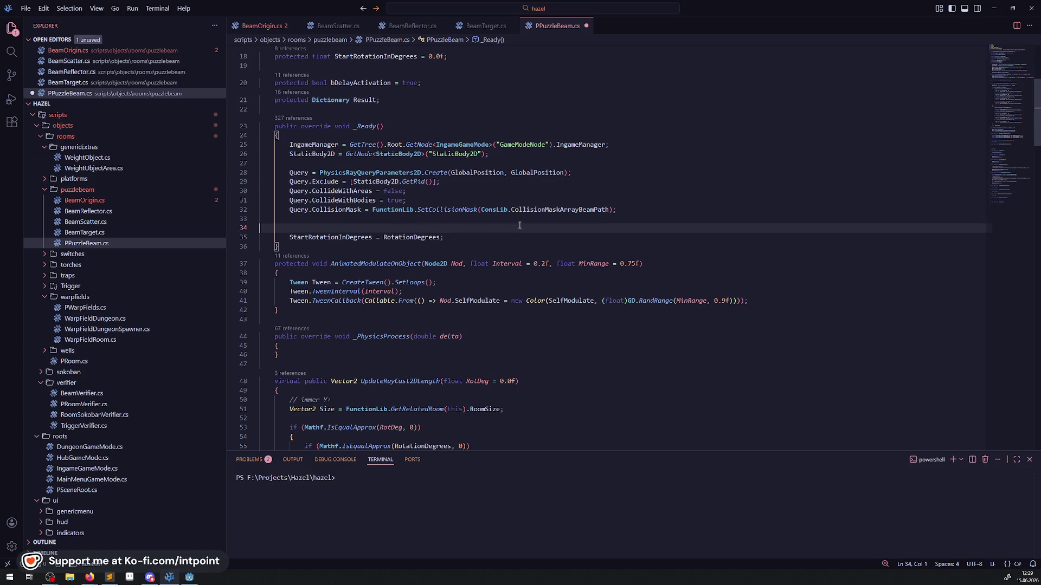
key("ctrl+z")
left_click_drag(544, 228, 276, 228)
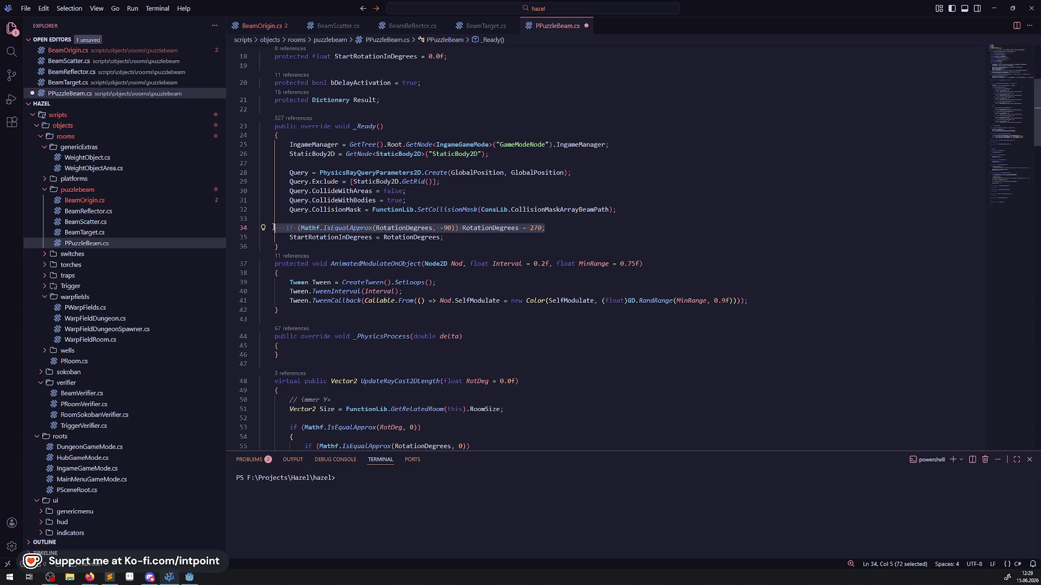
key("ctrl+x")
- Undo back to restore the OnExtraActivation and OnExtraDeactivation methods
scroll(456, 228, "down", 20)
left_click(456, 326)
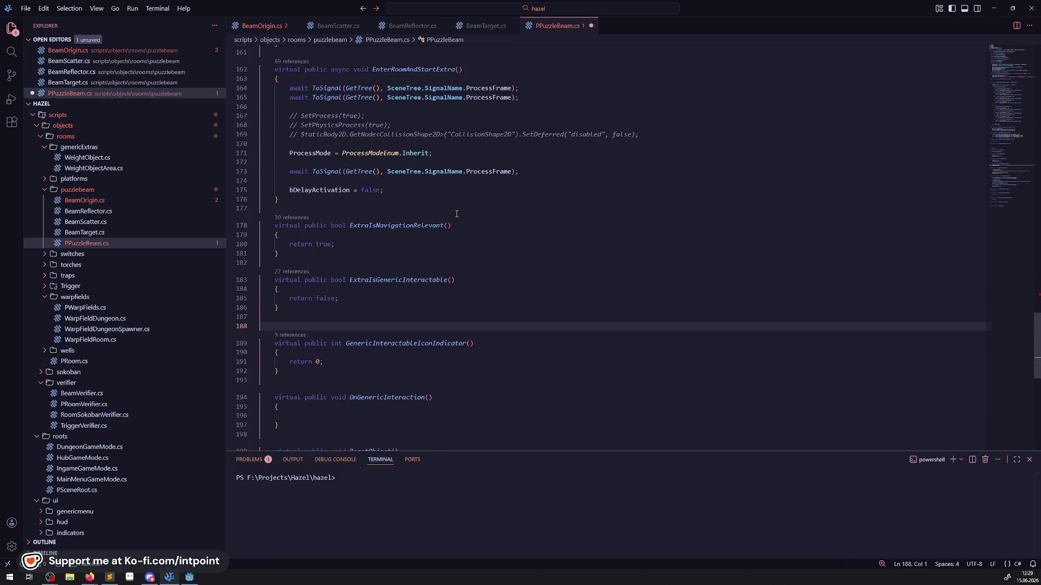
key("ctrl+z")
key("ctrl+z")
key("ctrl+z")
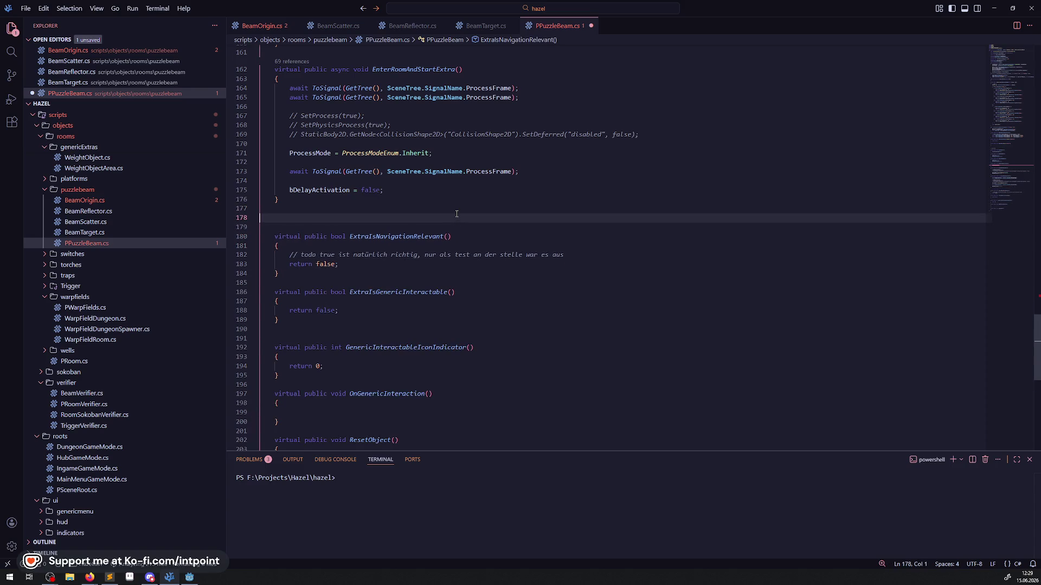
key("ctrl+z")
key("ctrl+z")
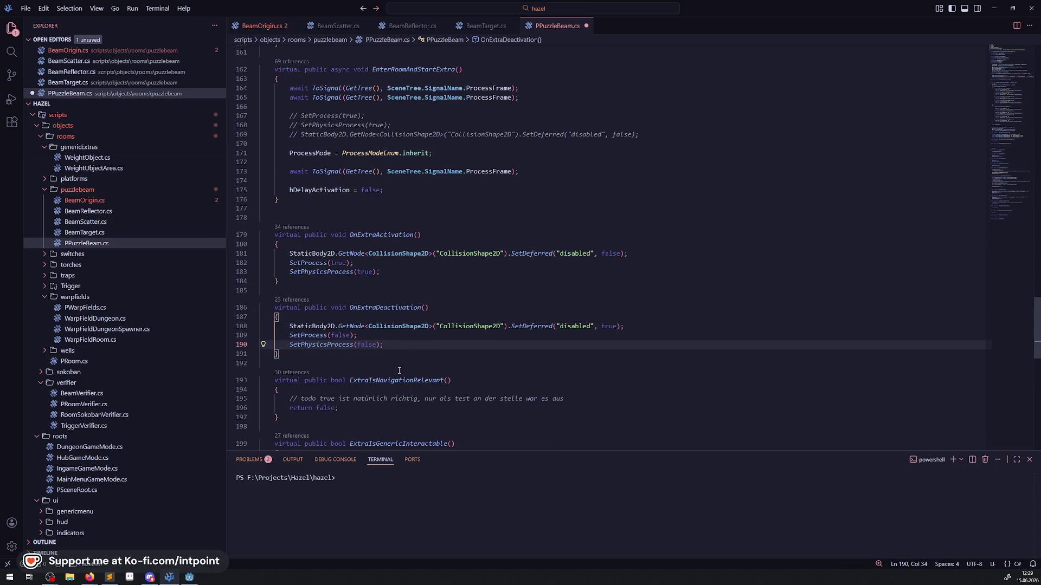
- Make ExtraIsNavigationRelevant return true instead of false and save
scroll(399, 371, "down", 2)
double_click(324, 326)
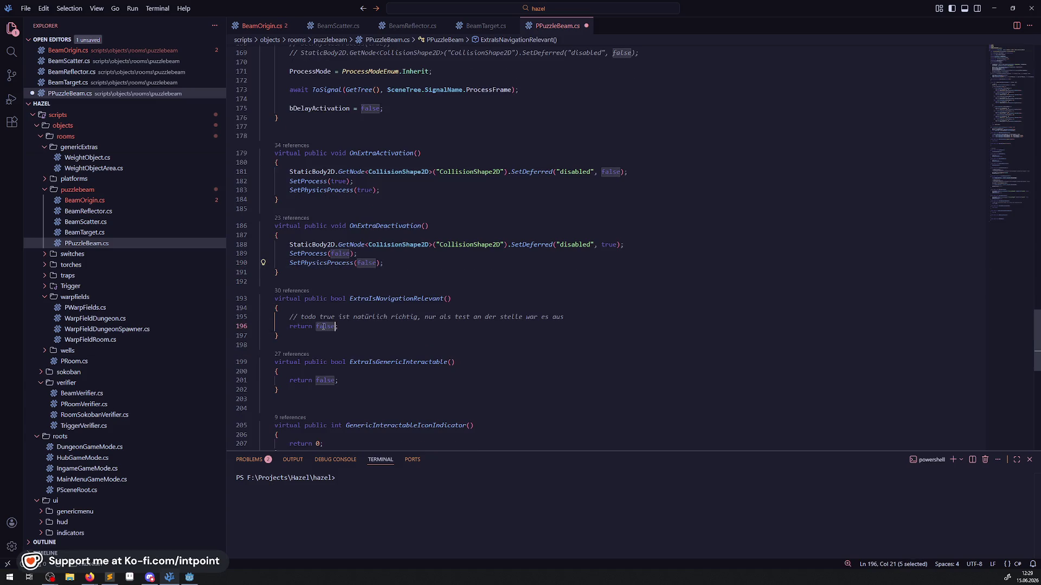
type("true")
key("ctrl+s")
- Delete the German todo comment from ExtraIsNavigationRelevant
left_click(581, 311)
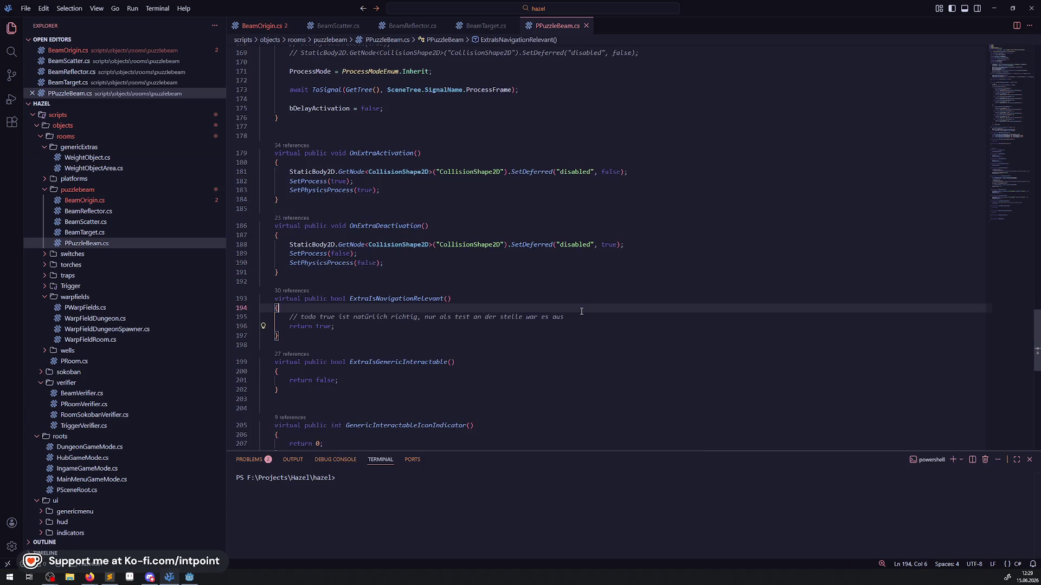
left_click(565, 317)
key("shift+Up")
key("BackSpace")
- Re-add 'if (Mathf.IsEqualApprox(RotationDegrees, -90)) RotationDegrees = 270;' below the collision mask line and save
scroll(309, 318, "up", 8)
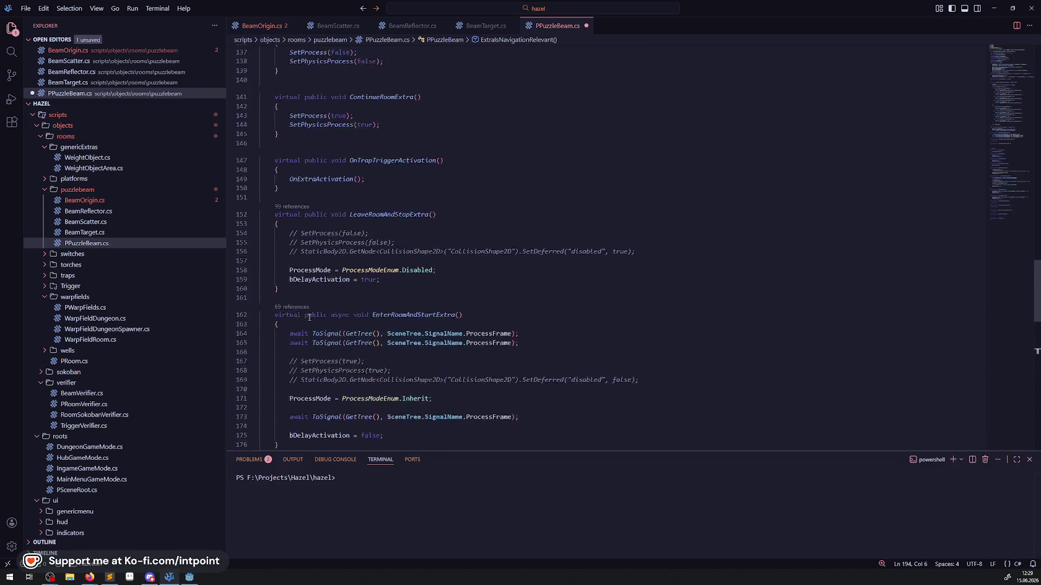
scroll(309, 317, "up", 20)
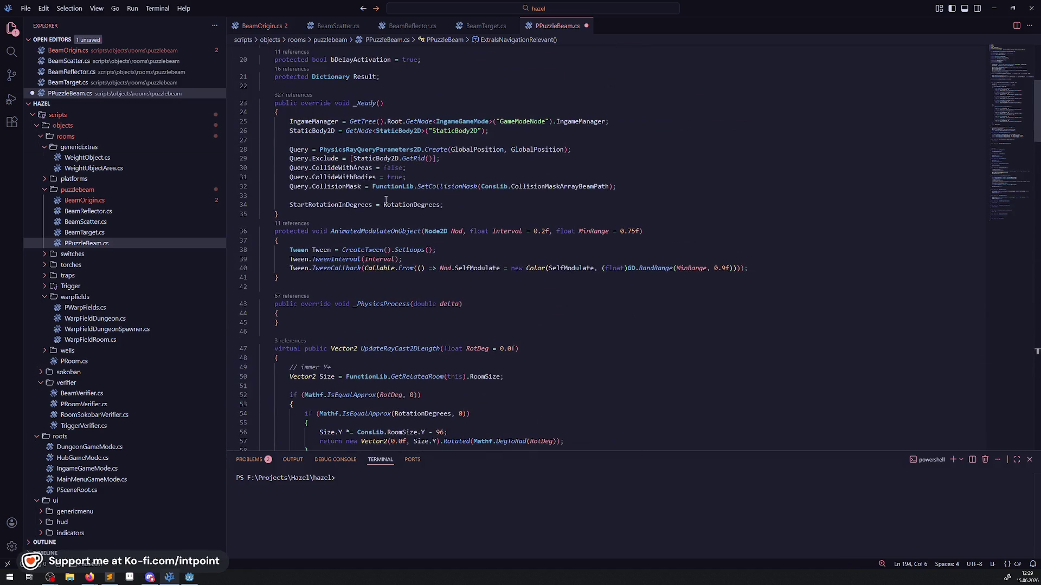
left_click(386, 200)
key("Return")
type("if (Mathf.IsEqualApprox(RotationDegrees, -90)) RotationDegrees = 270;")
key("ctrl+s")
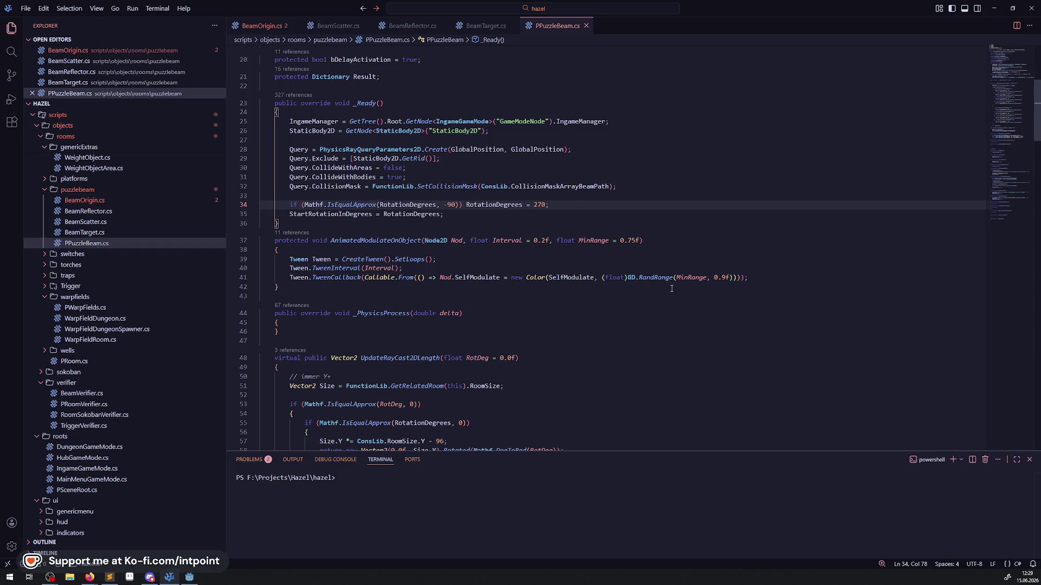
scroll(551, 262, "down", 20)
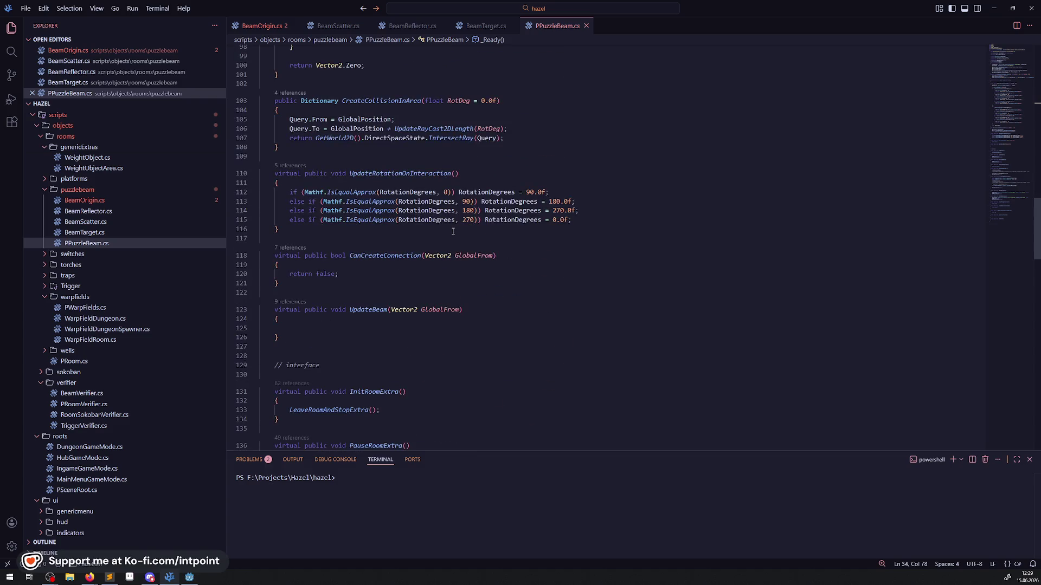
scroll(459, 230, "down", 8)
scroll(412, 260, "down", 2)
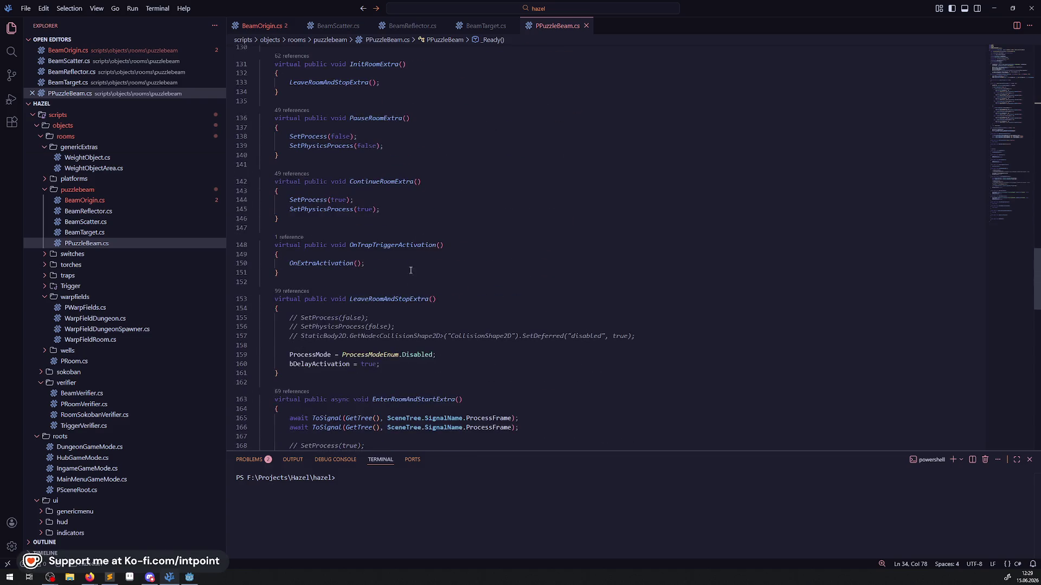
scroll(394, 275, "down", 11)
scroll(394, 275, "down", 7)
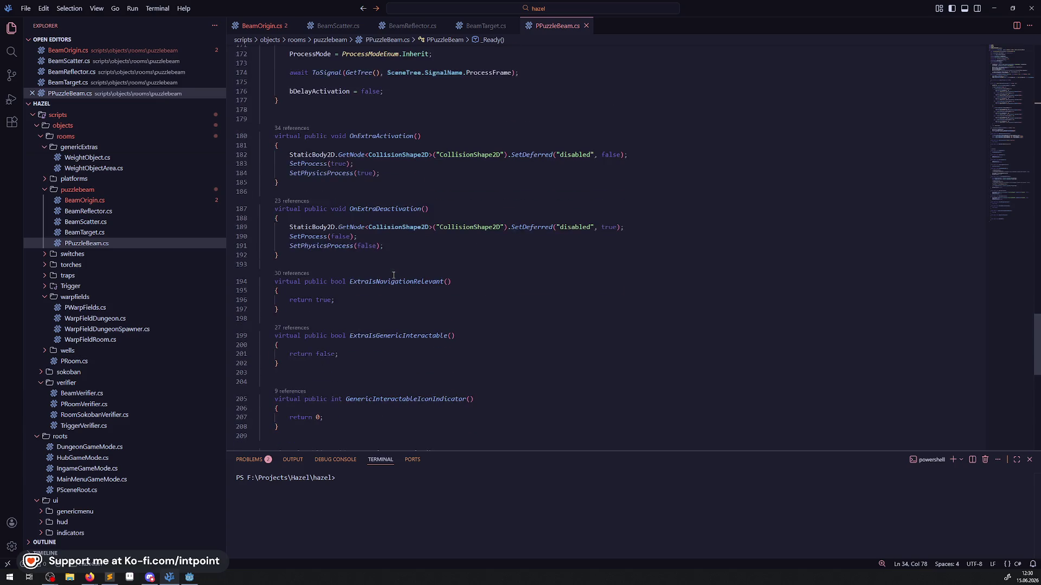
scroll(394, 274, "up", 4)
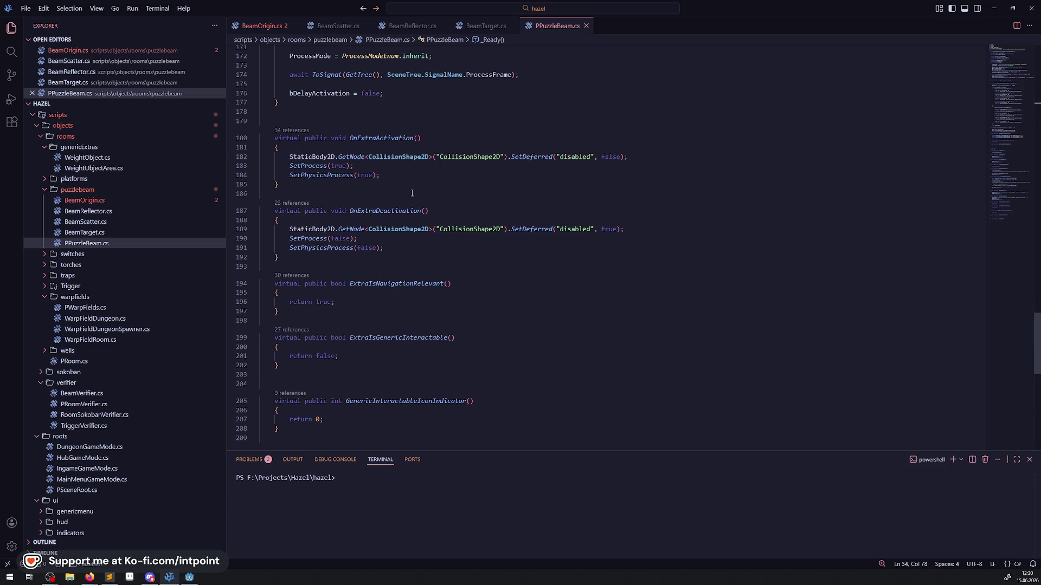
- Delete the StaticBody2D collision-shape SetDeferred line from OnExtraDeactivation
left_click(385, 211)
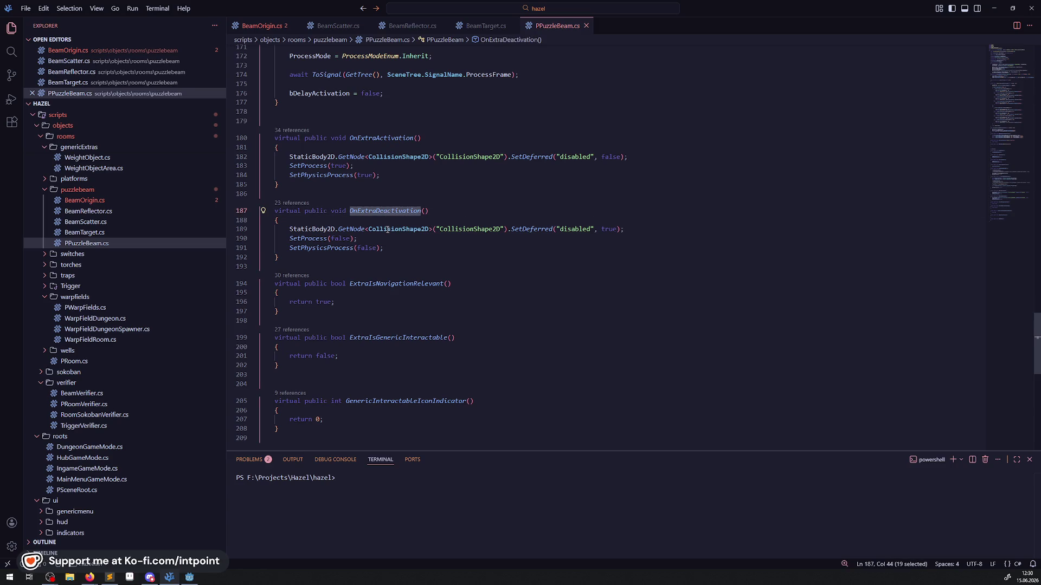
left_click(386, 248)
scroll(487, 272, "up", 2)
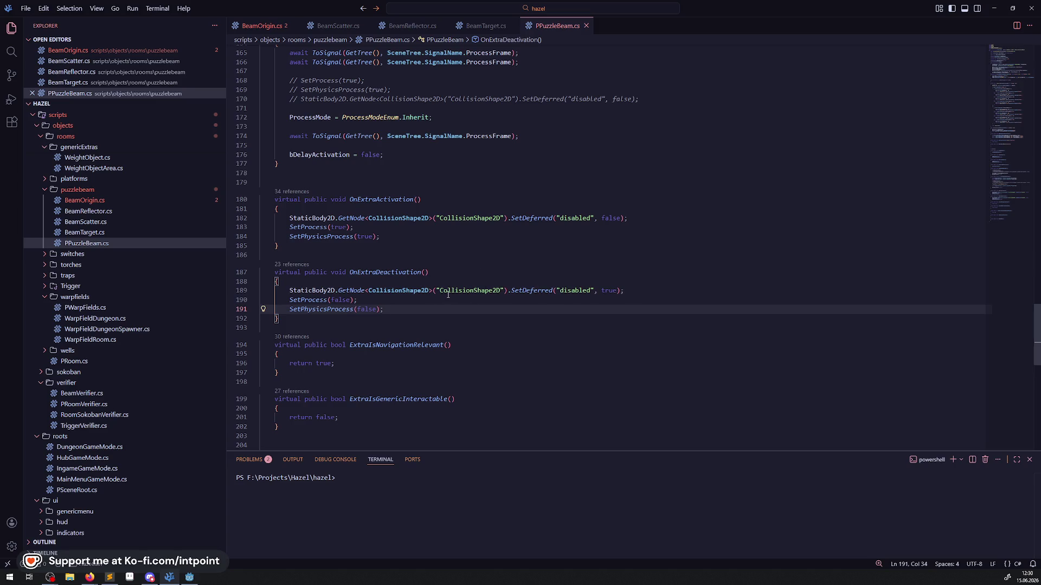
left_click(308, 300)
left_click_drag(282, 291, 670, 290)
key("BackSpace")
key("BackSpace")
key("BackSpace")
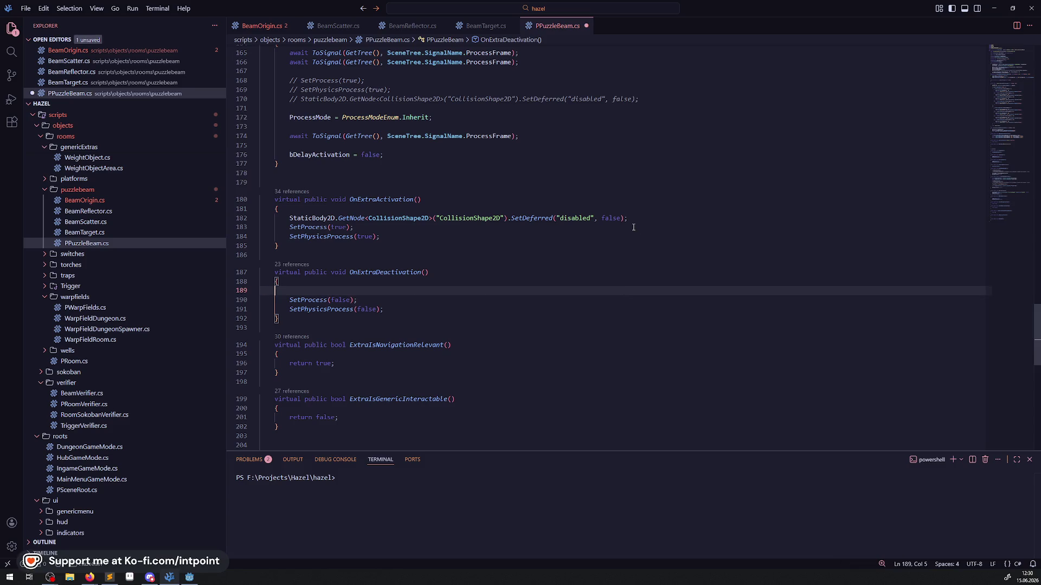
- Delete the same collision-shape line from OnExtraActivation and save PPuzzleBeam.cs
left_click_drag(657, 216, 283, 218)
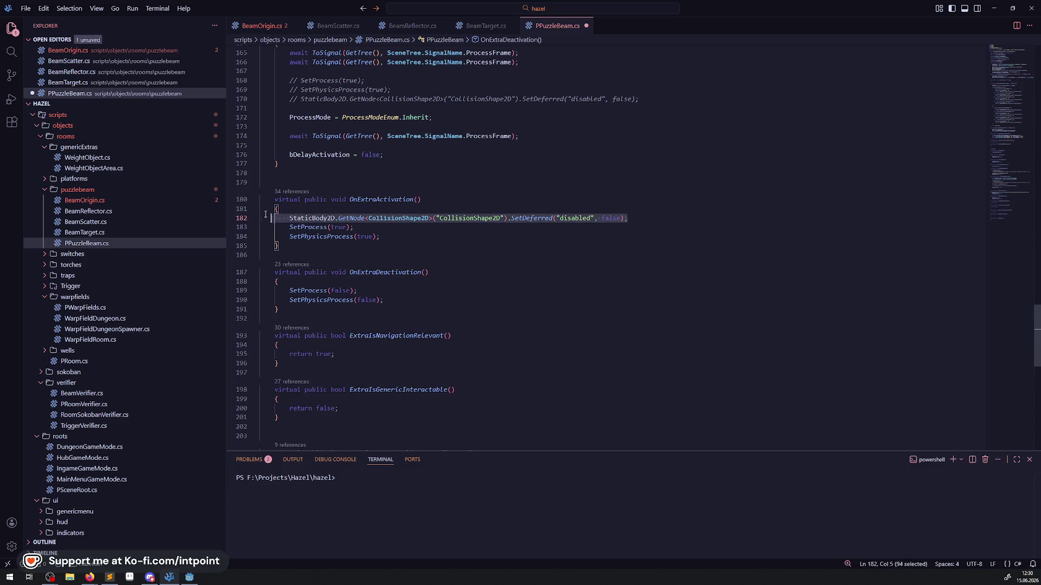
key("BackSpace")
key("BackSpace")
key("BackSpace")
left_click(596, 237)
key("ctrl+s")
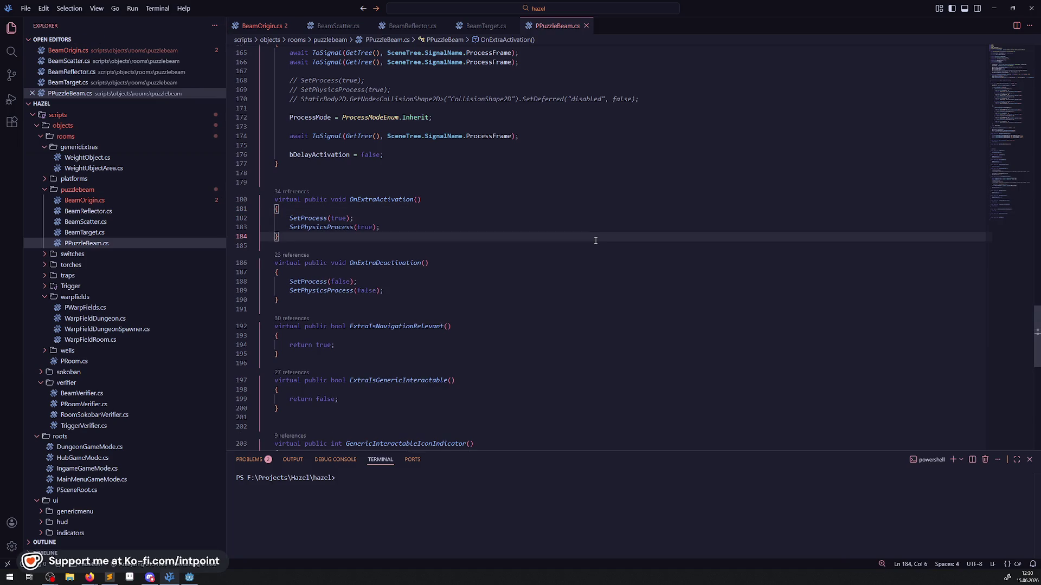
left_click(355, 200)
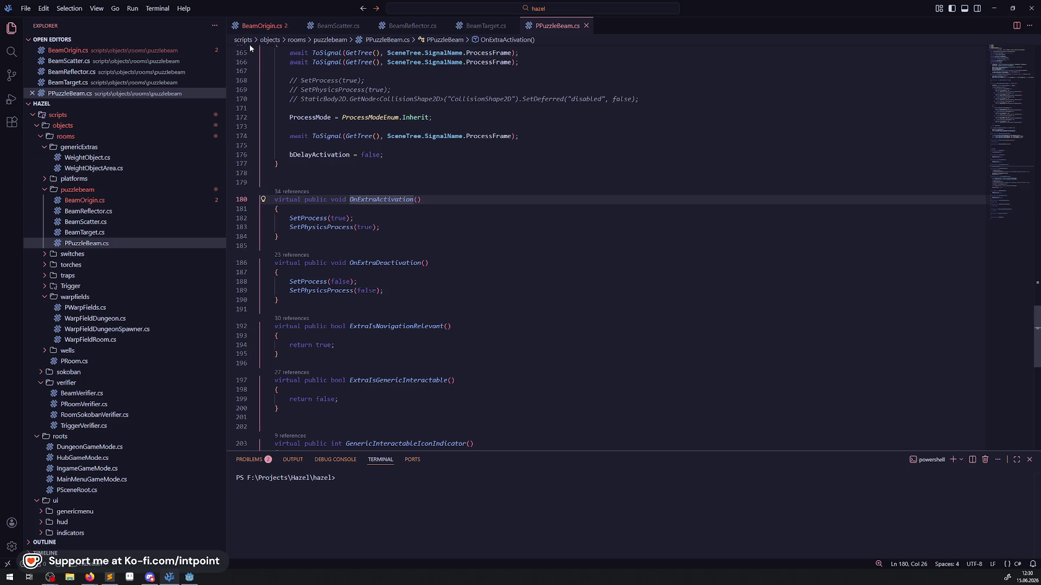
- In BeamOrigin.cs, delete the commented-out Line2D and PointLight2D lines and save
left_click(262, 26)
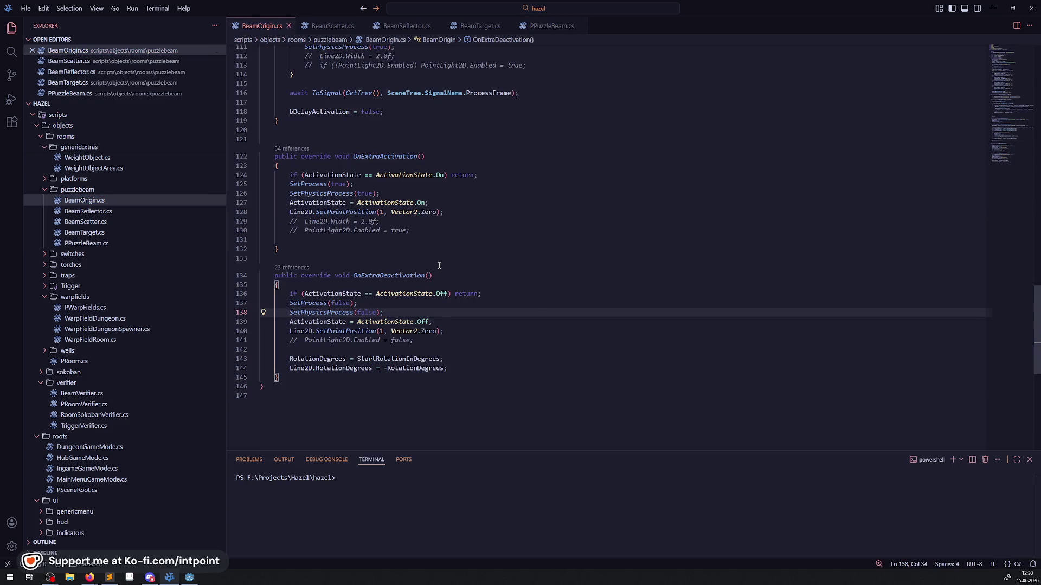
mouse_move(324, 194)
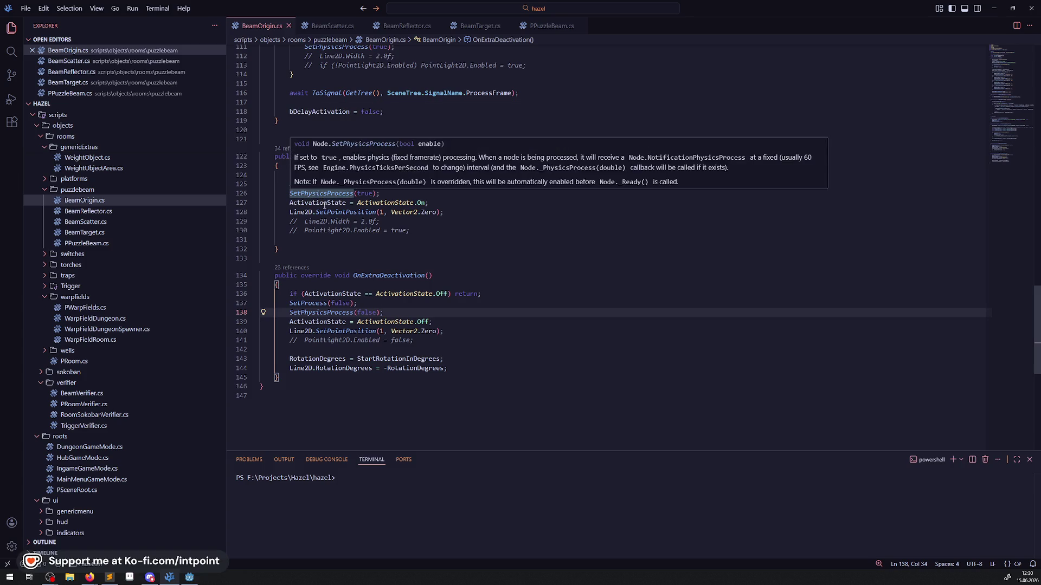
left_click_drag(415, 230, 238, 221)
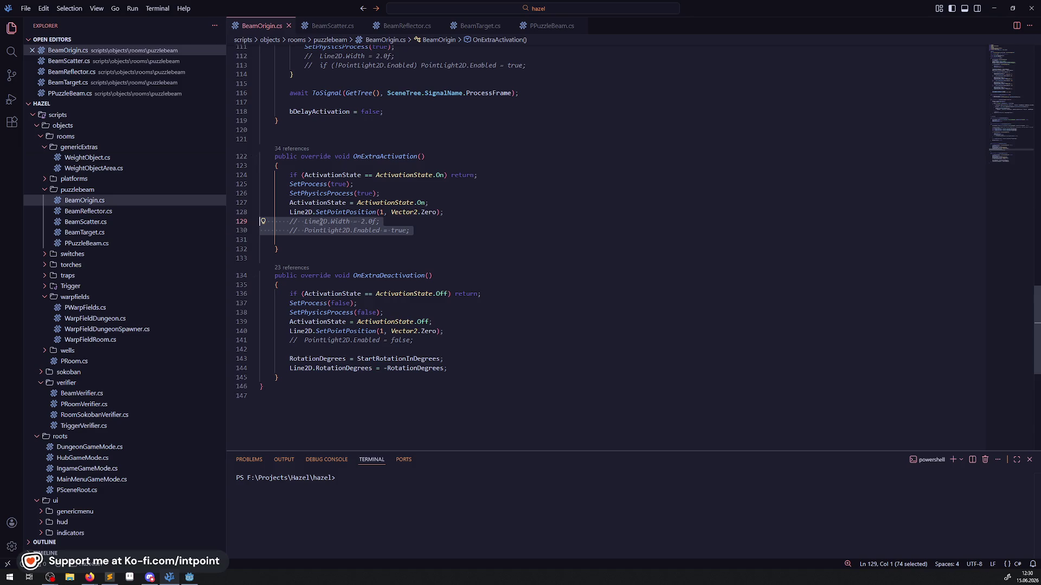
key("BackSpace")
key("BackSpace")
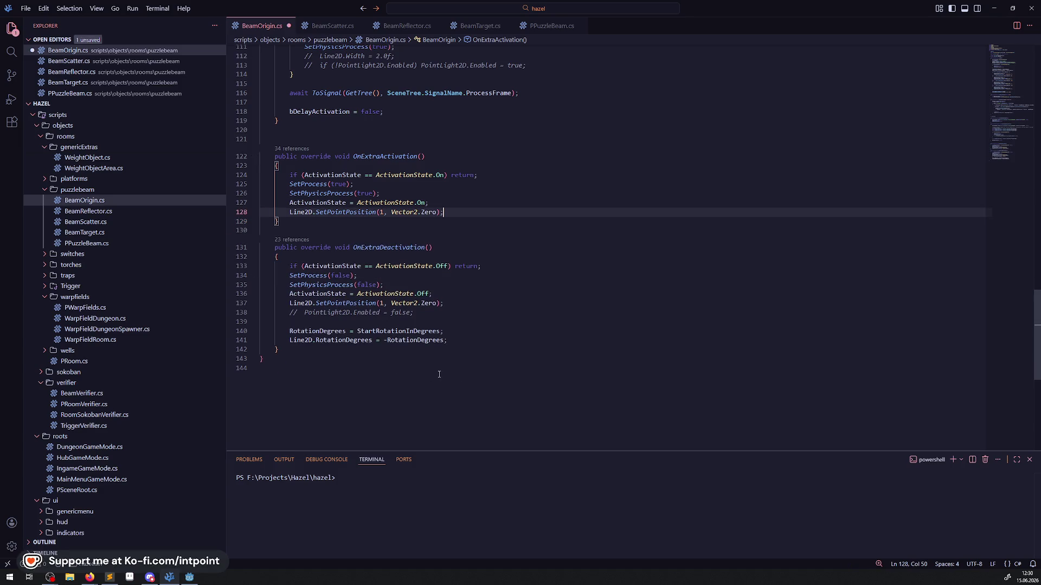
left_click_drag(440, 317, 511, 302)
key("BackSpace")
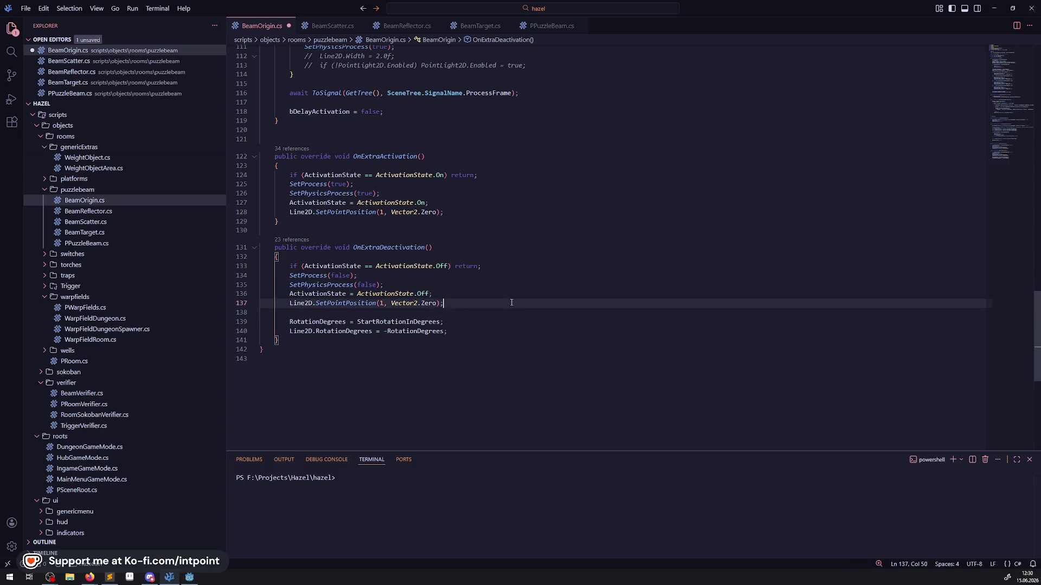
key("ctrl+s")
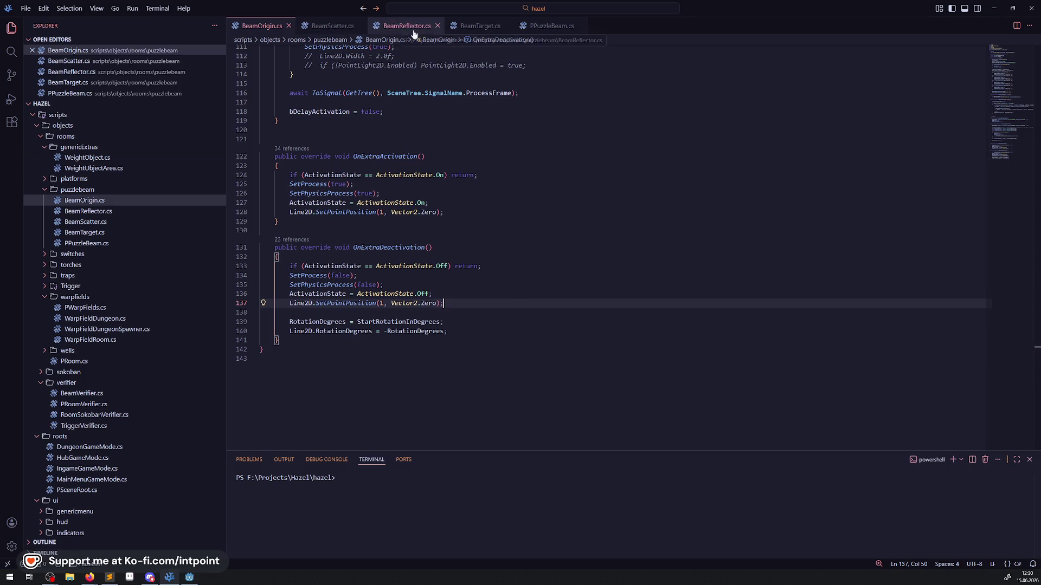
- Return to PPuzzleBeam.cs, then bring the Godot editor to the front
left_click(554, 30)
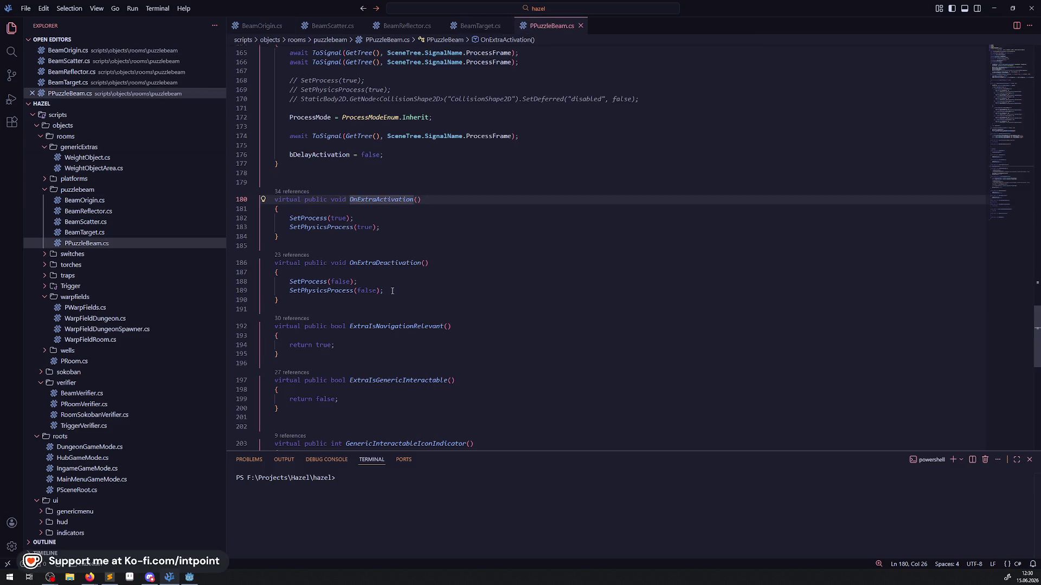
scroll(391, 286, "up", 10)
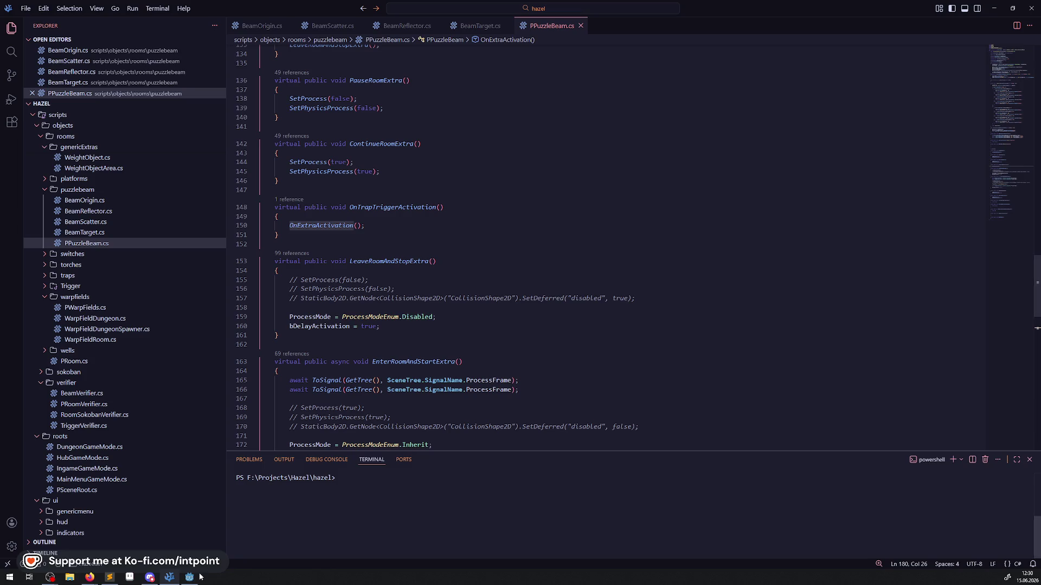
key("alt+Tab")
- Select the BeamOrigin node and review its Activation Type options, leaving it at None
left_click(371, 183)
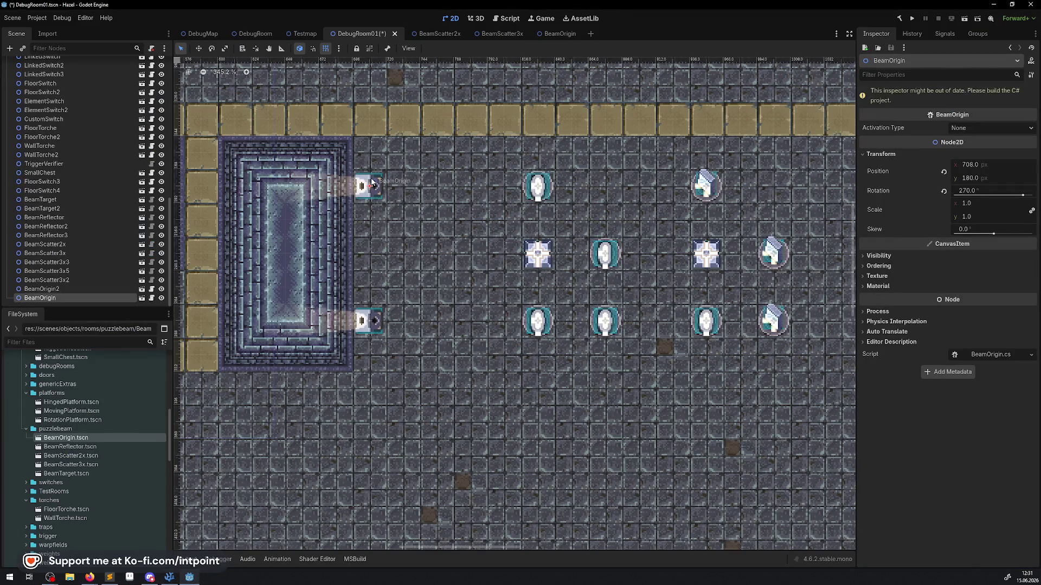
left_click(1001, 128)
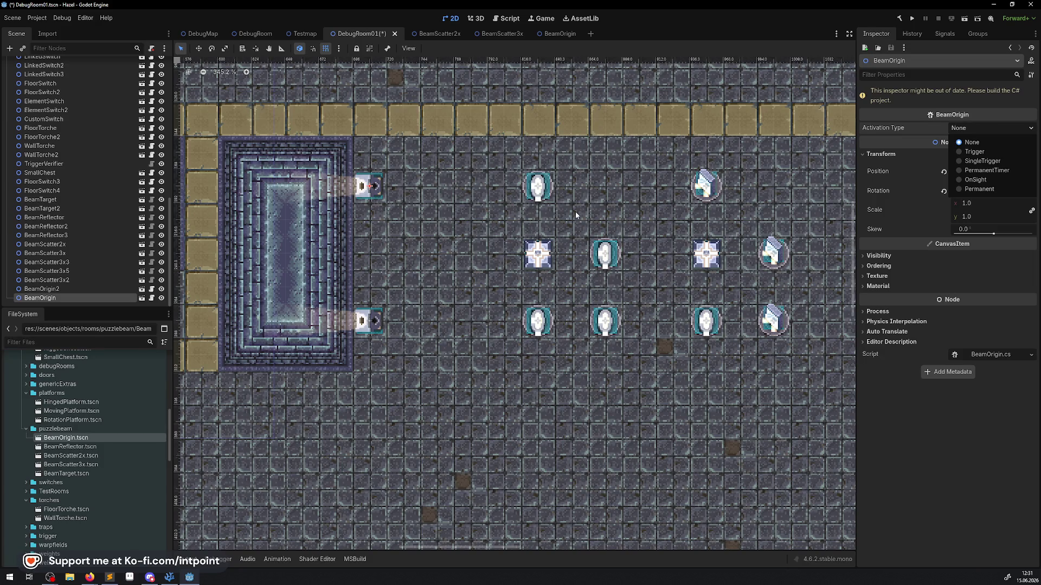
left_click(531, 252)
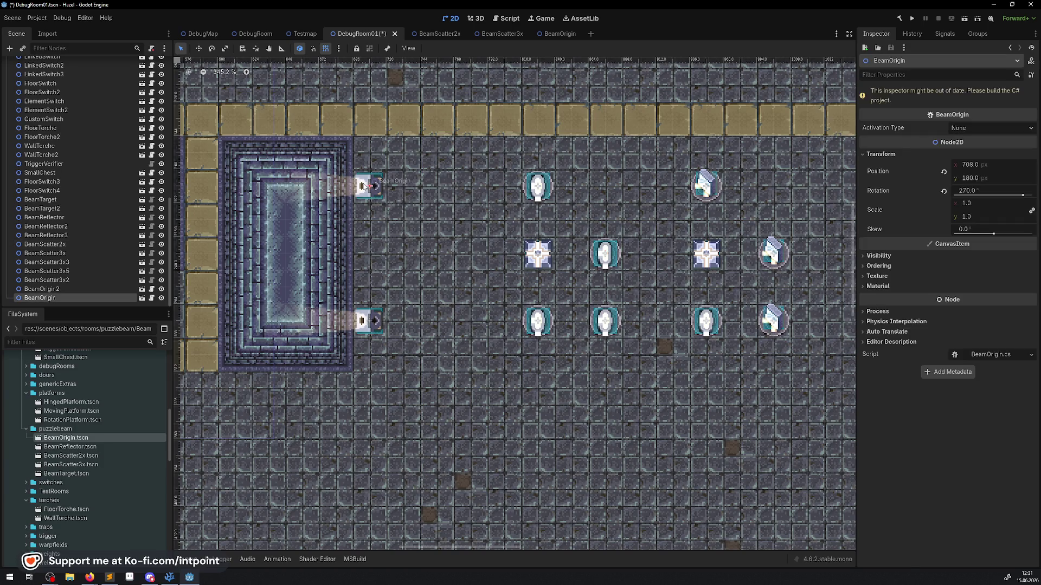
left_click(170, 578)
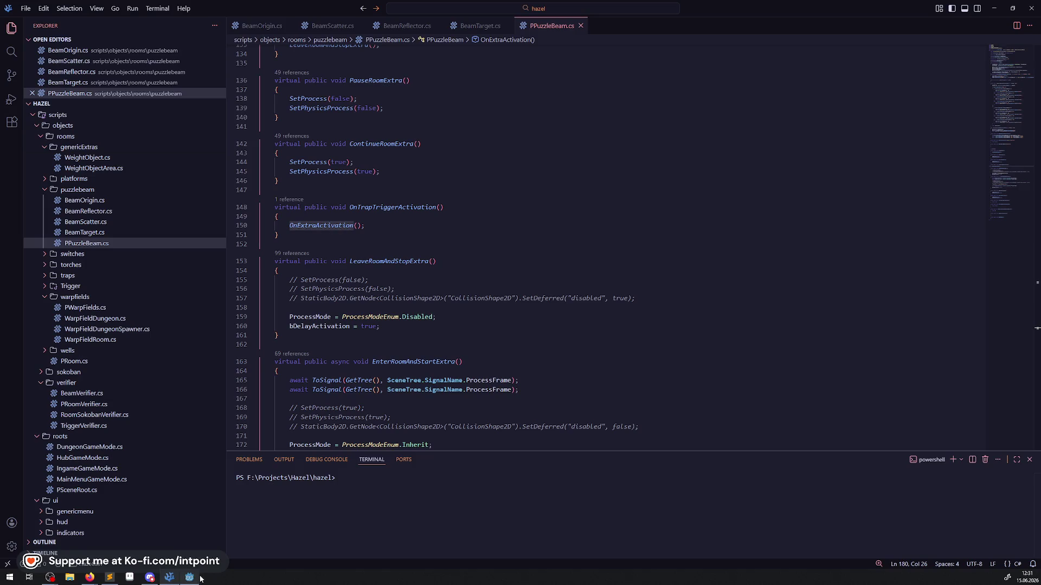
left_click(189, 577)
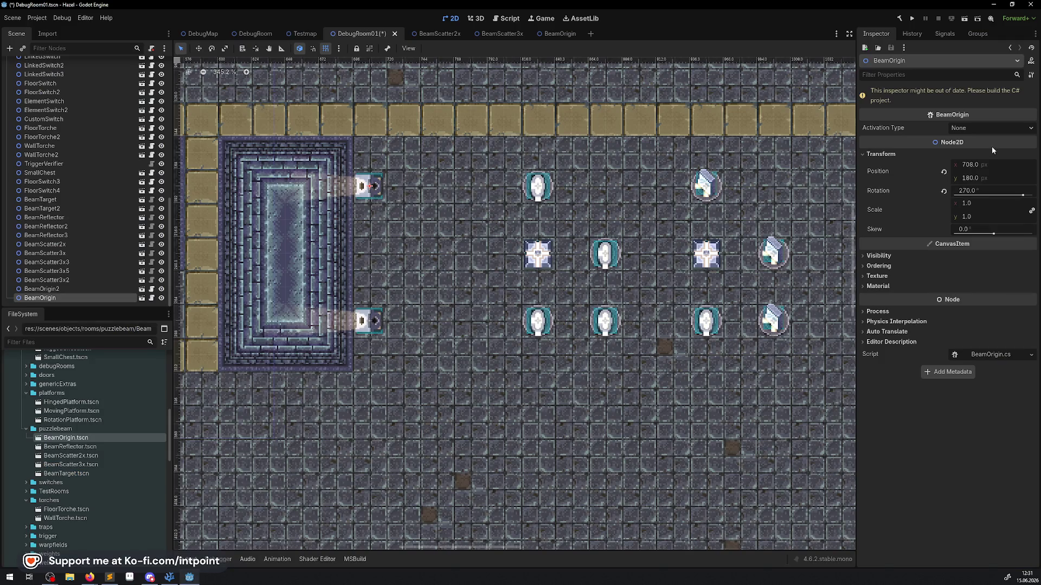
- Recheck the Activation Type options, save DebugRoom01, and switch back to VS Code
left_click(969, 128)
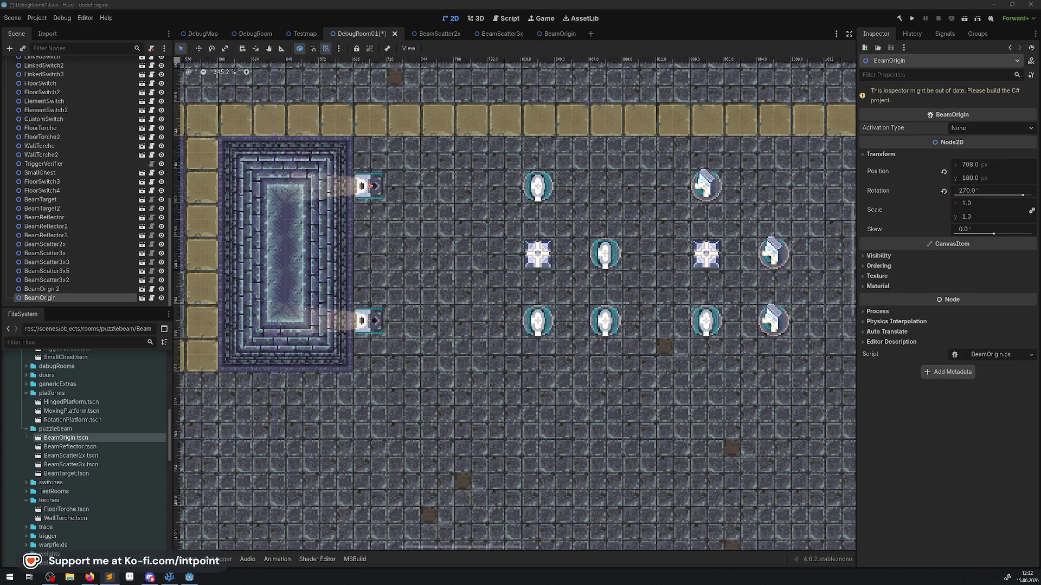
key("ctrl+s")
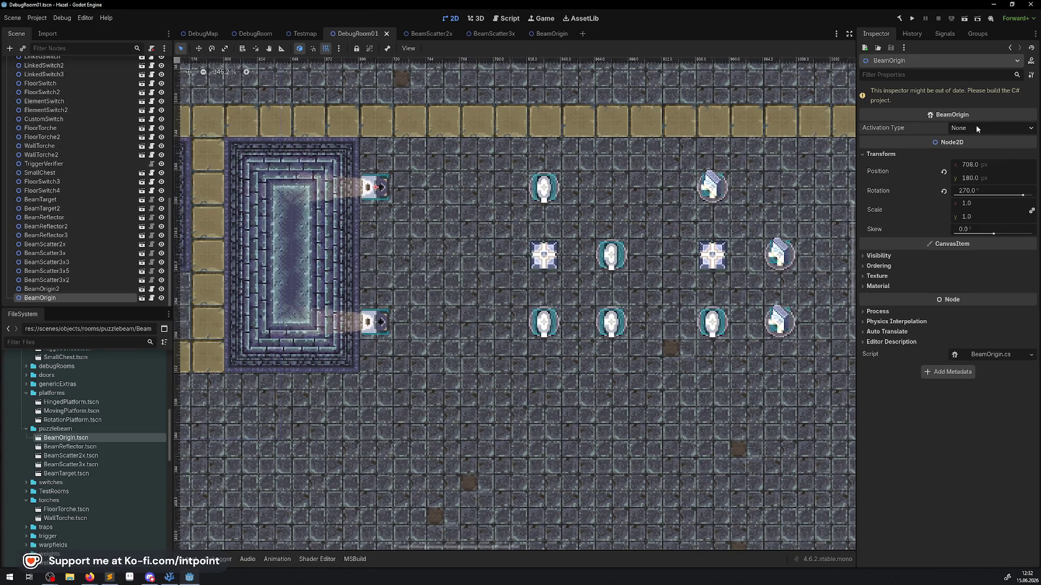
left_click(170, 577)
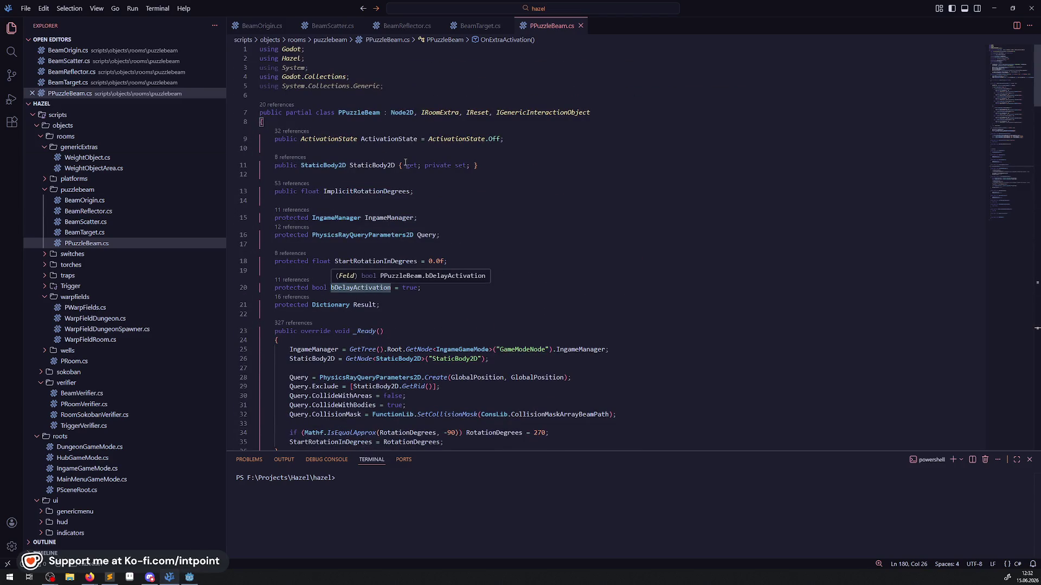
- Highlight the uses of ActivationState throughout PPuzzleBeam.cs
left_click(389, 139)
double_click(389, 139)
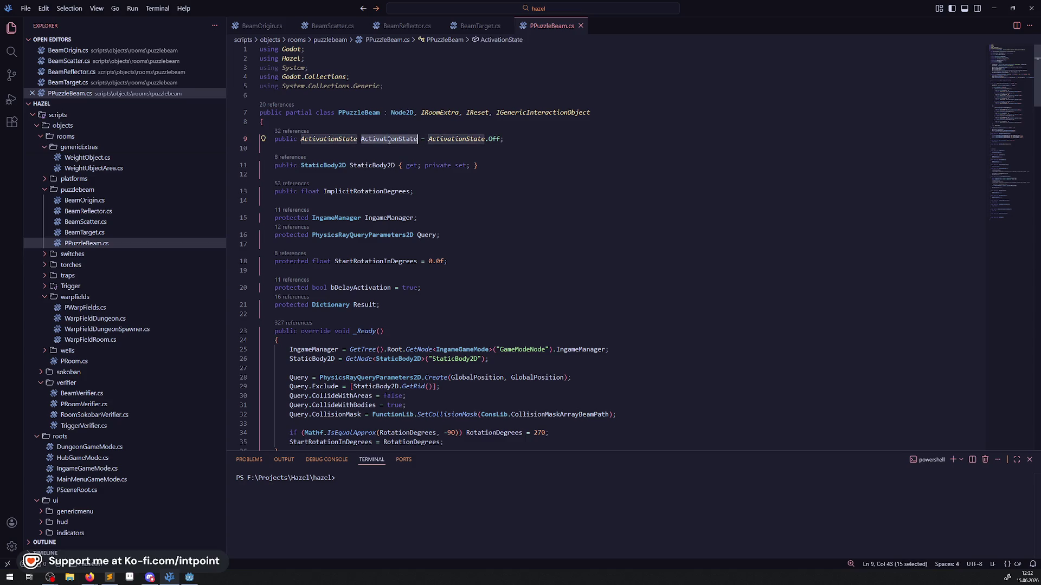
scroll(482, 295, "down", 14)
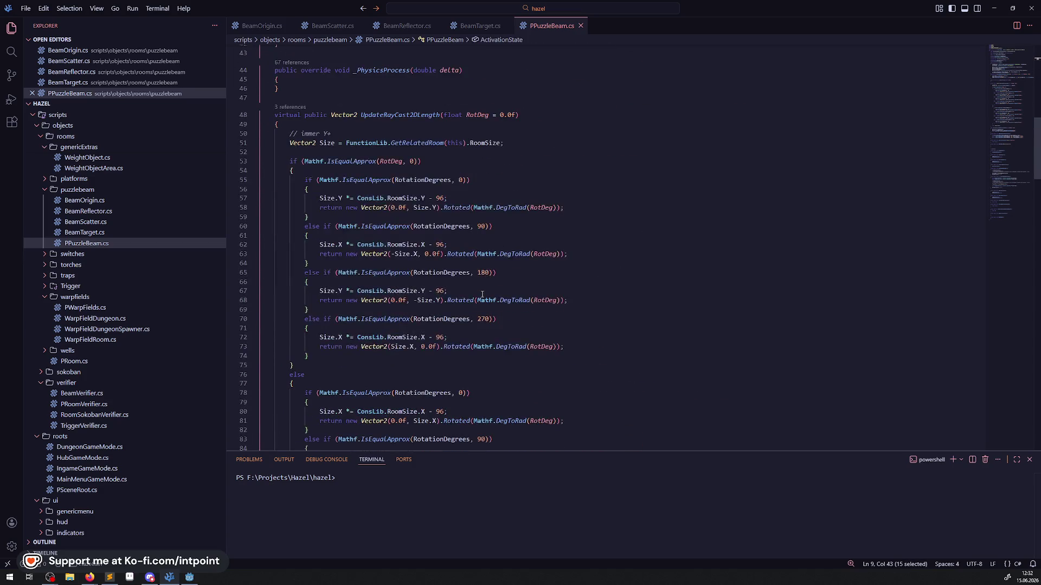
scroll(482, 295, "down", 20)
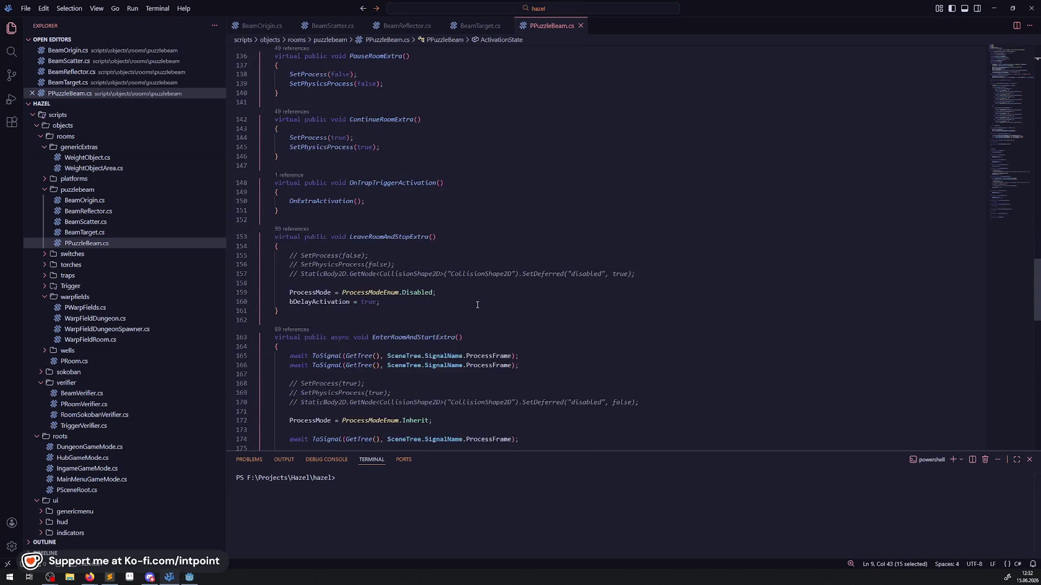
scroll(477, 305, "down", 15)
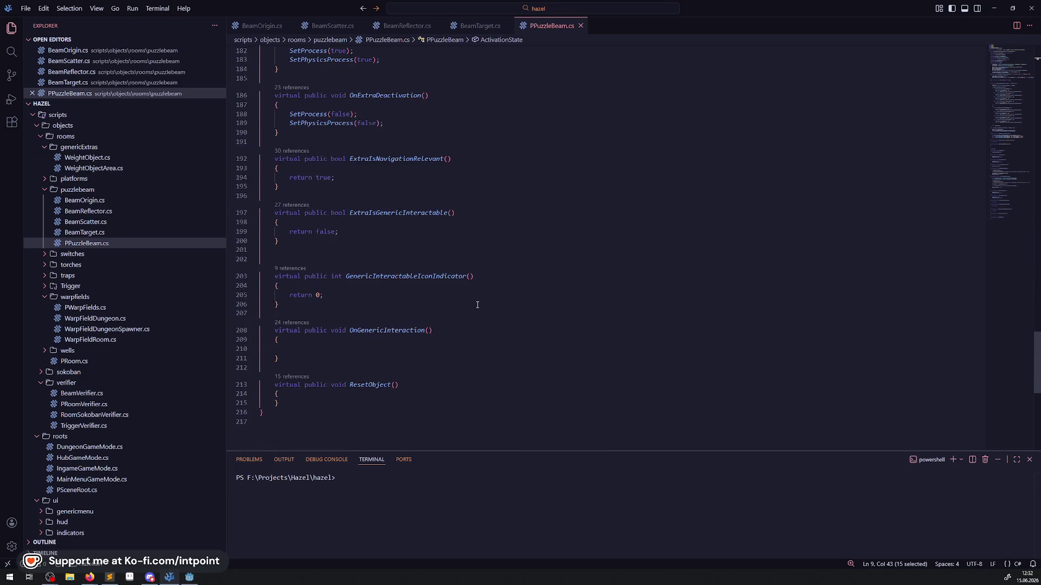
scroll(477, 305, "up", 20)
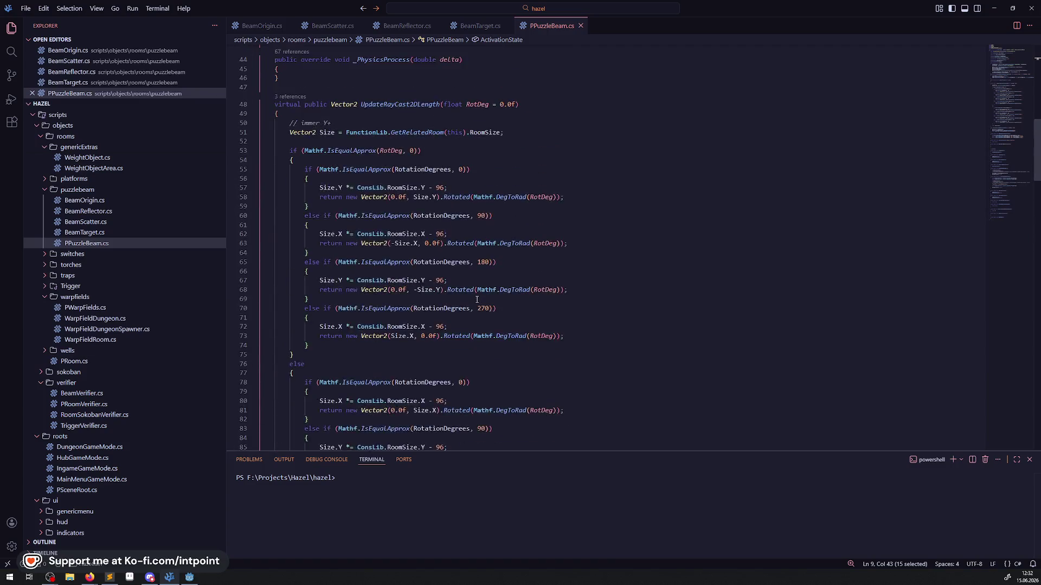
- In BeamOrigin.cs, highlight the uses of ActivationState on line 133
key("ctrl+Page_Down")
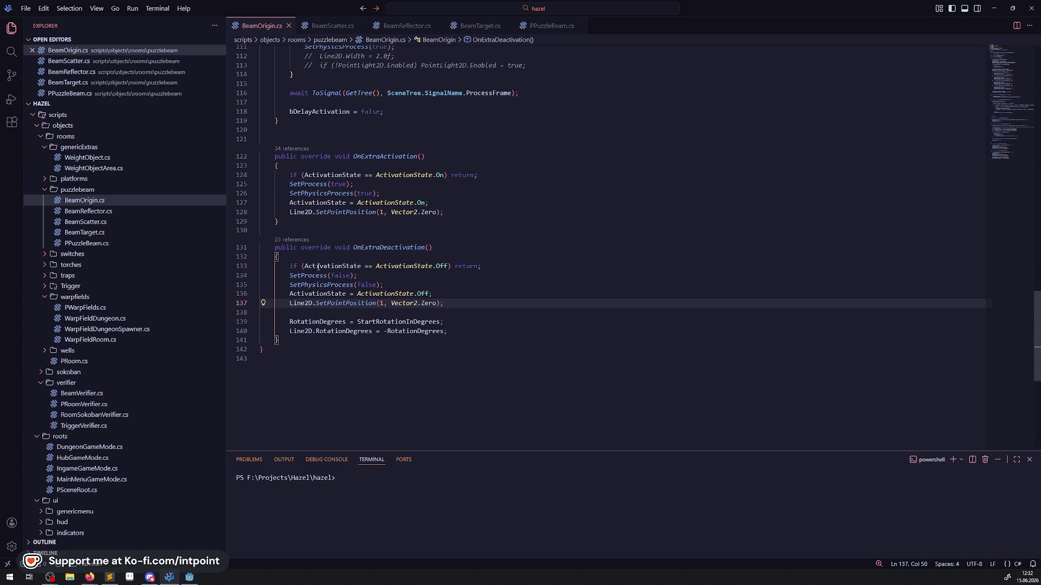
double_click(318, 267)
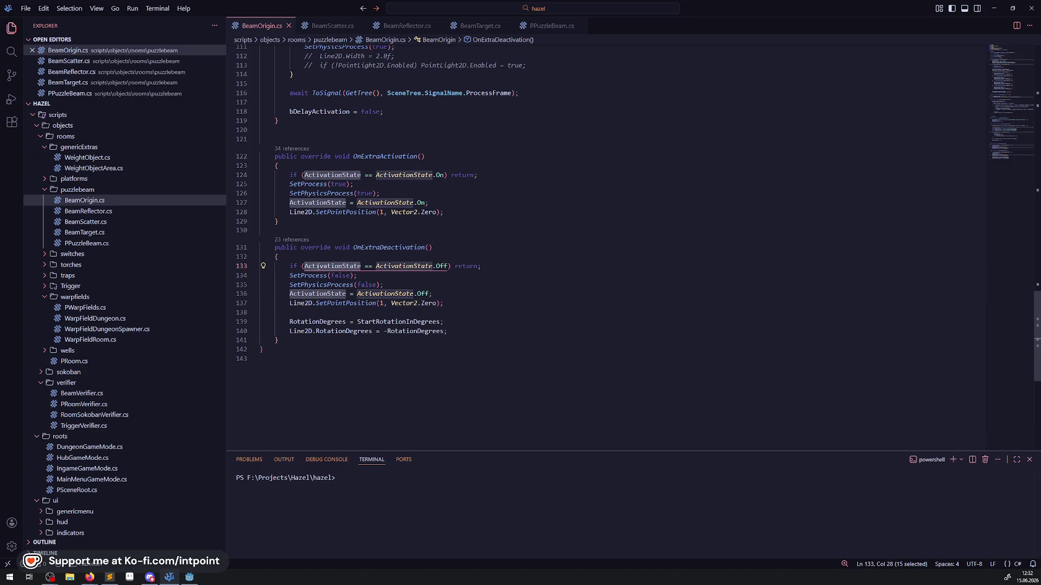
mouse_move(318, 266)
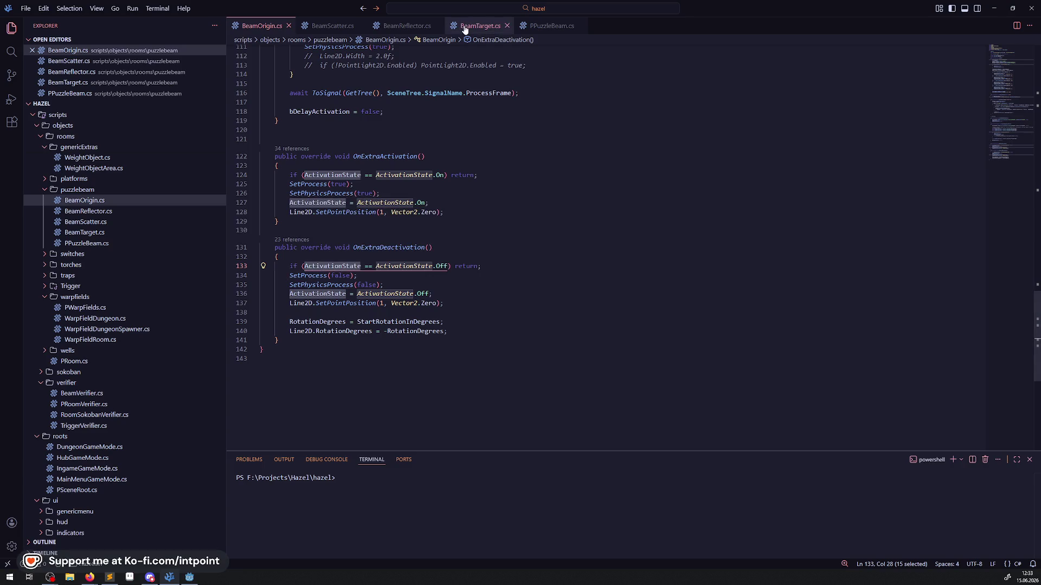
scroll(498, 203, "up", 20)
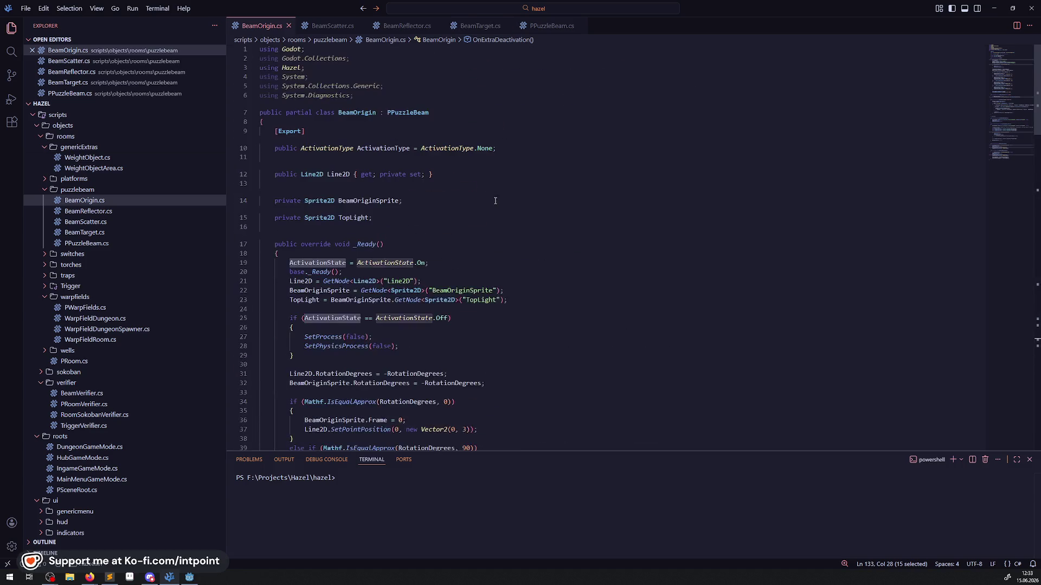
- Look up all references to ActivationType in BeamOrigin.cs, then close the list
double_click(386, 149)
scroll(545, 239, "down", 5)
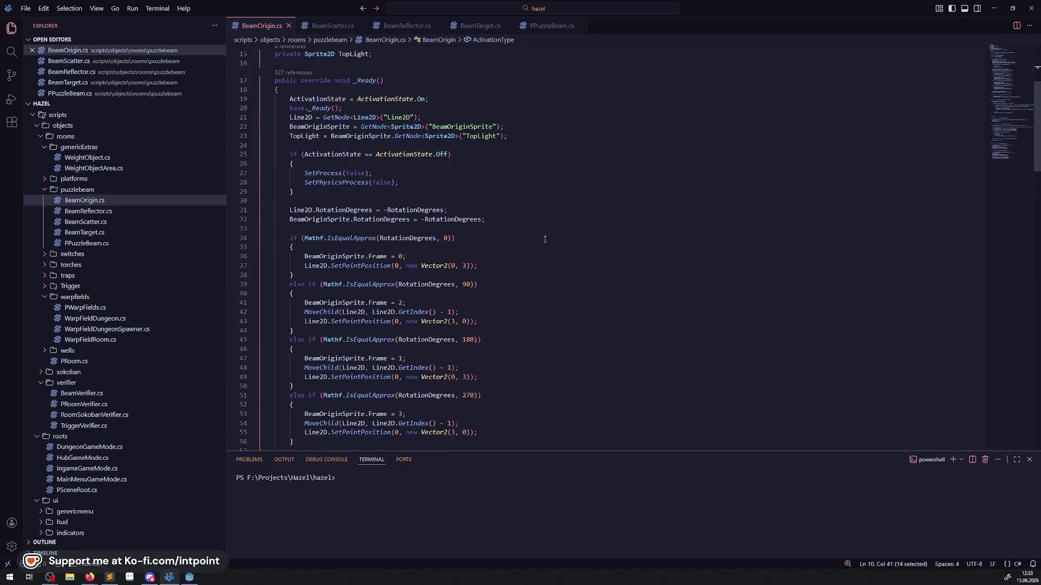
scroll(544, 239, "down", 10)
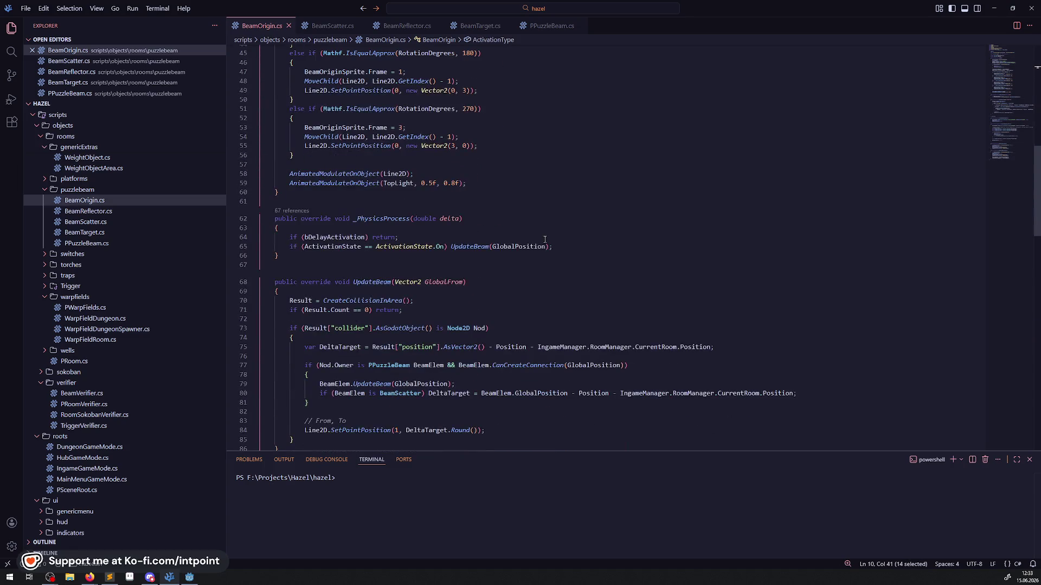
scroll(545, 239, "down", 12)
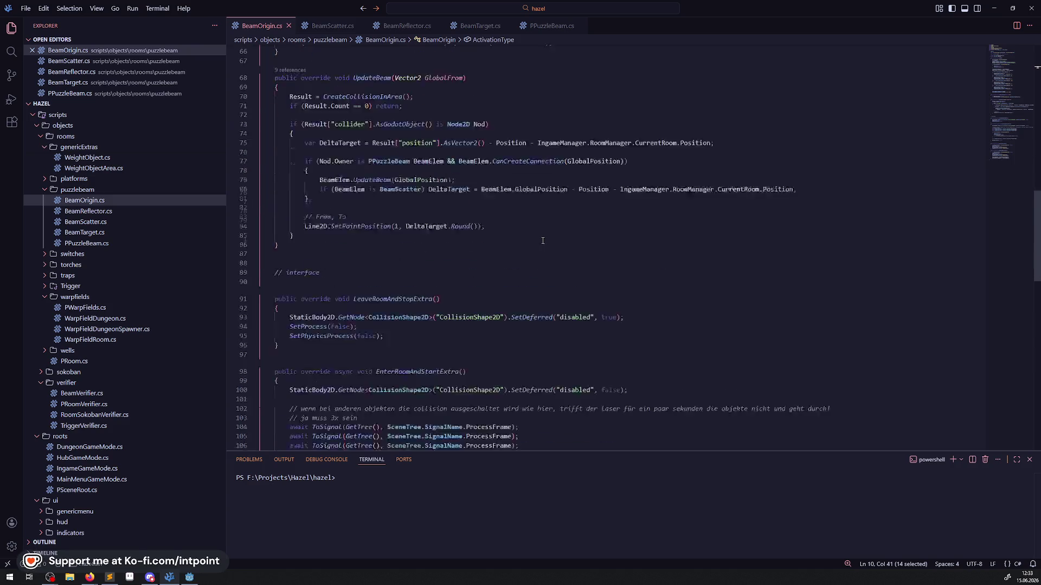
scroll(542, 241, "down", 15)
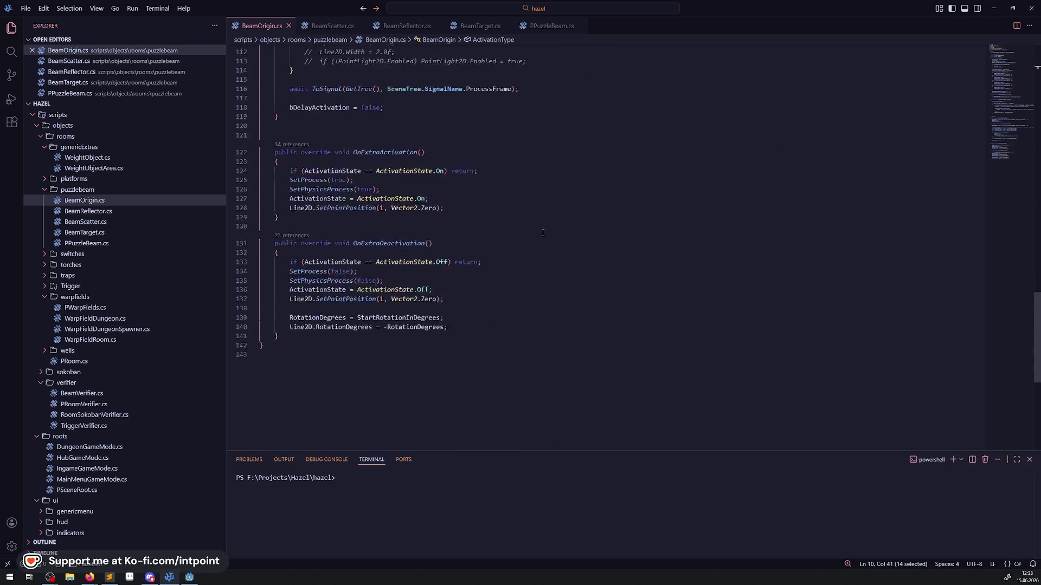
scroll(542, 230, "up", 20)
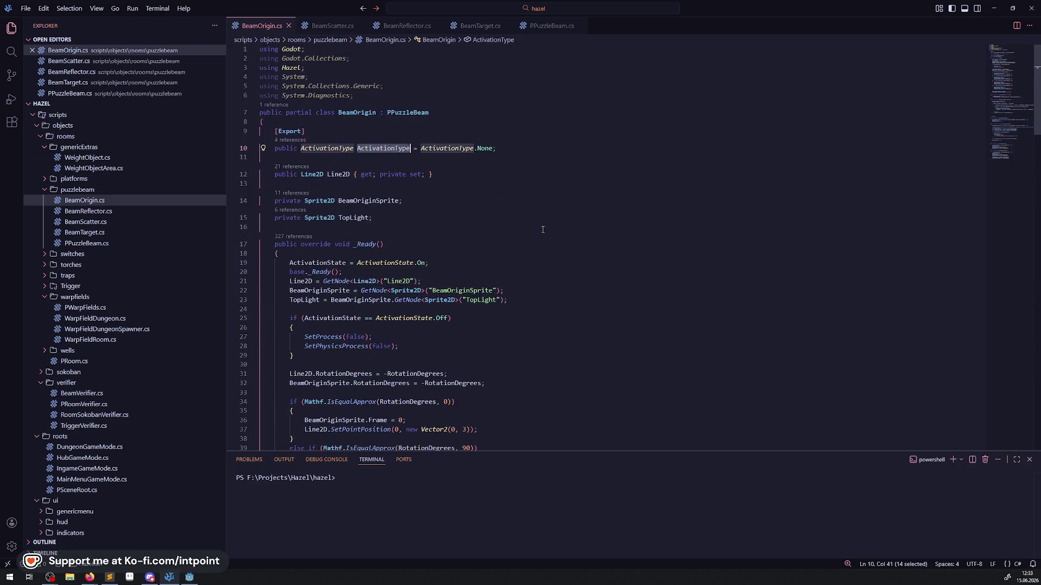
left_click(302, 142)
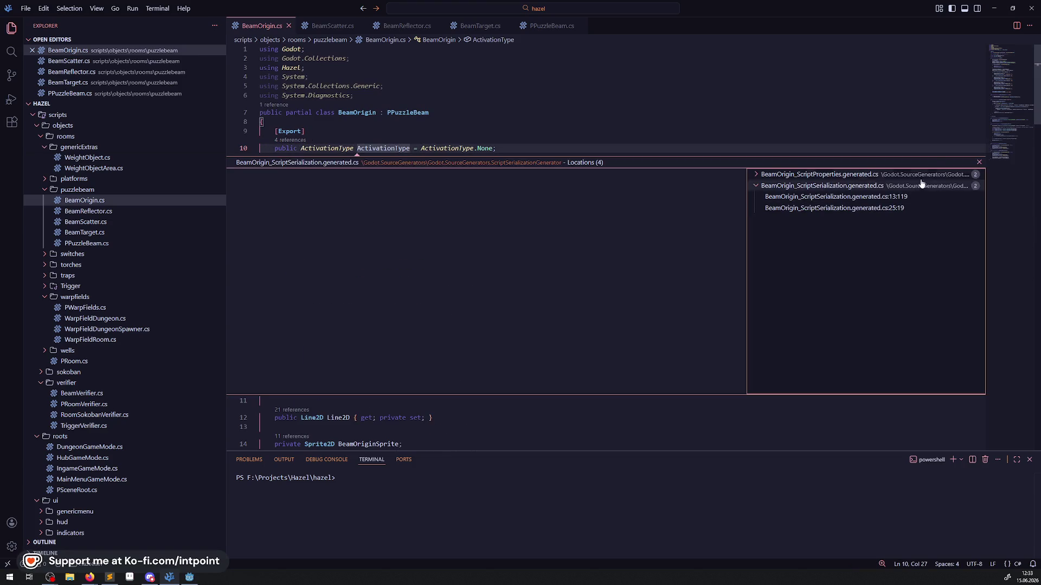
left_click(977, 163)
- Skim PPuzzleBeam.cs again, then bring the Godot editor back to the front
left_click(548, 25)
scroll(417, 278, "down", 20)
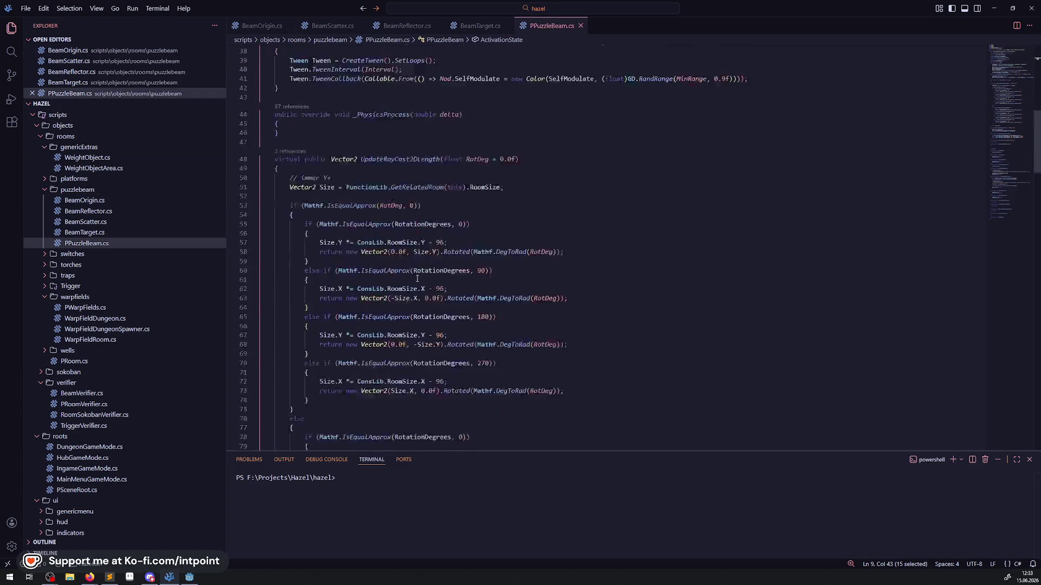
scroll(417, 278, "down", 19)
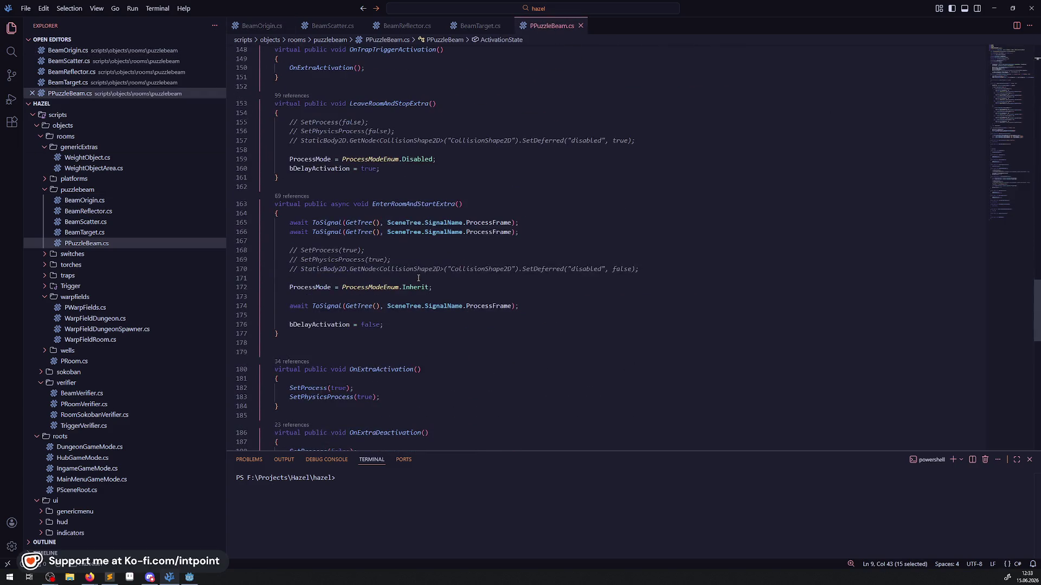
scroll(418, 278, "down", 7)
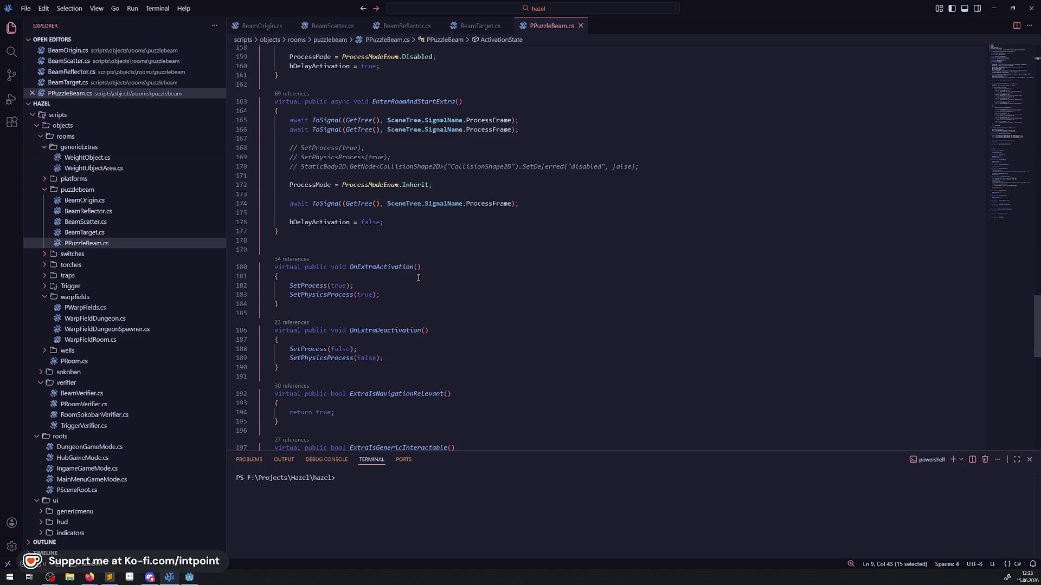
scroll(418, 277, "down", 7)
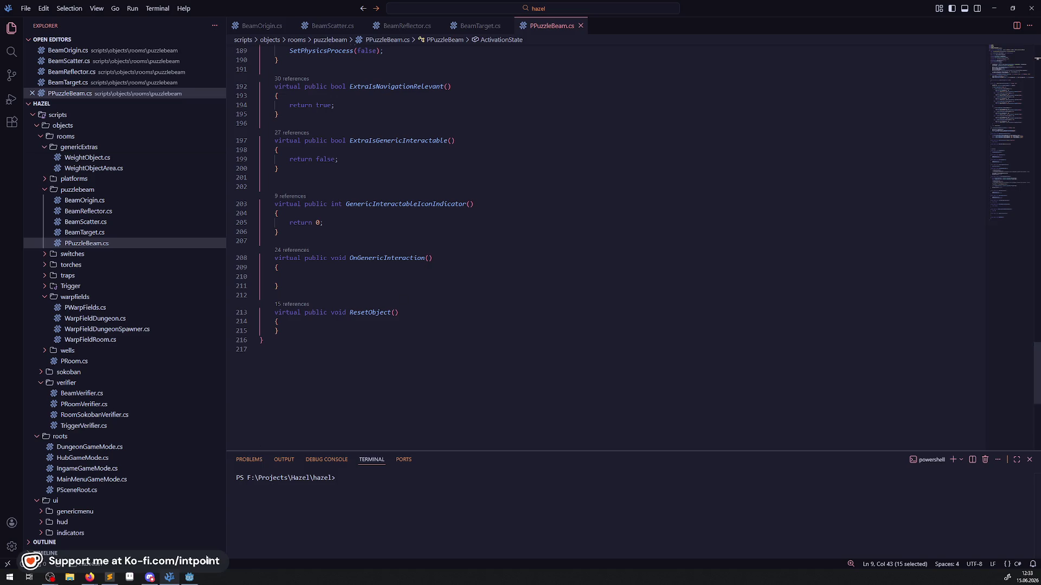
left_click(193, 577)
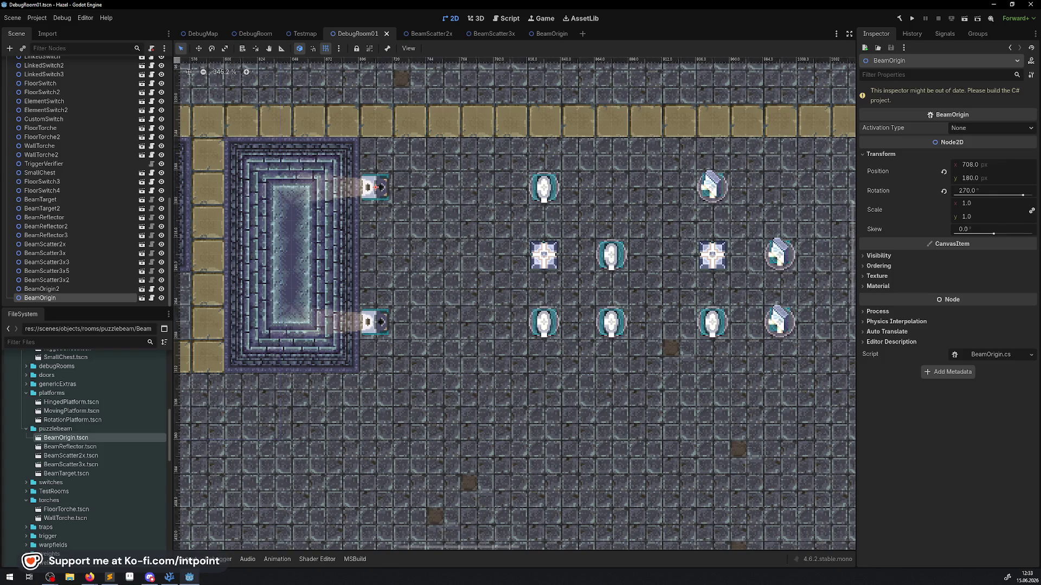
- Run the game to playtest the beam-scatter puzzle, then return to PPuzzleBeam.cs in VS Code
key("alt+Tab")
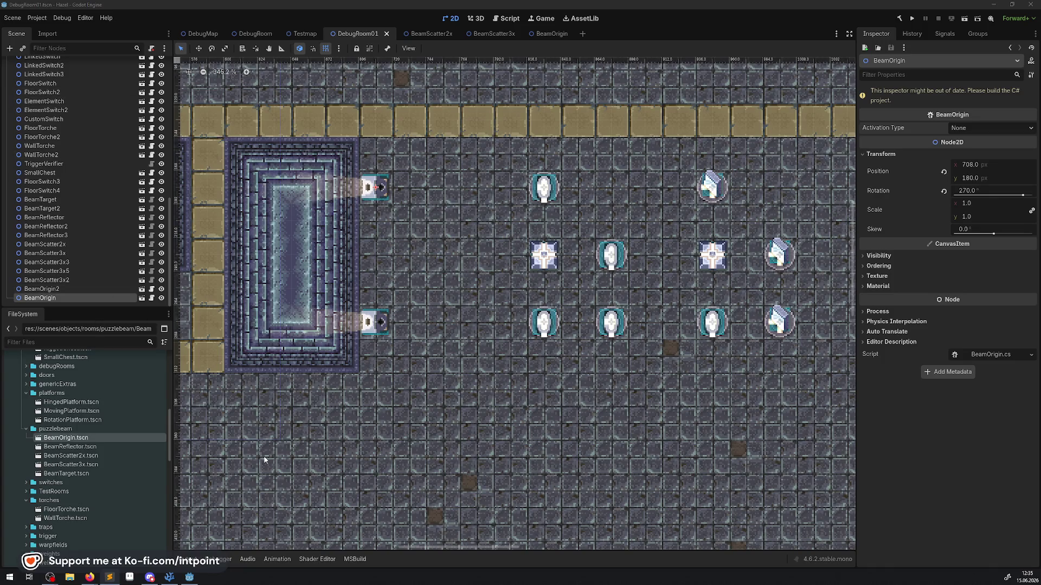
left_click(169, 577)
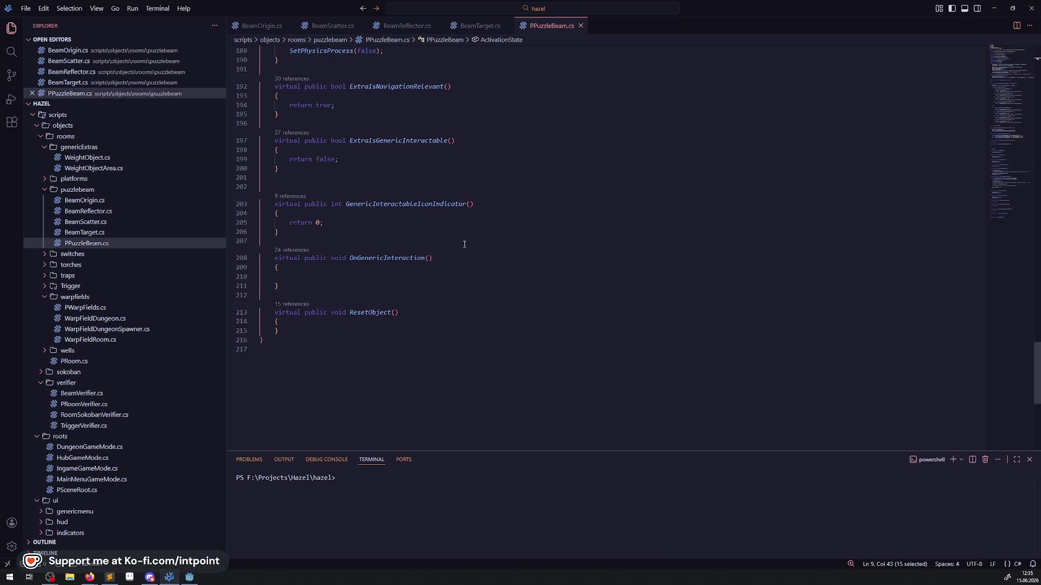
- In BeamOrigin.cs, add a blank line after the using directives
left_click(264, 28)
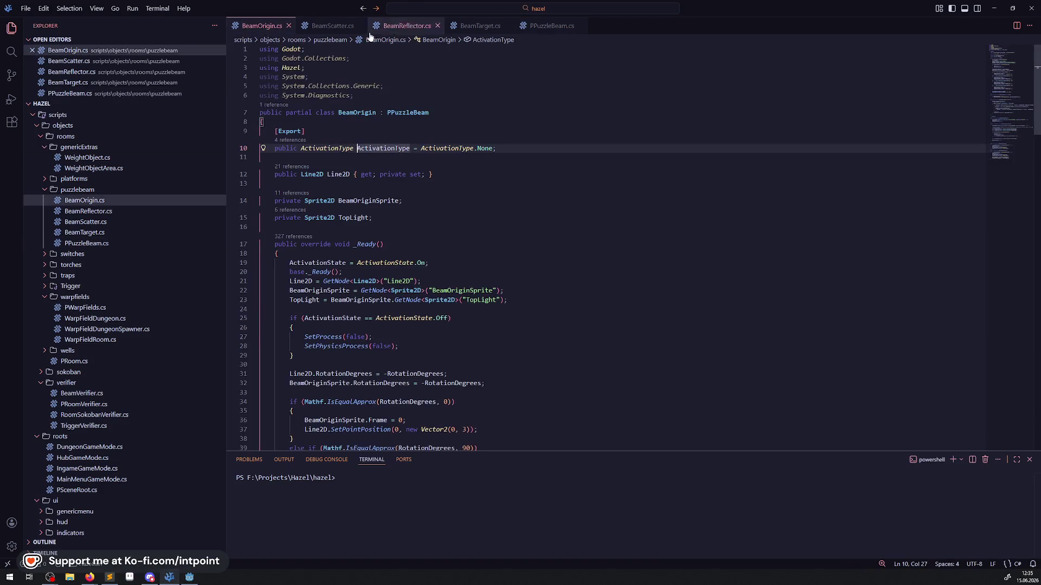
left_click(367, 95)
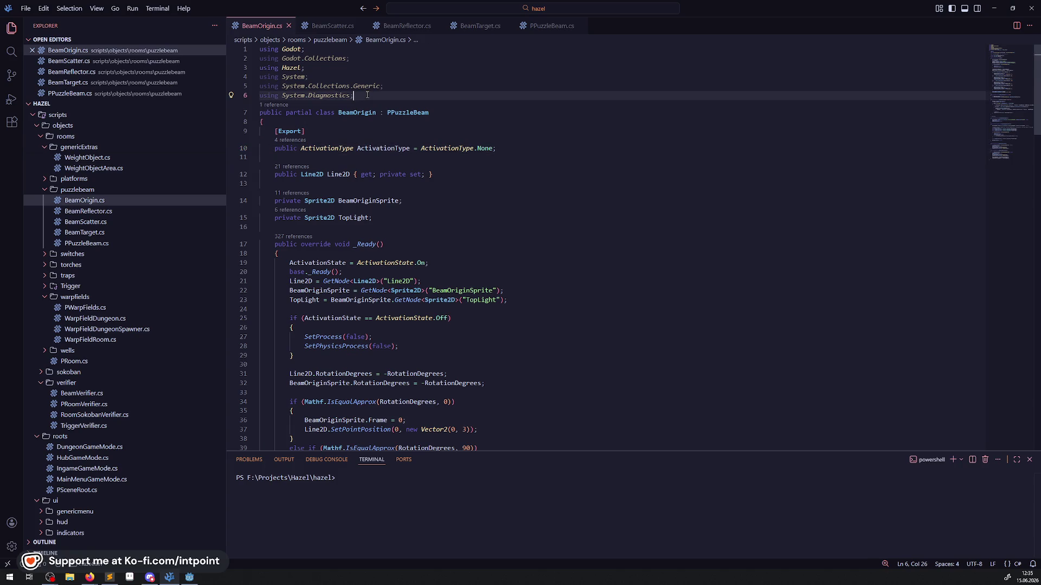
key("Return")
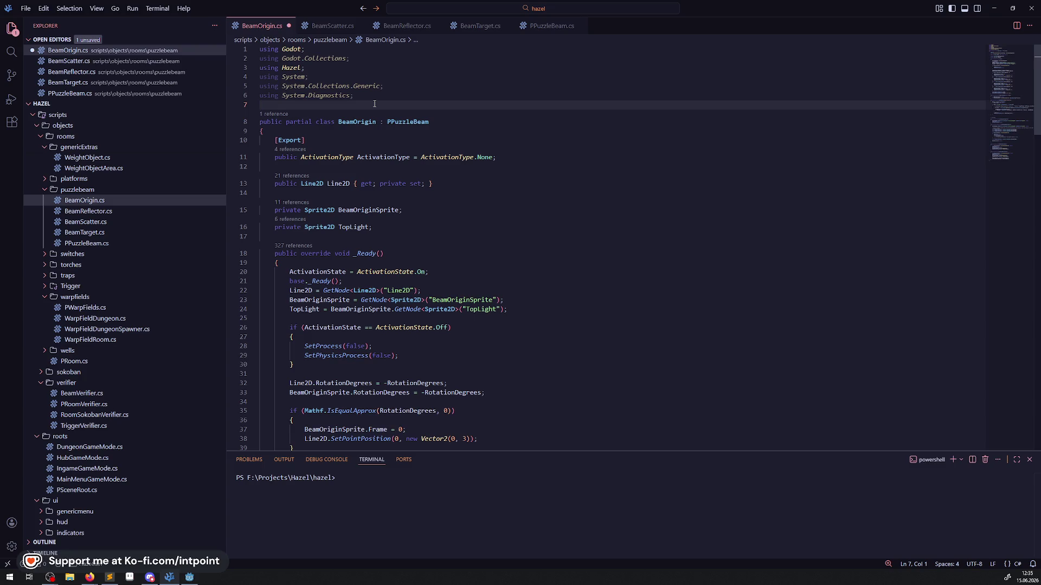
scroll(423, 127, "down", 12)
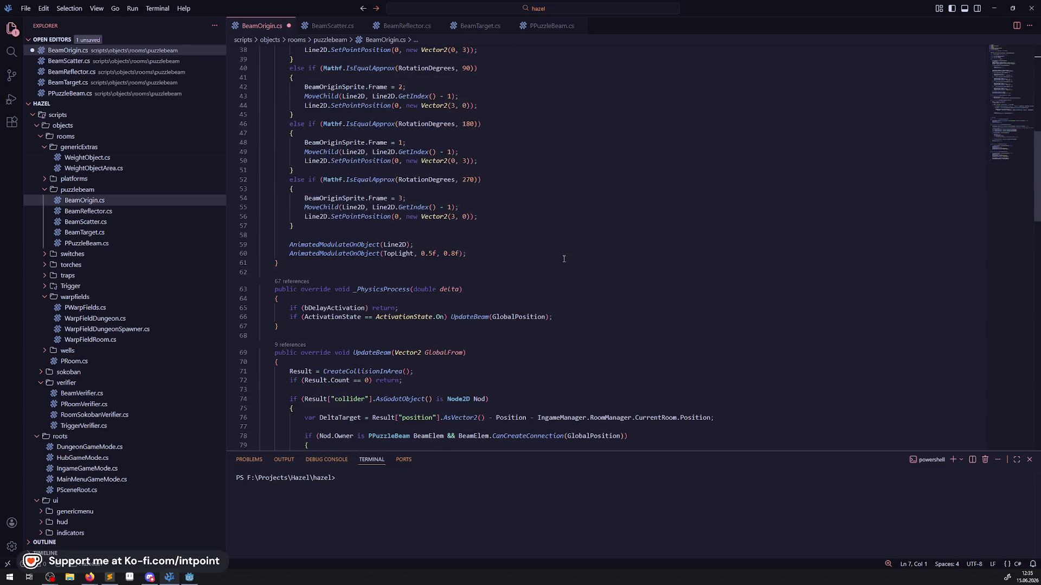
scroll(327, 89, "up", 12)
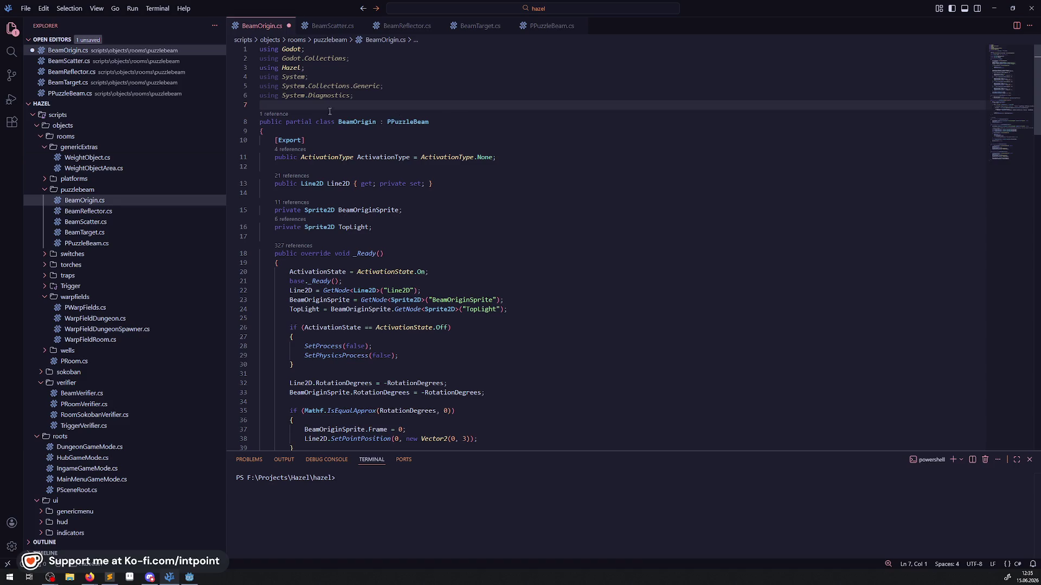
mouse_move(322, 95)
type("//")
key("BackSpace")
key("BackSpace")
- Comment out the System.Collections.Generic and System.Diagnostics usings, delete using Godot.Collections, and save
left_click(260, 79, "shift")
left_click_drag(261, 80, 258, 88)
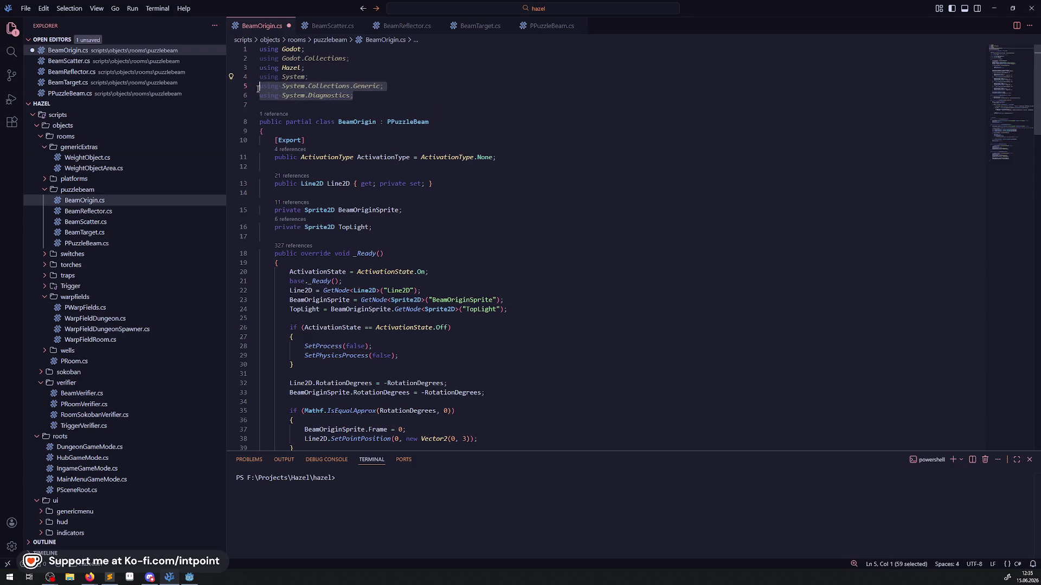
key("ctrl+slash")
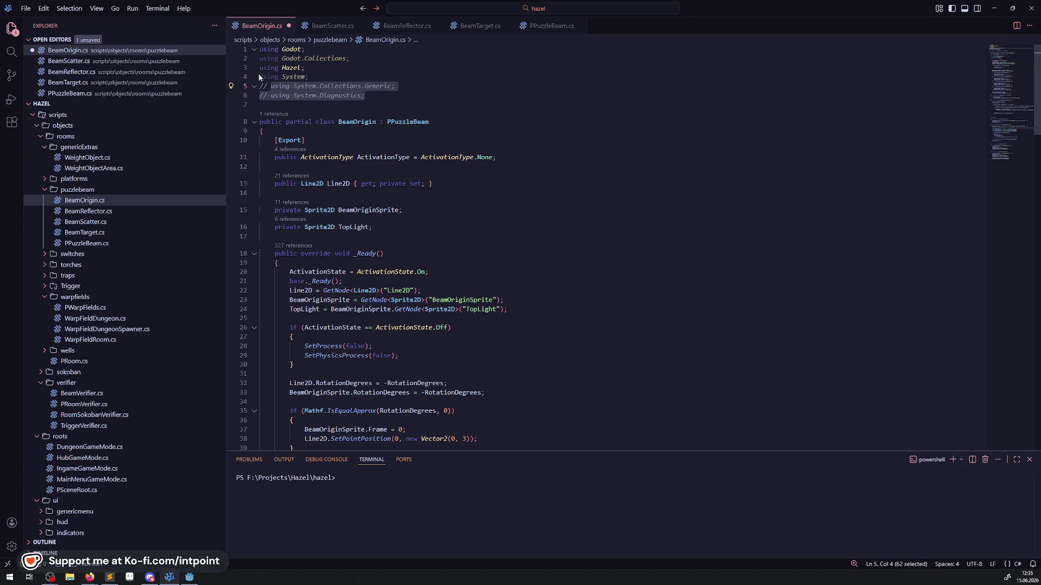
left_click_drag(259, 59, 351, 59)
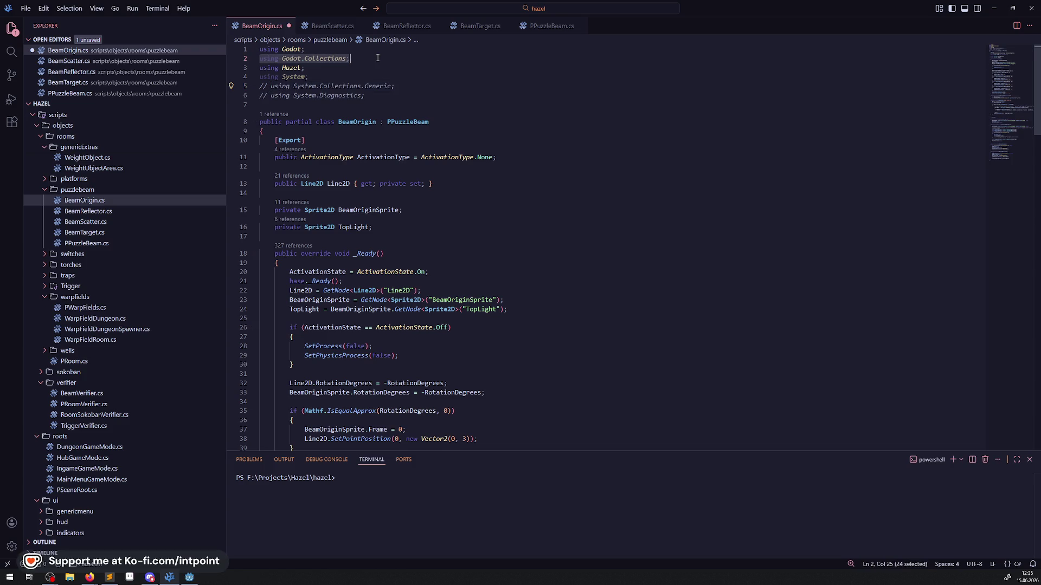
key("BackSpace")
key("BackSpace")
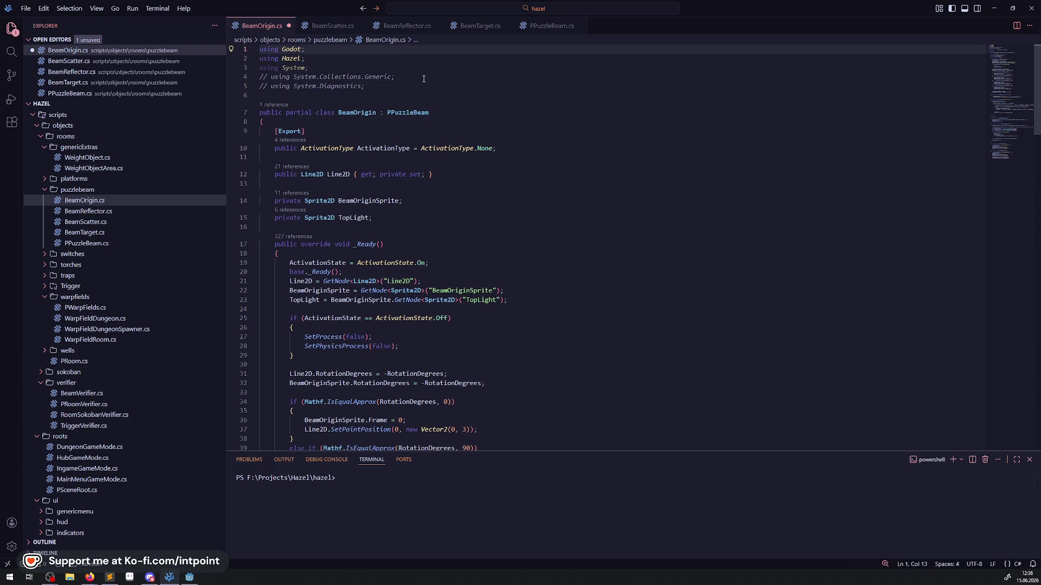
key("ctrl+s")
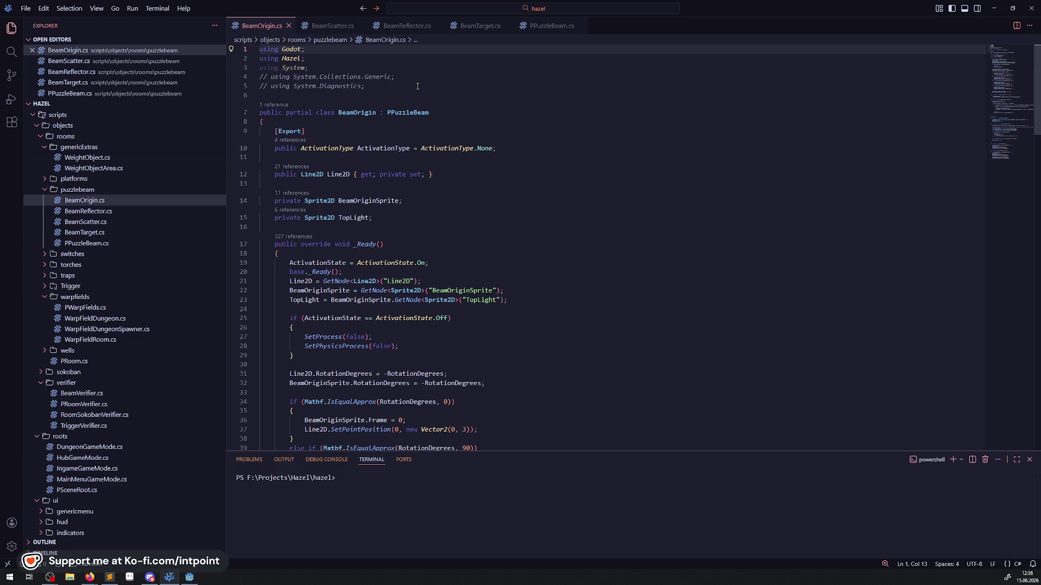
- Add a blank line after base._Ready() on line 20
scroll(446, 213, "down", 3)
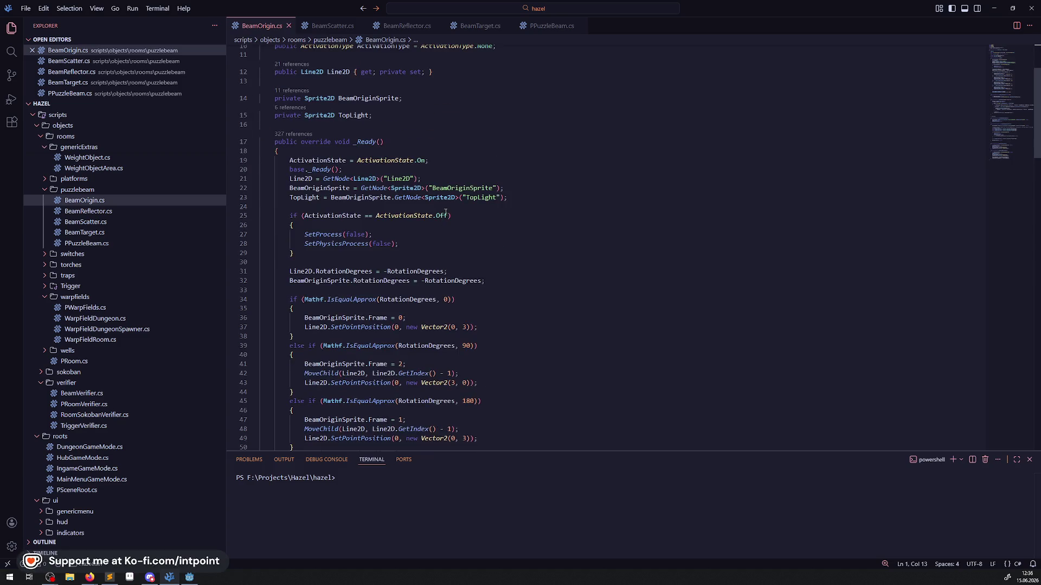
left_click(394, 170)
key("Return")
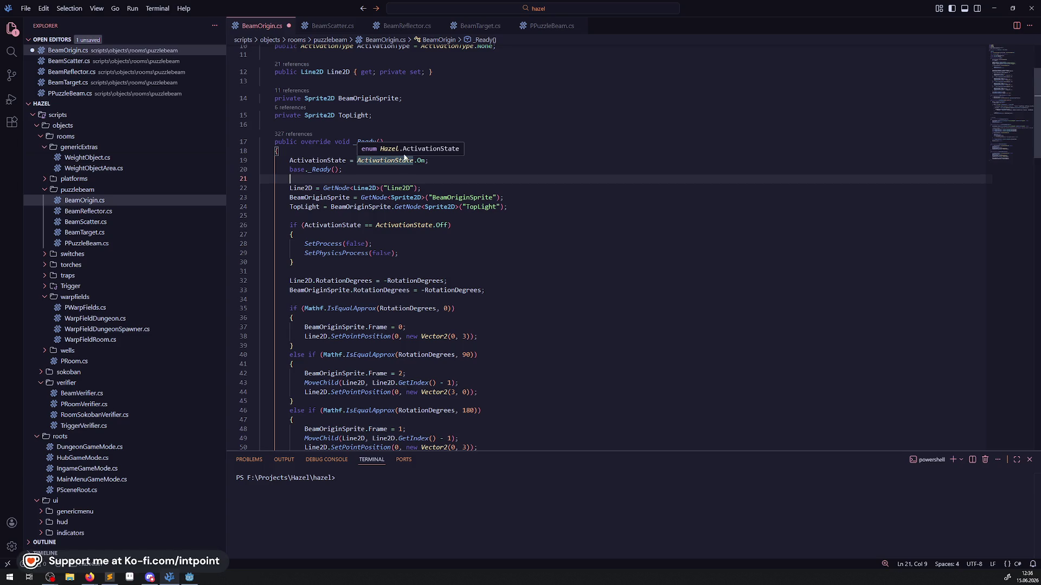
left_click(190, 576)
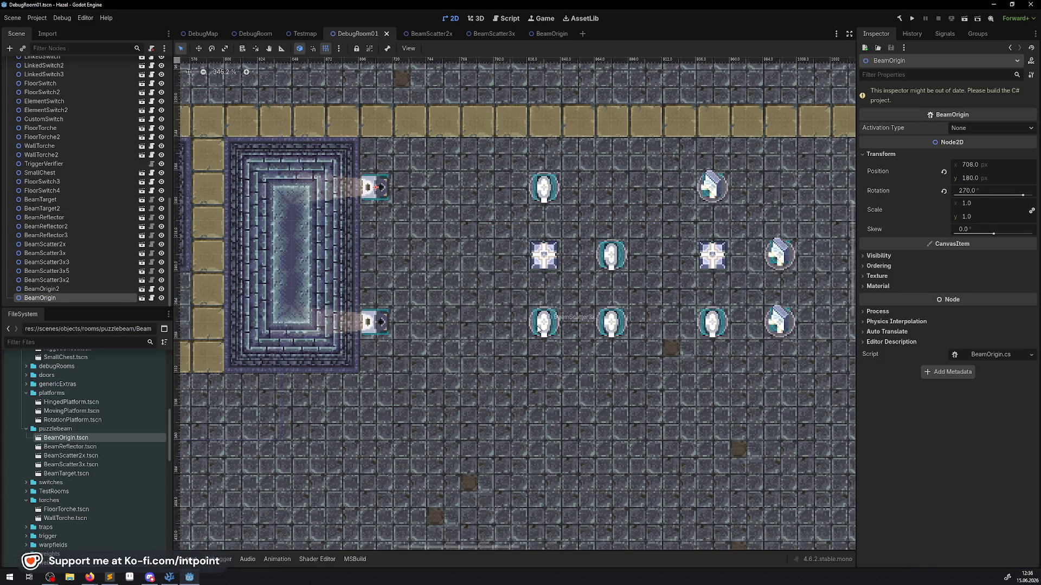
scroll(629, 202, "right", 5)
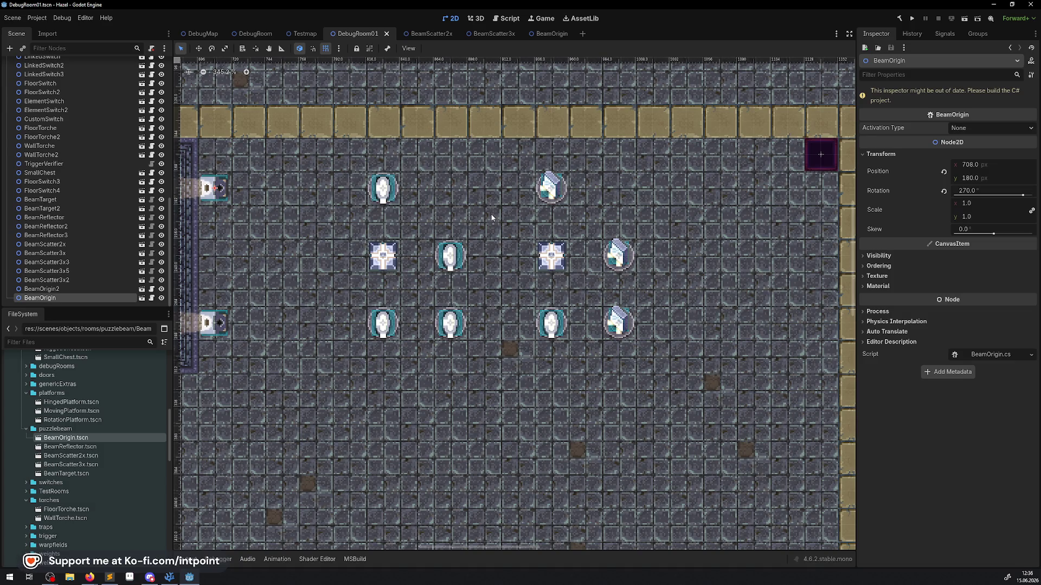
scroll(490, 261, "up", 1)
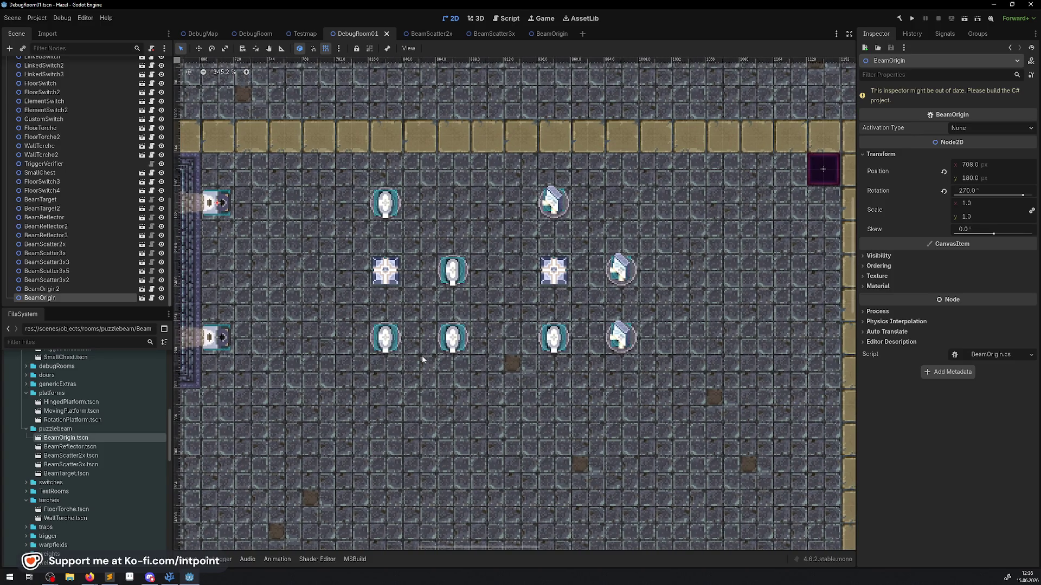
key("alt+Tab")
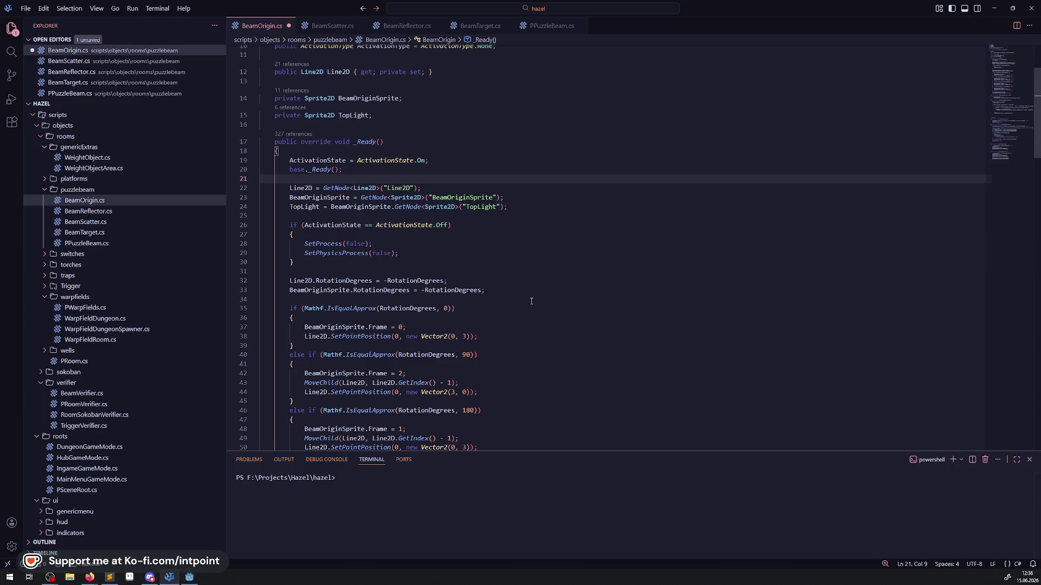
- Dismiss the RotationDegrees documentation box and save BeamOrigin.cs
mouse_move(436, 281)
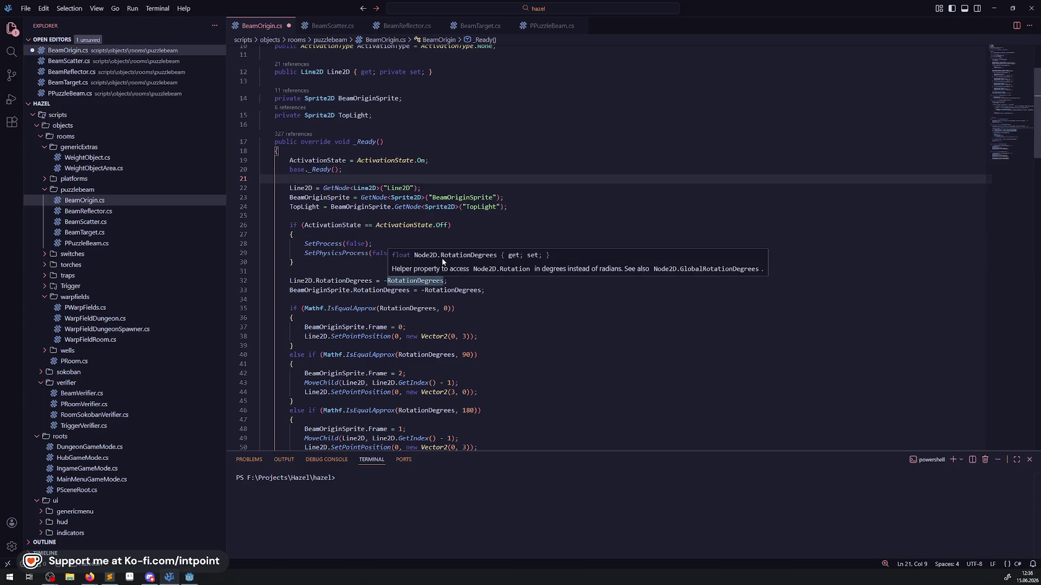
left_click(478, 126)
key("ctrl+s")
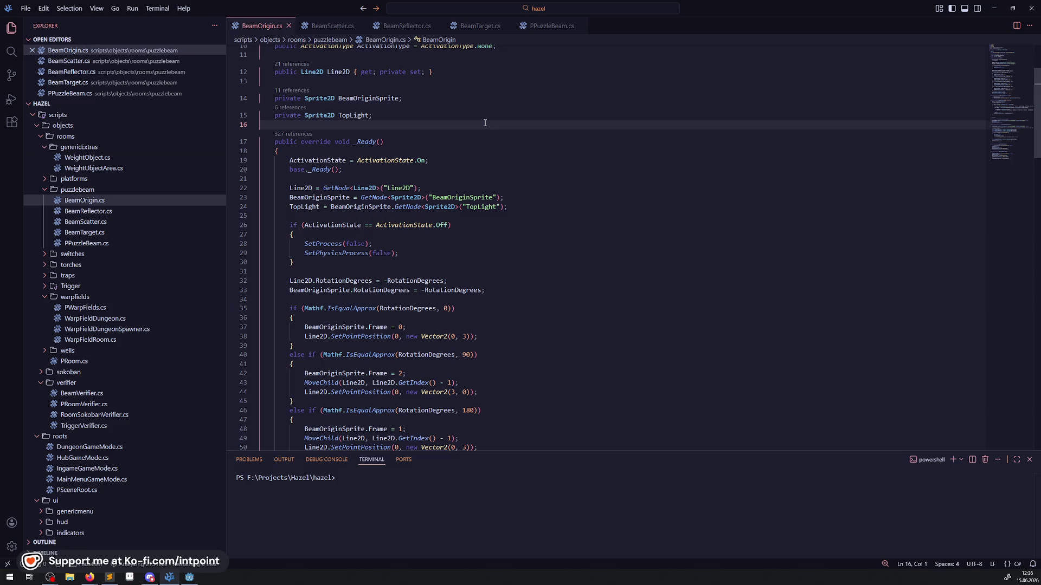
- Try deleting the ActivationState Off if-block, then undo to restore it
double_click(406, 225)
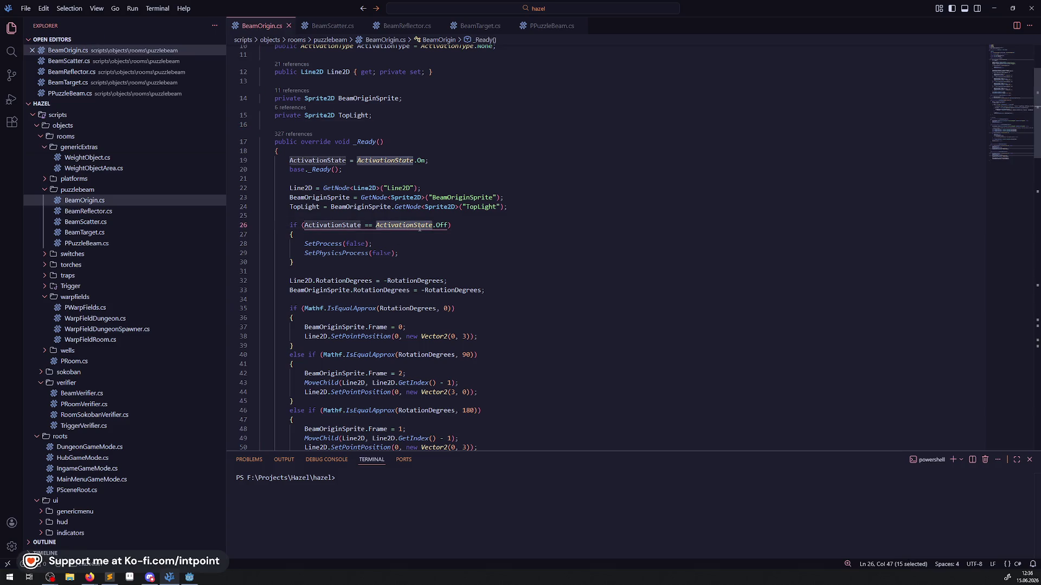
mouse_move(433, 225)
left_click_drag(248, 262, 248, 226)
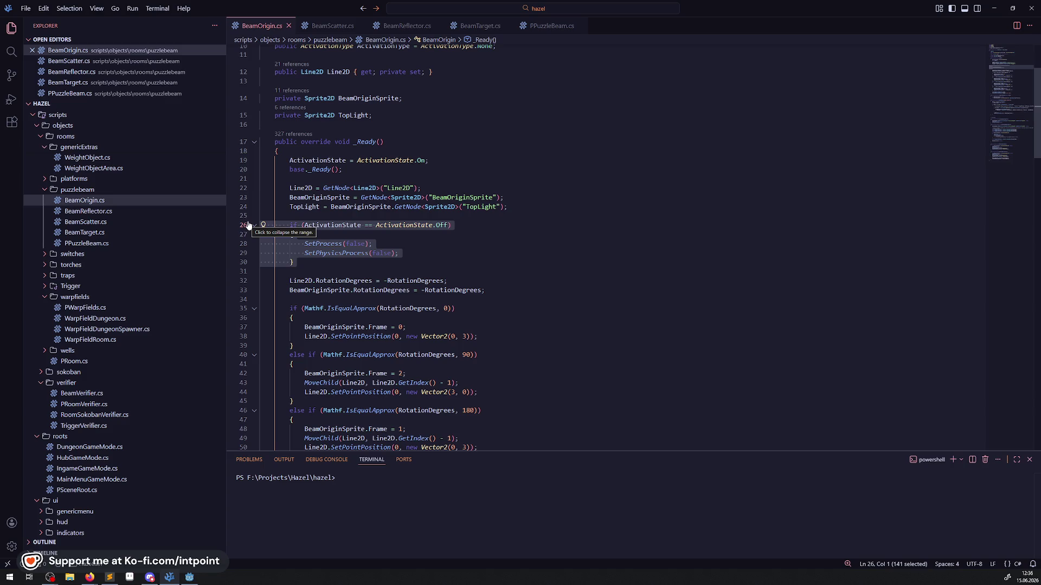
key("BackSpace")
key("BackSpace")
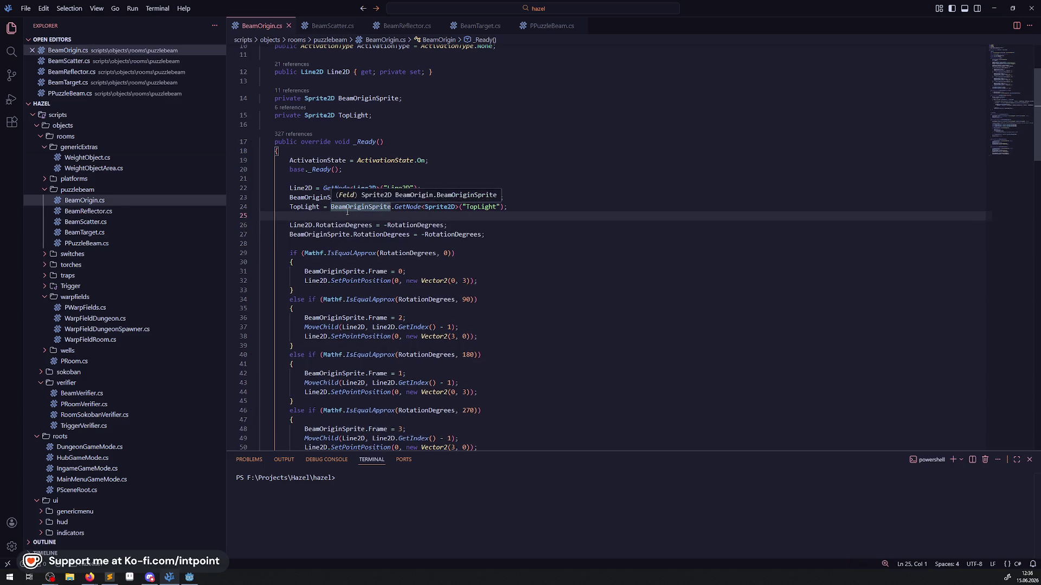
key("Return")
key("ctrl+z")
key("ctrl+z")
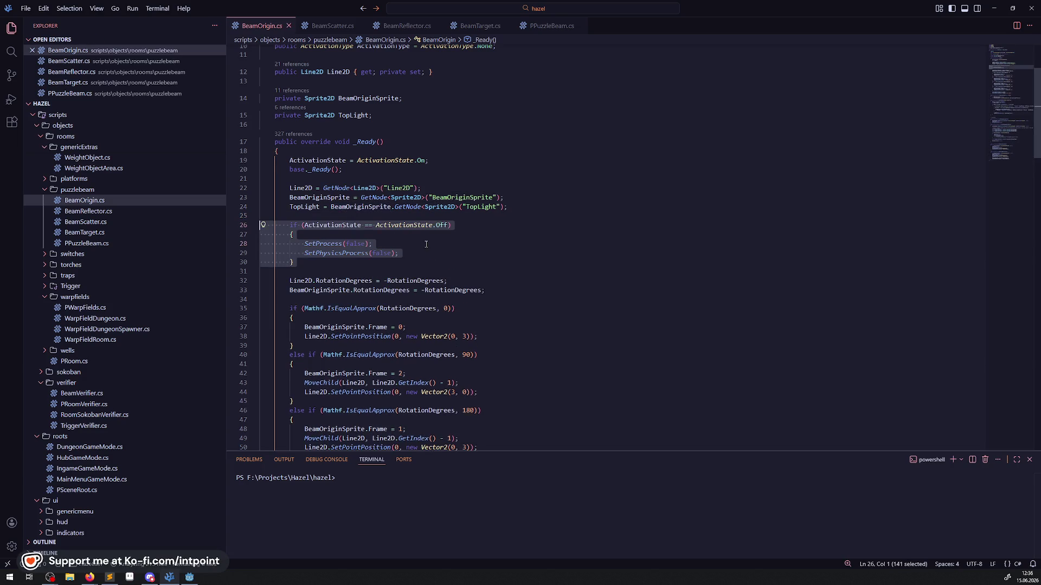
- Delete the extra empty line 89 above the // interface comment
scroll(445, 237, "down", 10)
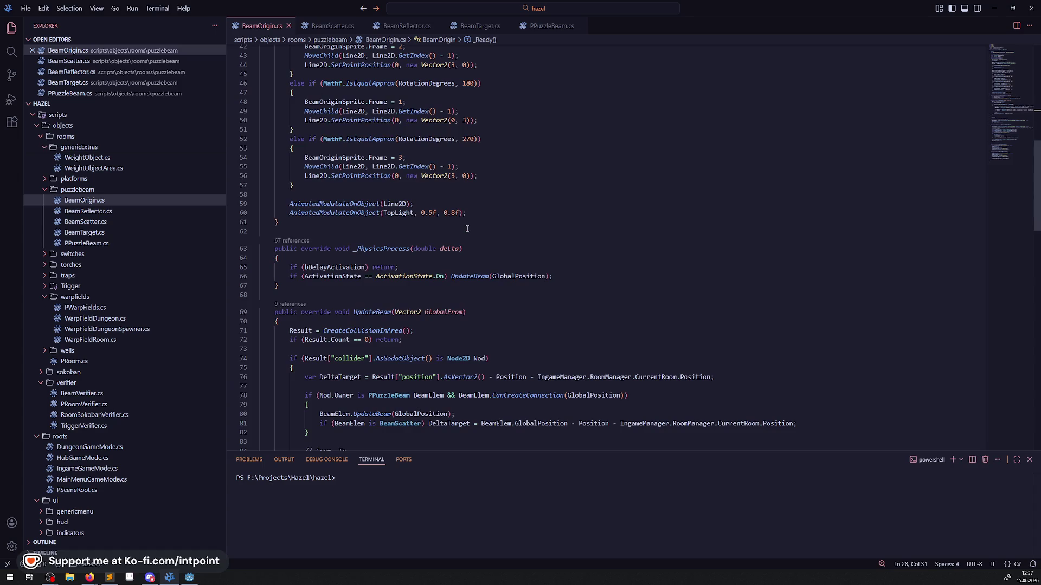
scroll(472, 245, "down", 2)
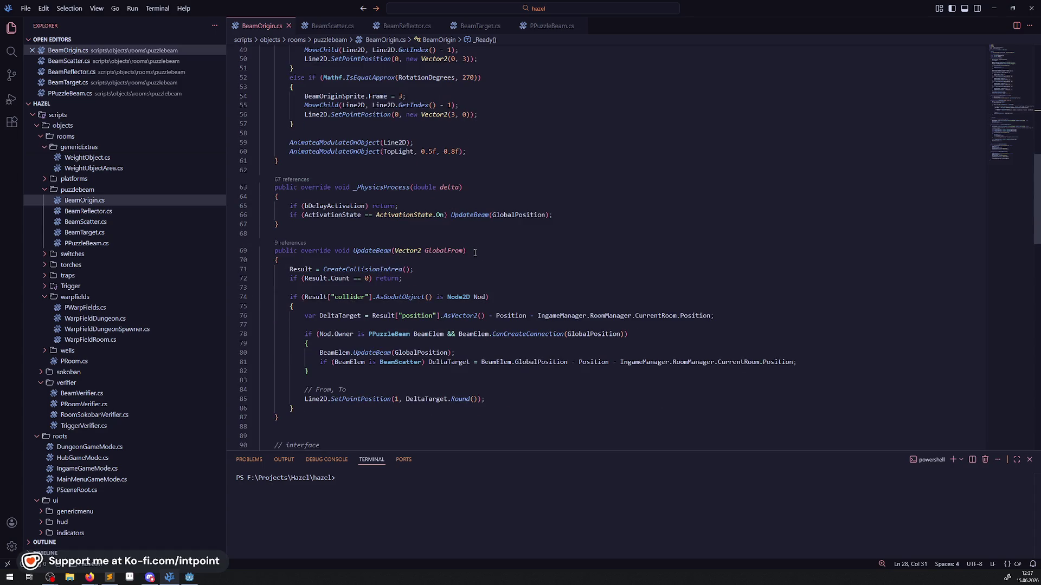
scroll(481, 258, "down", 8)
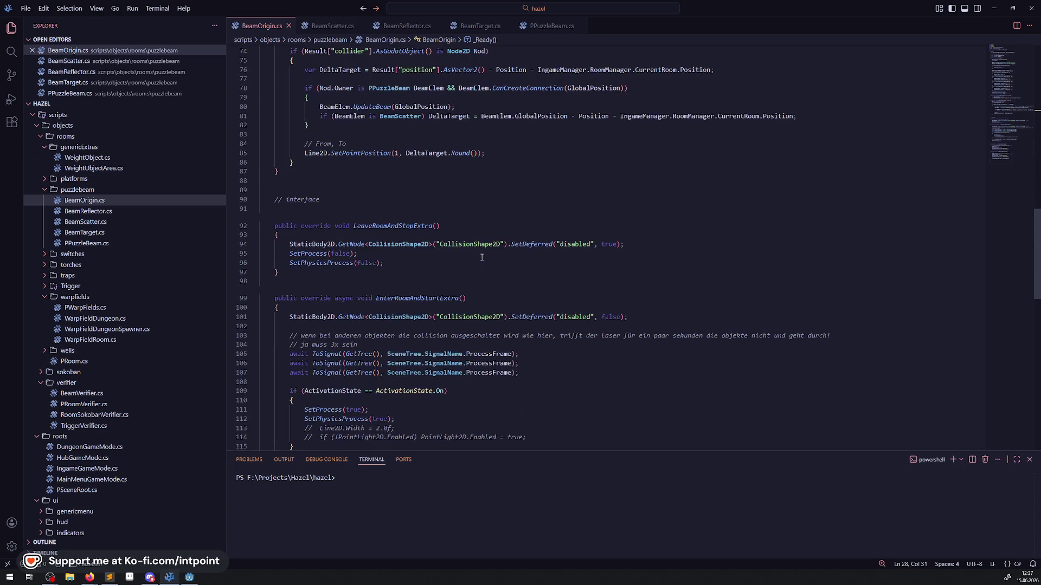
left_click(325, 171)
left_click(319, 187)
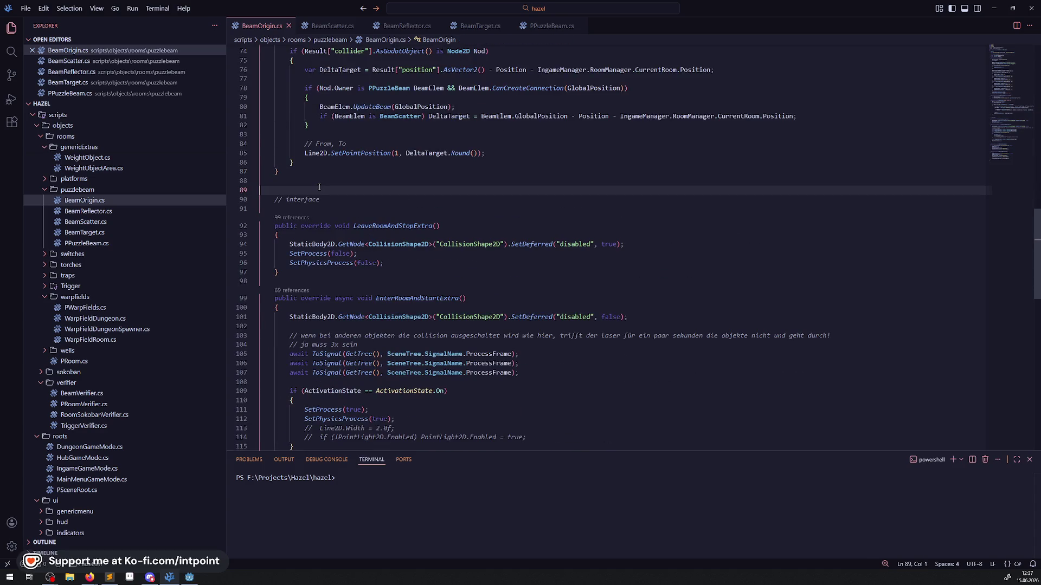
key("BackSpace")
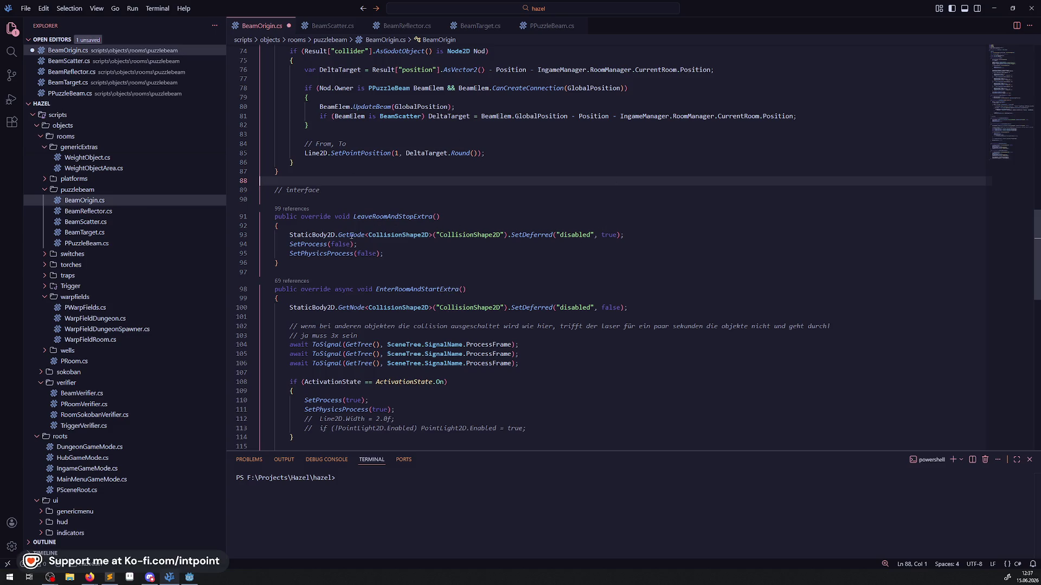
- Select the whole LeaveRoomAndStopExtra override method
double_click(393, 217)
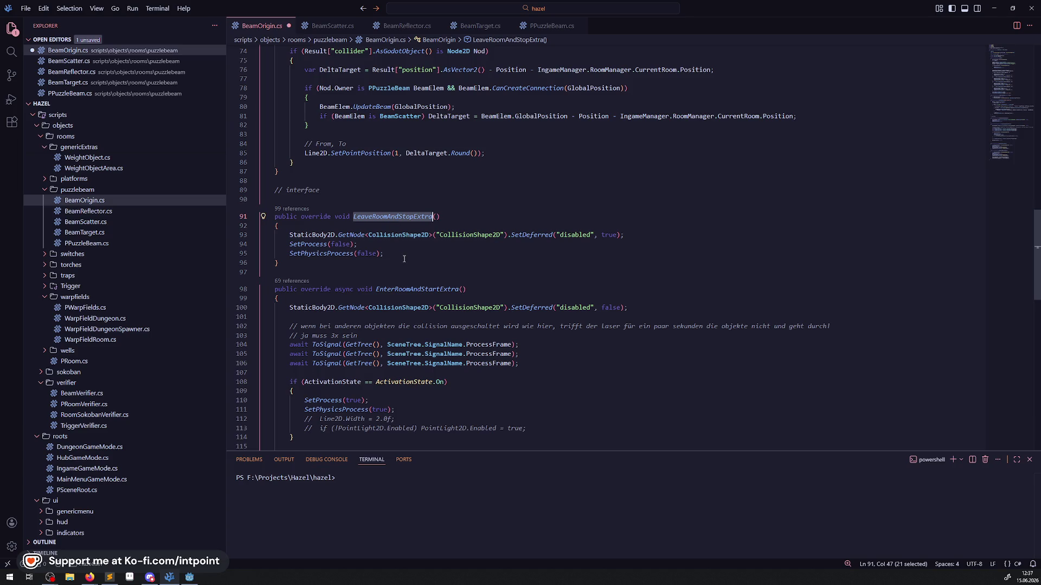
key("Escape")
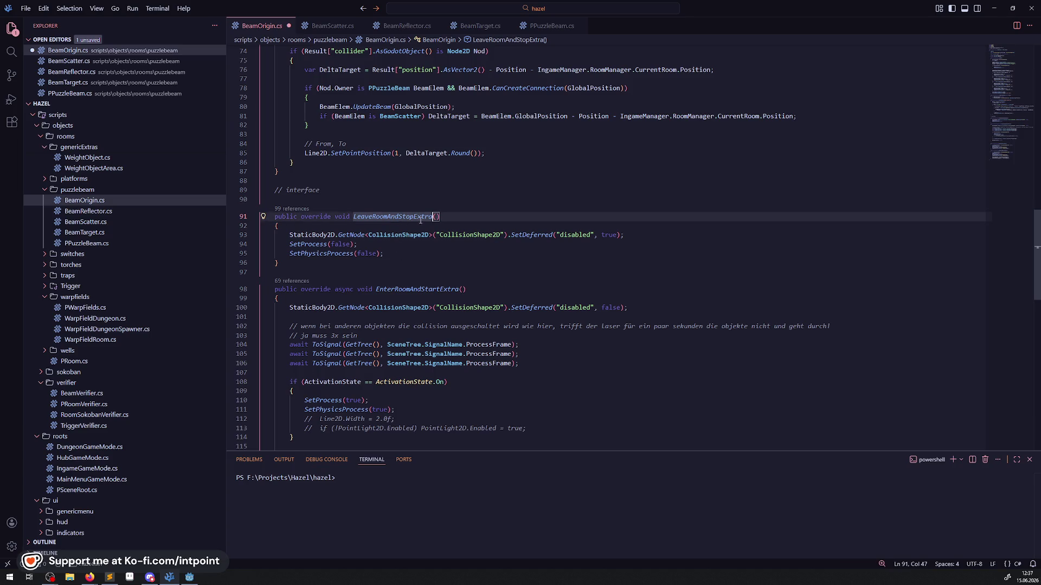
left_click(351, 244)
scroll(379, 227, "down", 2)
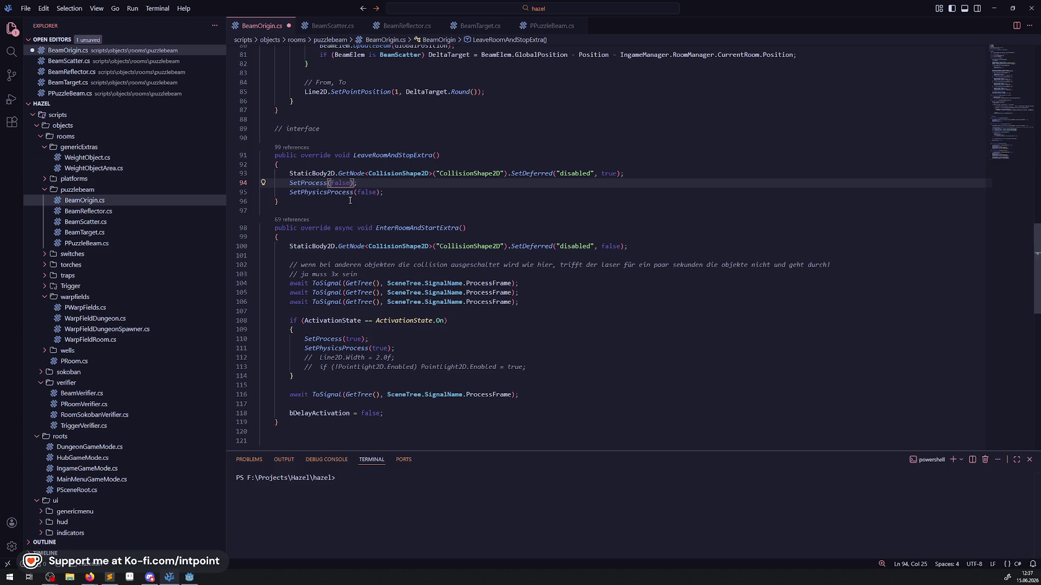
left_click_drag(242, 211, 236, 158)
- Comment out LeaveRoomAndStopExtra in BeamOrigin.cs and compare the overrides with PPuzzleBeam.cs
key("ctrl+slash")
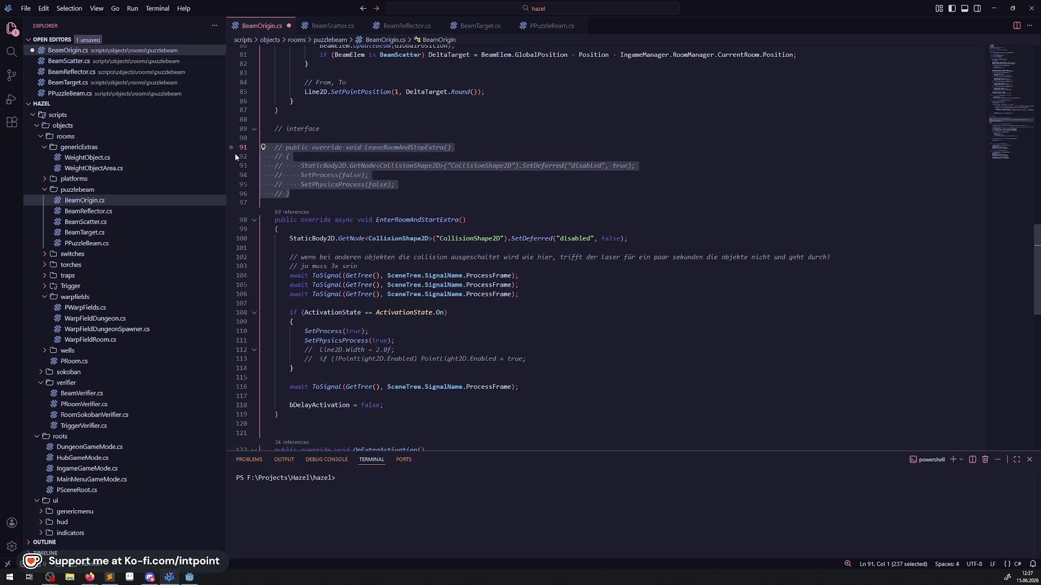
scroll(418, 189, "down", 1)
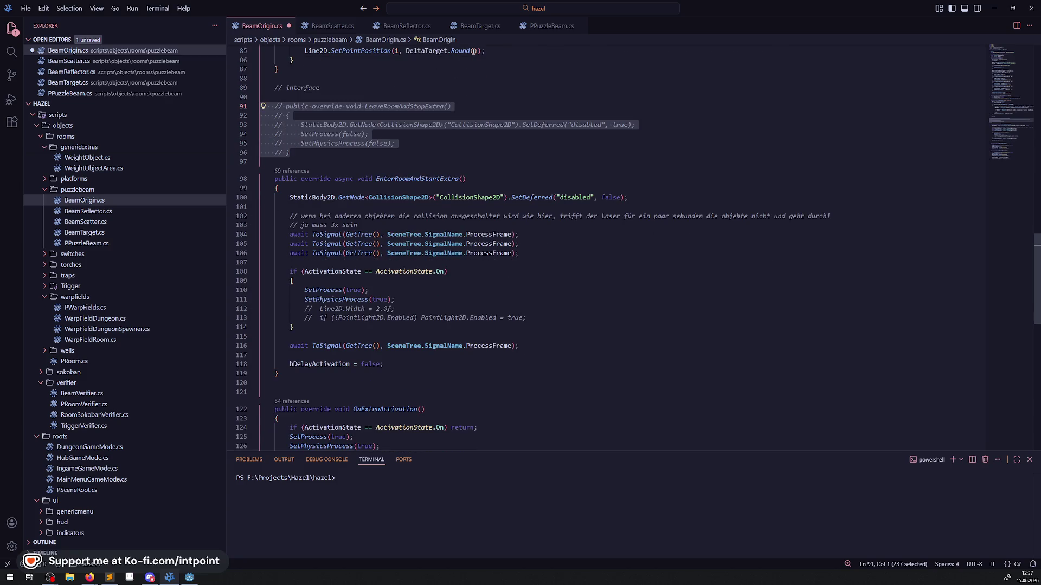
left_click(533, 28)
scroll(463, 196, "up", 15)
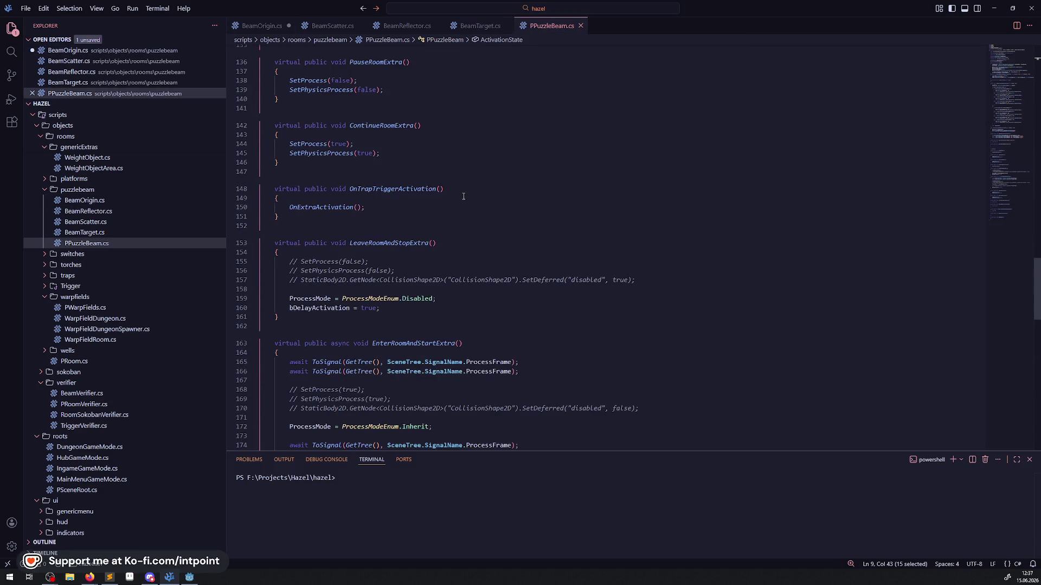
scroll(448, 315, "down", 3)
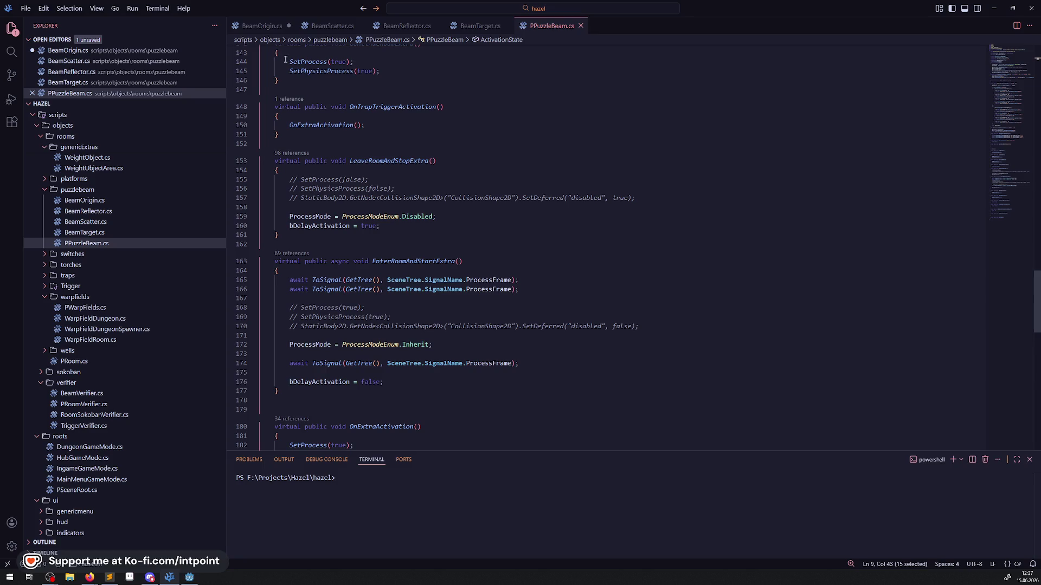
left_click(262, 26)
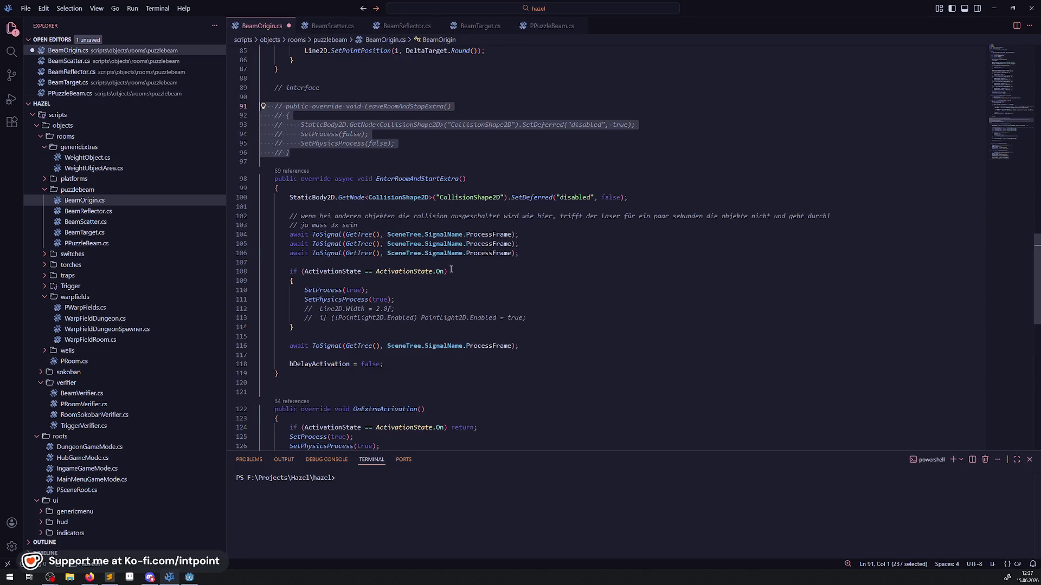
left_click(549, 32)
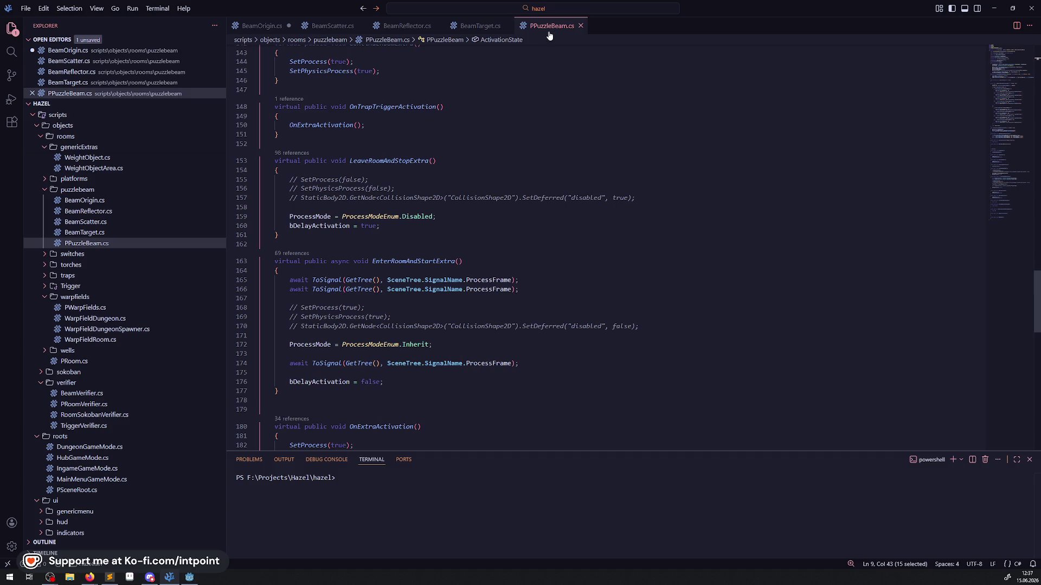
left_click(264, 27)
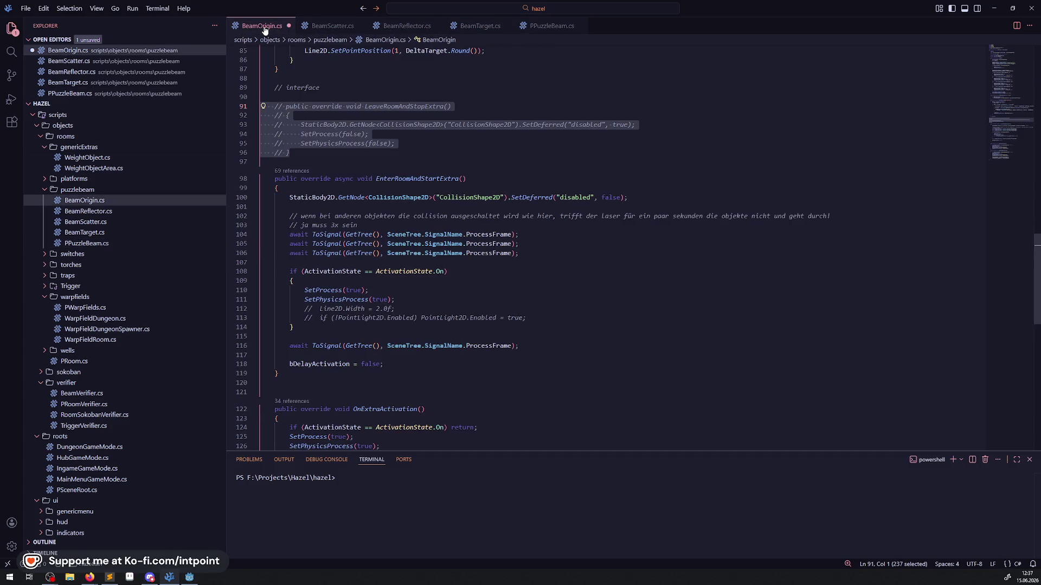
left_click(549, 26)
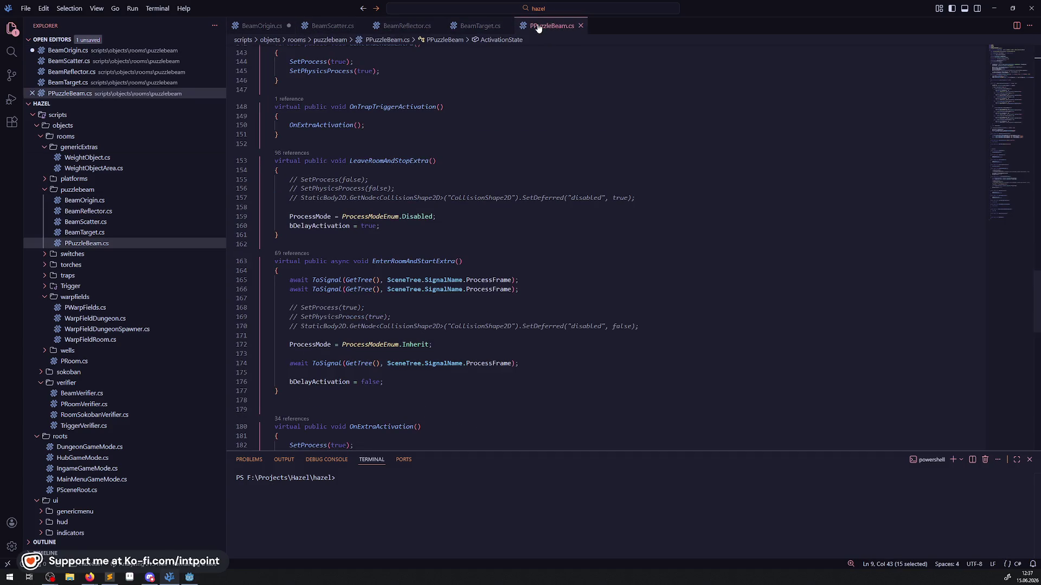
left_click(262, 26)
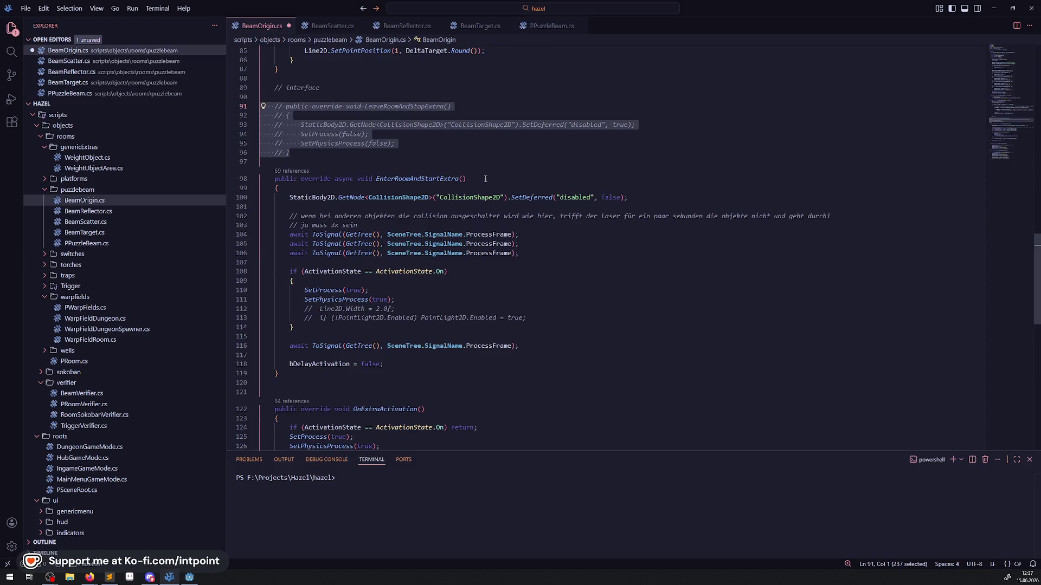
- Comment out the EnterRoomAndStartExtra method (lines 98–119) and save BeamOrigin.cs
left_click_drag(303, 383, 261, 179)
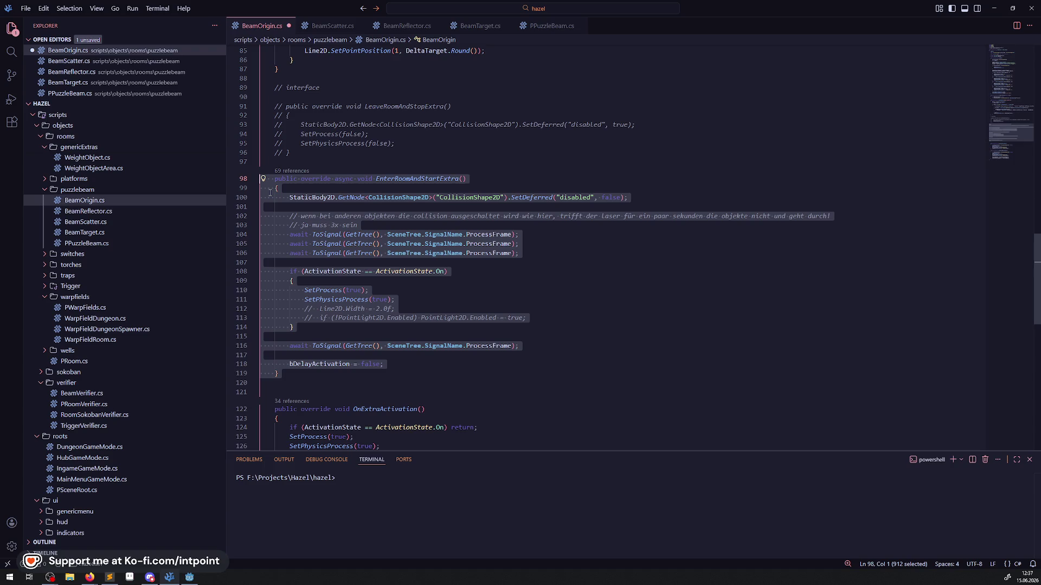
key("ctrl+slash")
key("ctrl+s")
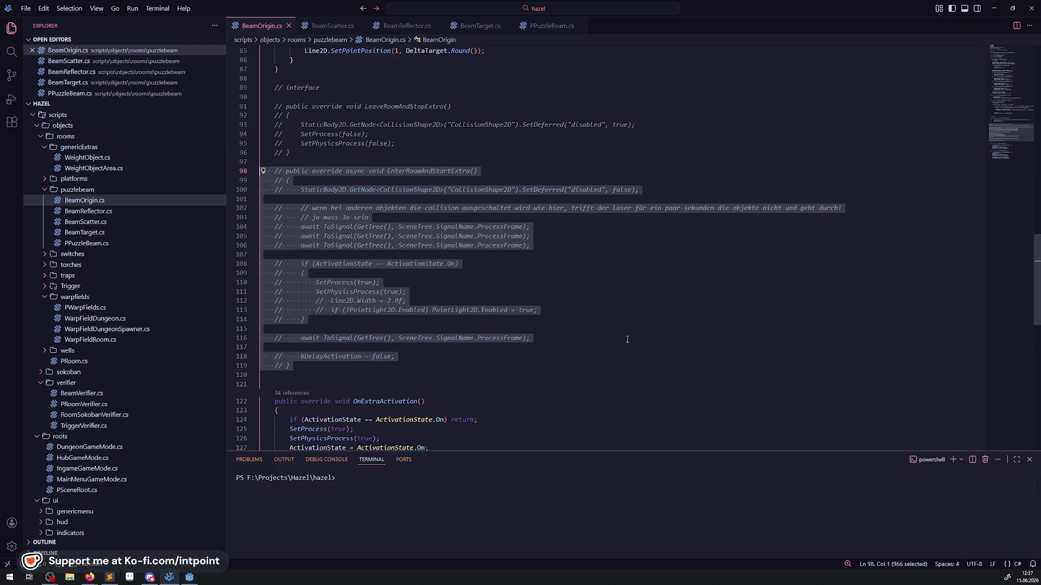
left_click(621, 342)
scroll(620, 342, "down", 10)
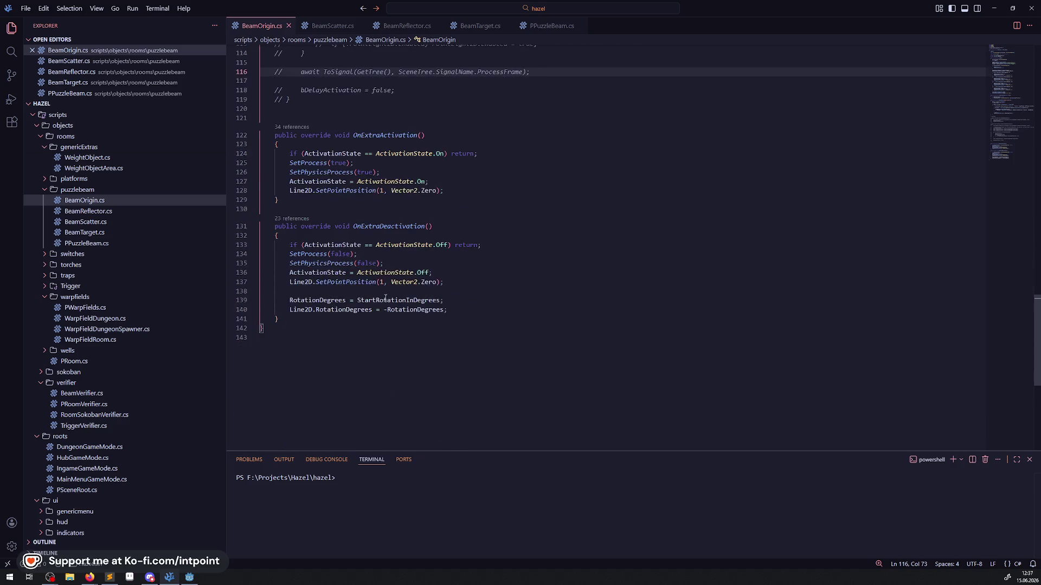
scroll(386, 298, "up", 12)
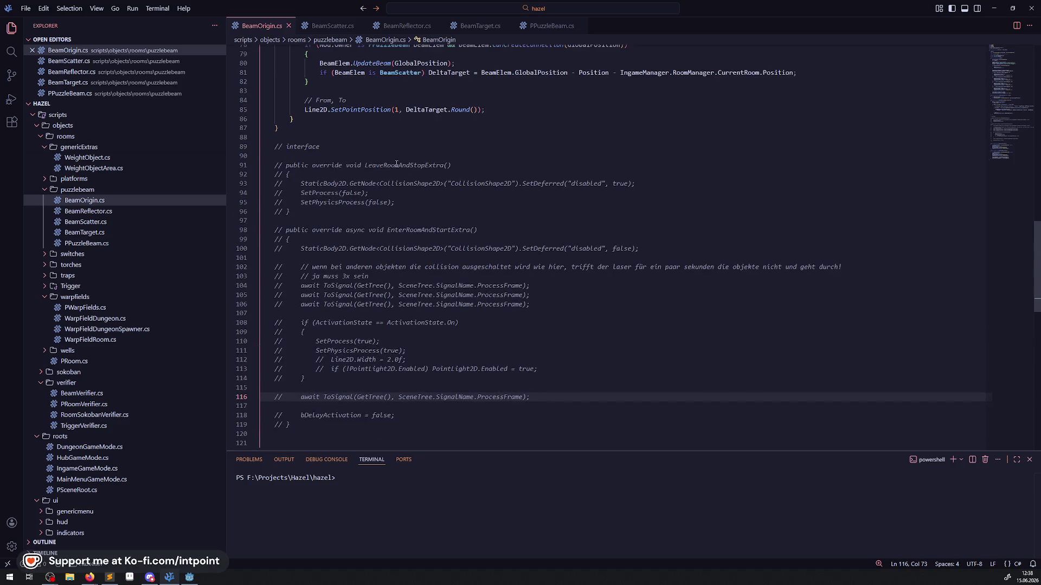
key("alt+Tab")
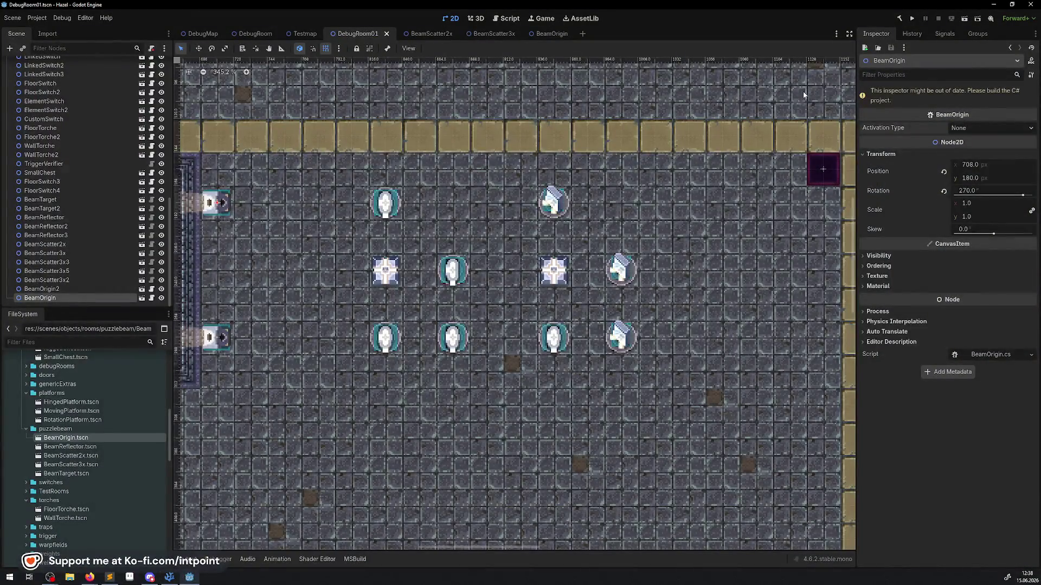
- Rebuild the C# project with the hammer button and launch DebugRoom01 with Run Project
left_click(898, 19)
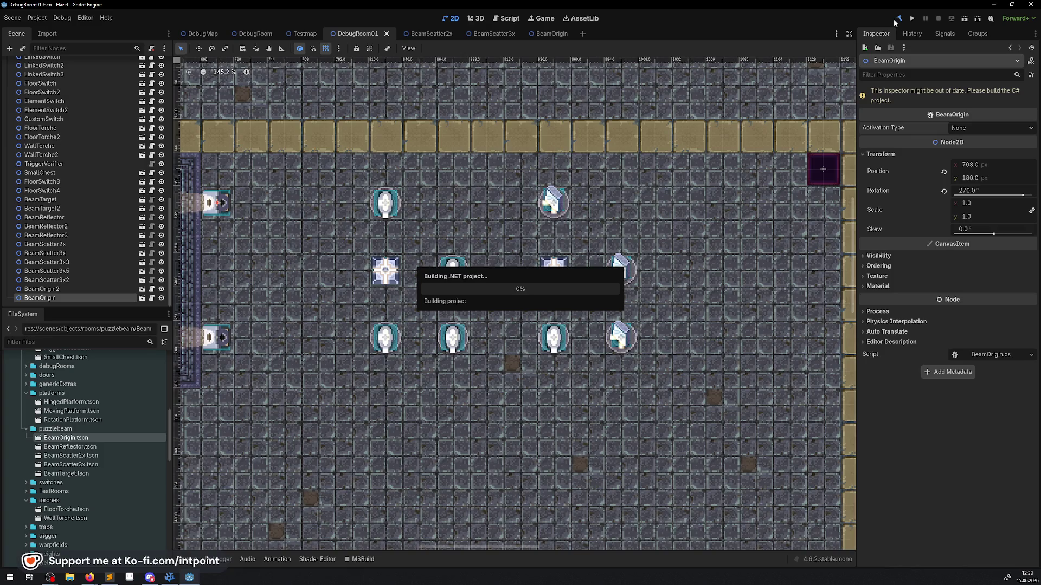
left_click(169, 578)
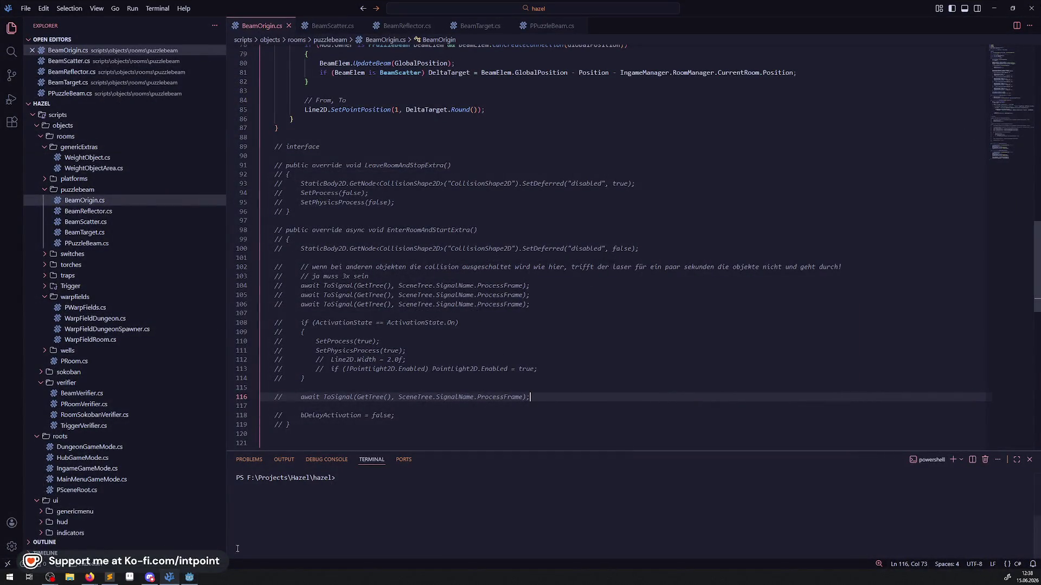
left_click(189, 577)
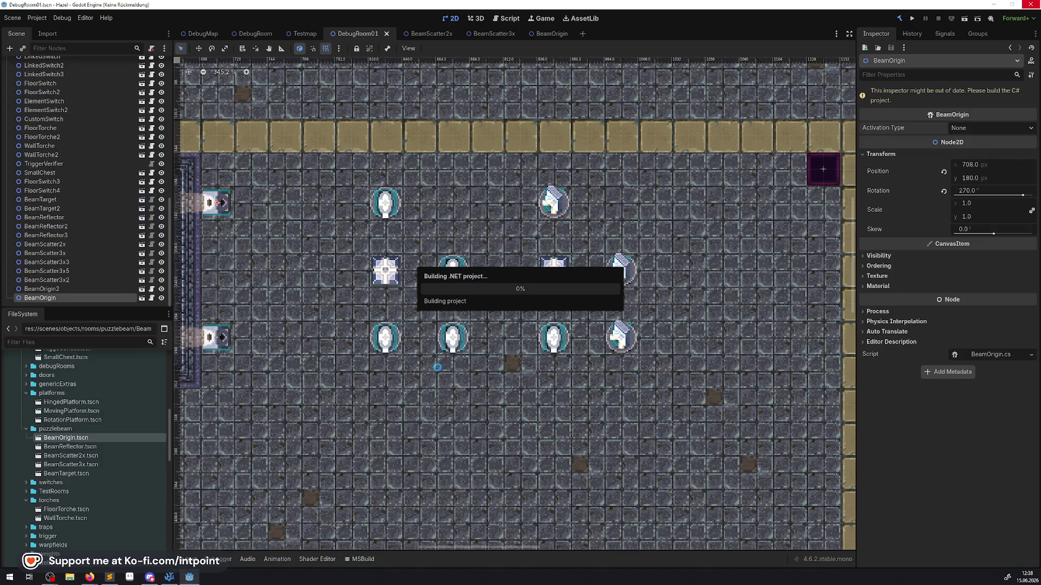
left_click(915, 18)
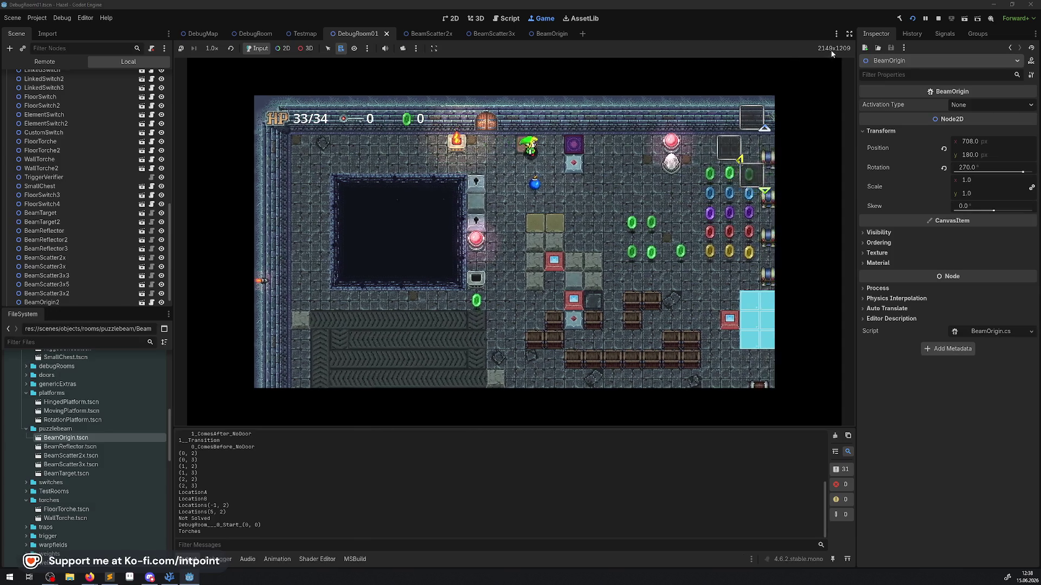
- Enlarge the game view without docks or output and set game speed to 1/2×
left_click(848, 33)
left_click(14, 560)
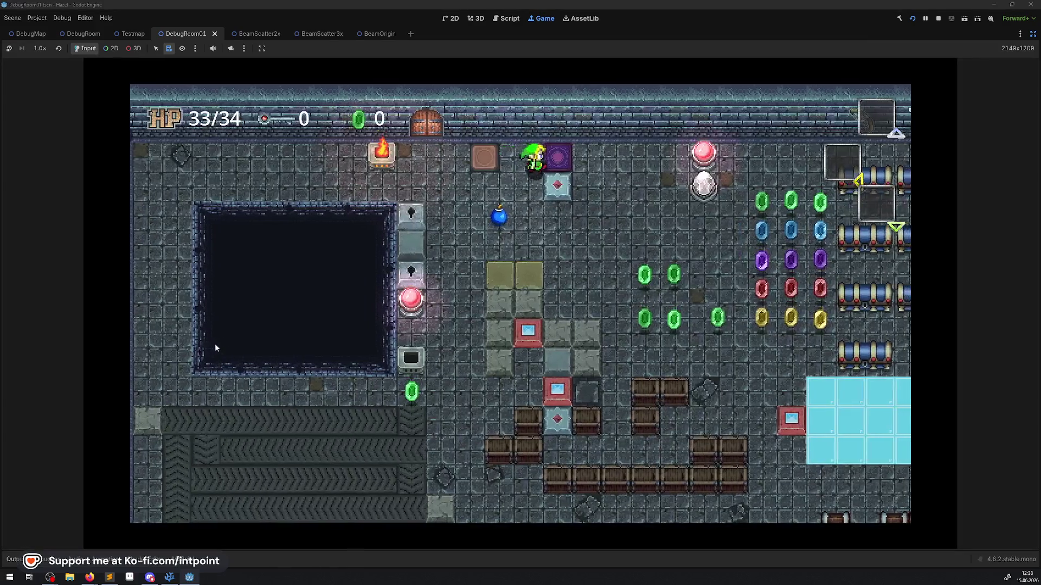
key("Down")
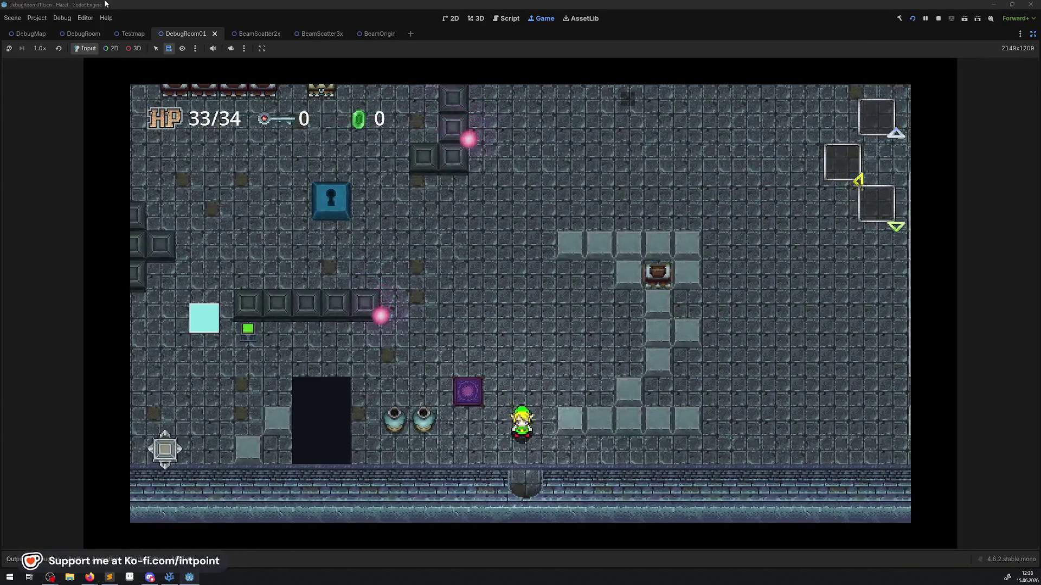
left_click(34, 50)
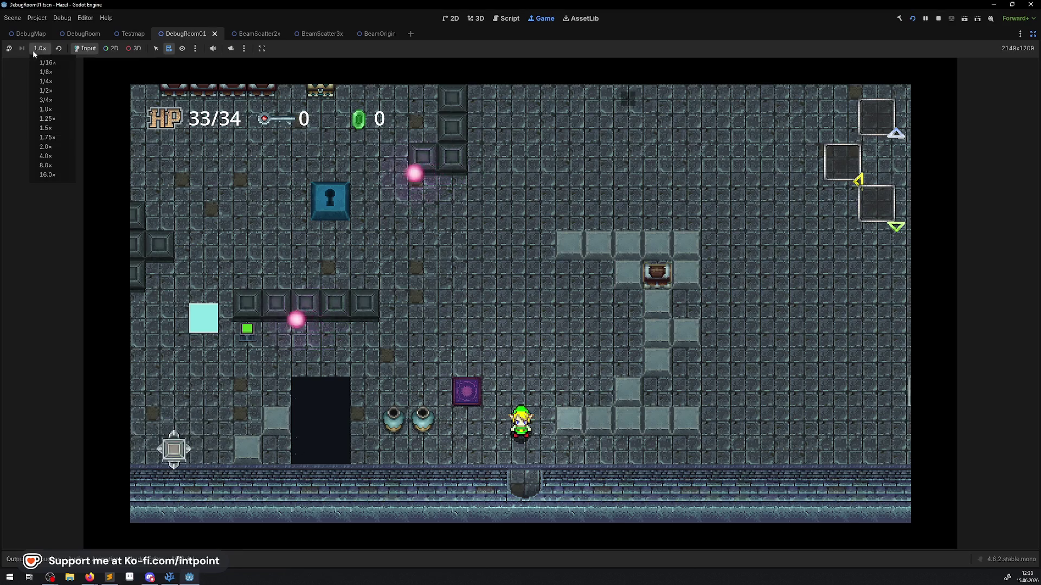
left_click(53, 92)
- Walk the player in and out of the beam room several times, then stop the game
key("Down")
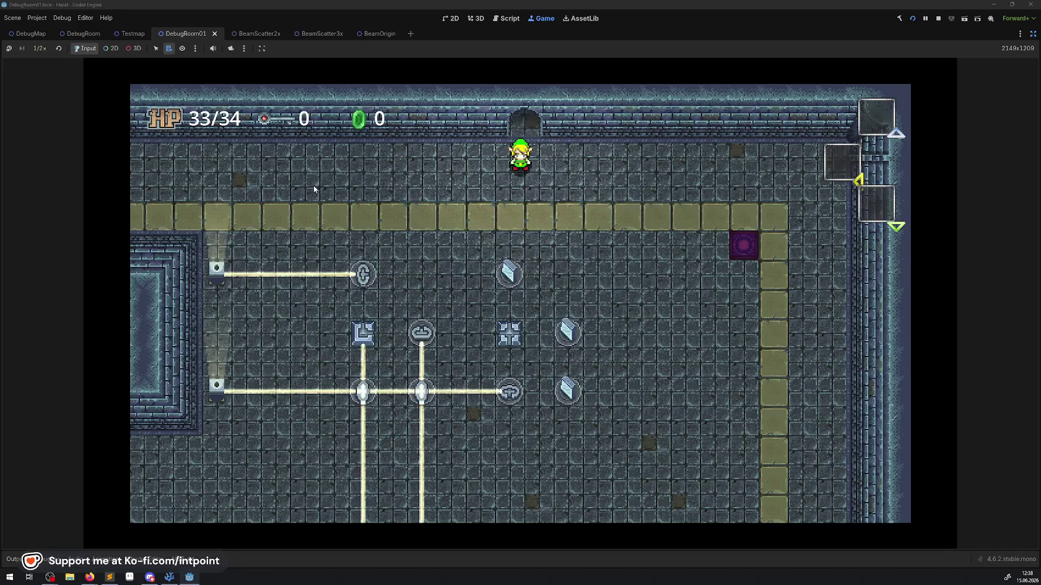
key("Up")
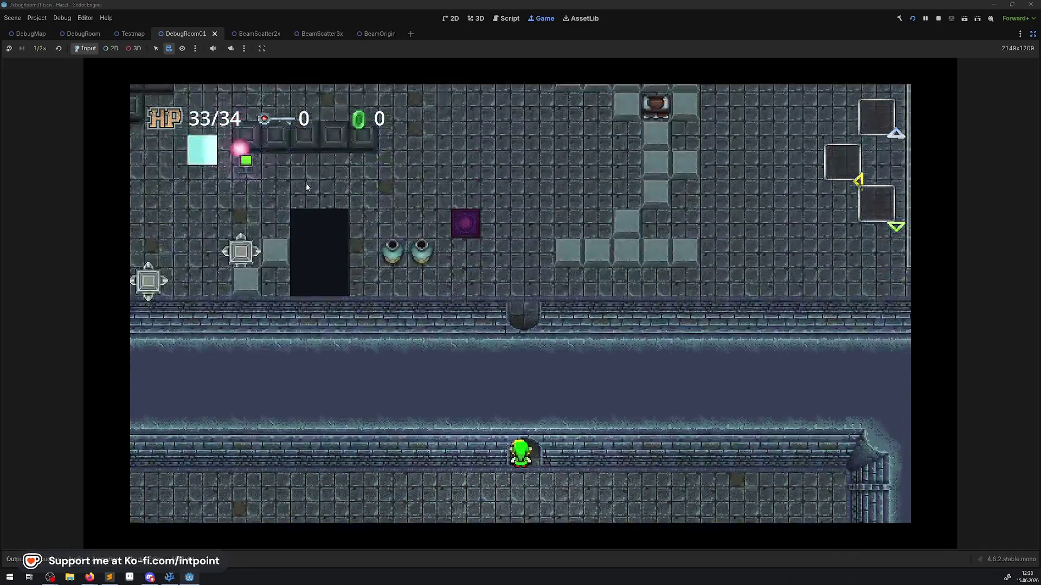
key("Down")
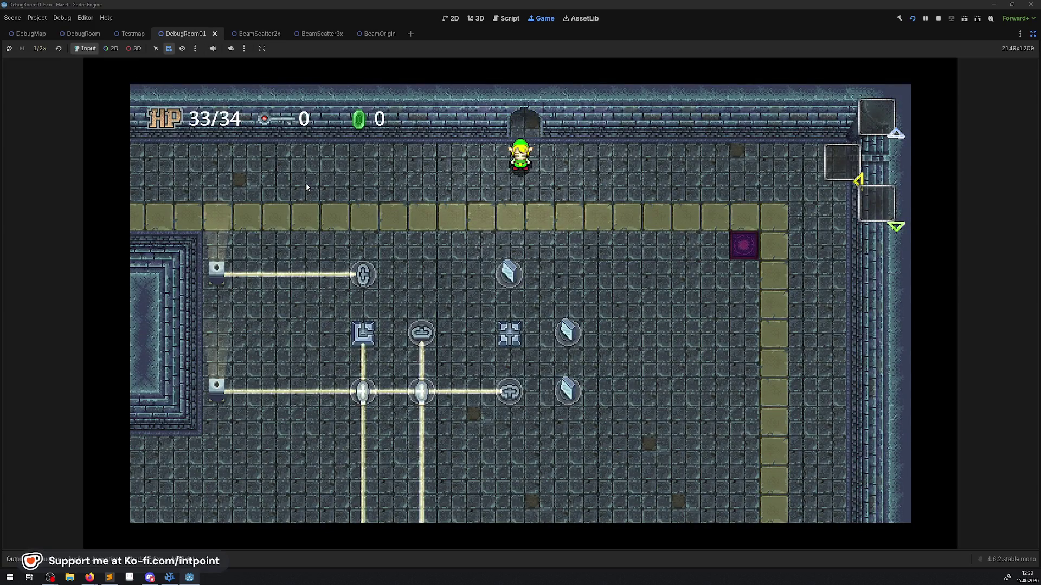
key("Up")
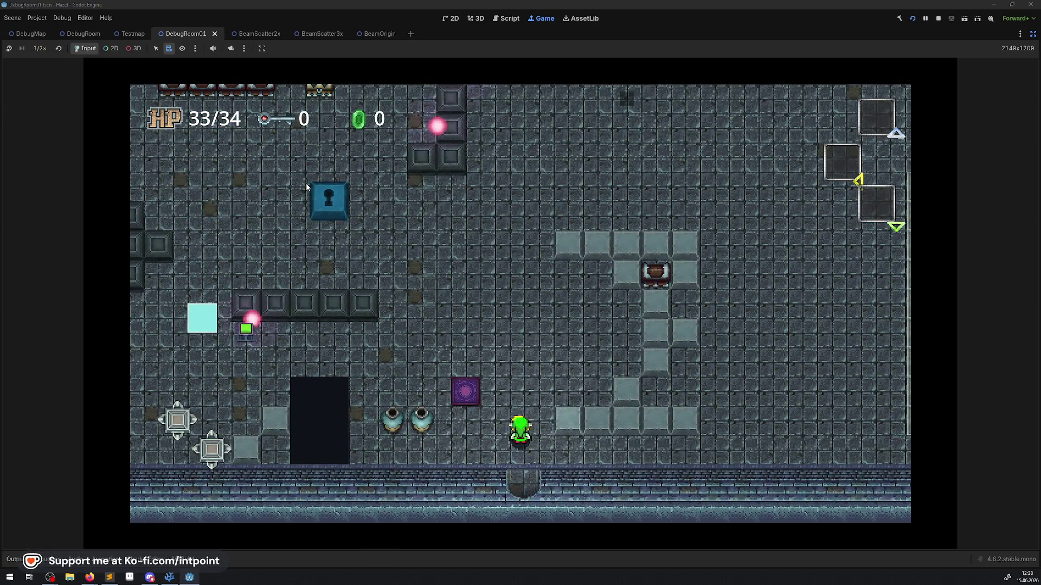
key("Down")
key("Down")
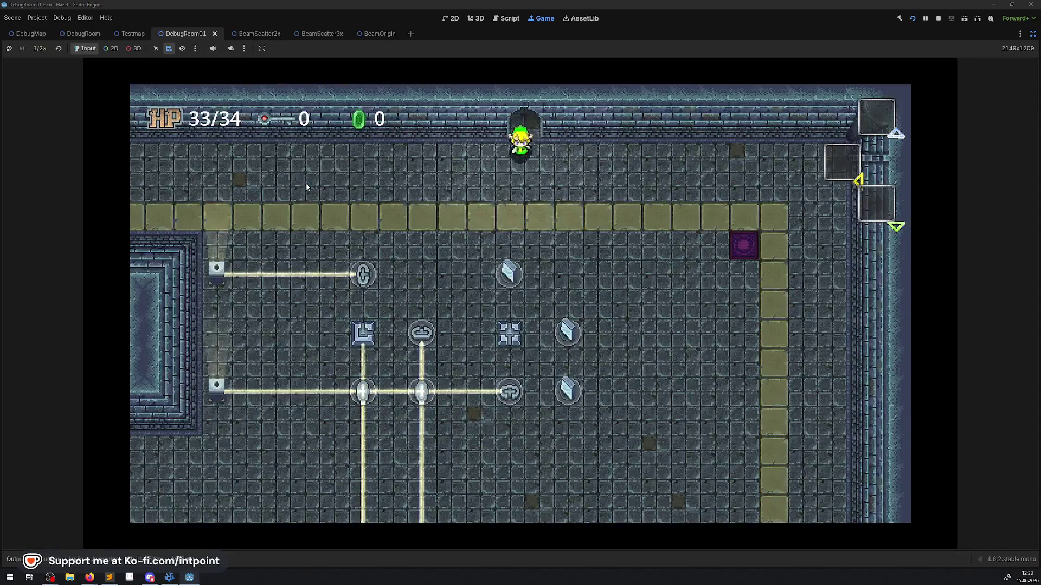
key("F8")
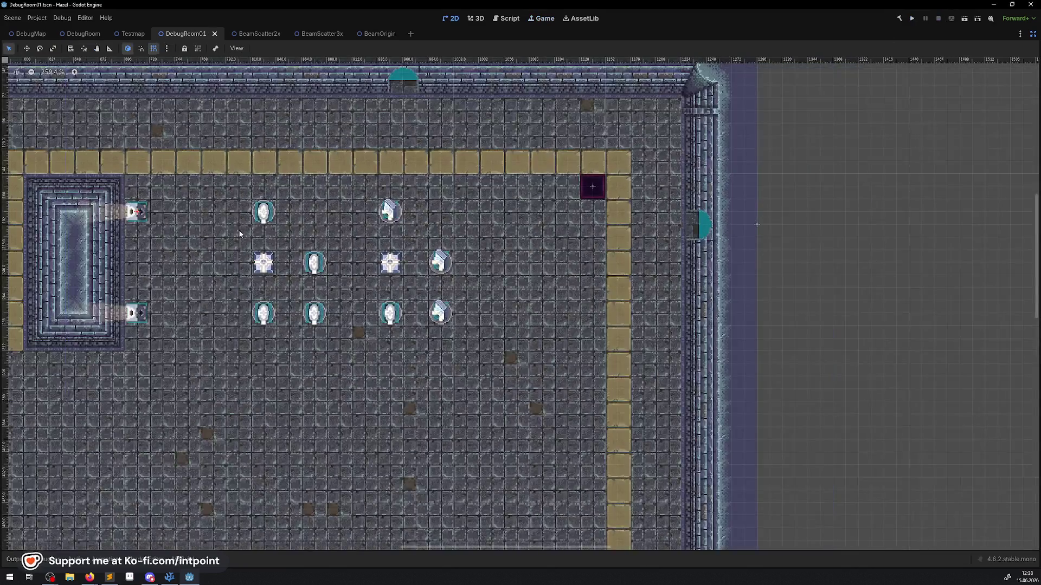
- Restore the side docks and expand the scenes/objects/rooms/blocks folder in FileSystem
mouse_move(240, 234)
left_mouse_down()
mouse_move(491, 171)
mouse_move(565, 213)
left_mouse_up()
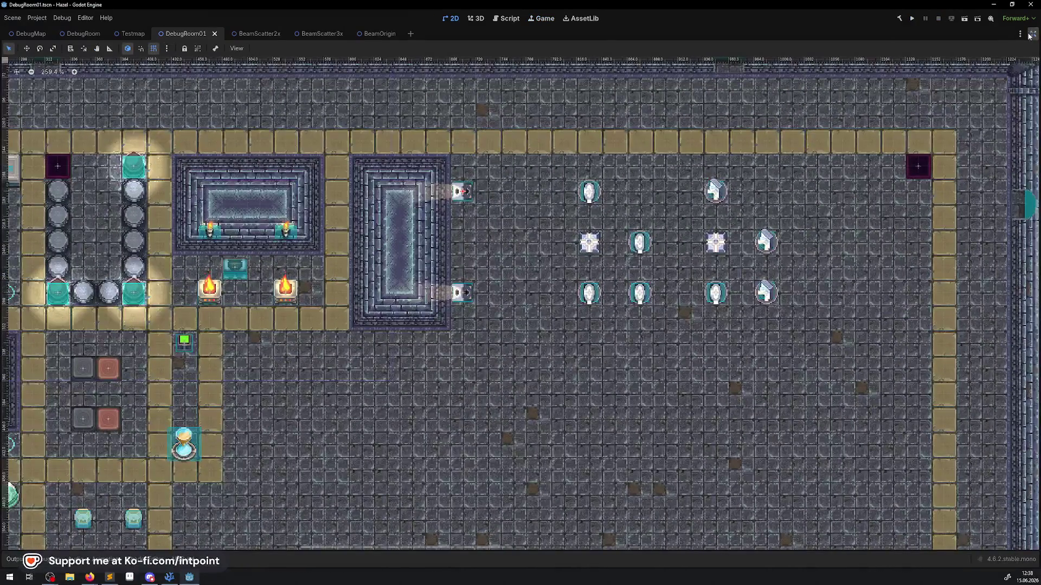
left_click(1033, 34)
scroll(106, 477, "up", 3)
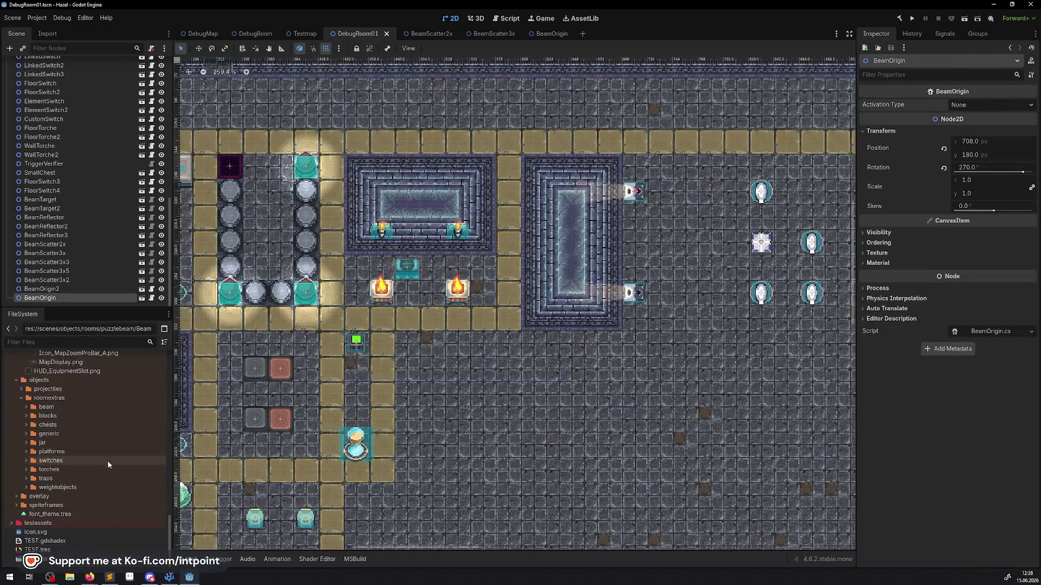
scroll(56, 464, "up", 8)
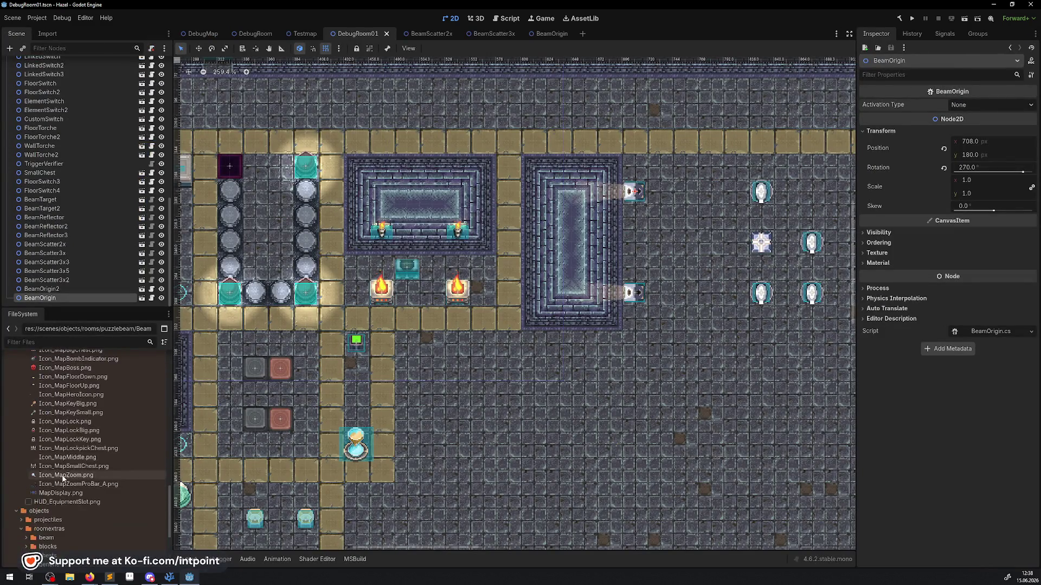
scroll(63, 469, "up", 5)
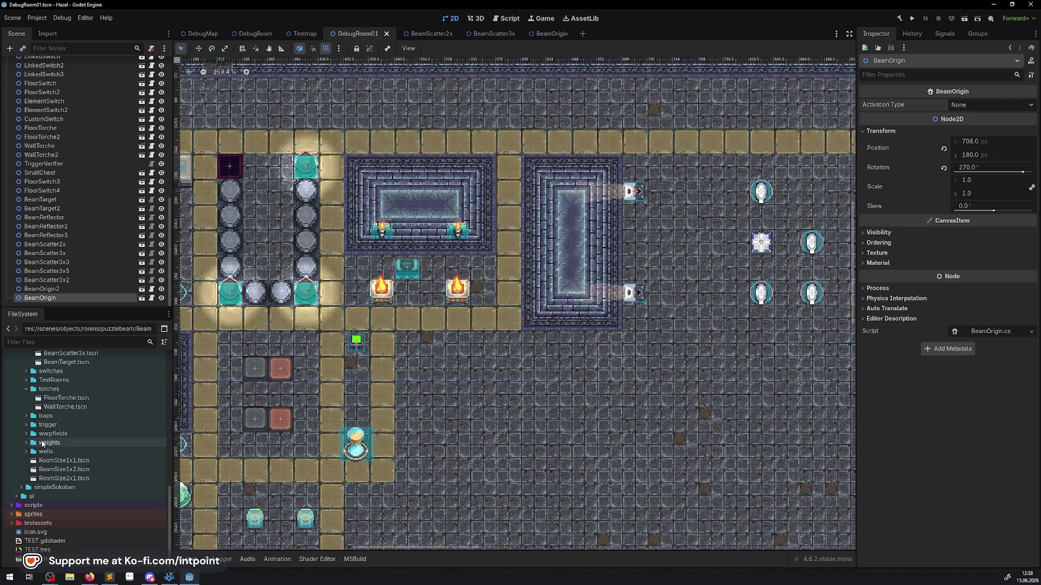
scroll(46, 428, "up", 10)
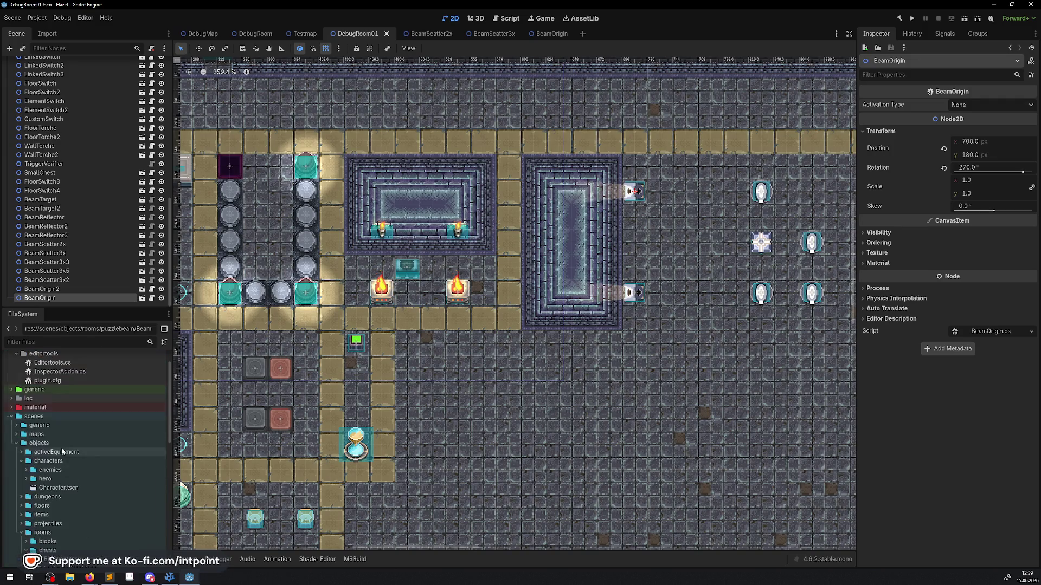
scroll(26, 519, "down", 2)
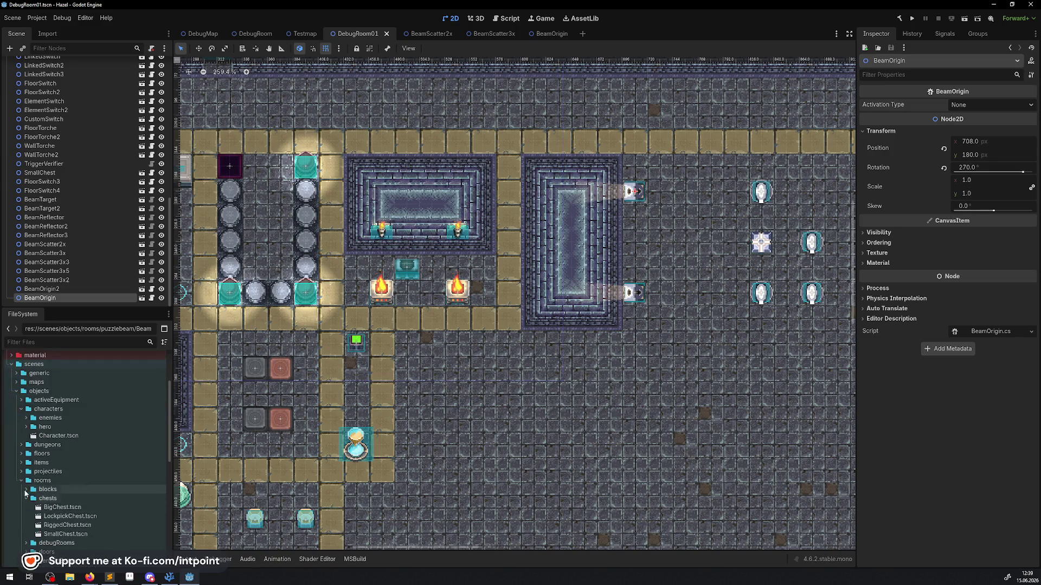
left_click(26, 490)
scroll(81, 472, "down", 3)
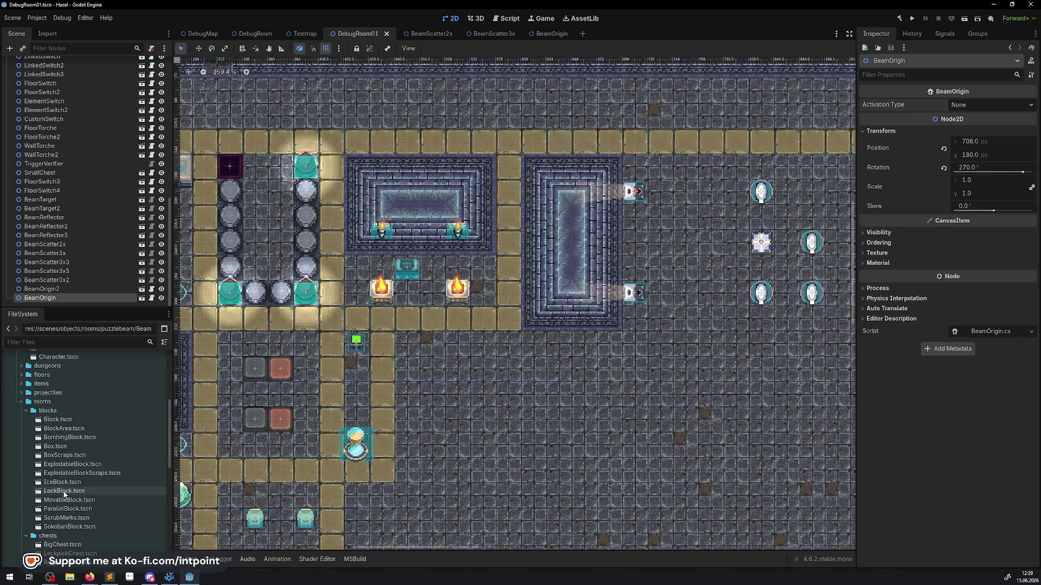
- Place a MovableBlock.tscn instance in the room and shift it one tile left
mouse_move(69, 499)
left_mouse_down()
mouse_move(569, 355)
mouse_move(697, 194)
left_mouse_up()
scroll(697, 193, "up", 2)
scroll(698, 194, "up", 3)
left_click_drag(580, 209, 536, 209)
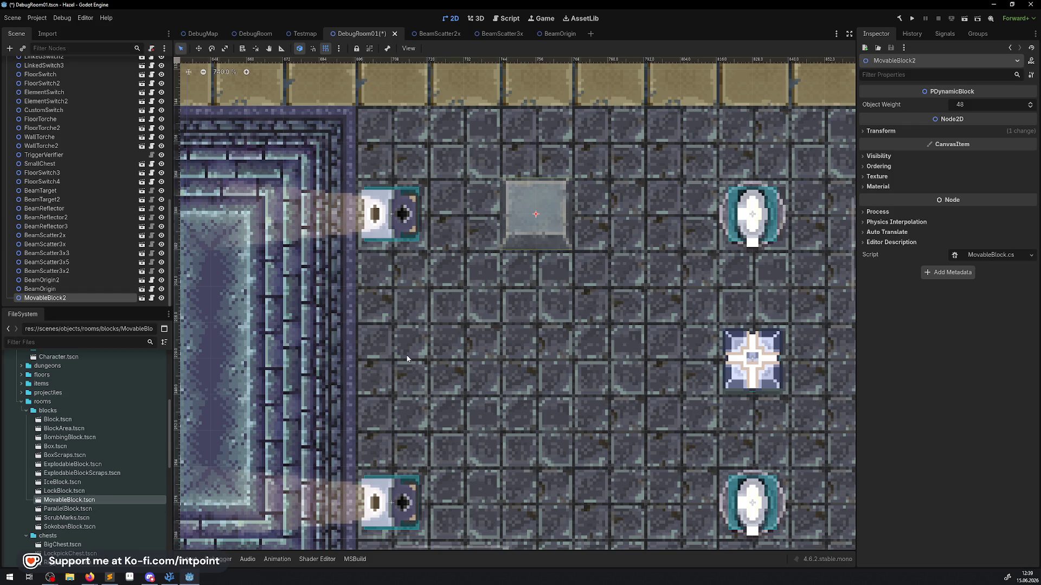
- Place a second MovableBlock among the beam statues, then save and run the scene
scroll(625, 293, "down", 2)
scroll(514, 304, "right", 5)
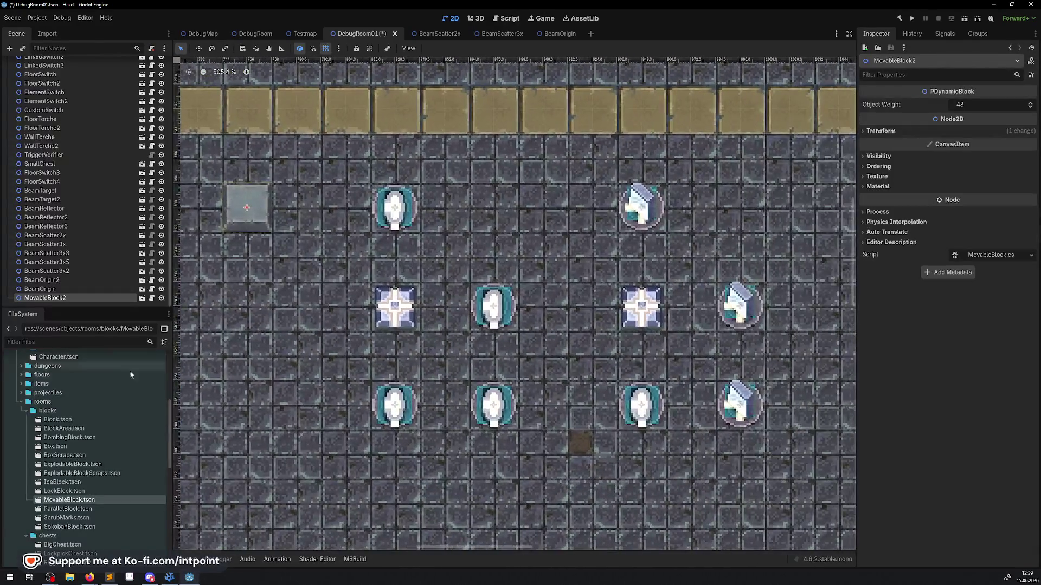
left_click(55, 506)
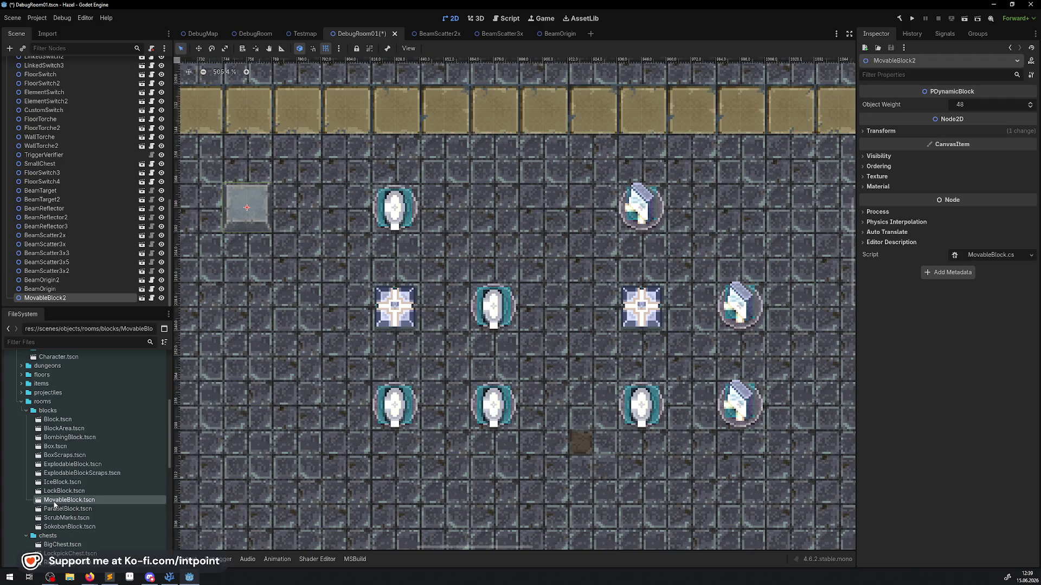
mouse_move(62, 501)
left_mouse_down()
mouse_move(465, 439)
mouse_move(625, 404)
mouse_move(679, 362)
mouse_move(742, 359)
left_mouse_up()
left_click(912, 18)
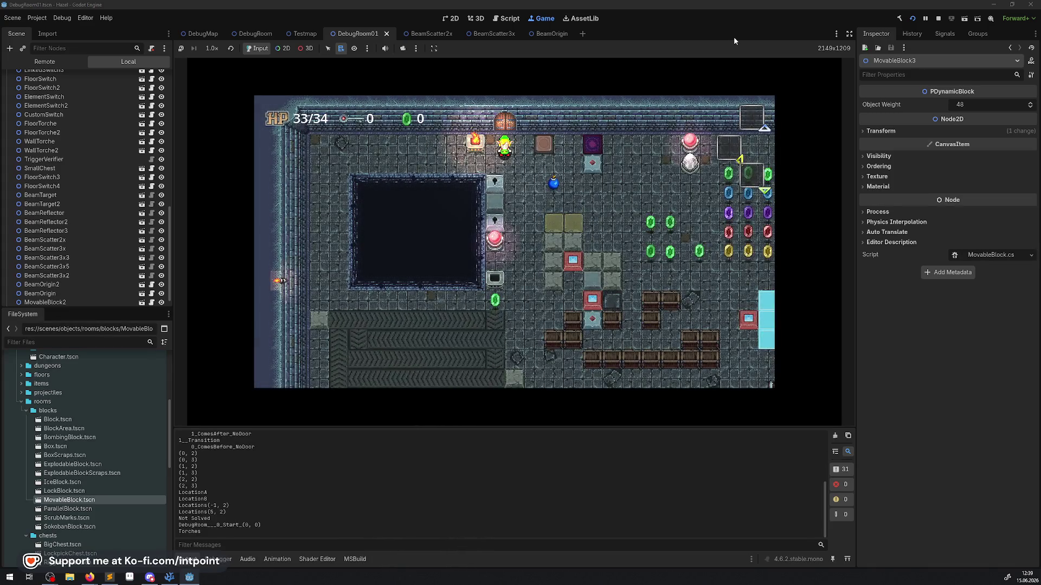
- Hide the docks and output log, then walk the player into the beam room toward the ring
left_click(848, 34)
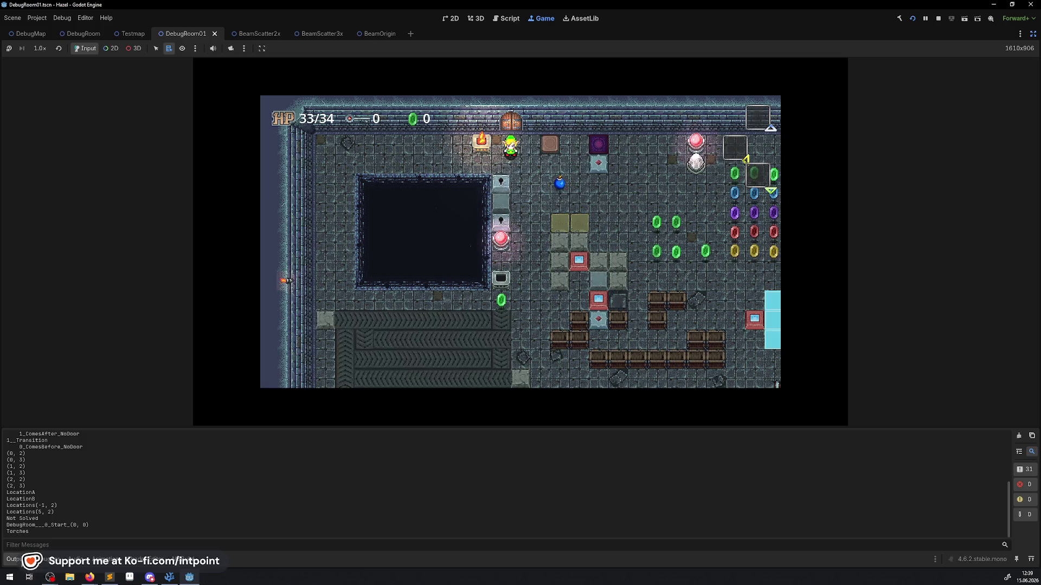
key("ctrl+j")
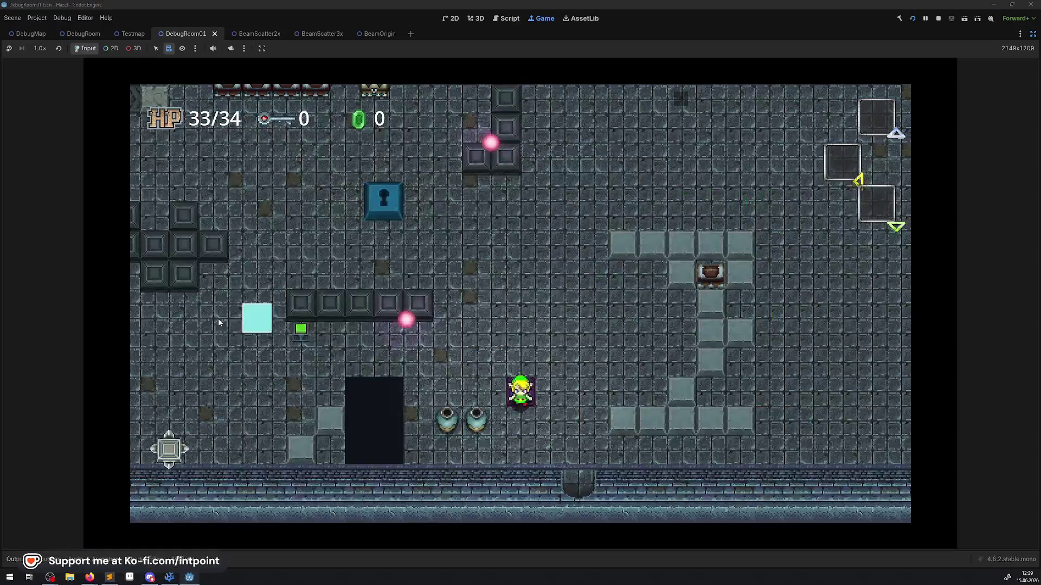
key("Down")
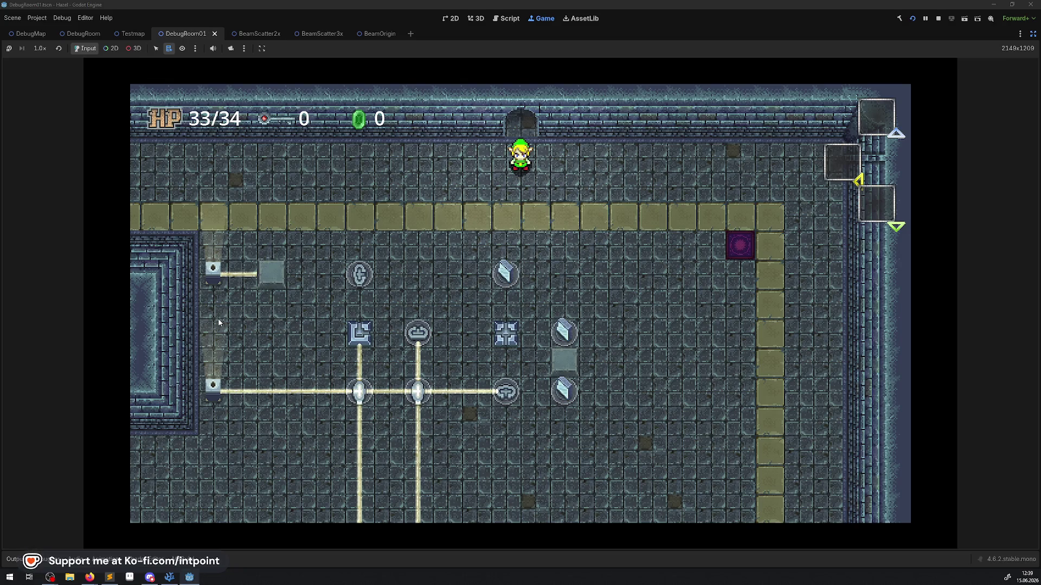
key("Left")
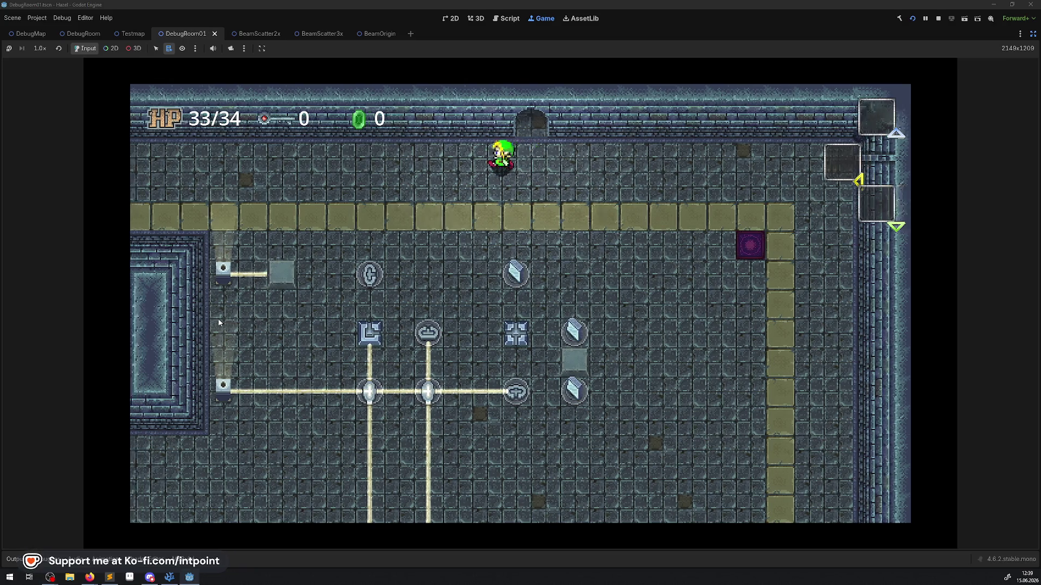
key("Down")
key("Left")
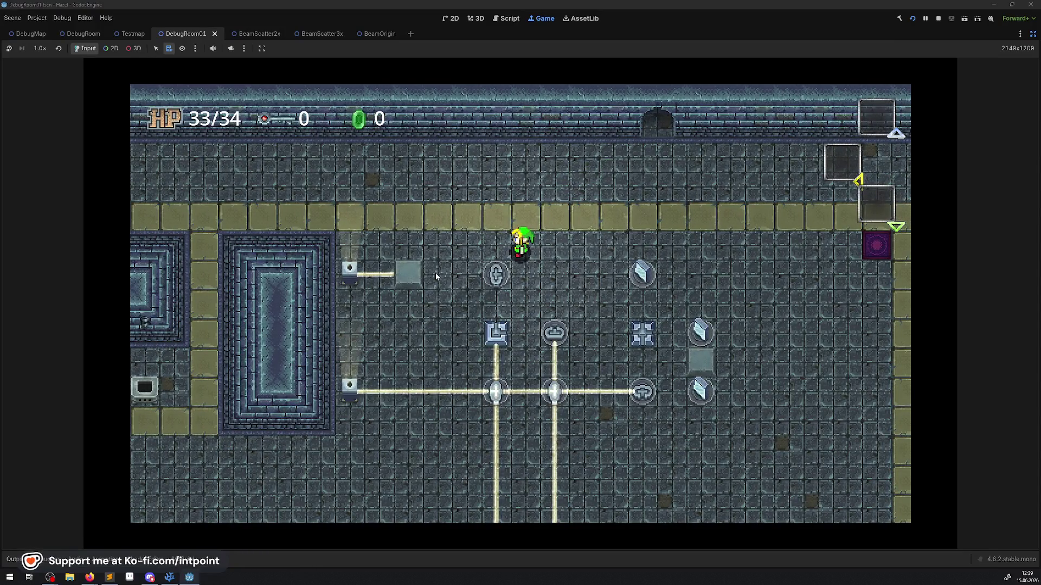
key("Down")
key("Right")
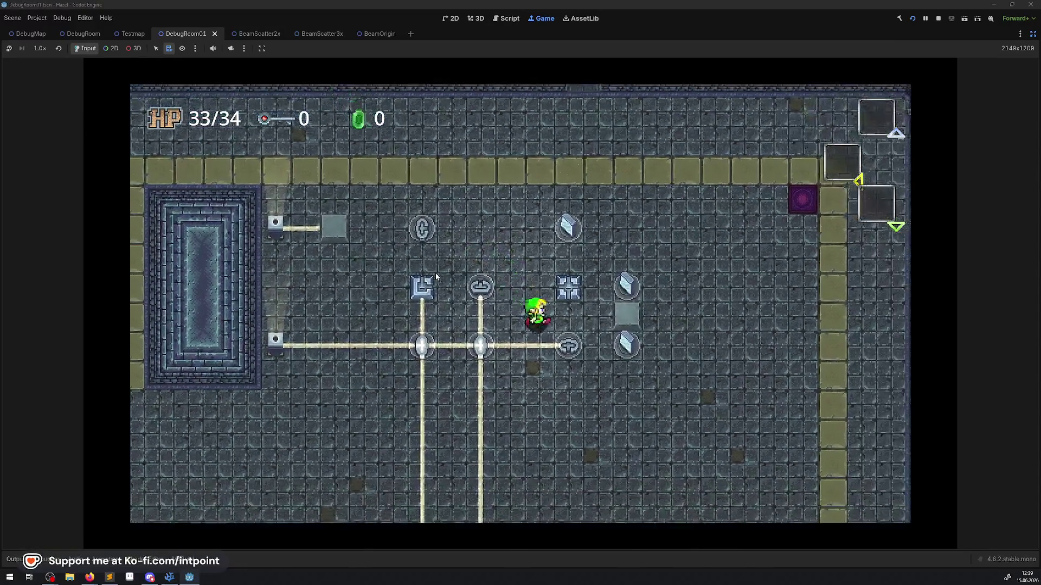
- Rotate the ring through several orientations to redirect the beam
key("Down")
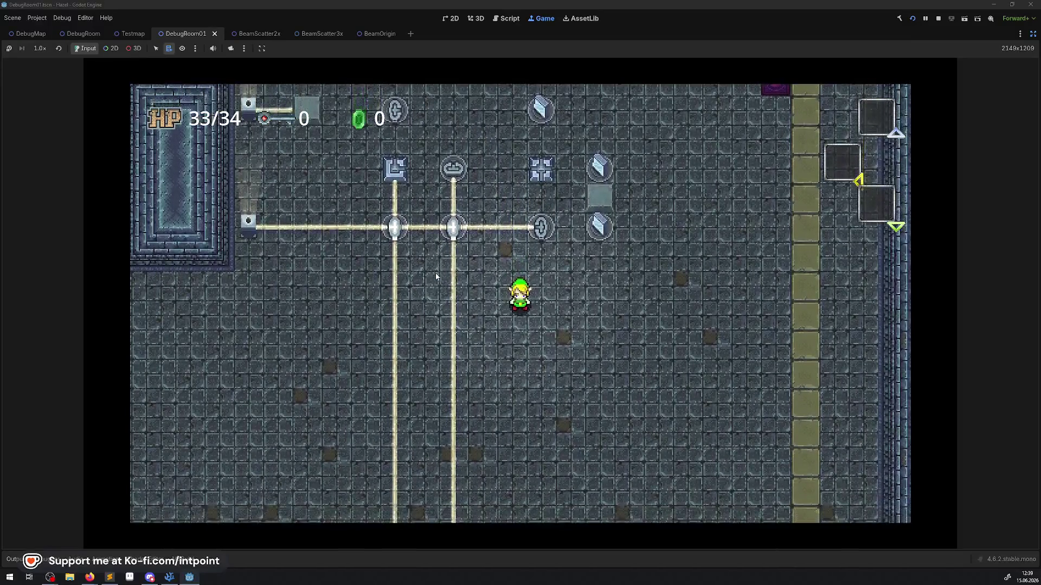
key("Up")
key("Down")
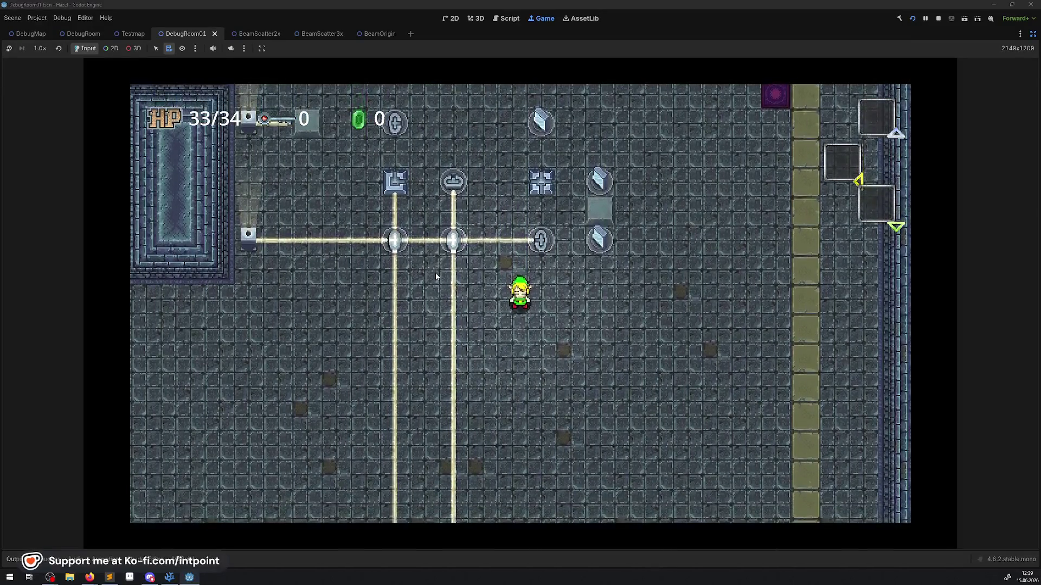
key("Up")
key("Right")
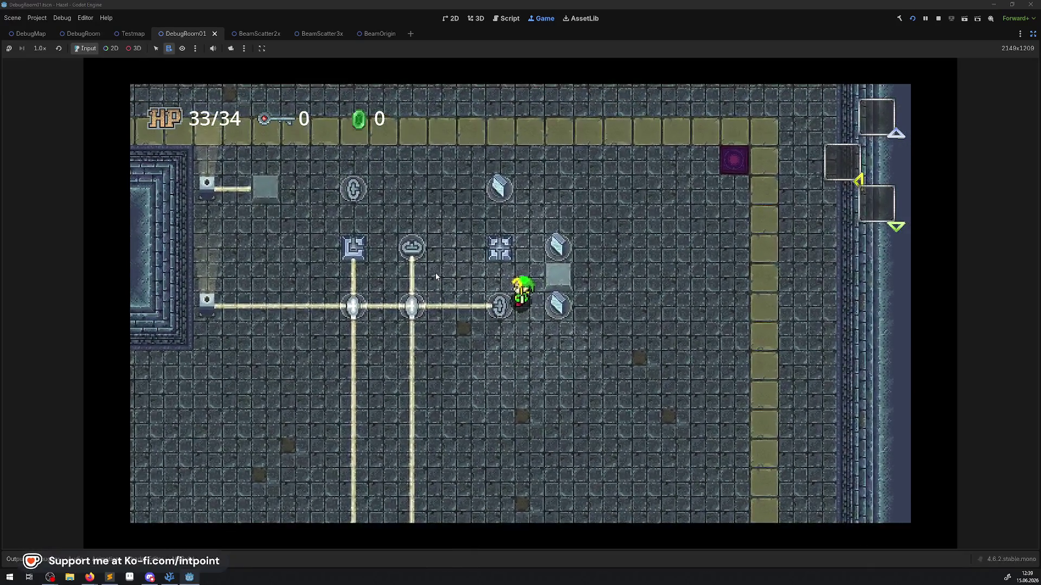
key("space")
key("Up")
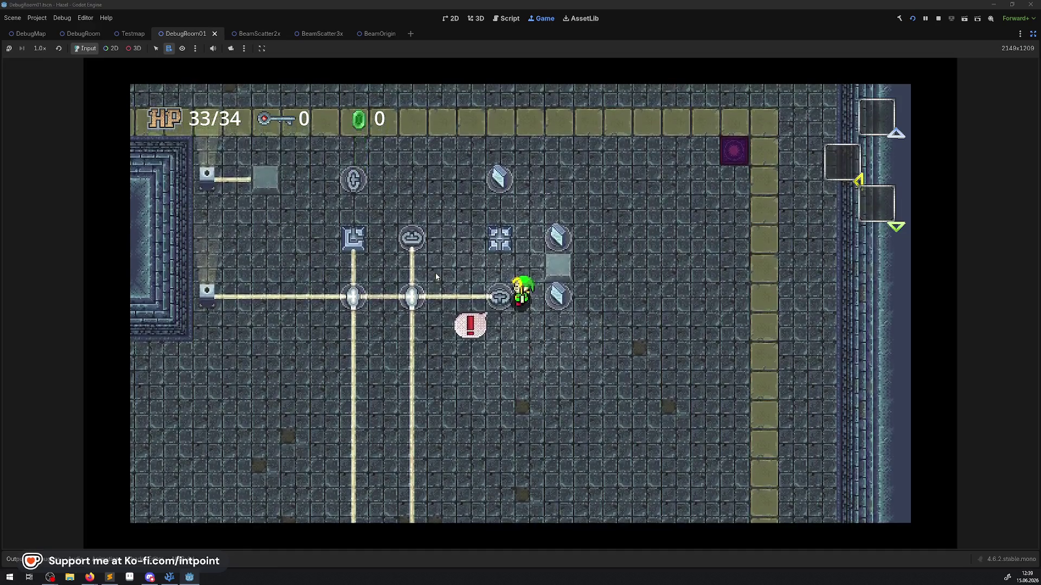
key("space")
key("Down")
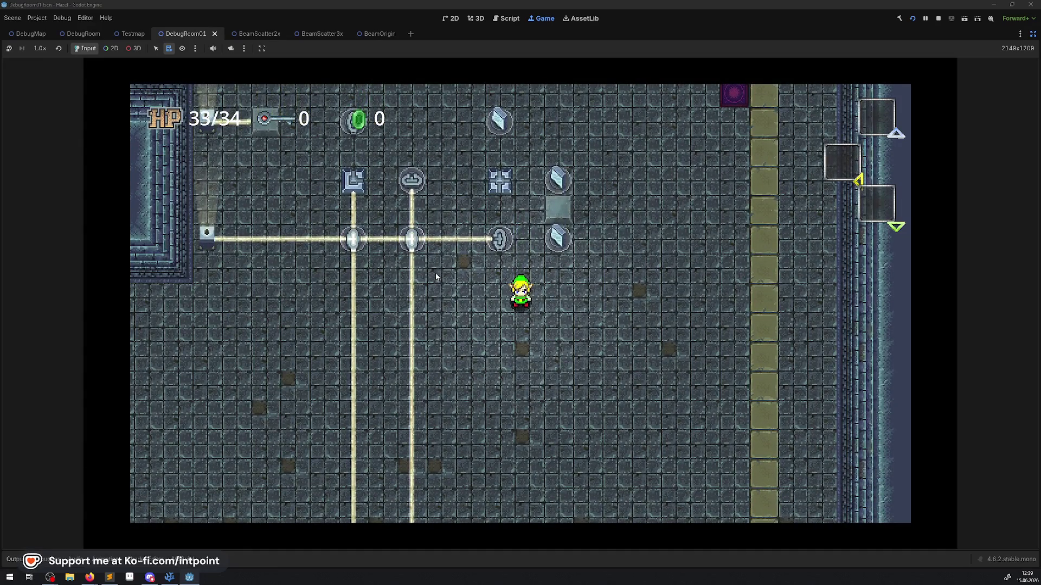
key("Up")
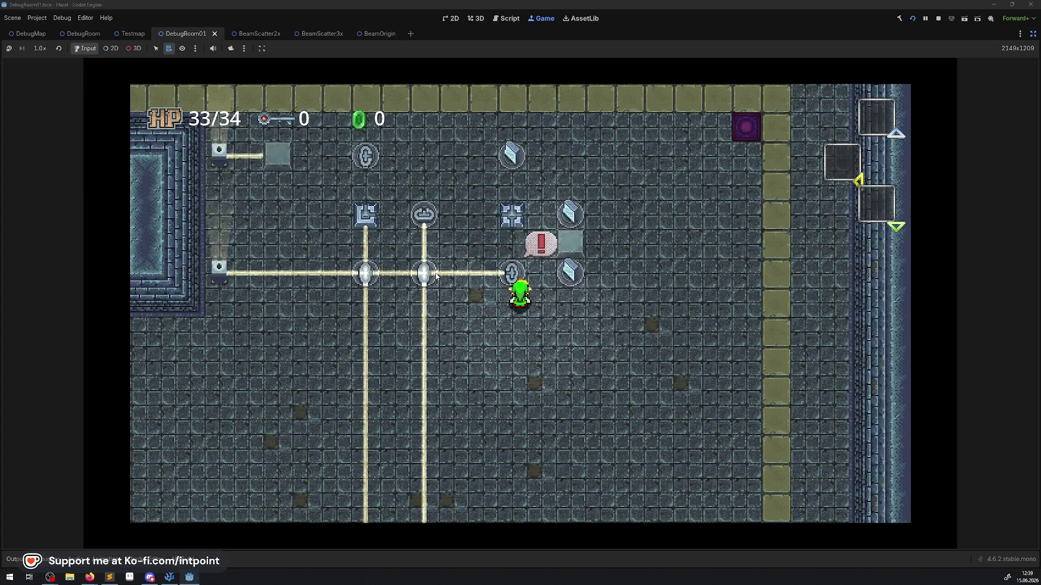
- Walk around the beam splitter and step off the beam so it reaches the far mirror
key("Left")
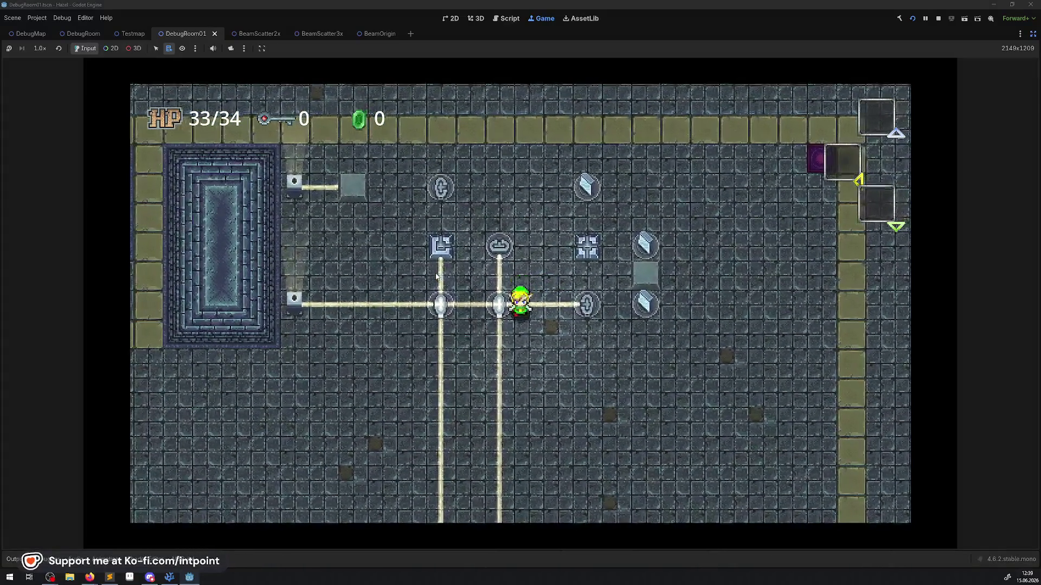
key("Down")
key("Left")
key("Up")
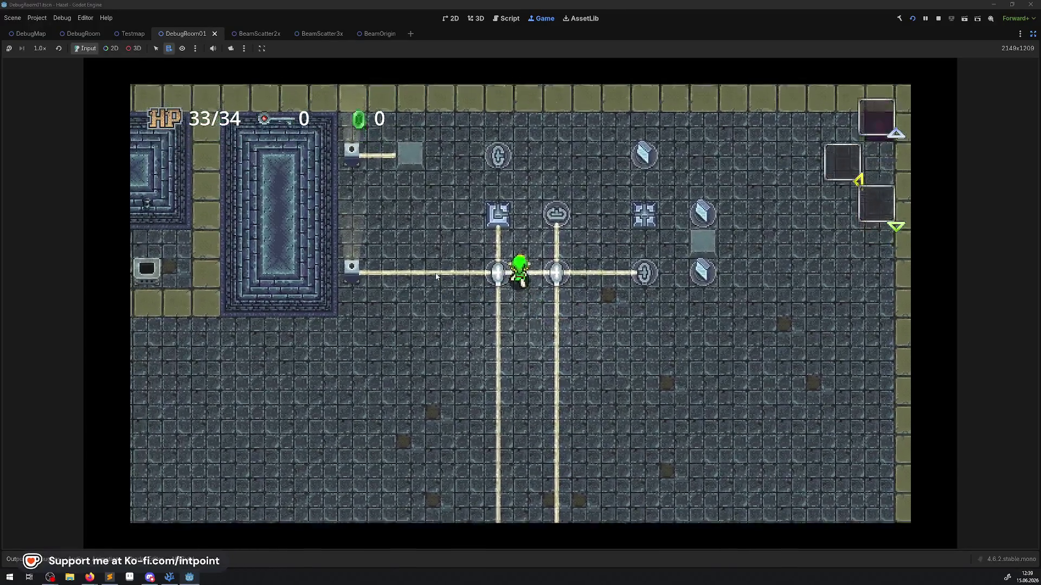
key("Left")
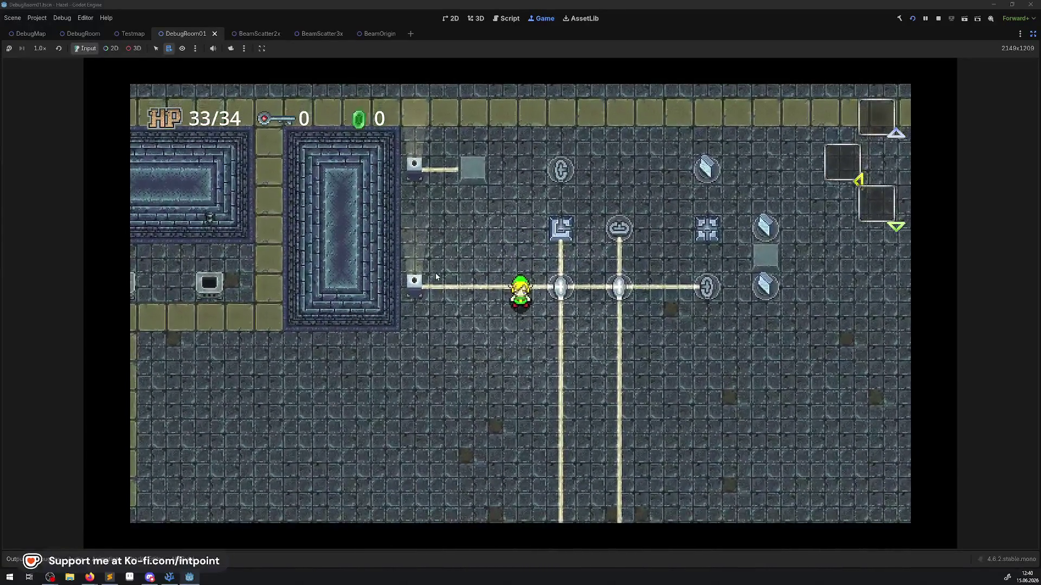
key("Right")
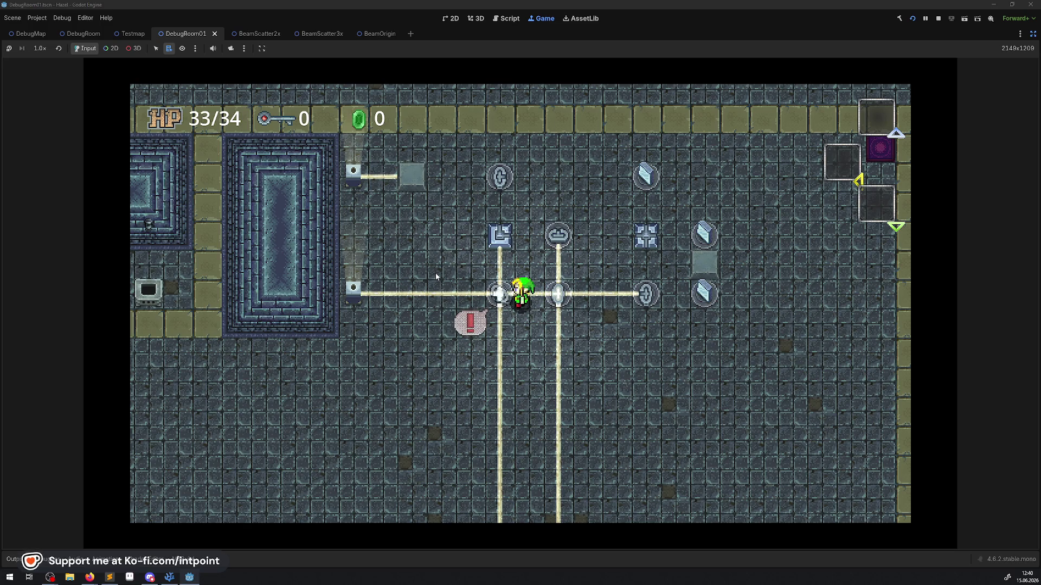
key("Right")
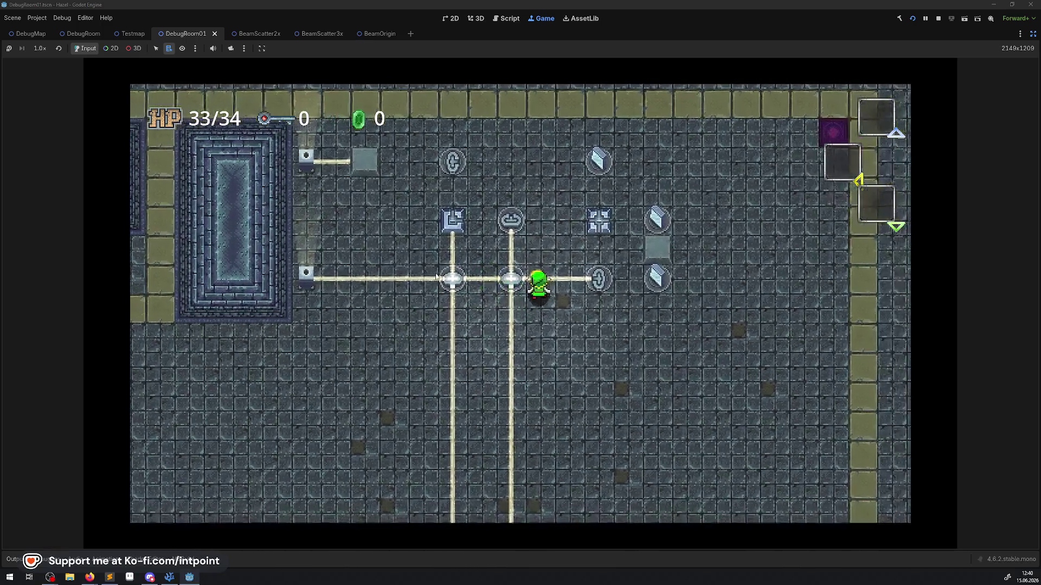
key("Up")
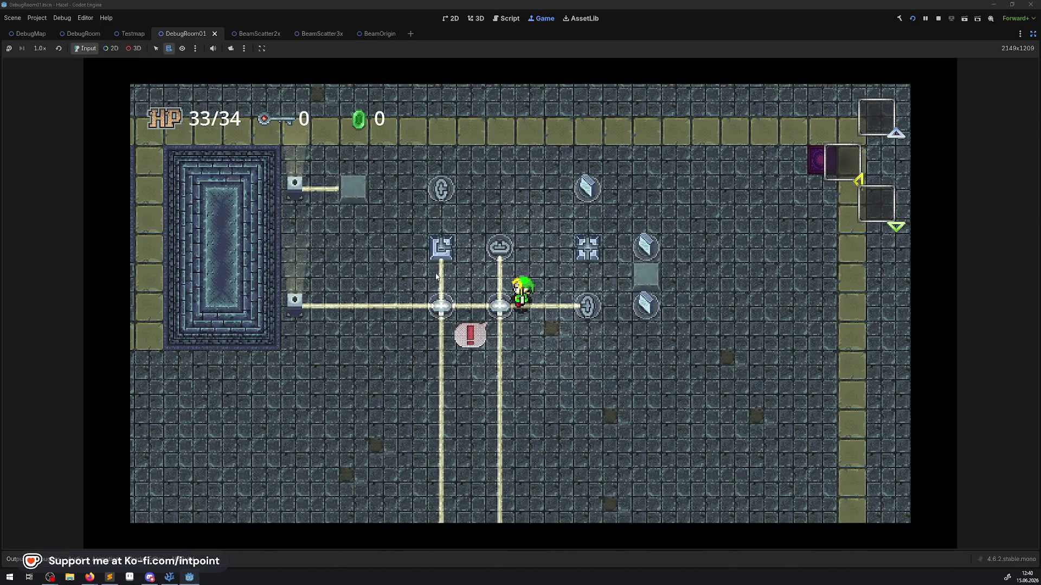
key("Right")
key("Down")
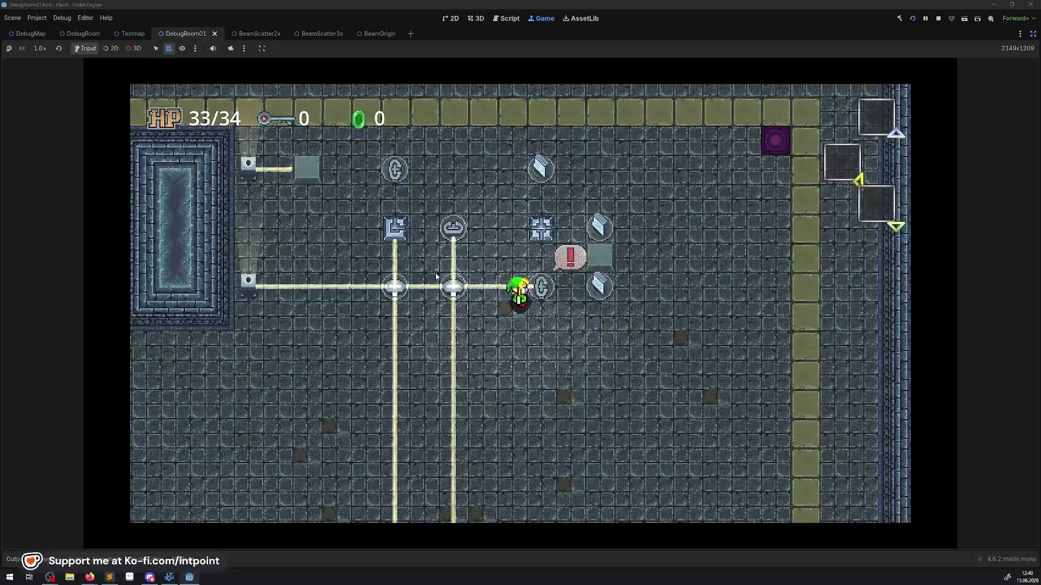
key("Down")
key("Left")
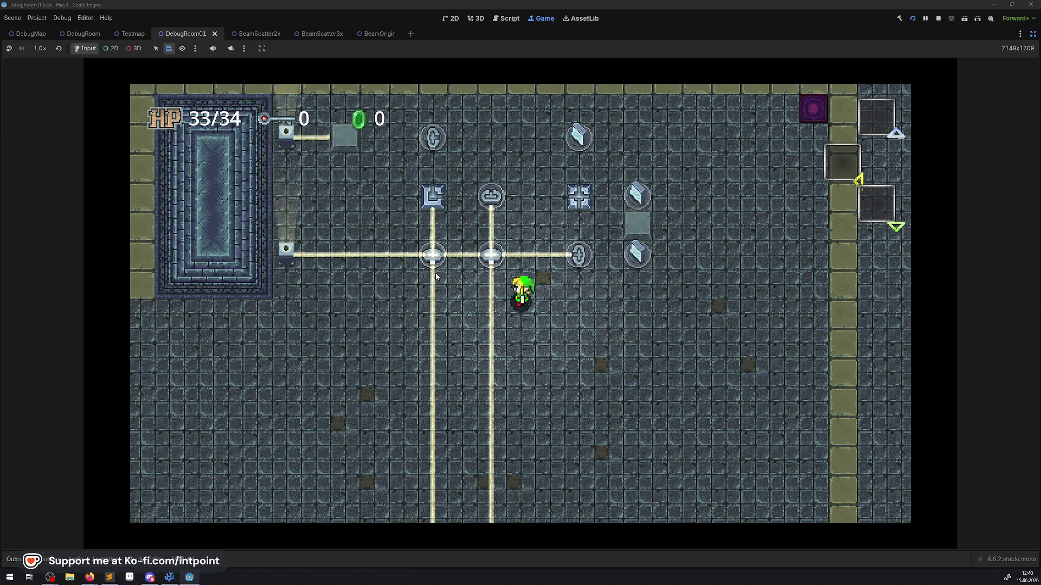
- Push the stone block down so the beam reaches the mirror, check the path, and stop
key("Up")
key("Left")
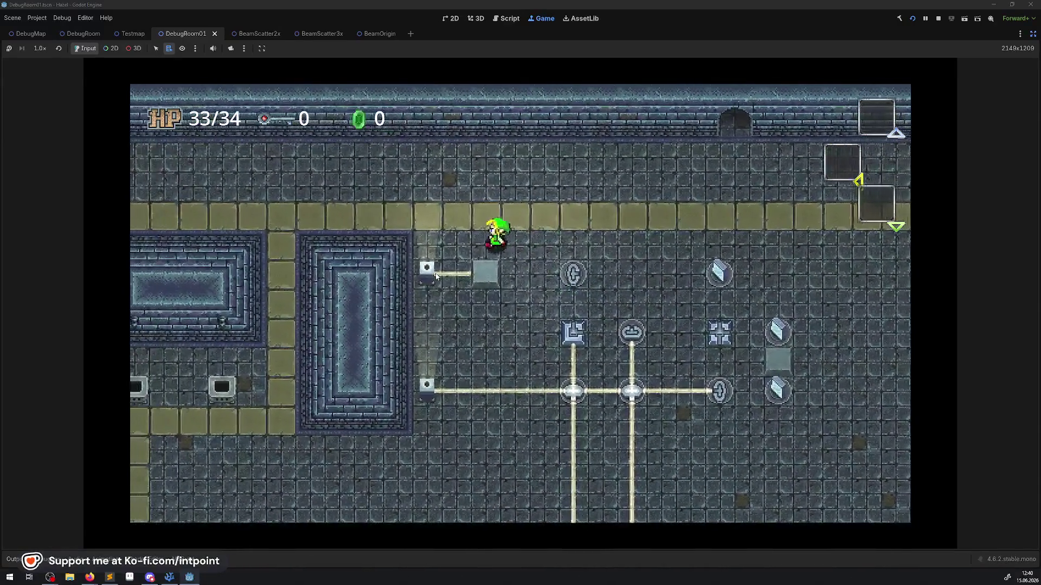
key("Down")
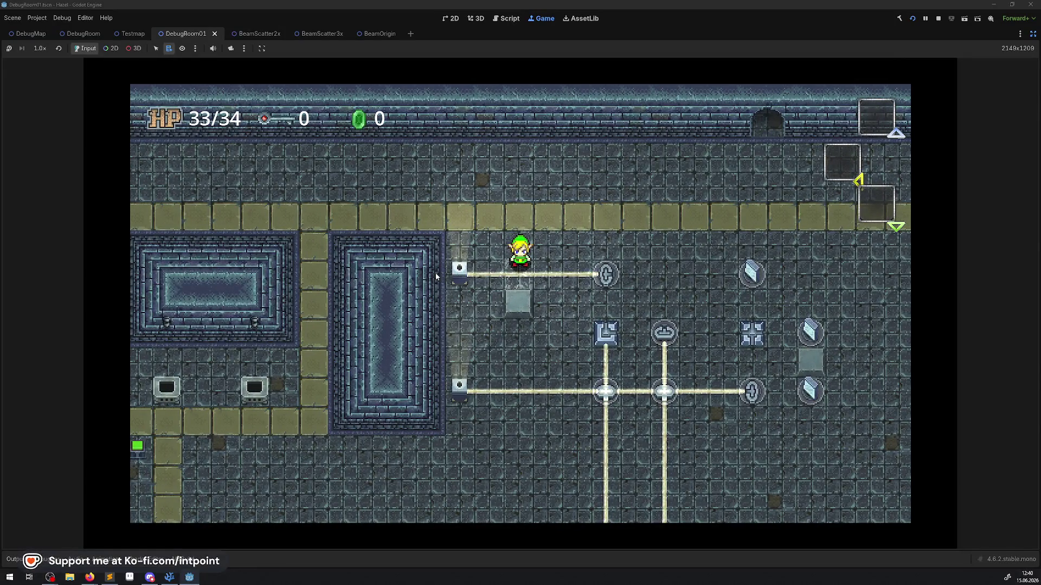
key("Right")
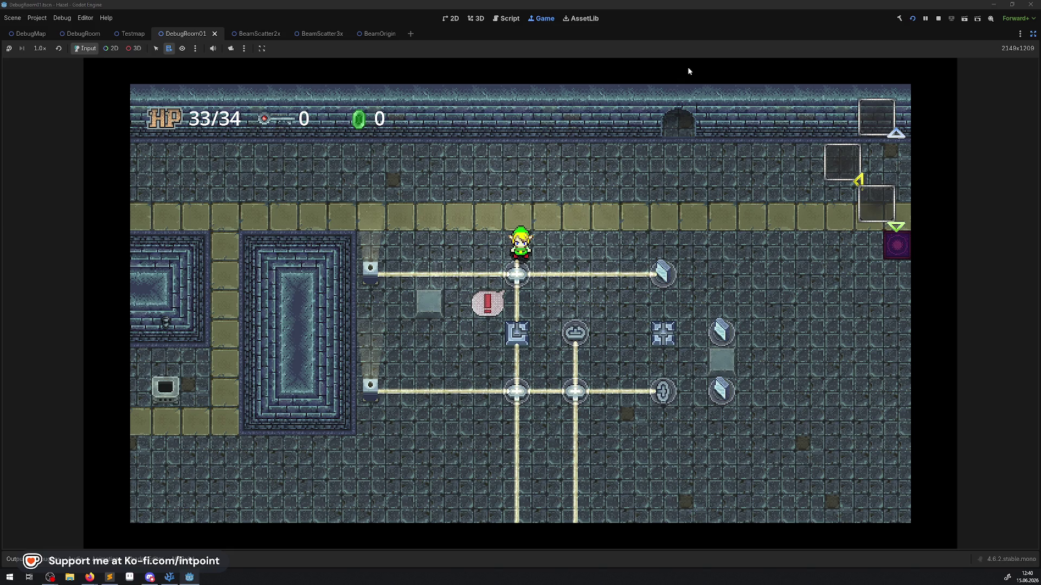
key("F8")
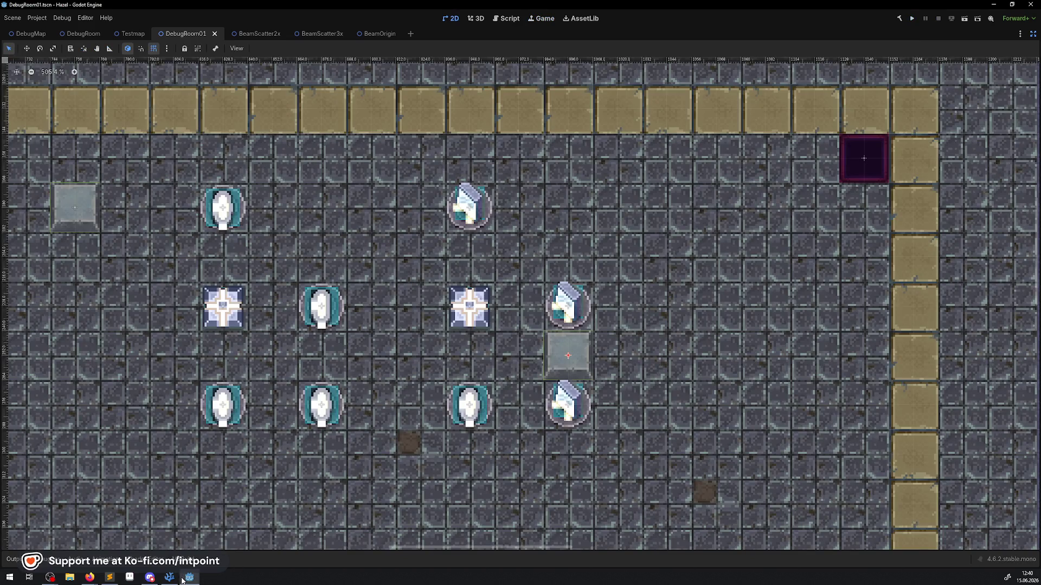
- Check BeamOrigin.cs in Visual Studio Code and return to the Godot editor
mouse_move(172, 578)
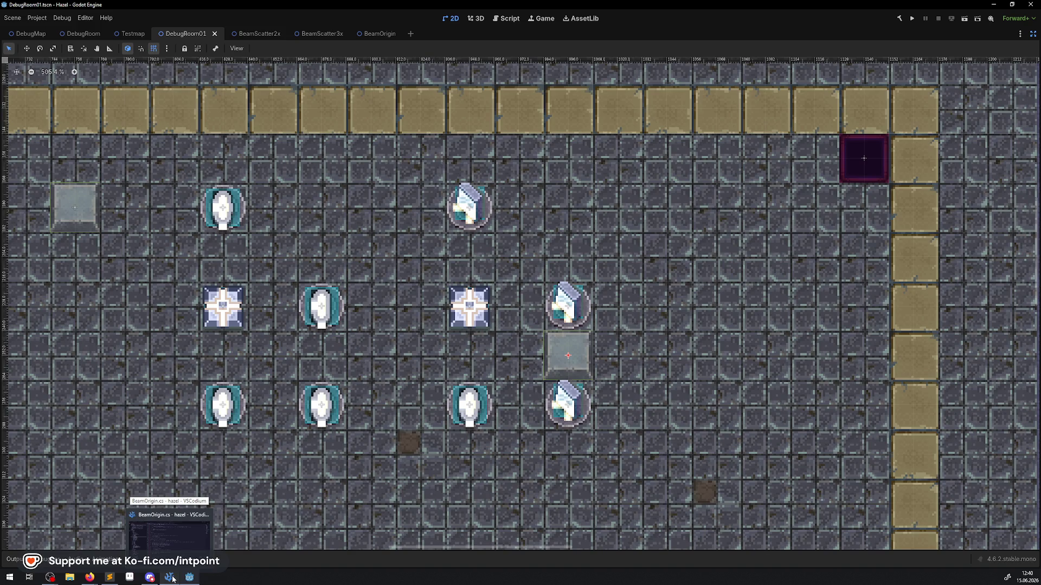
left_click(172, 578)
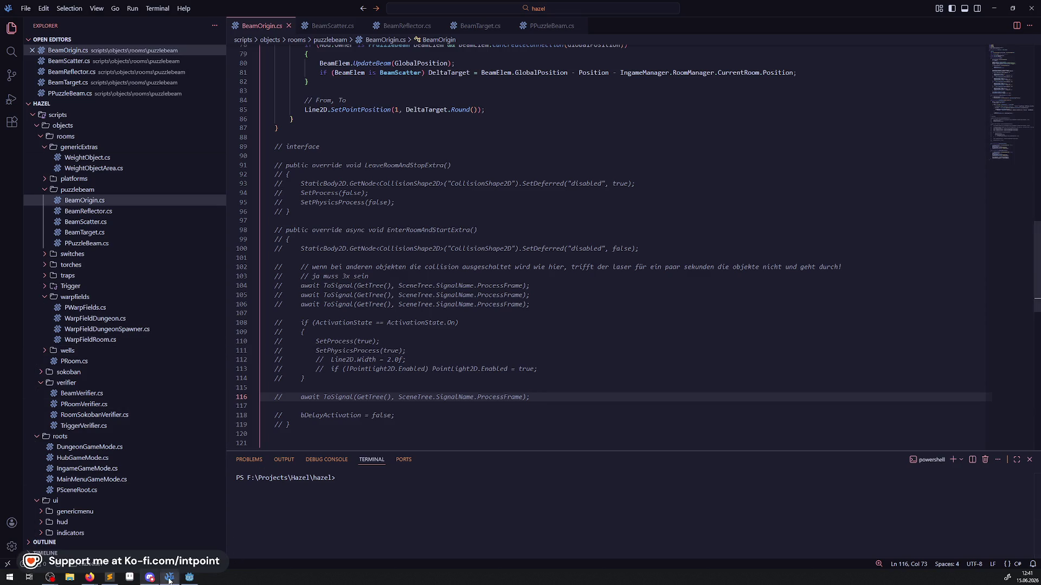
mouse_move(190, 578)
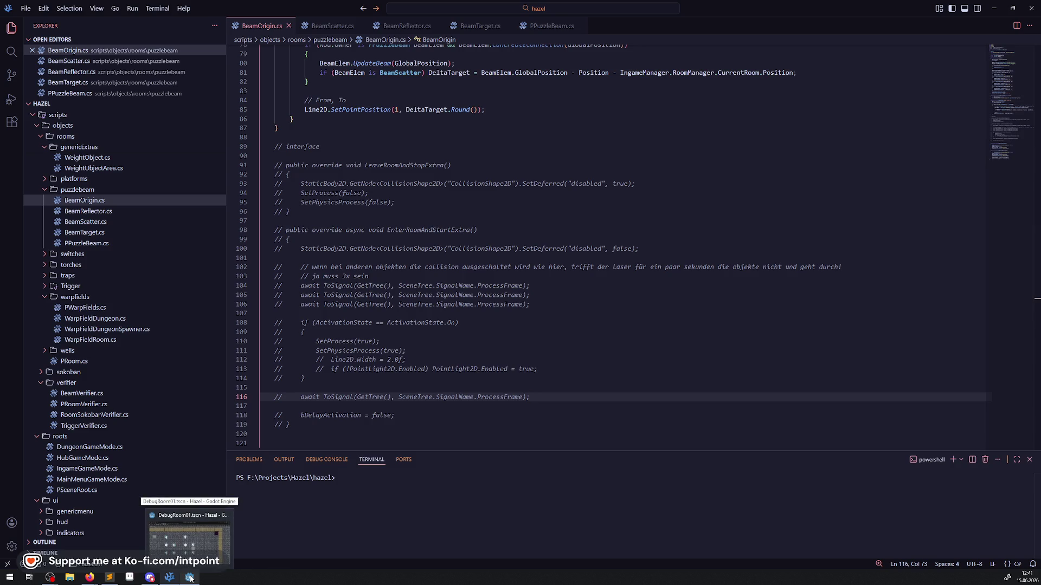
left_click(191, 577)
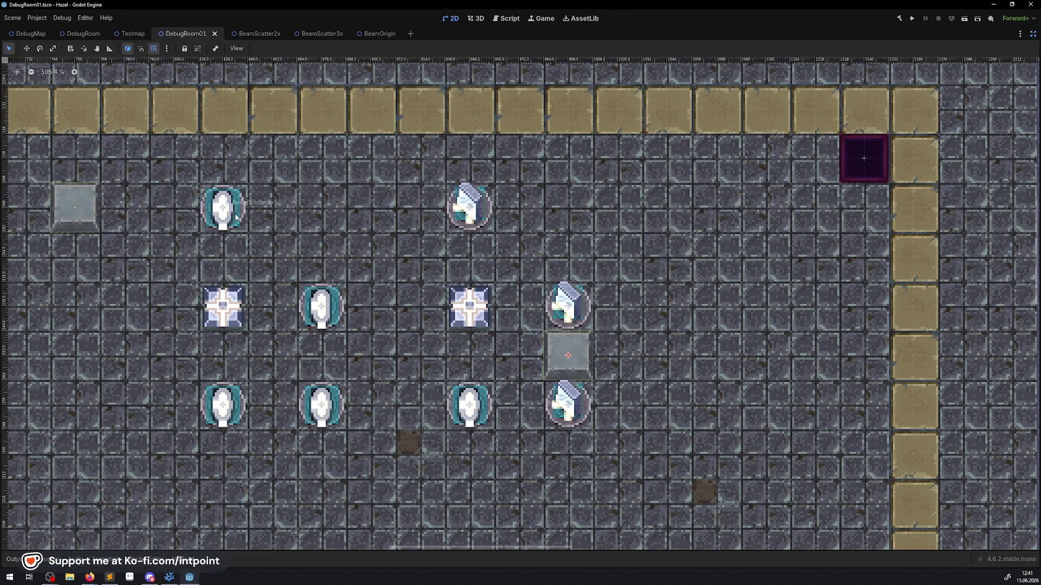
- Restore the docks, commit BeamScatter3x5's Start Rotation of 0, and run the project
left_click_drag(292, 253, 459, 256)
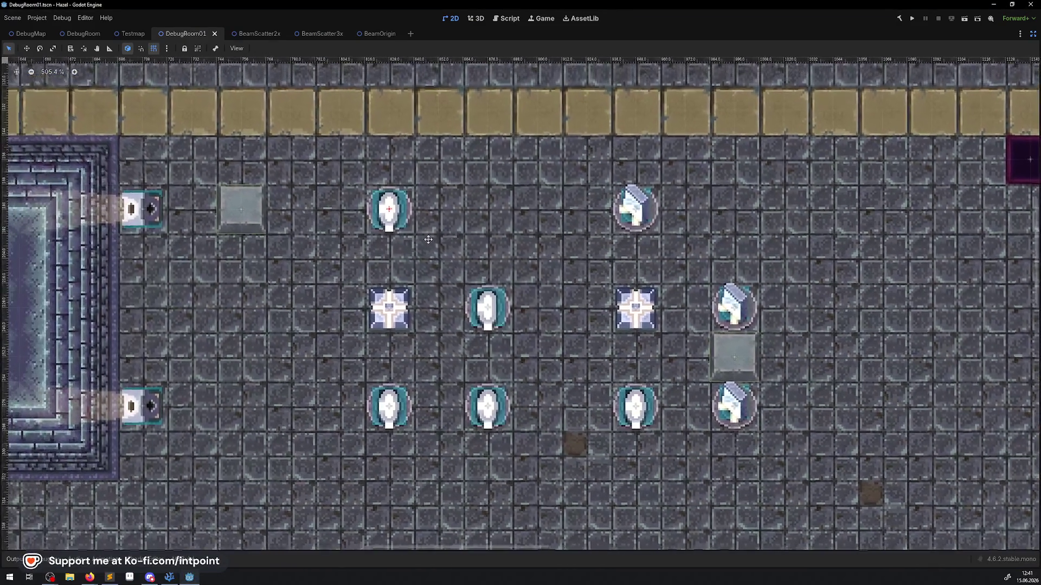
left_click(1033, 37)
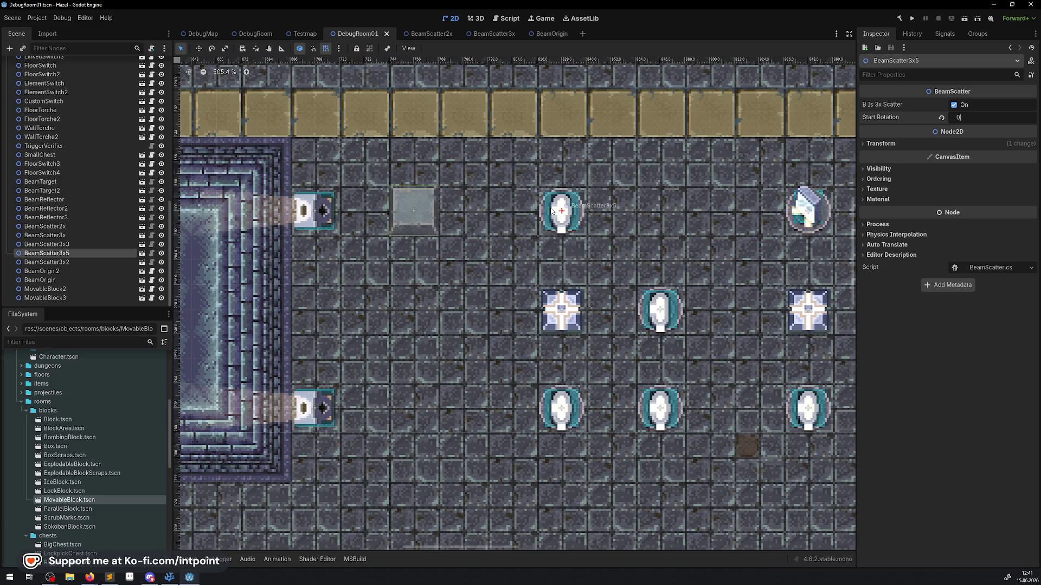
key("Return")
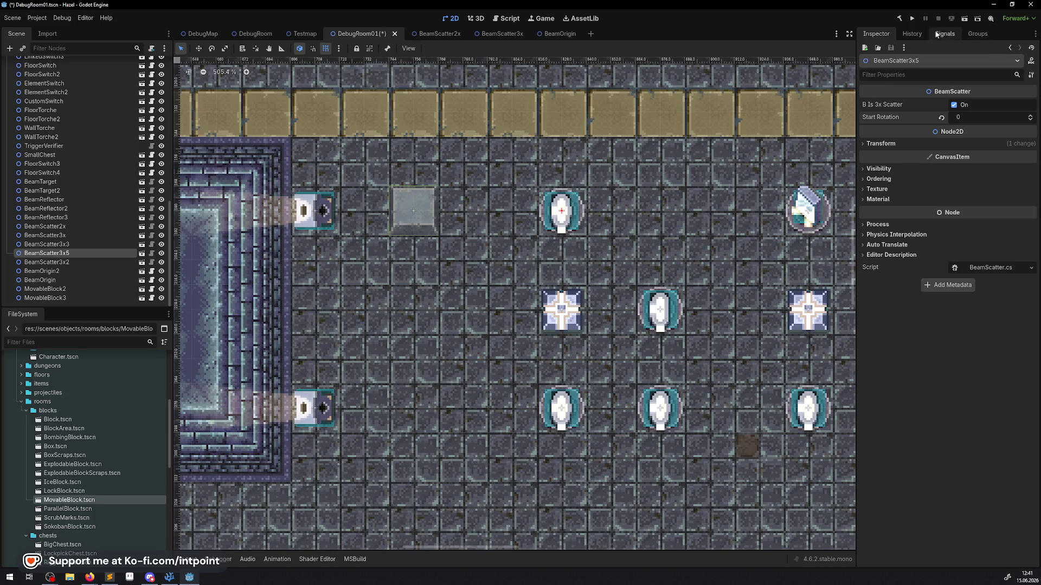
left_click(909, 20)
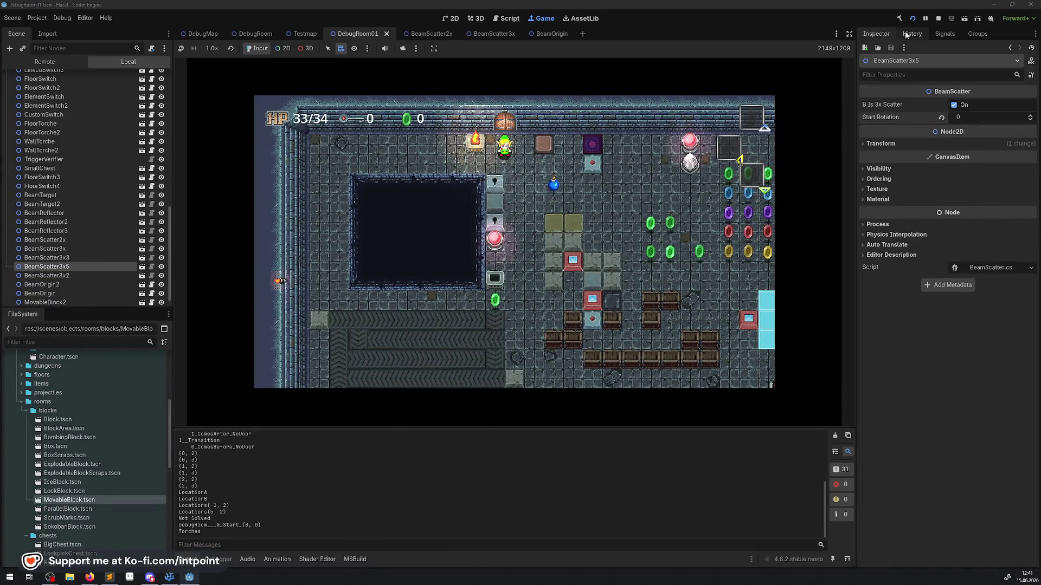
- Walk the player up through the top door and over to the beam scatter
key("Right")
key("Up")
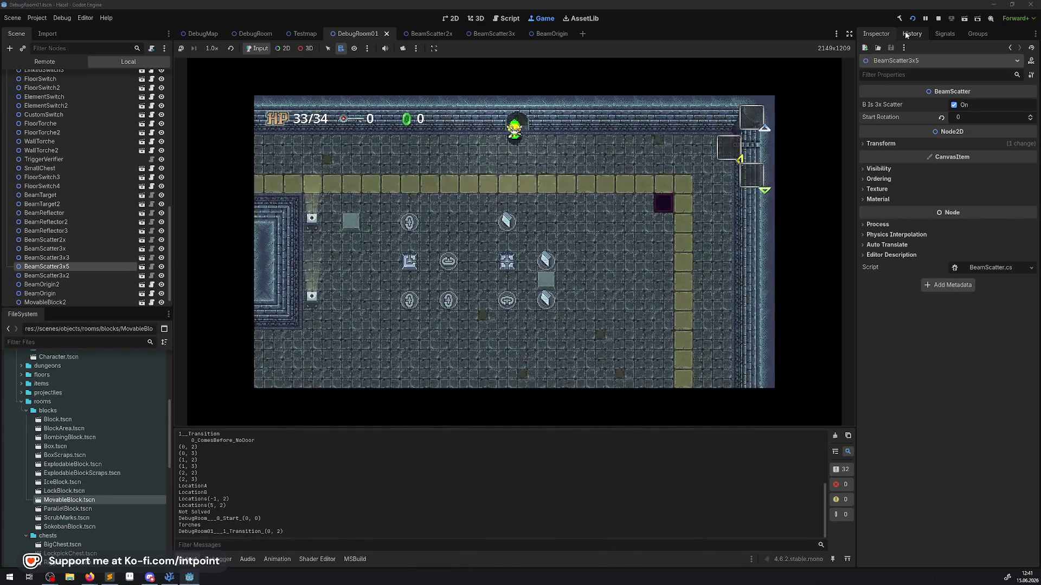
key("Down")
key("Left")
key("Left")
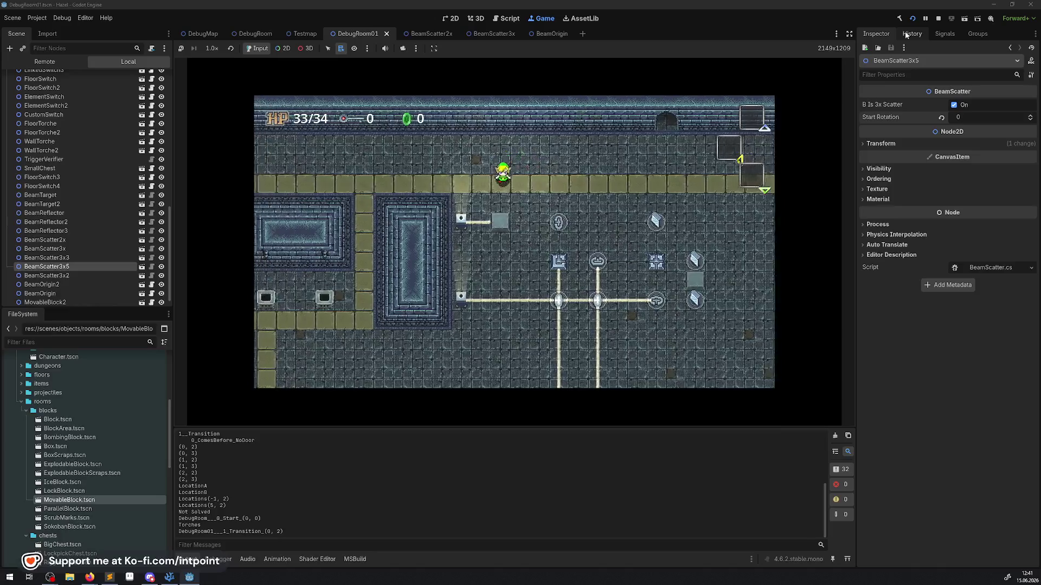
key("Down")
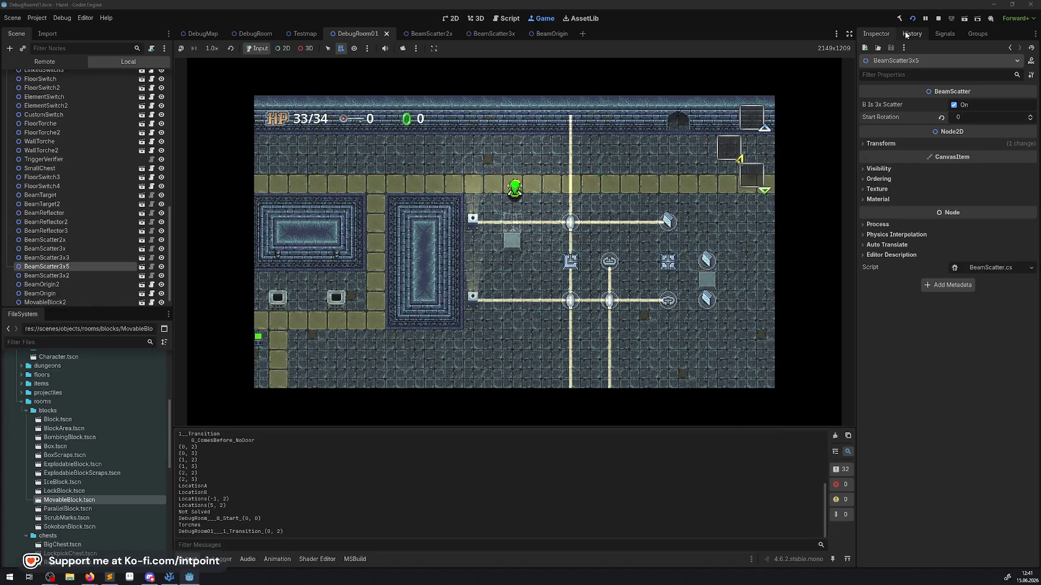
key("Right")
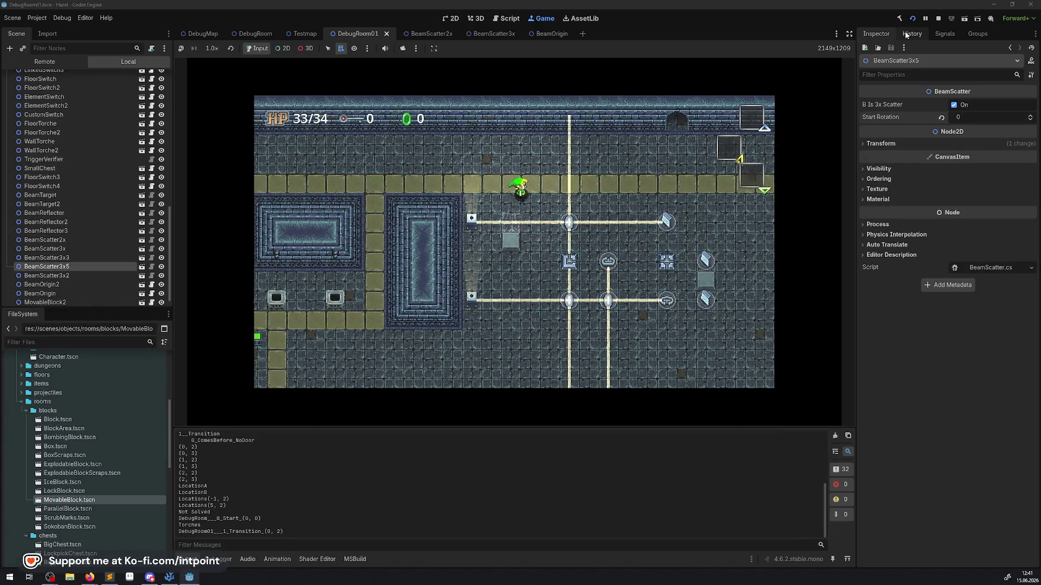
key("Down")
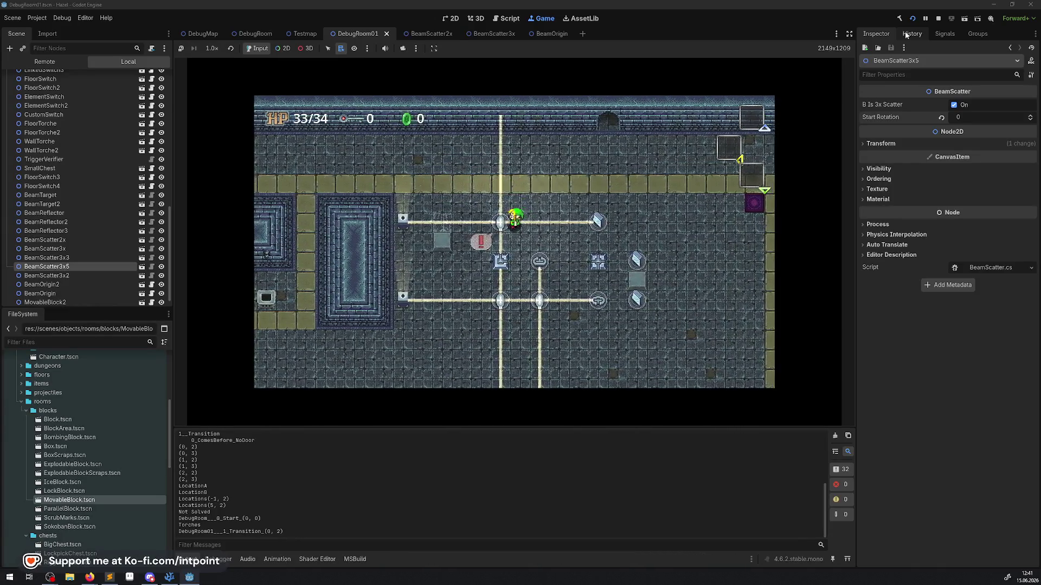
- Rotate the beam scatter three times, logging StartRot and EndRot values
key("space")
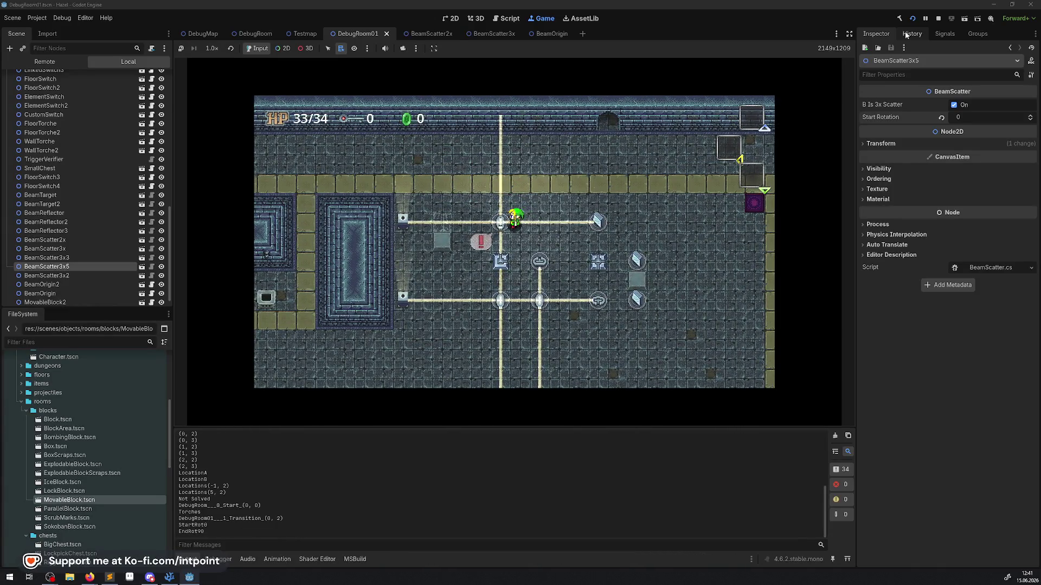
key("space")
key("space")
key("space")
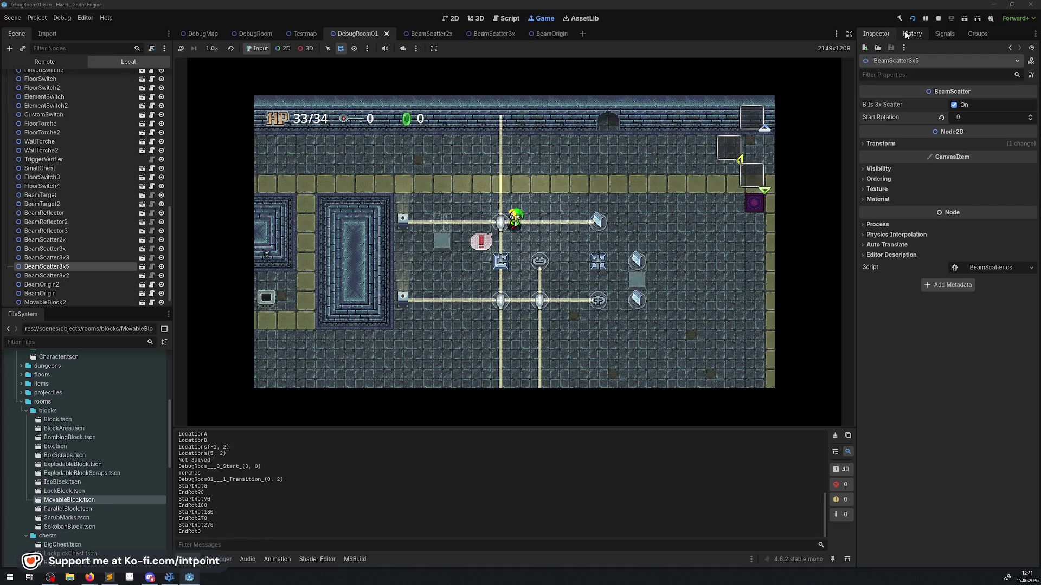
key("space")
key("space")
key("space")
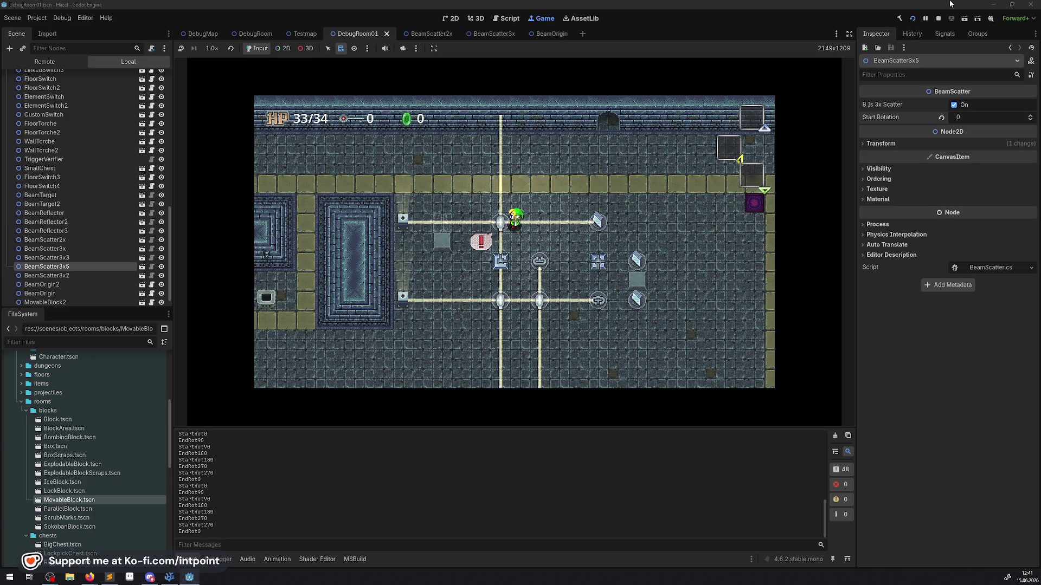
- Pick BeamScatter3x5 in the running game and inspect its ScatterLight sprite live
left_click(283, 48)
right_click(504, 126)
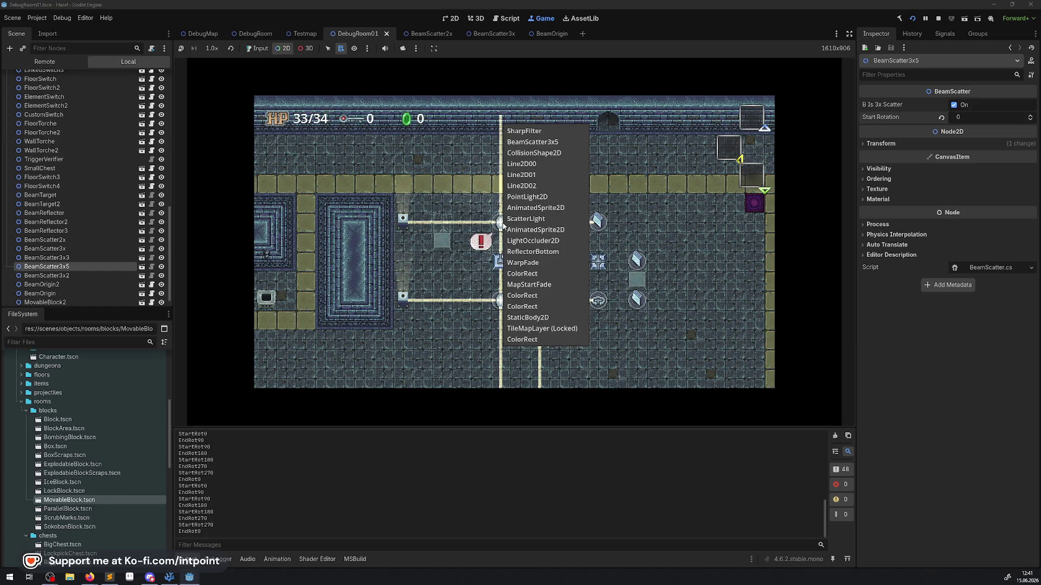
left_click(532, 141)
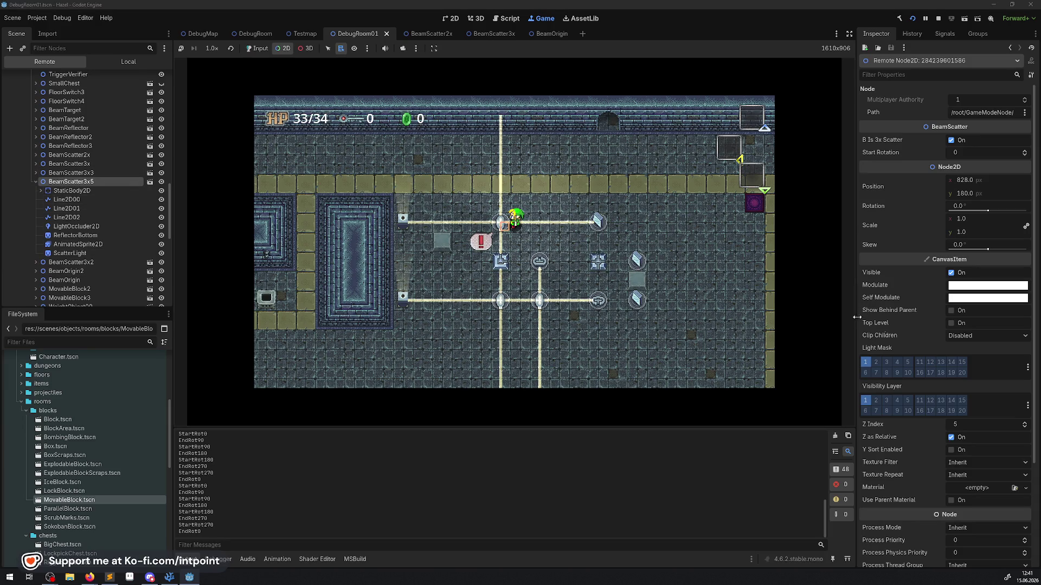
scroll(939, 332, "down", 3)
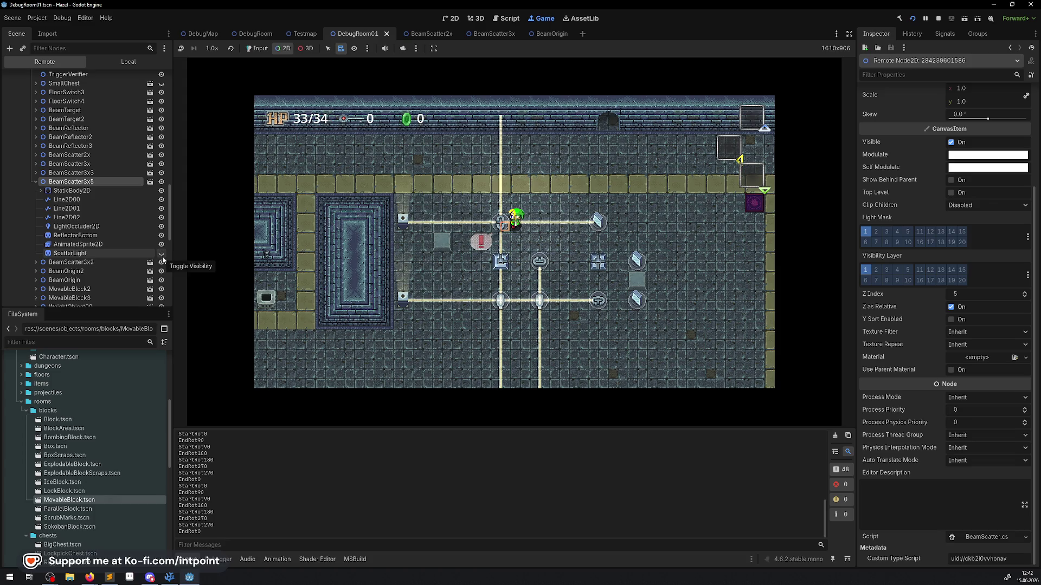
left_click(76, 253)
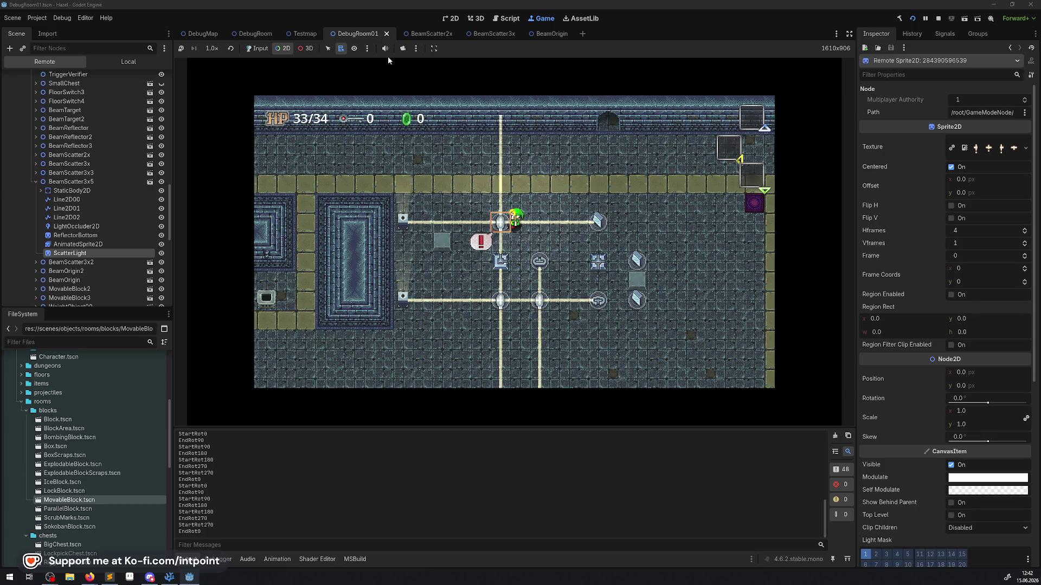
- Hand input back to the running game and stop the playtest
right_click(515, 229)
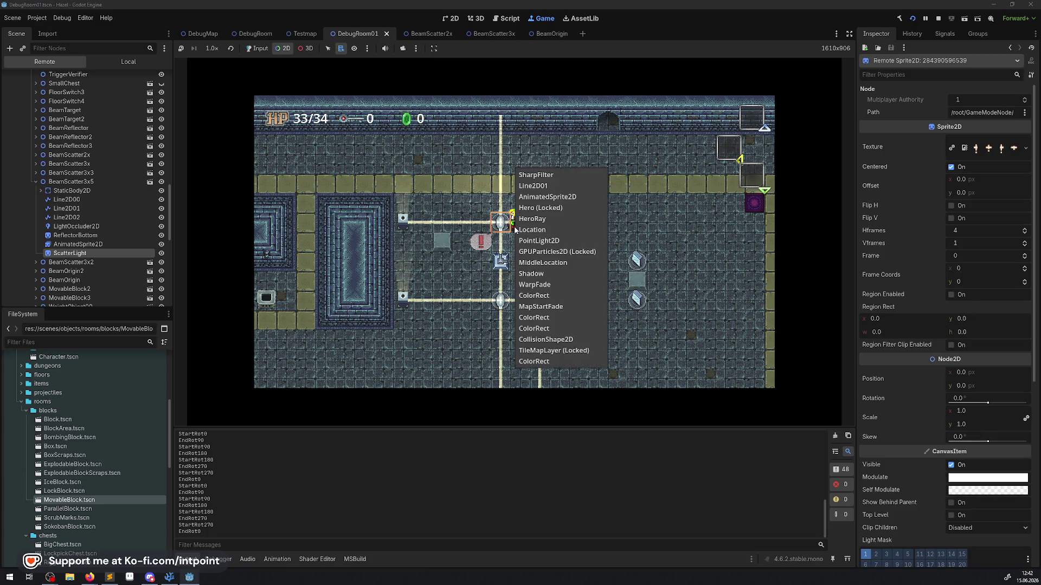
left_click(251, 49)
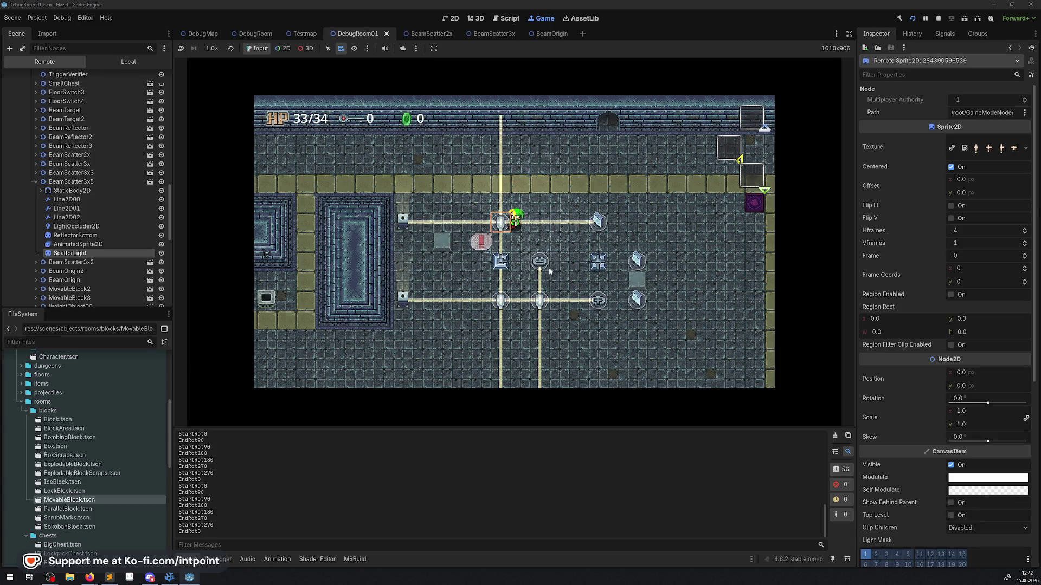
left_click(939, 19)
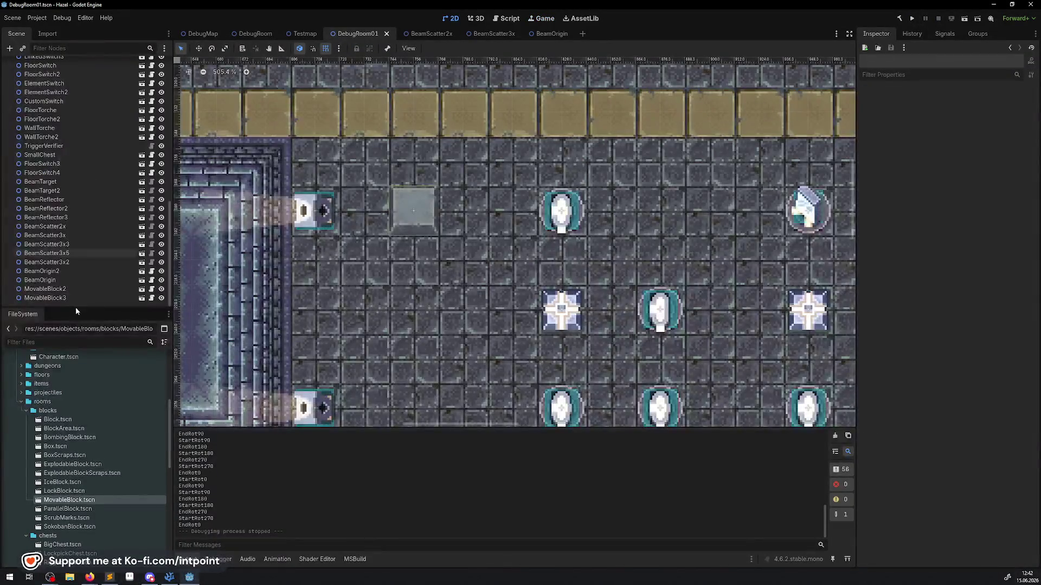
- Open the BeamScatter3x scene, copy the ScatterLight node name, and search BeamScatter.cs for it
left_click(554, 216)
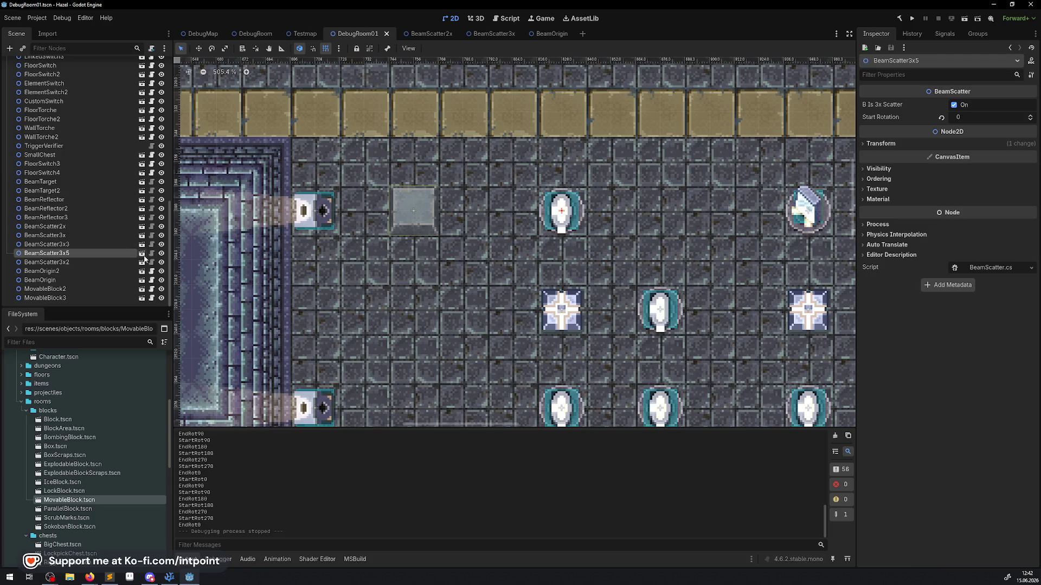
left_click(143, 254)
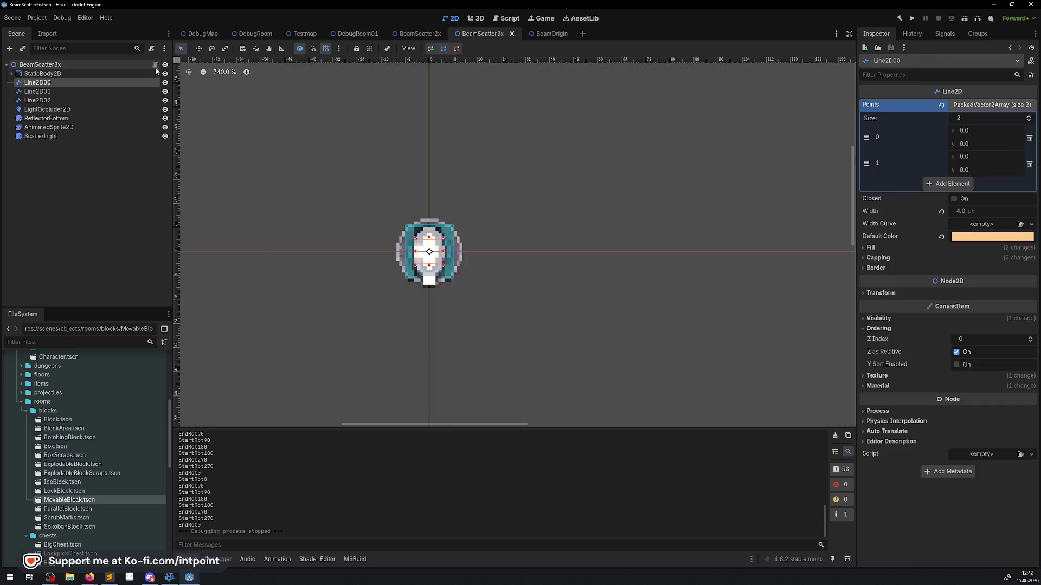
left_click(37, 137)
double_click(37, 137)
key("ctrl+c")
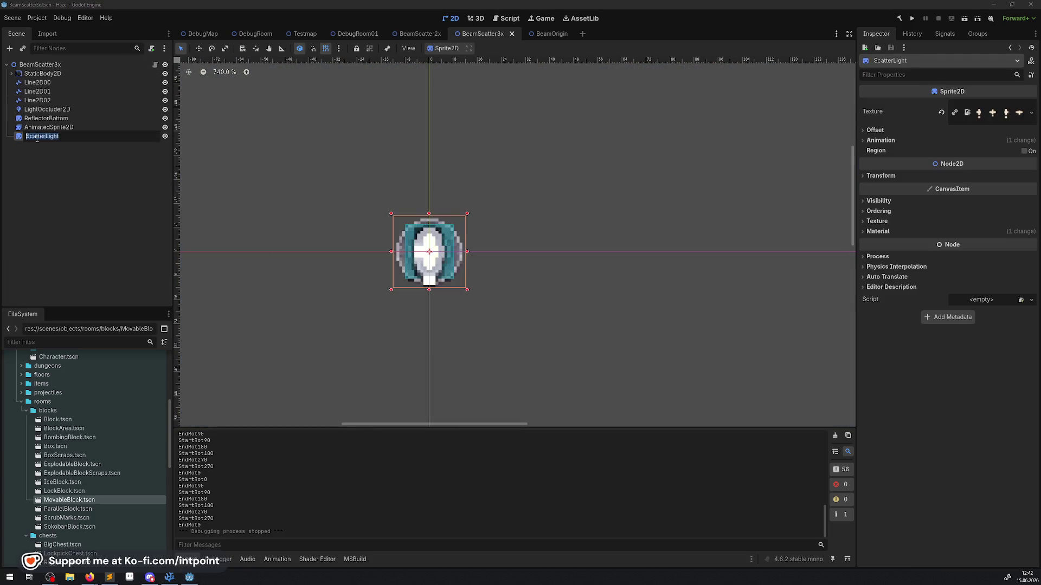
key("Return")
left_click(155, 65)
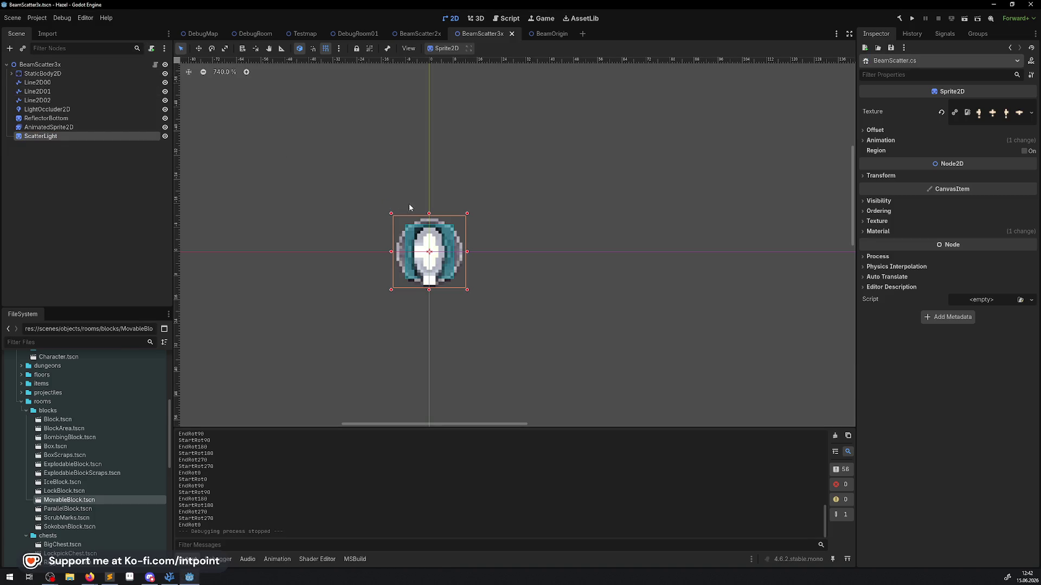
key("ctrl+f")
key("ctrl+v")
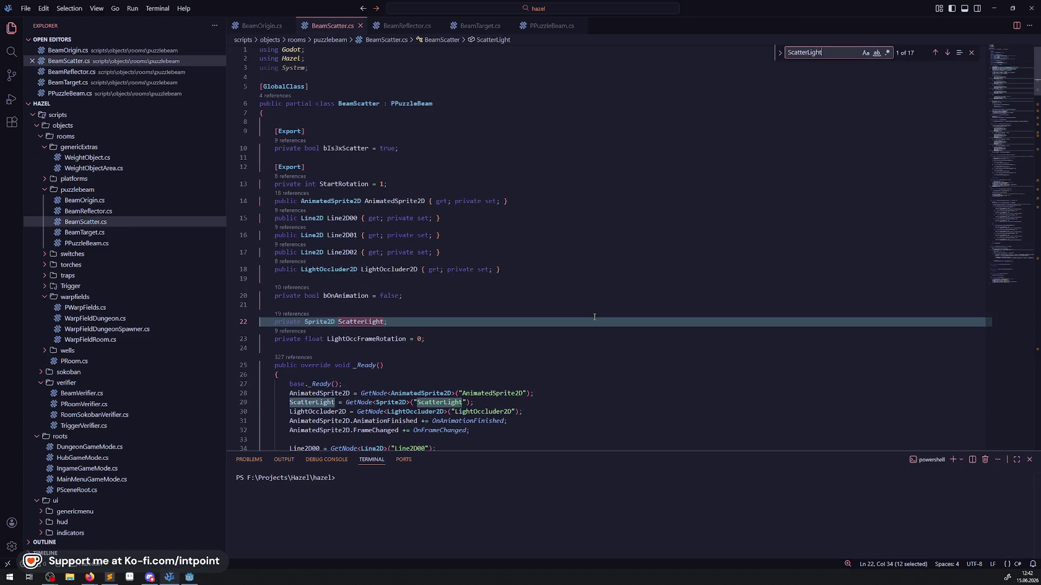
key("Return")
key("Return")
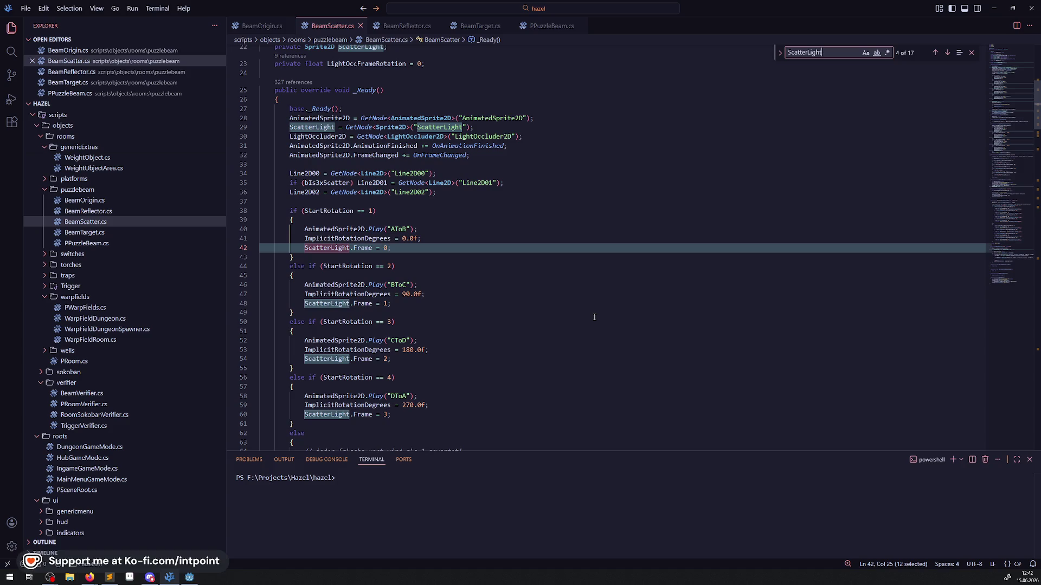
key("Return")
key("Return")
key("Return")
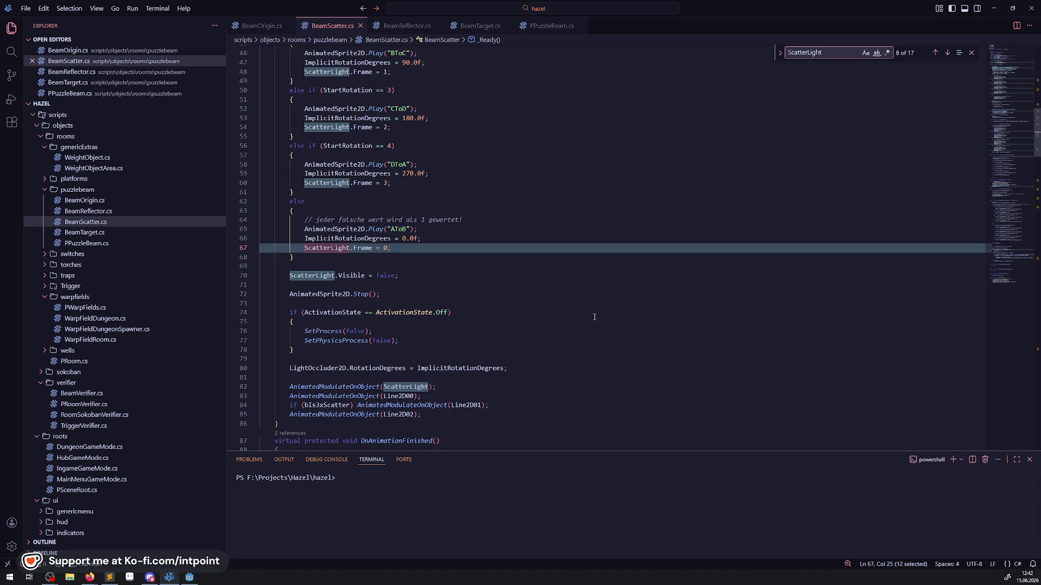
scroll(461, 261, "up", 3)
scroll(461, 265, "up", 2)
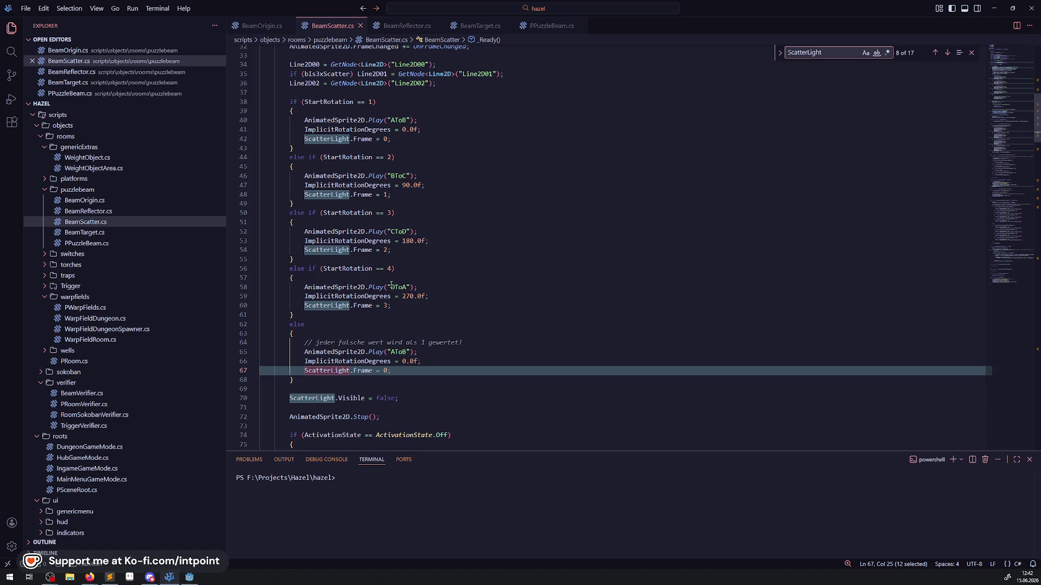
scroll(474, 267, "down", 8)
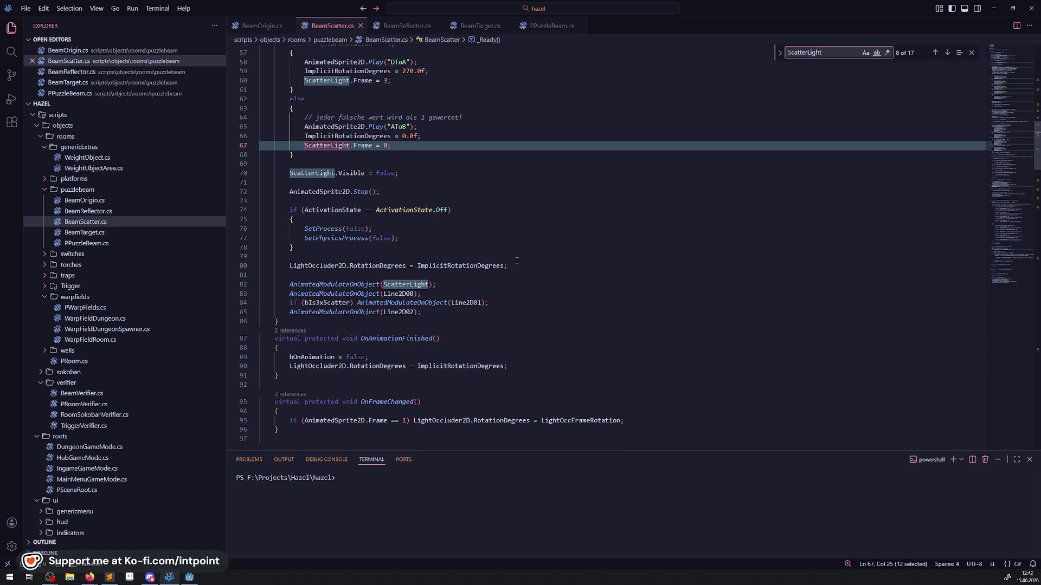
scroll(516, 262, "down", 7)
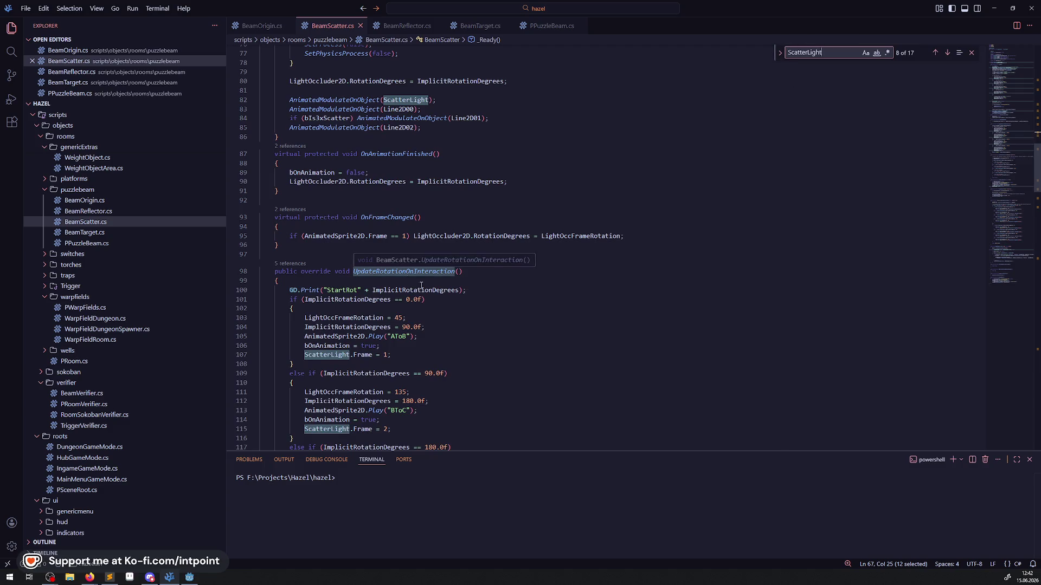
scroll(502, 315, "down", 4)
scroll(502, 315, "down", 2)
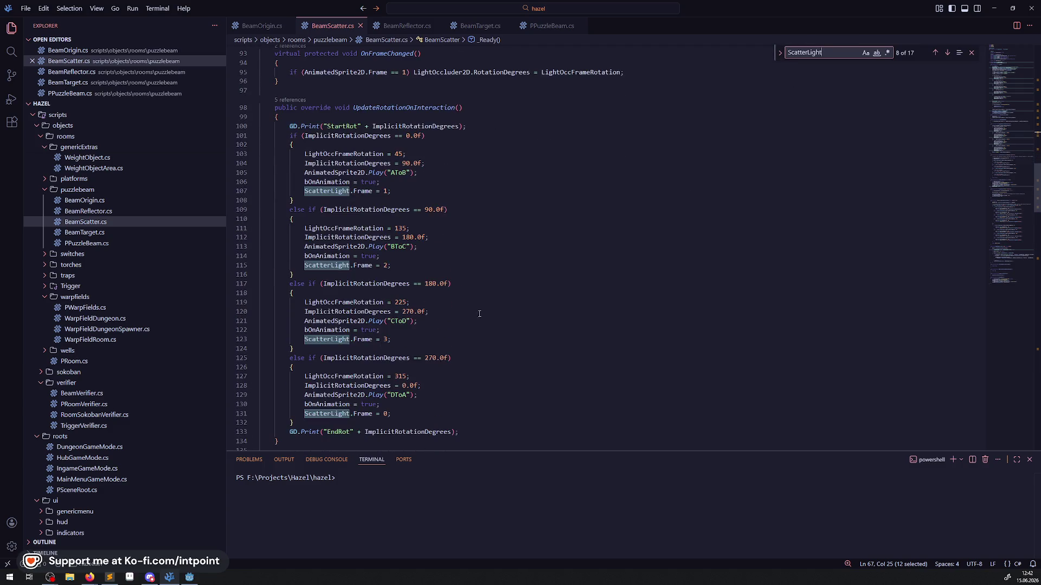
scroll(372, 327, "down", 3)
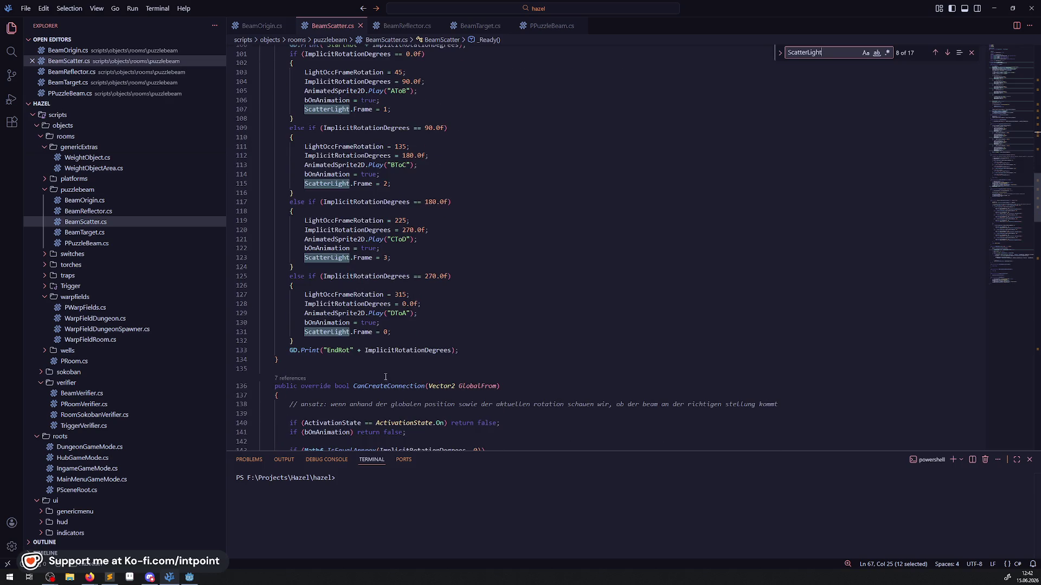
mouse_move(372, 334)
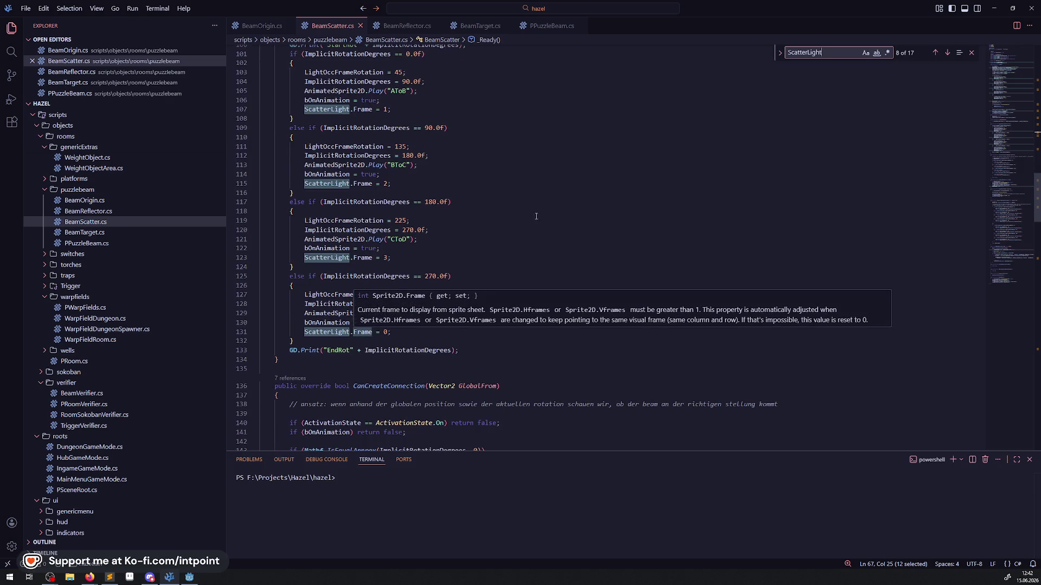
scroll(433, 342, "down", 11)
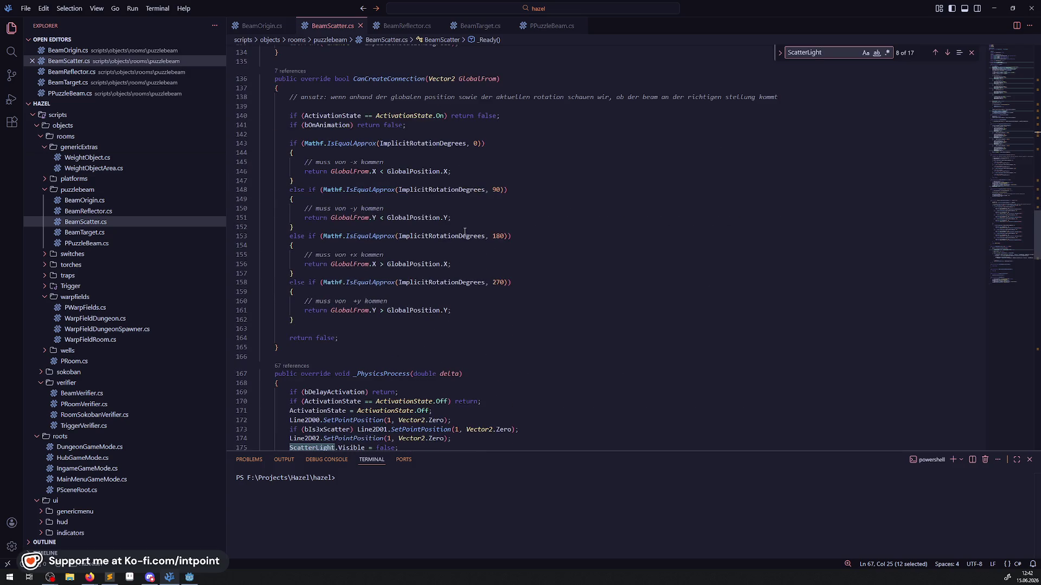
scroll(449, 327, "down", 3)
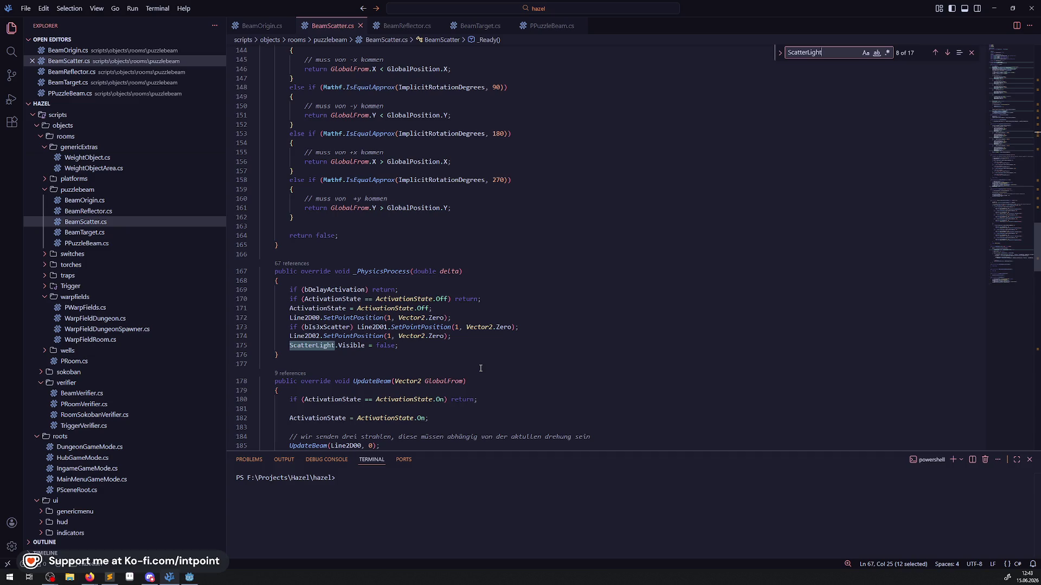
key("alt+Tab")
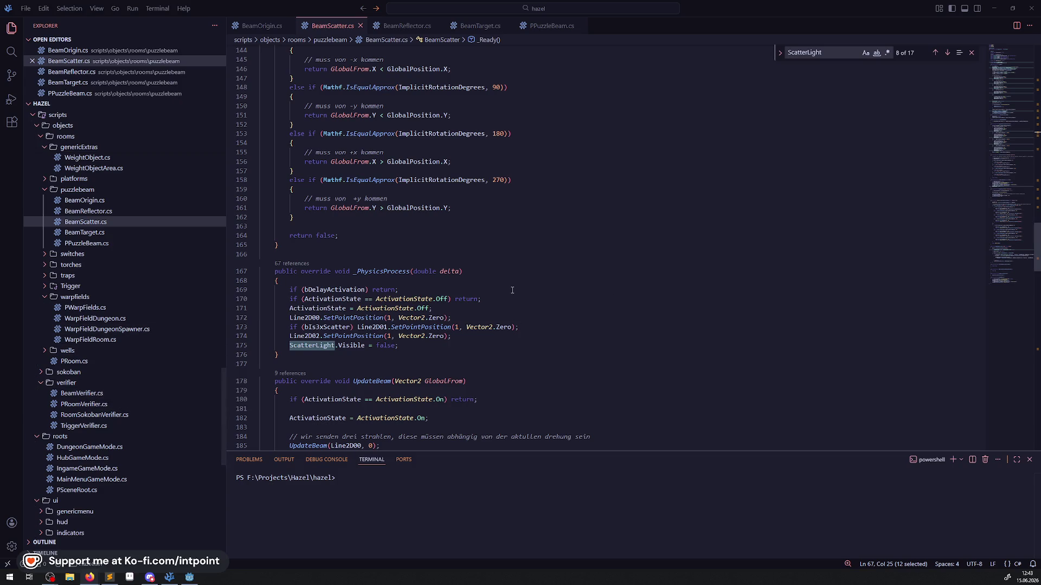
left_click(502, 245)
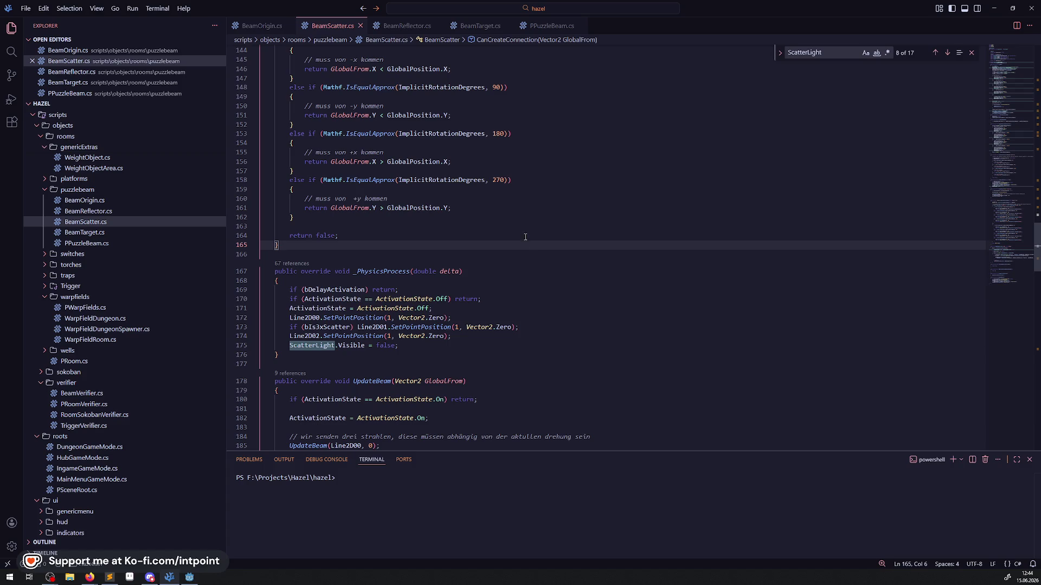
left_click(495, 366)
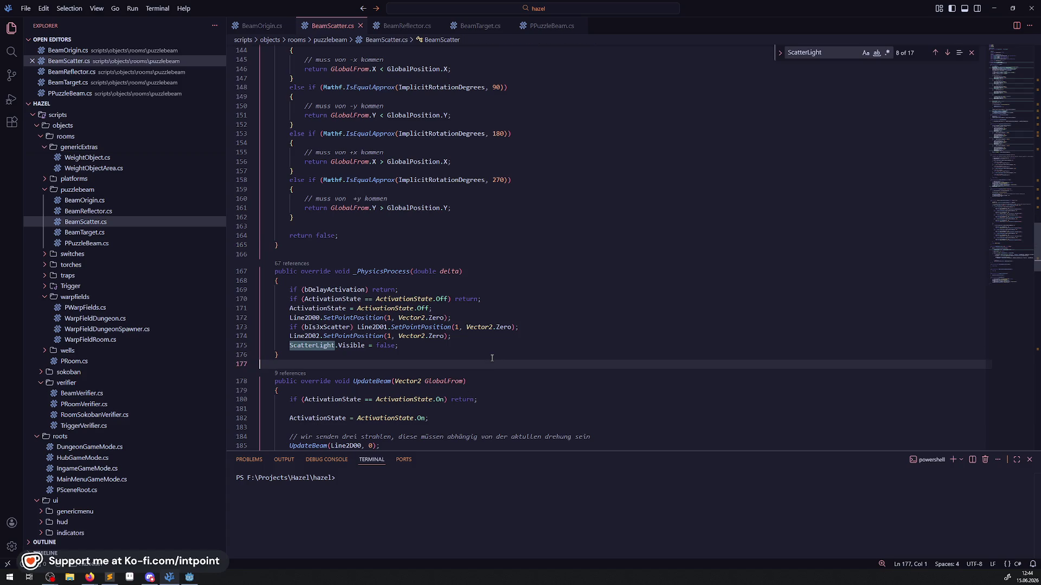
scroll(188, 441, "down", 2)
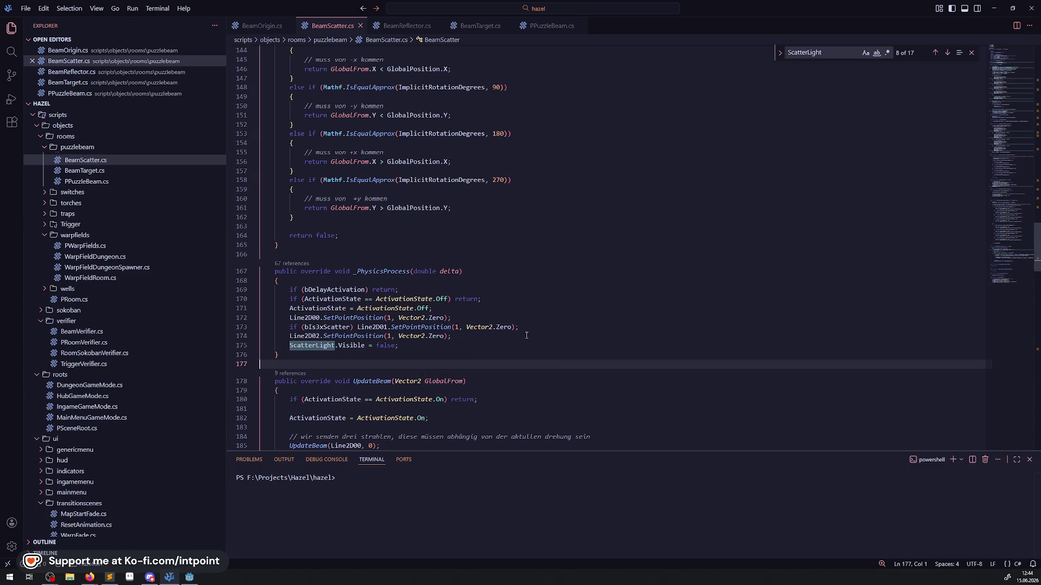
scroll(527, 335, "down", 1)
scroll(525, 303, "down", 10)
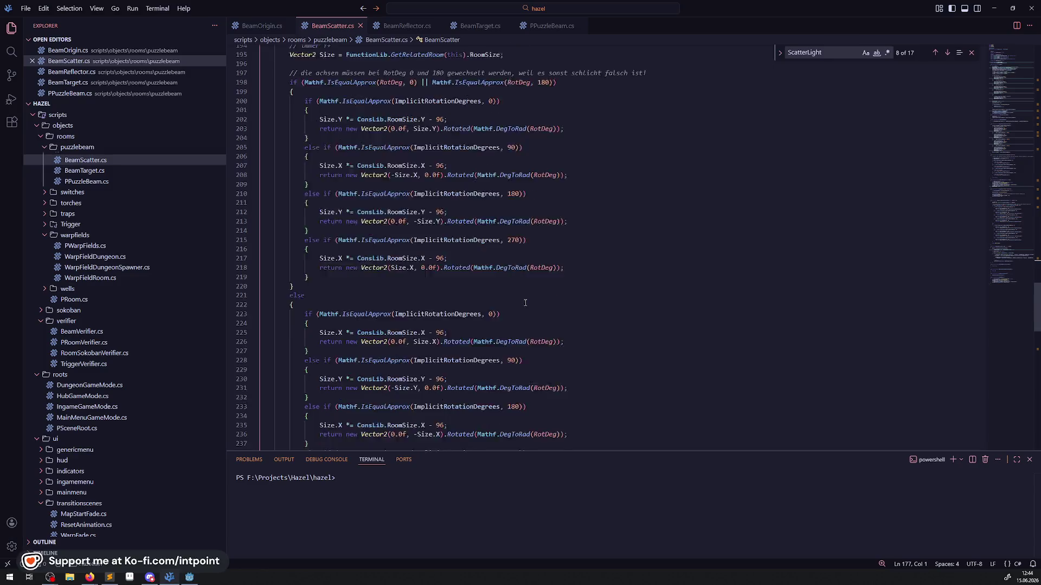
scroll(525, 303, "down", 3)
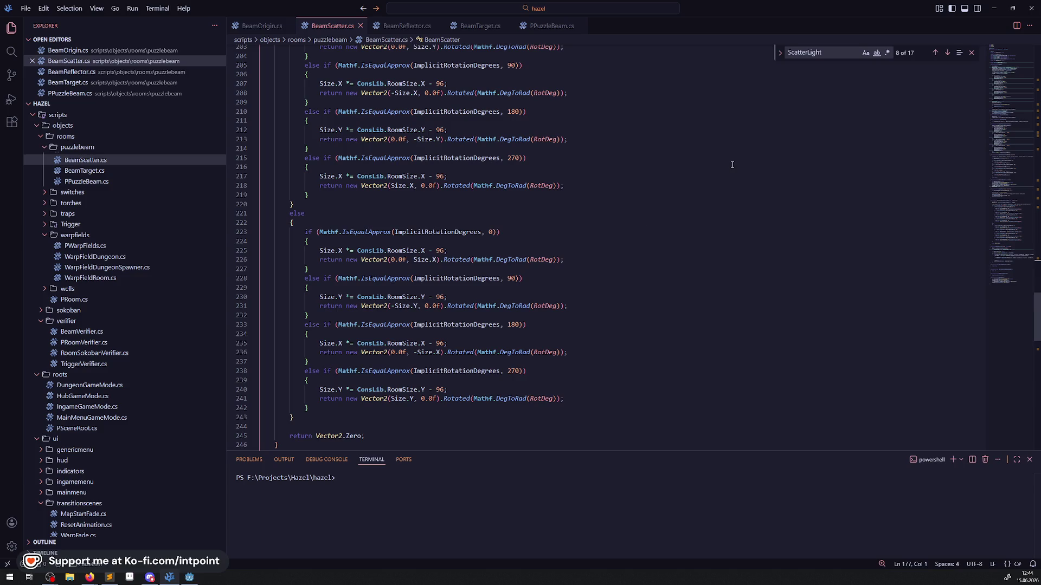
scroll(448, 166, "up", 10)
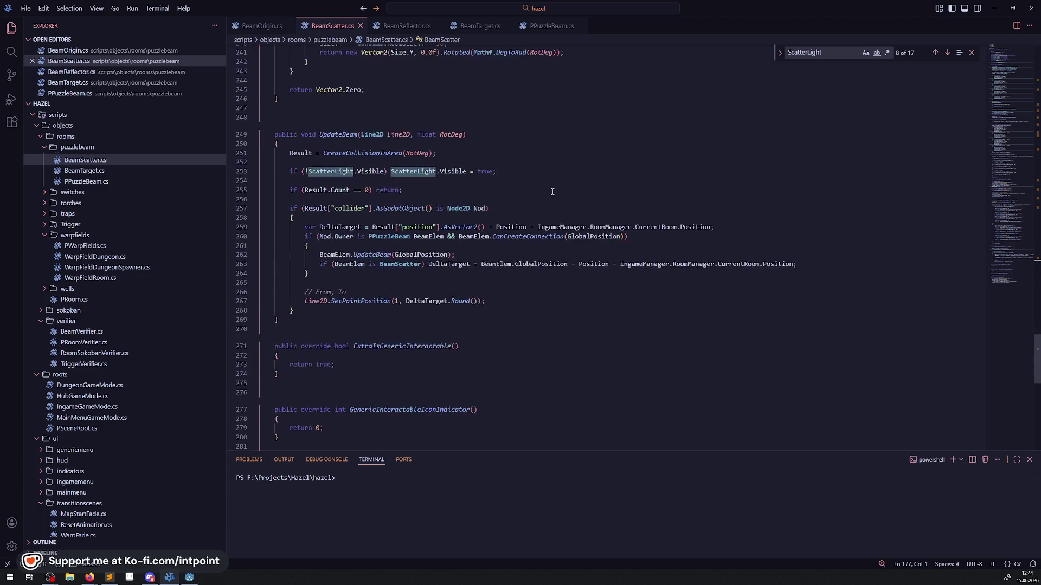
scroll(448, 165, "up", 10)
scroll(455, 206, "down", 8)
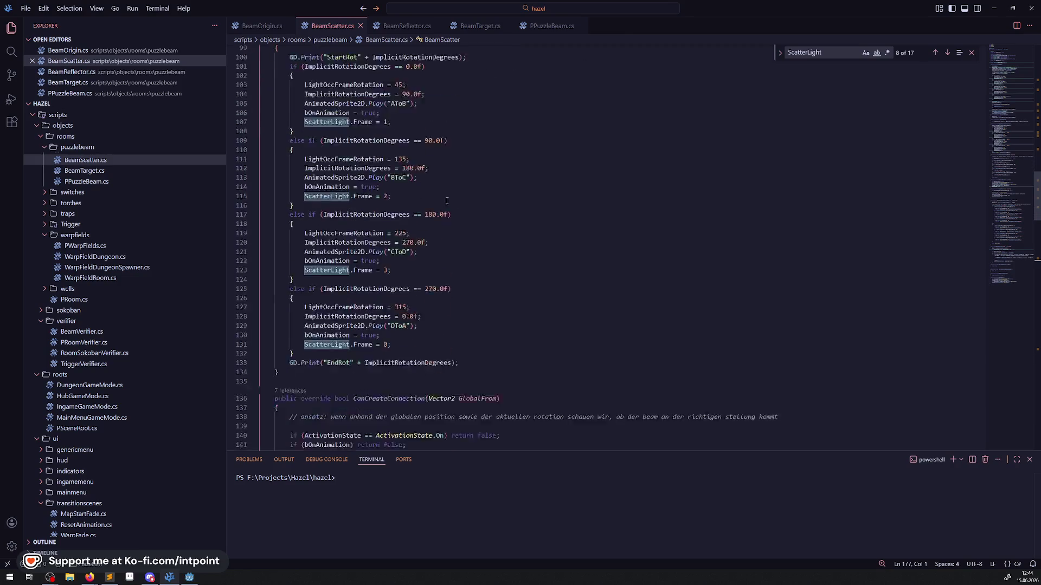
scroll(459, 232, "up", 4)
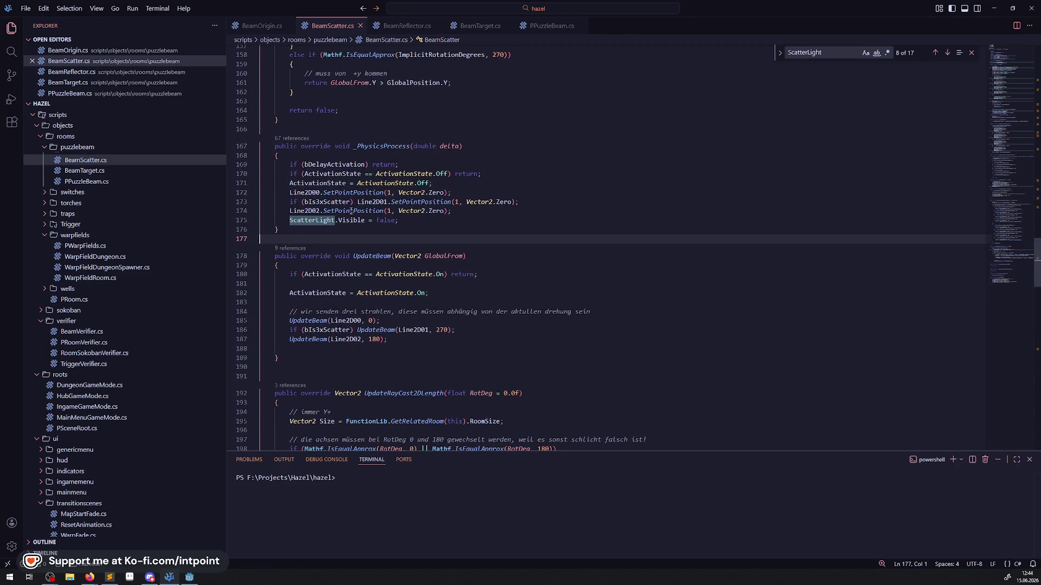
double_click(382, 146)
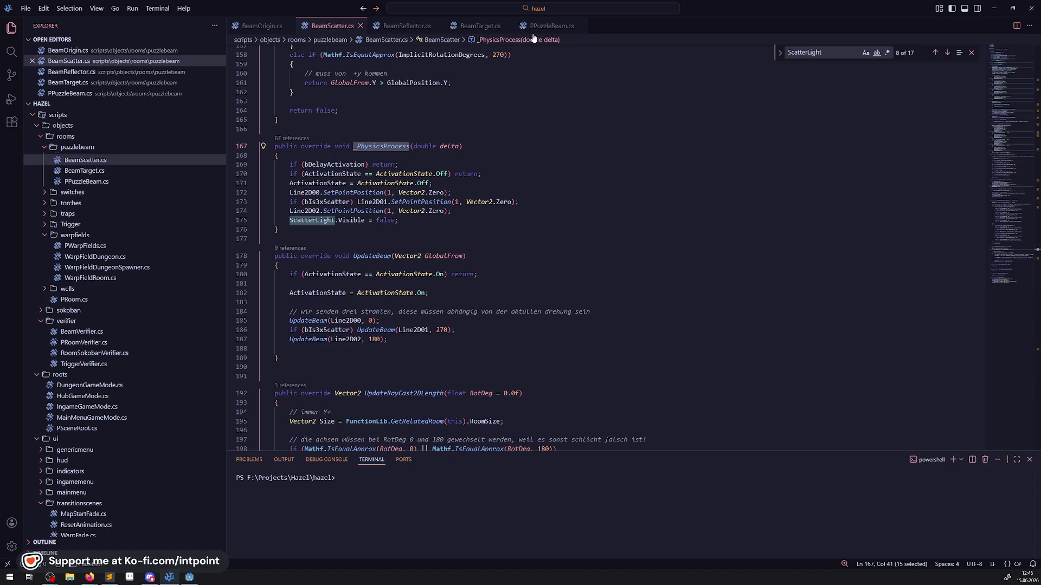
- Show PPuzzleBeam.cs and select SetProcess to highlight its other uses
left_click(266, 25)
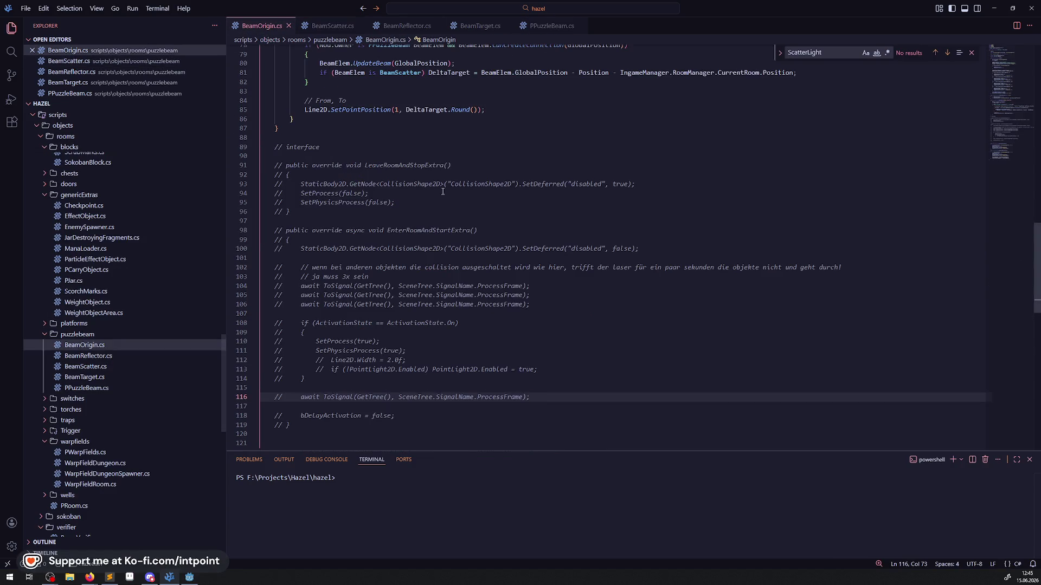
left_click(553, 27)
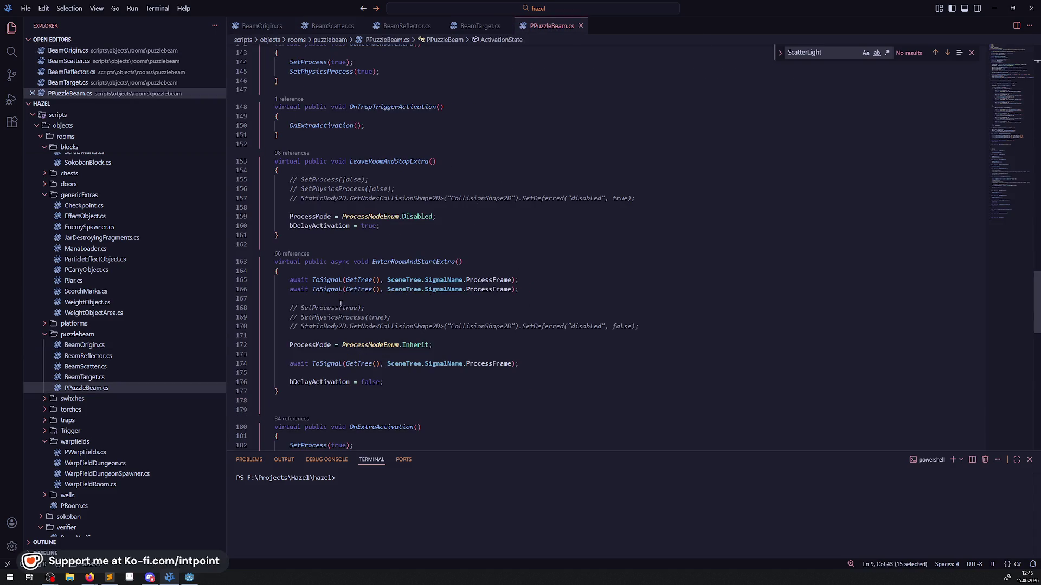
left_click(323, 308)
double_click(324, 308)
- Find and select the SetPhysicsProcess(true) line in ContinueRoomExtra
scroll(448, 344, "down", 5)
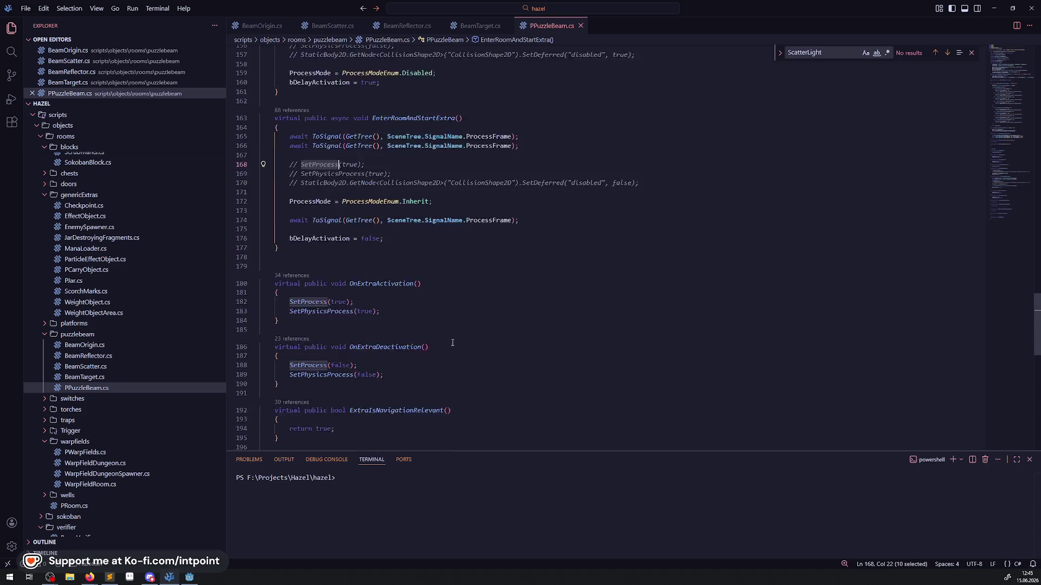
scroll(448, 343, "down", 4)
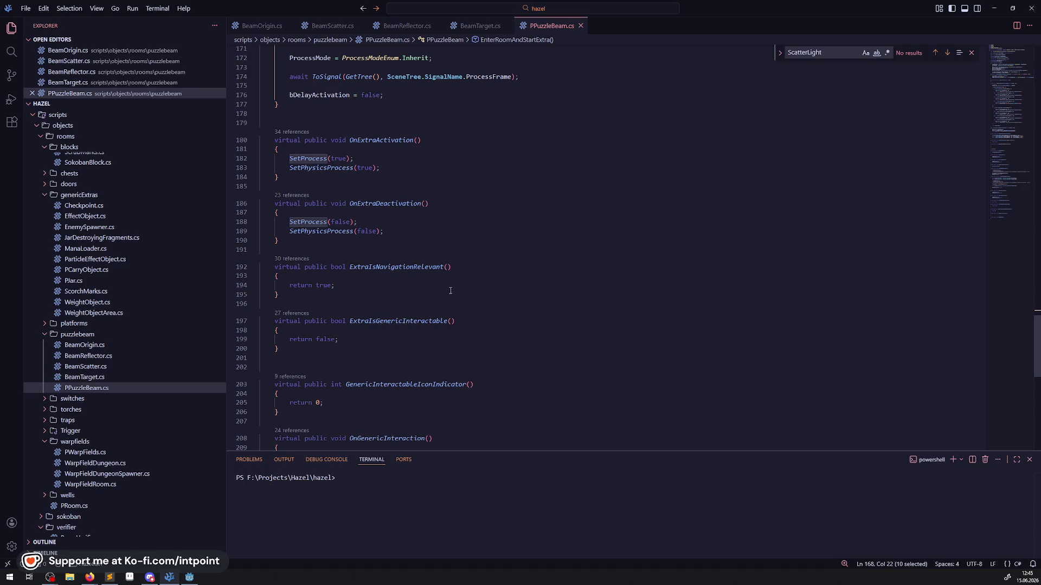
scroll(485, 356, "down", 5)
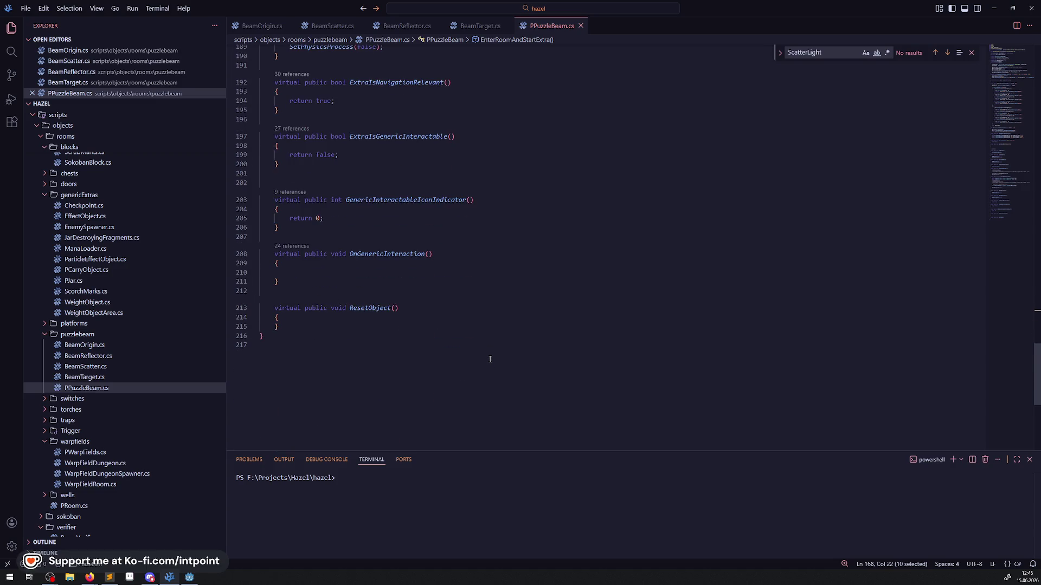
scroll(486, 357, "up", 7)
scroll(485, 356, "up", 8)
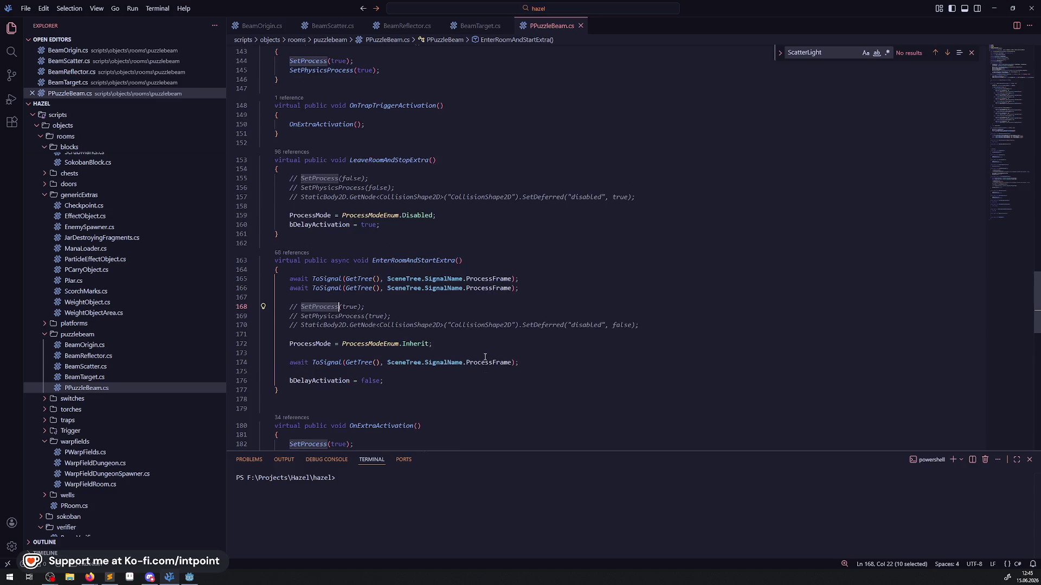
scroll(483, 355, "up", 7)
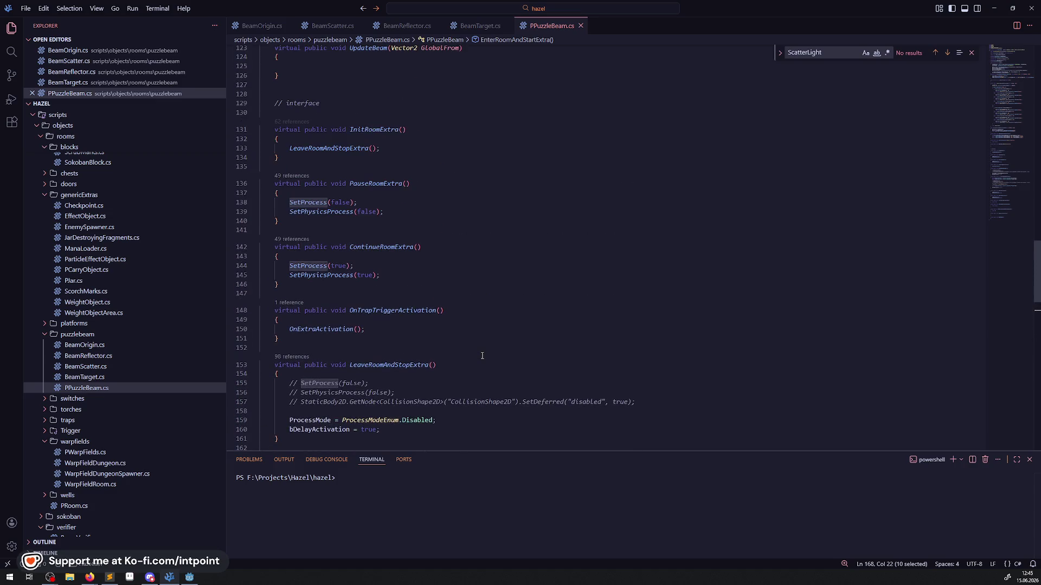
scroll(480, 356, "up", 8)
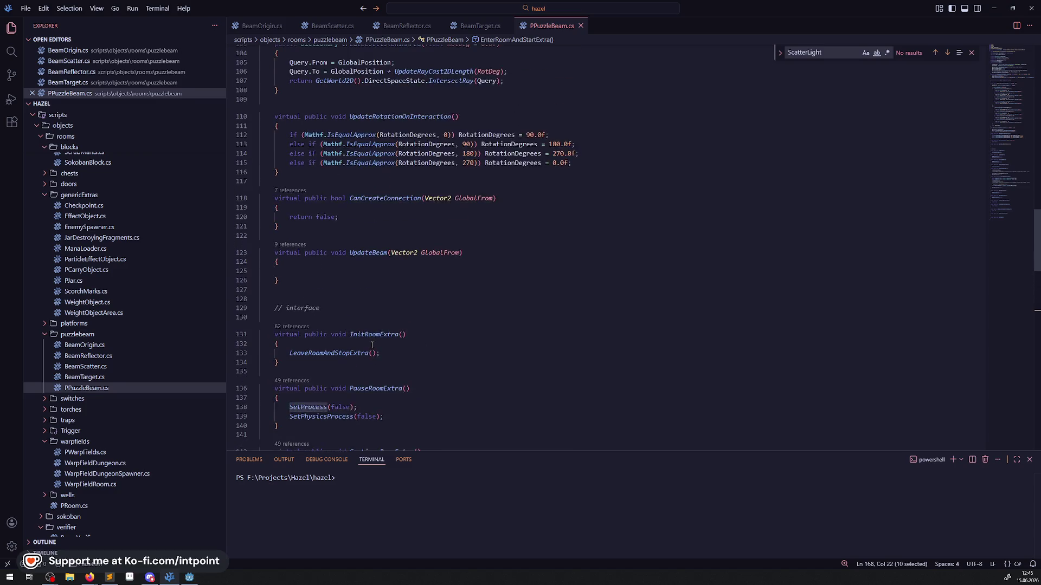
scroll(395, 303, "up", 7)
scroll(374, 320, "down", 17)
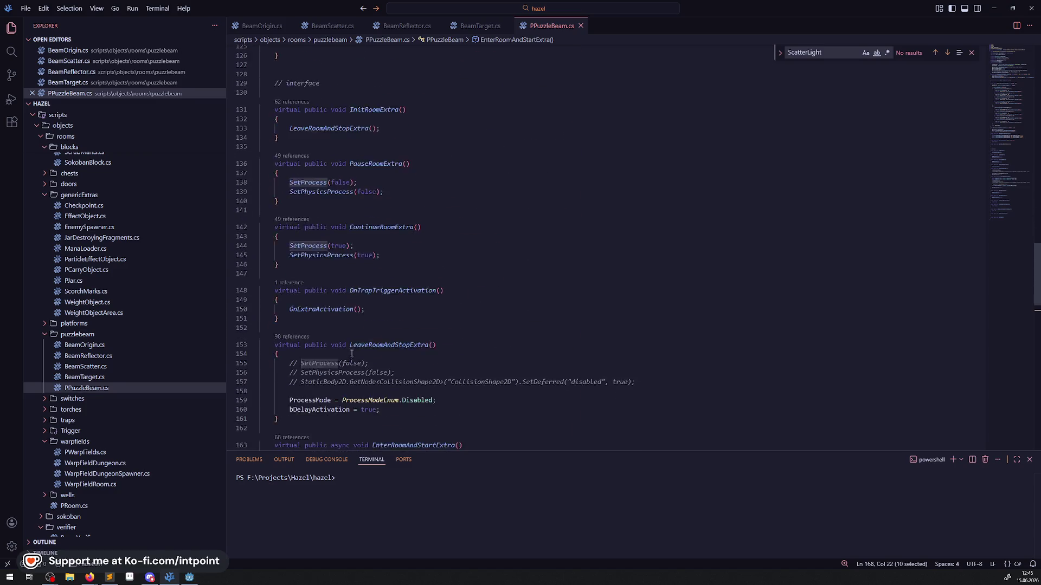
left_click_drag(282, 234, 429, 232)
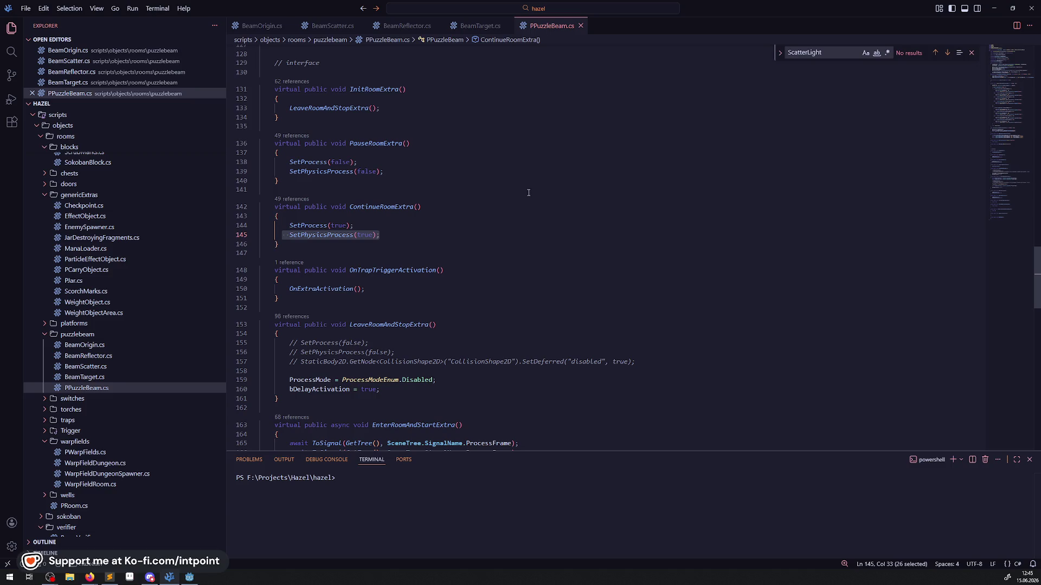
- Search PPuzzleBeam.cs for every SetPhysicsProcess call and review the matches
key("ctrl+f")
key("Return")
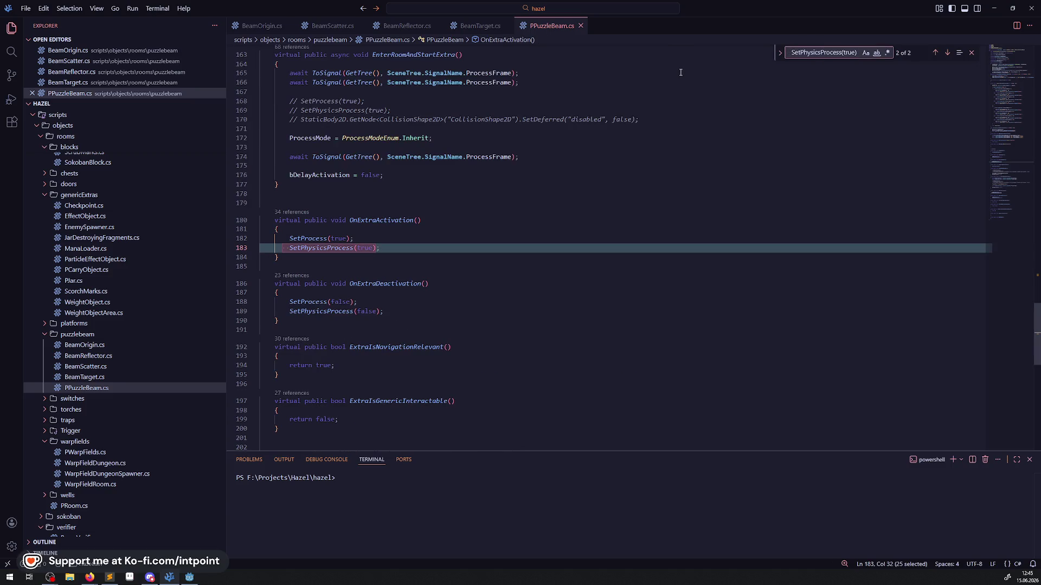
key("BackSpace")
key("BackSpace")
key("BackSpace")
scroll(357, 235, "up", 20)
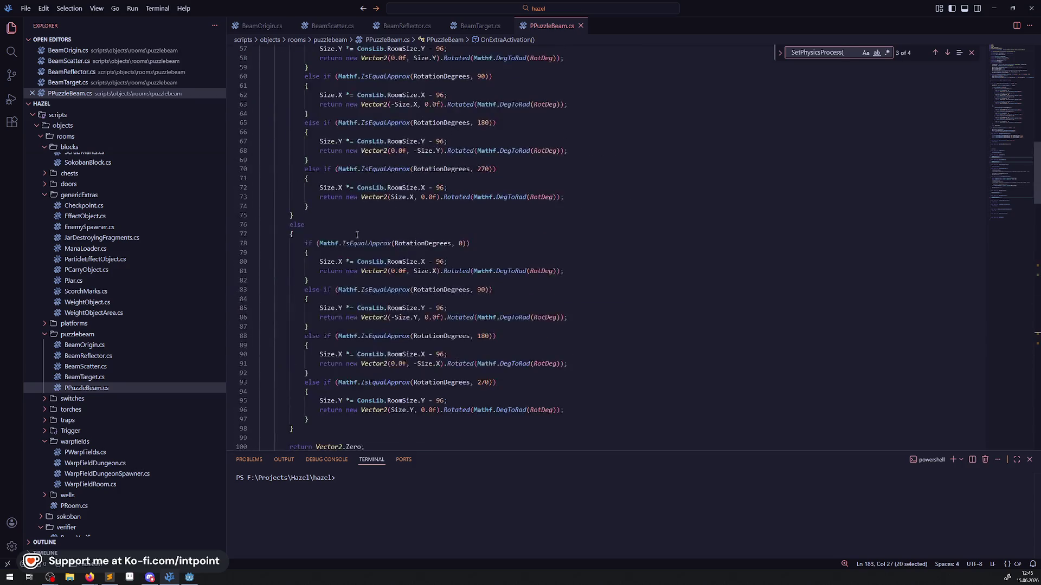
scroll(357, 235, "up", 15)
scroll(430, 229, "down", 8)
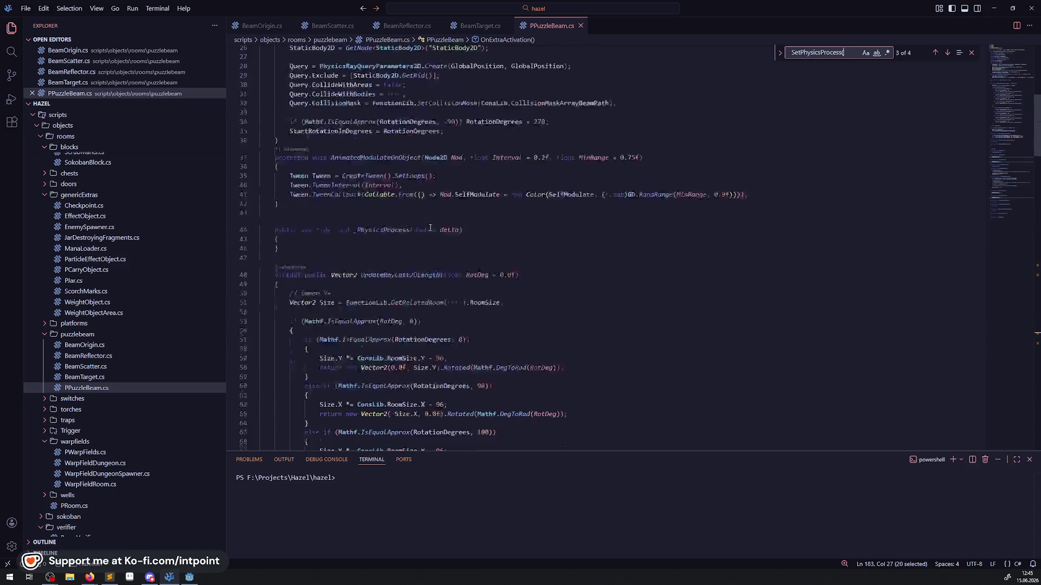
scroll(430, 229, "down", 20)
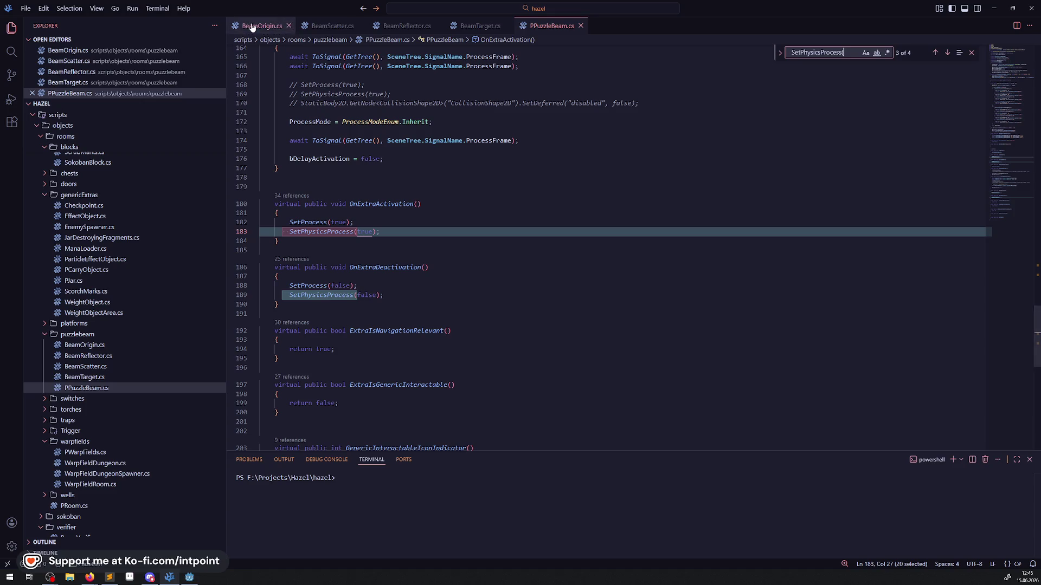
- Compare BeamOrigin.cs's activation code, placing the caret on its ActivationState.Off check
left_click(252, 27)
scroll(432, 231, "up", 10)
scroll(432, 231, "down", 2)
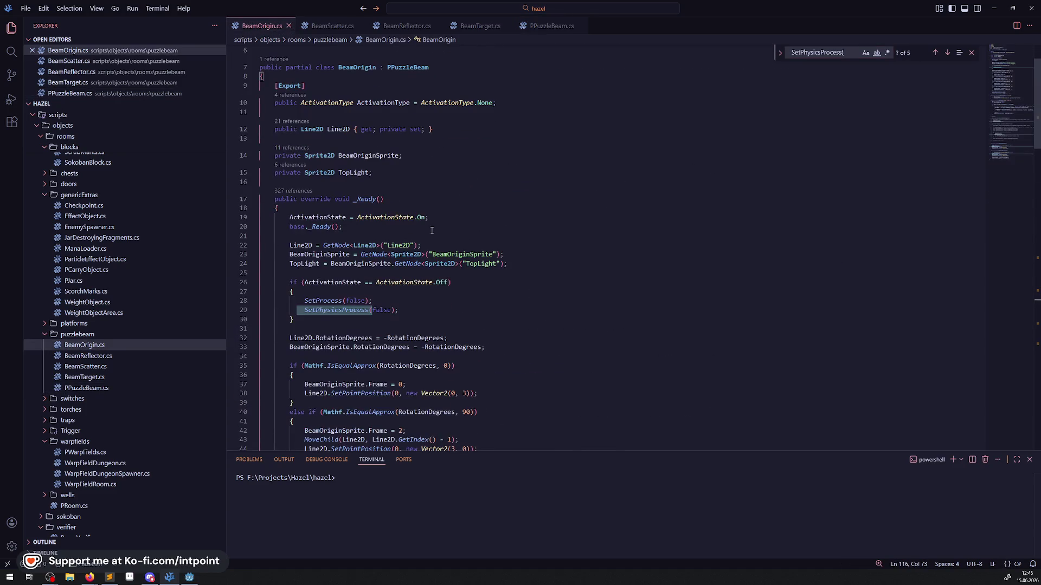
left_click(453, 282)
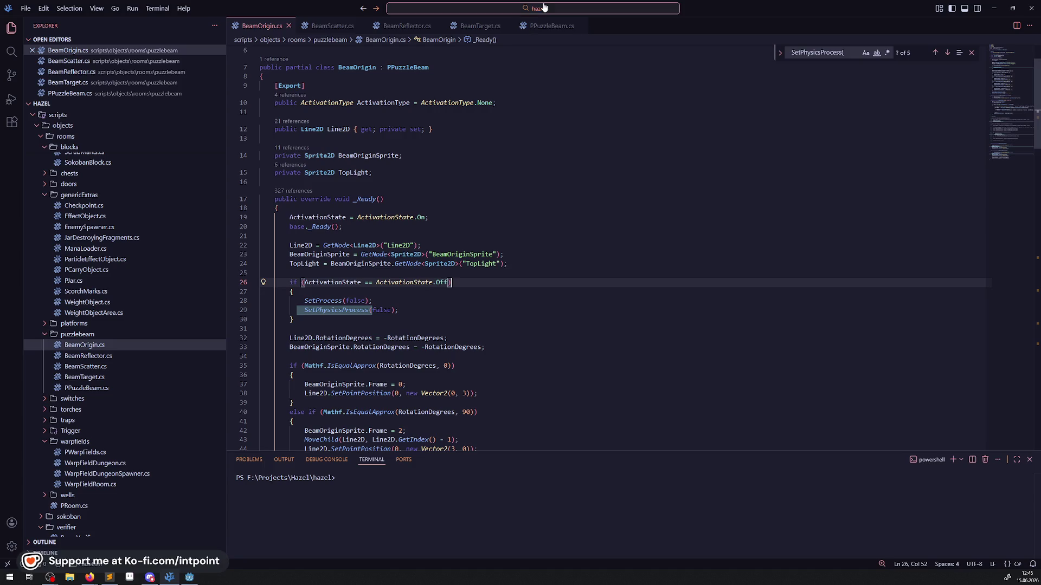
- Read through PPuzzleBeam.cs once more, then switch to BeamScatter.cs
left_click(540, 26)
scroll(576, 196, "up", 20)
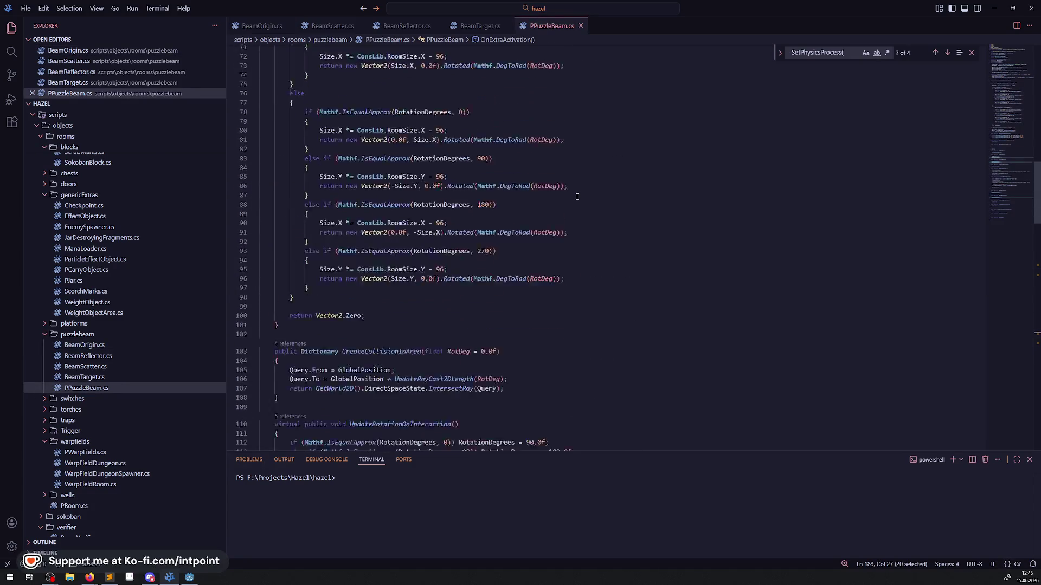
scroll(576, 197, "down", 5)
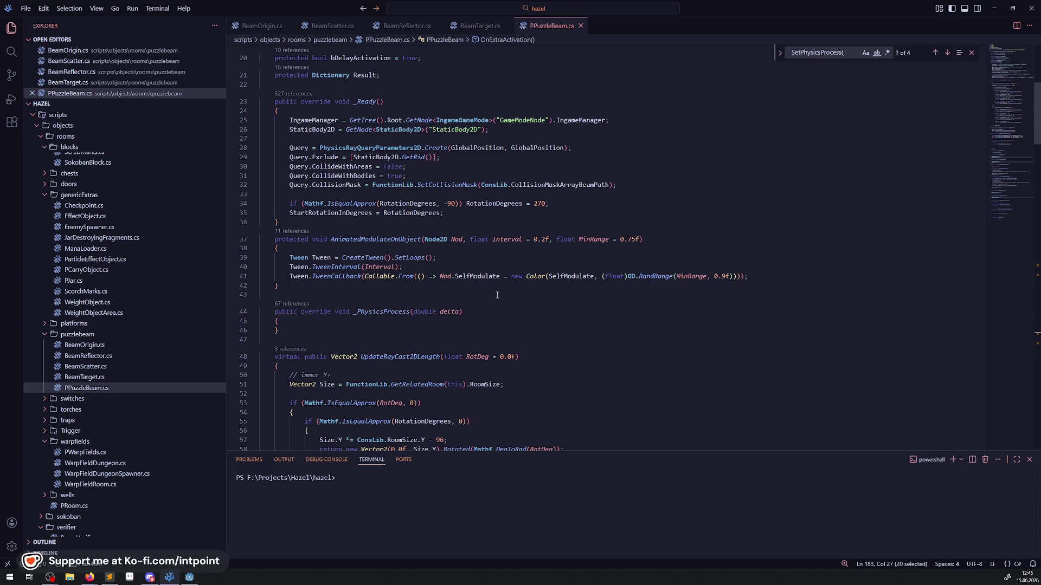
scroll(495, 295, "down", 3)
scroll(496, 295, "down", 20)
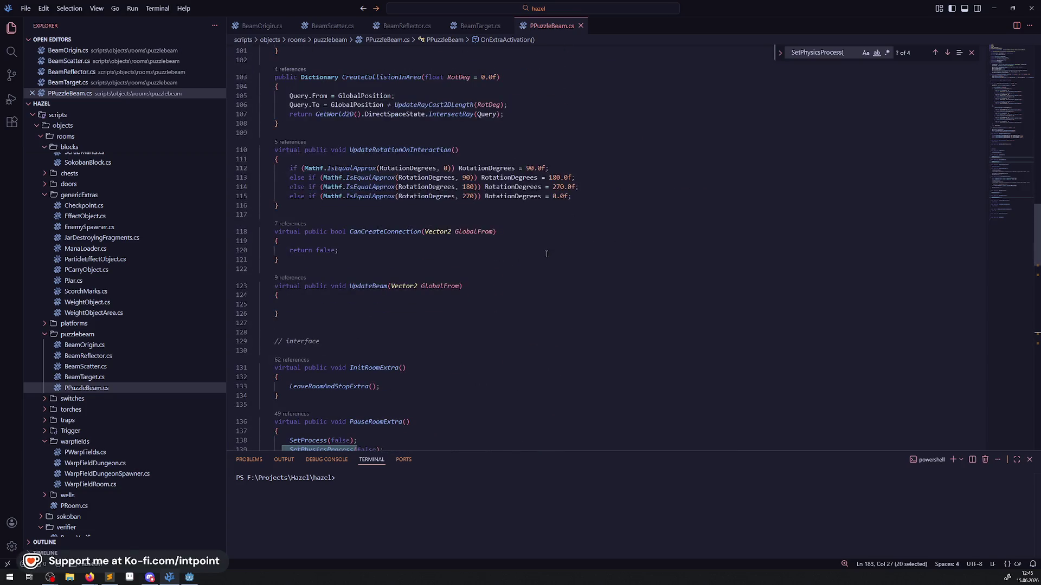
scroll(539, 266, "down", 20)
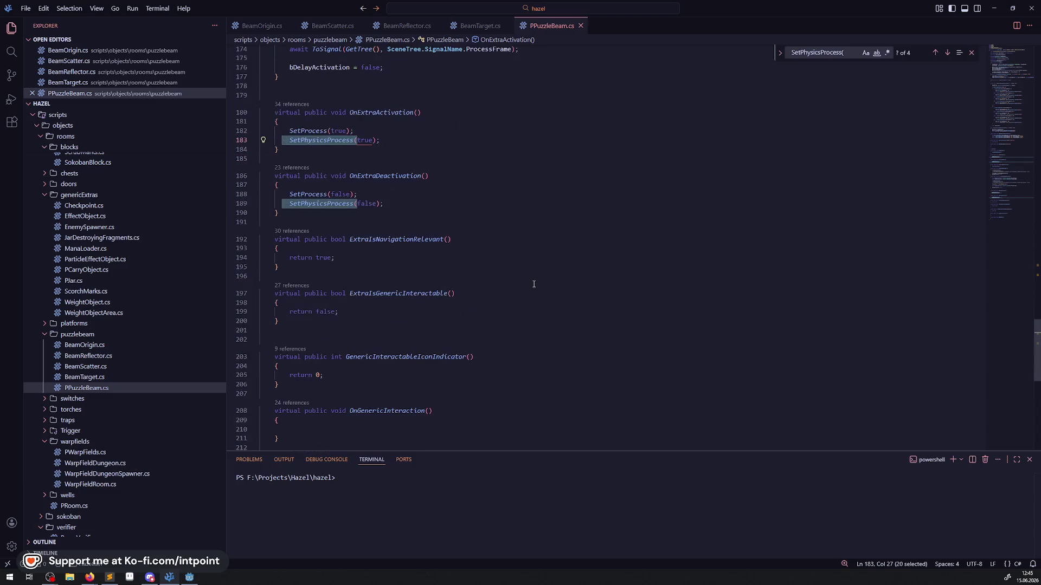
scroll(533, 284, "up", 17)
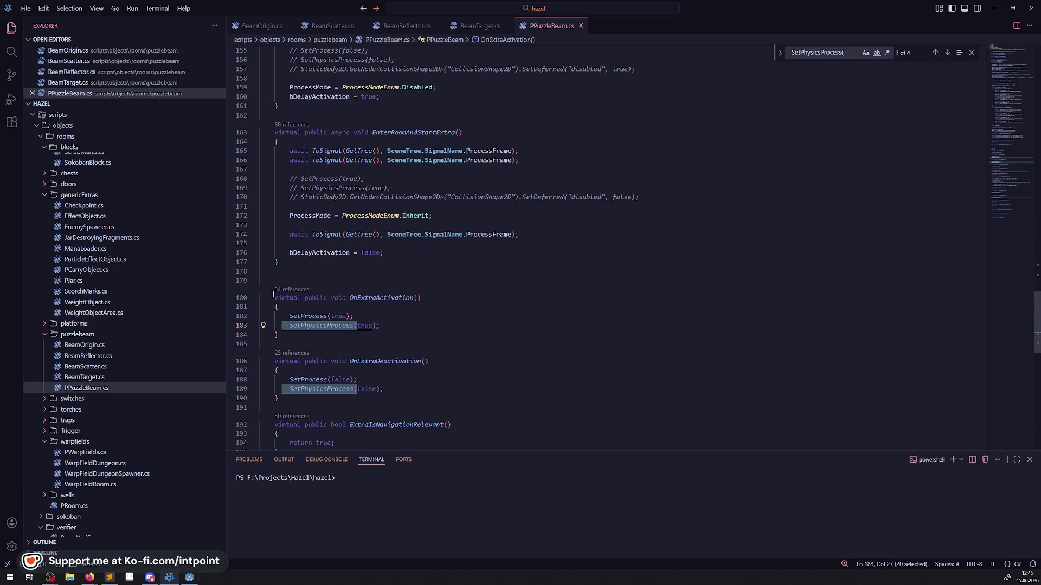
scroll(453, 288, "up", 9)
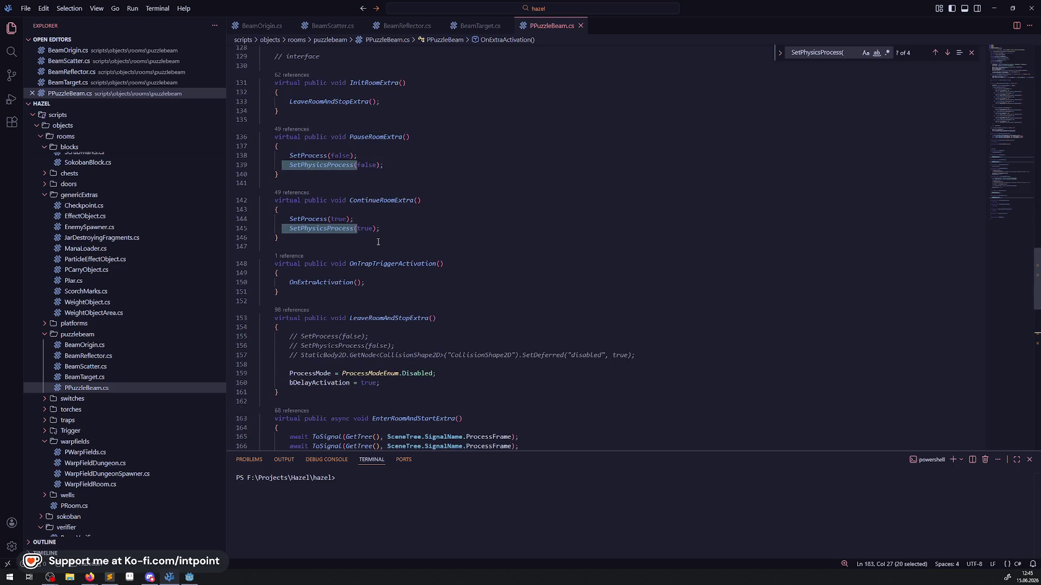
scroll(488, 258, "up", 19)
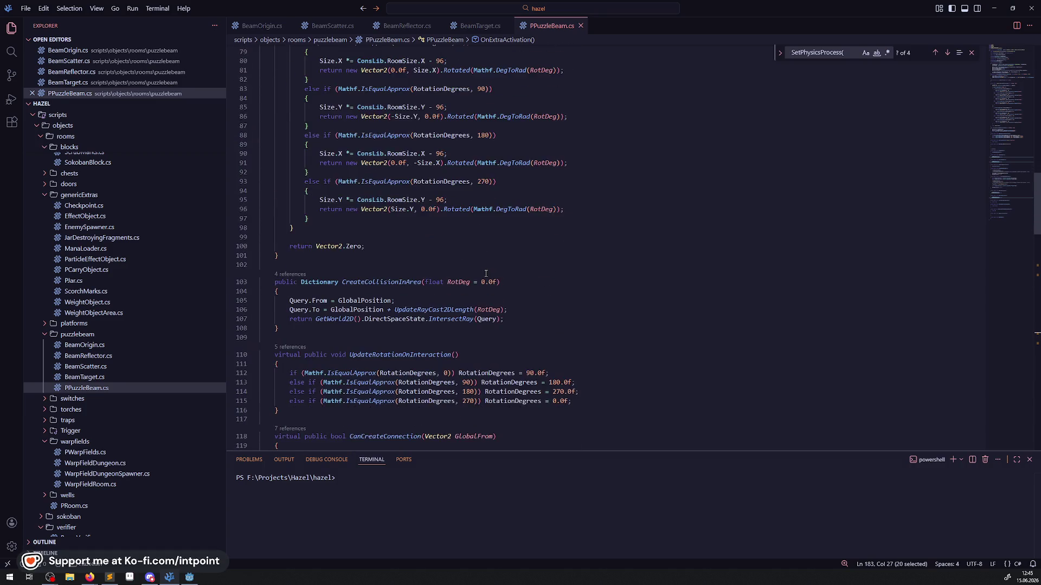
scroll(486, 264, "up", 20)
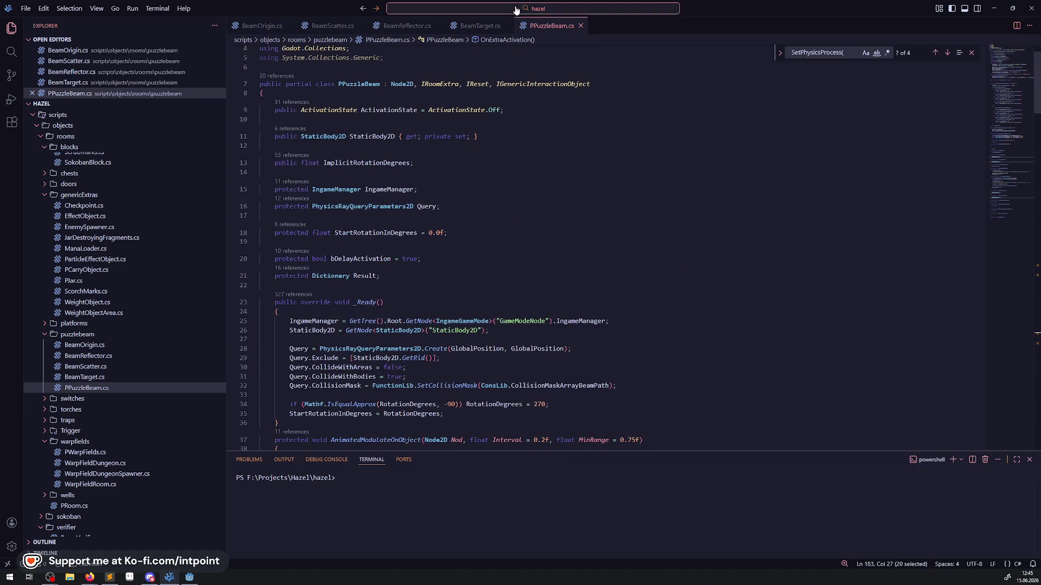
left_click(330, 27)
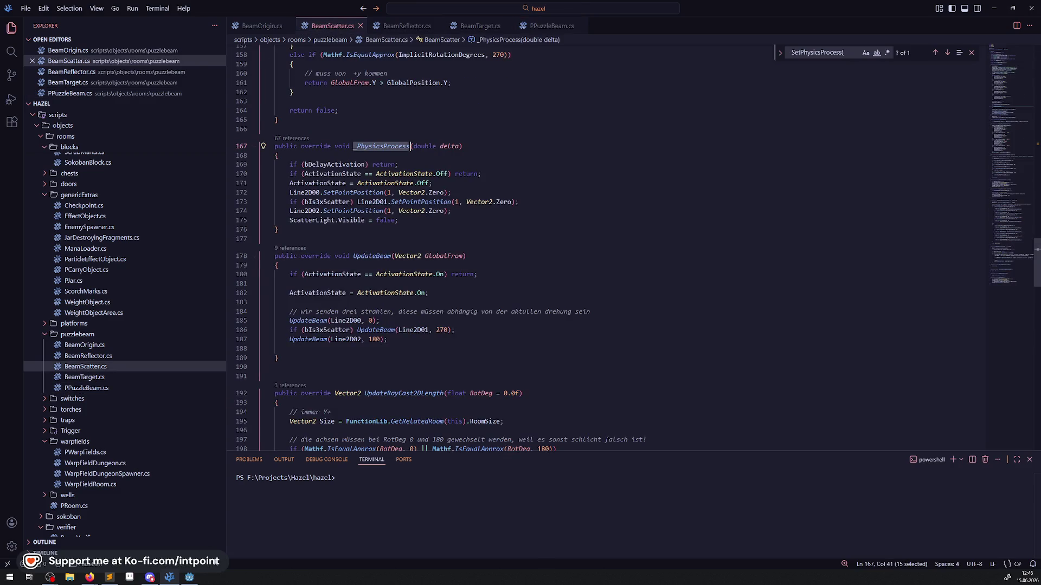
- Glance at the Godot editor, then return to BeamScatter.cs and find its _Ready method
left_click(192, 579)
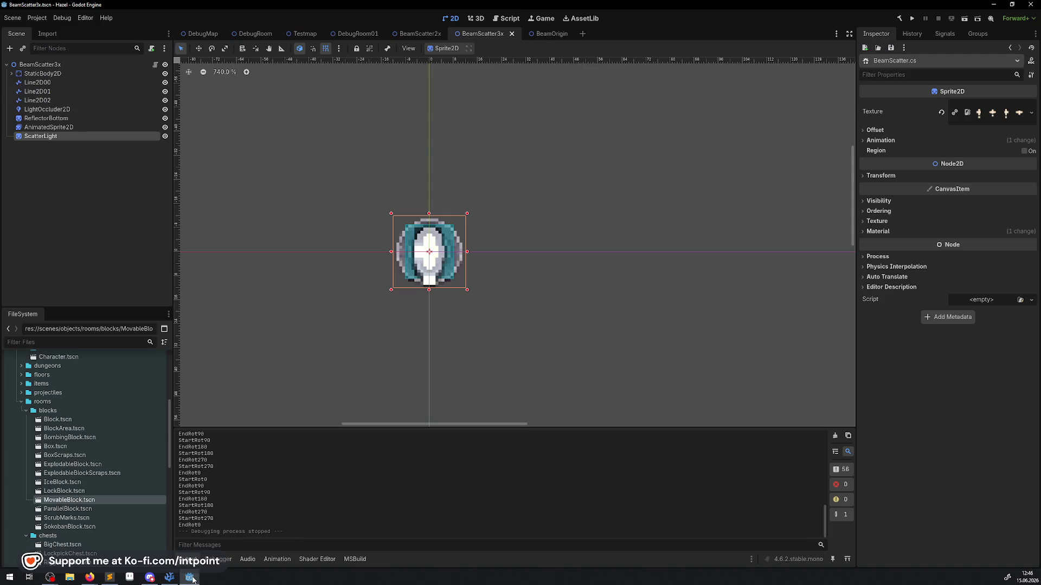
left_click(193, 579)
scroll(456, 290, "up", 20)
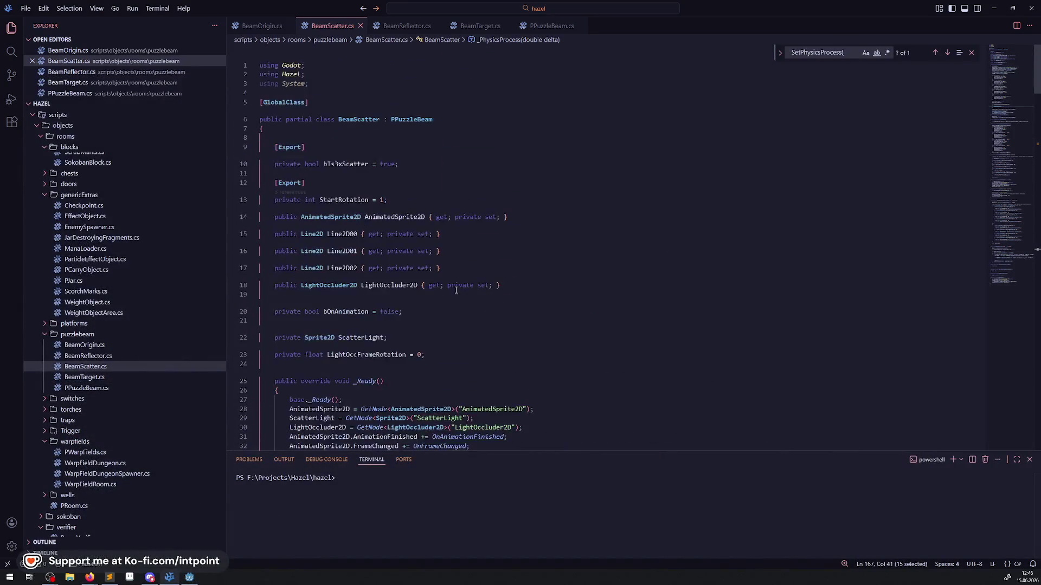
scroll(456, 290, "down", 8)
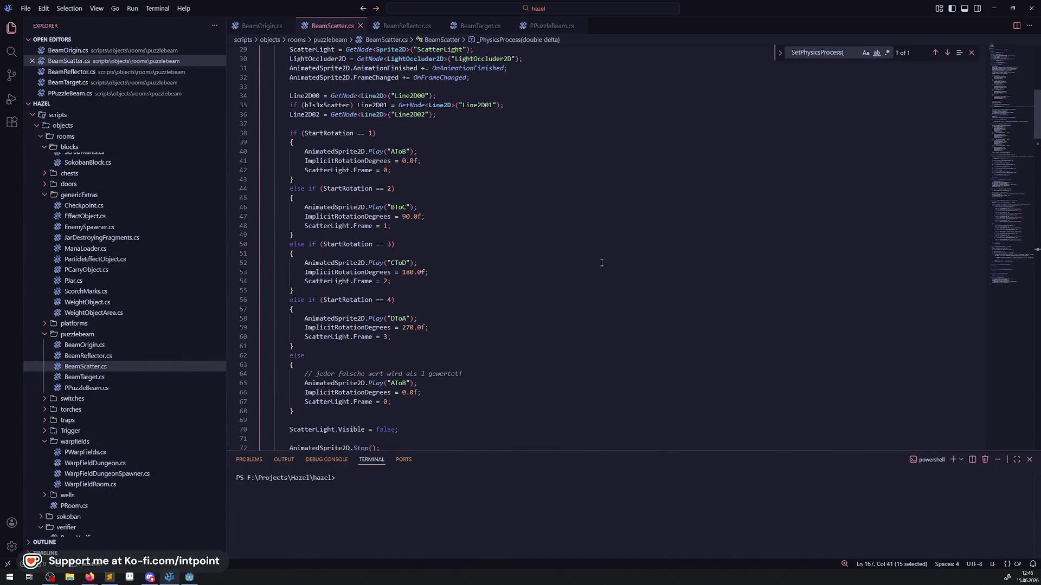
scroll(601, 263, "down", 5)
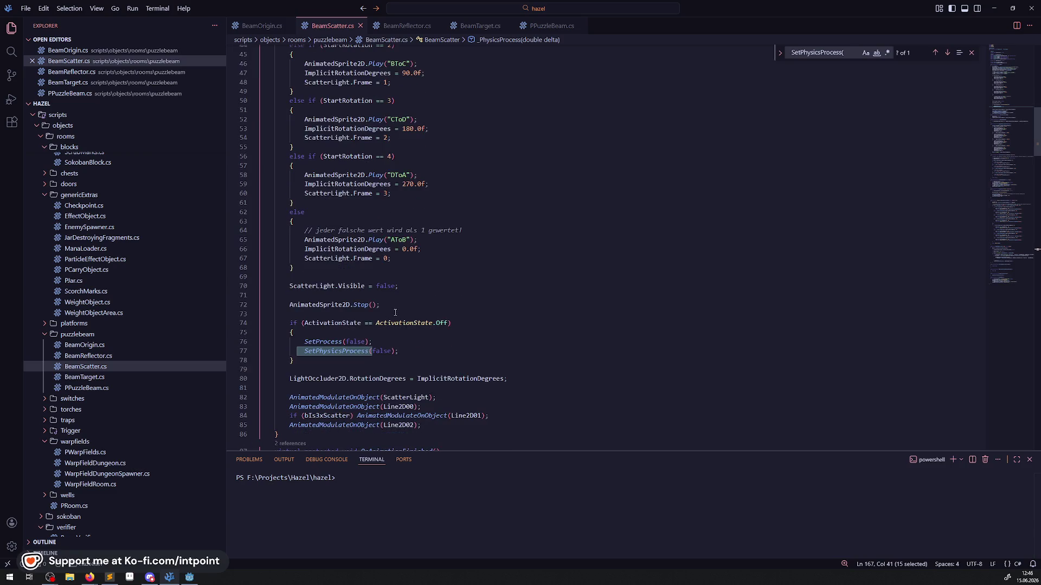
- Delete the ActivationState.Off block from BeamScatter.cs's _Ready and save the file
left_click(433, 323)
left_click_drag(292, 369, 286, 323)
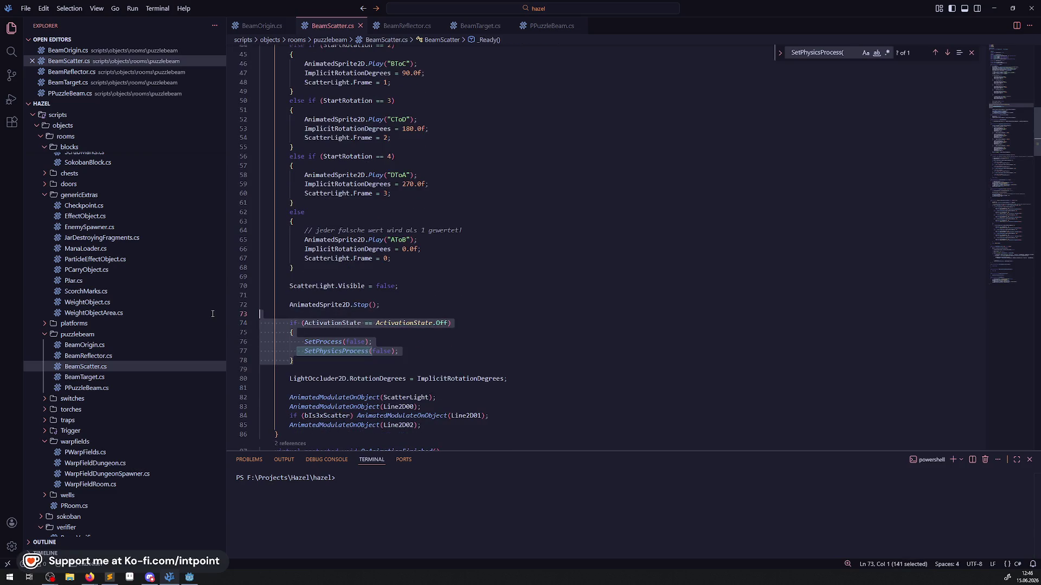
key("Delete")
left_click(506, 278)
key("ctrl+s")
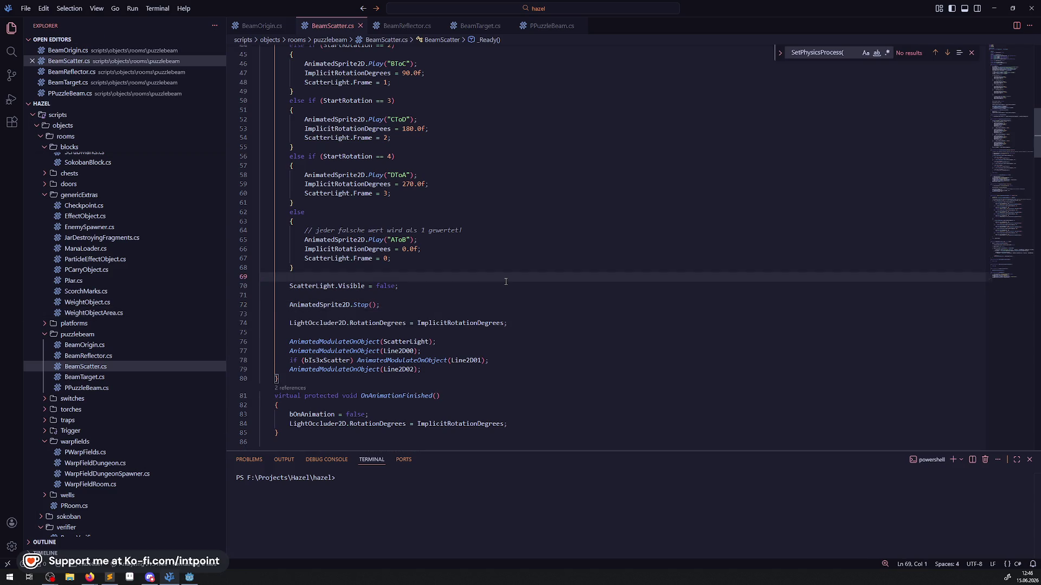
- Switch to BeamReflector.cs and scroll to its top
scroll(499, 258, "down", 5)
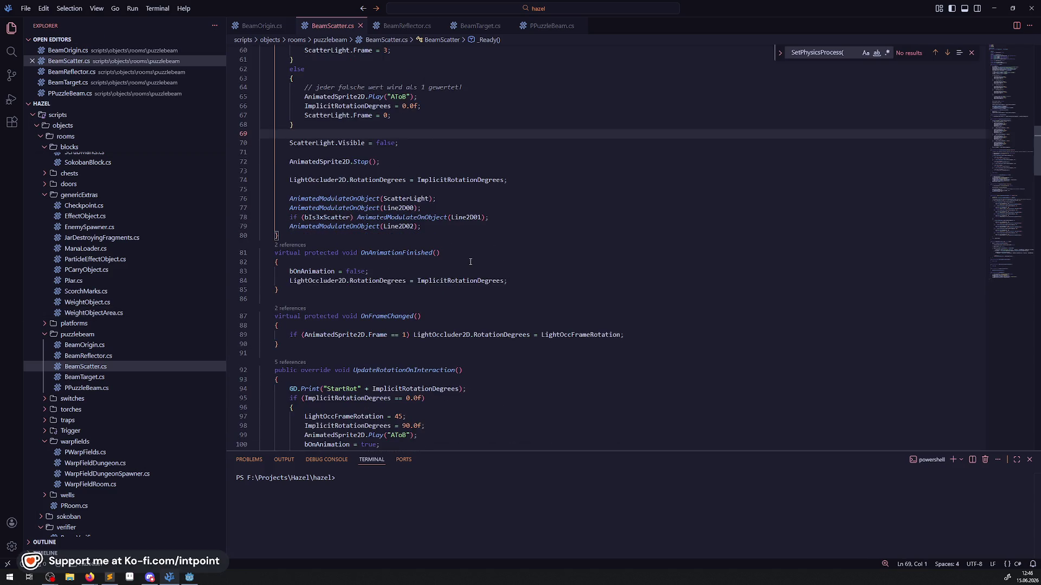
left_click(406, 26)
scroll(476, 292, "up", 10)
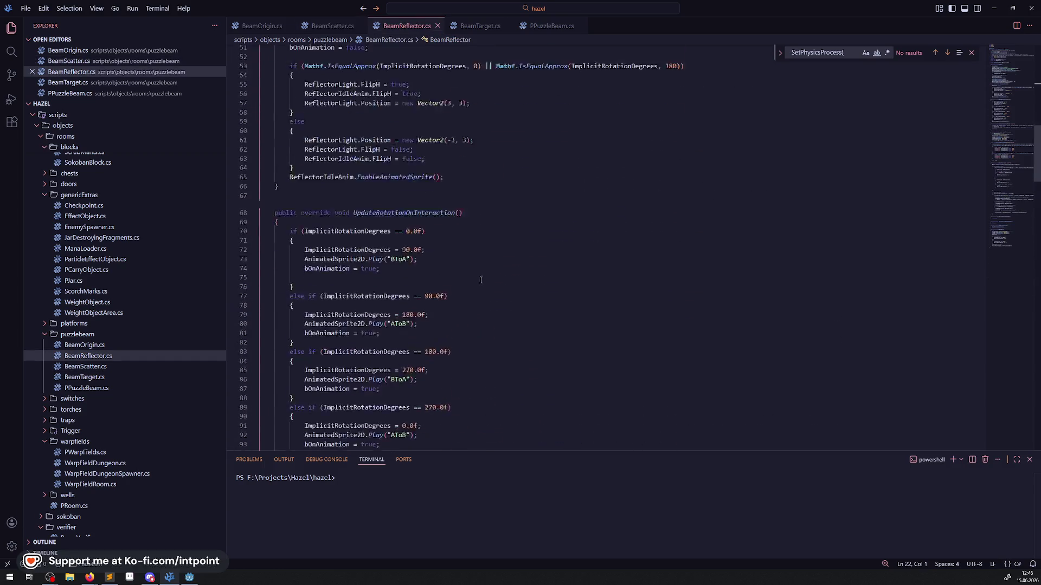
- Remove the GD.Print debug line from BeamReflector.cs's _Ready and save the file
scroll(476, 292, "down", 9)
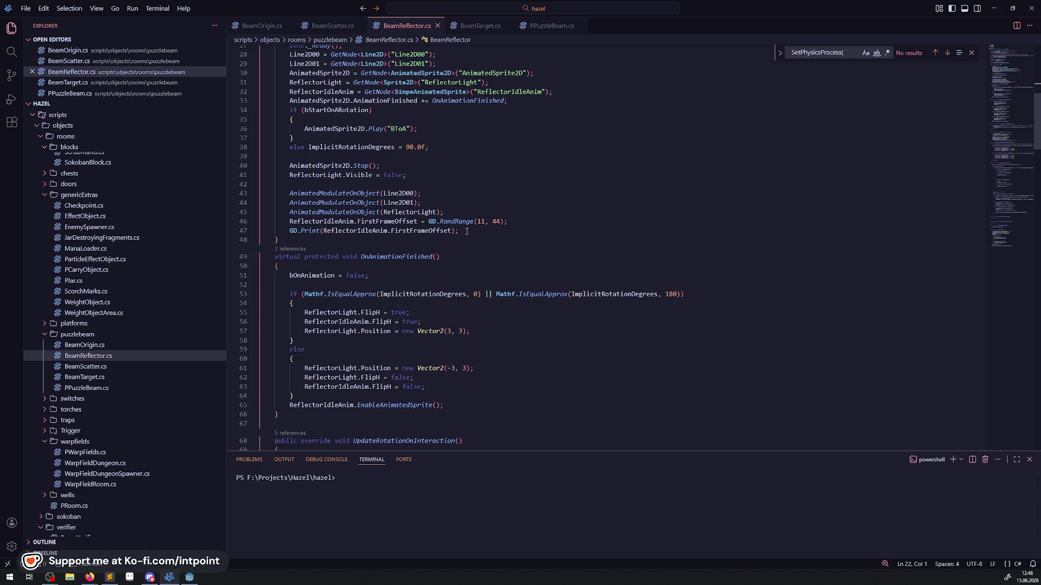
scroll(462, 353, "up", 3)
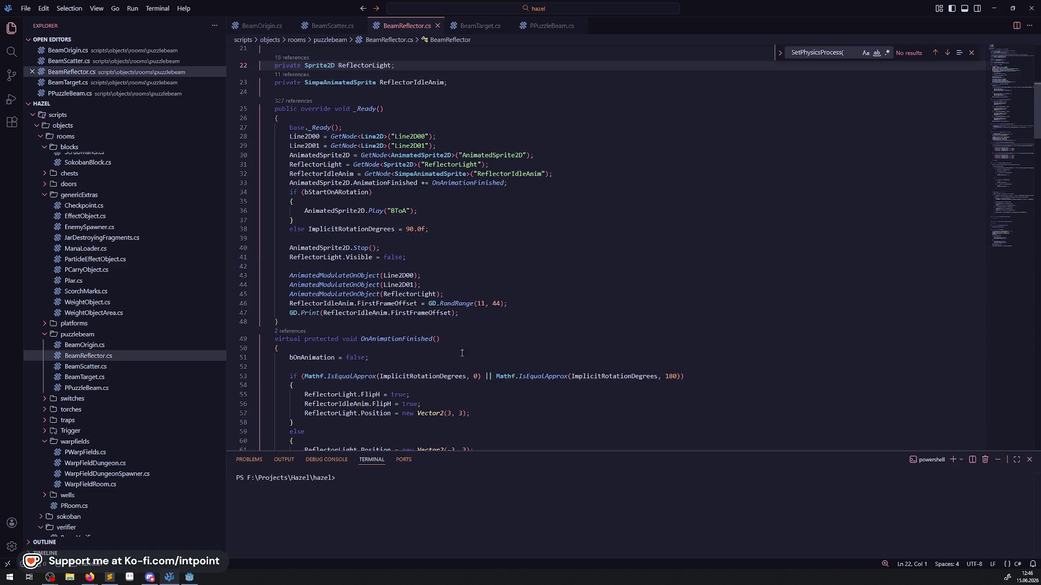
left_click_drag(477, 311, 260, 310)
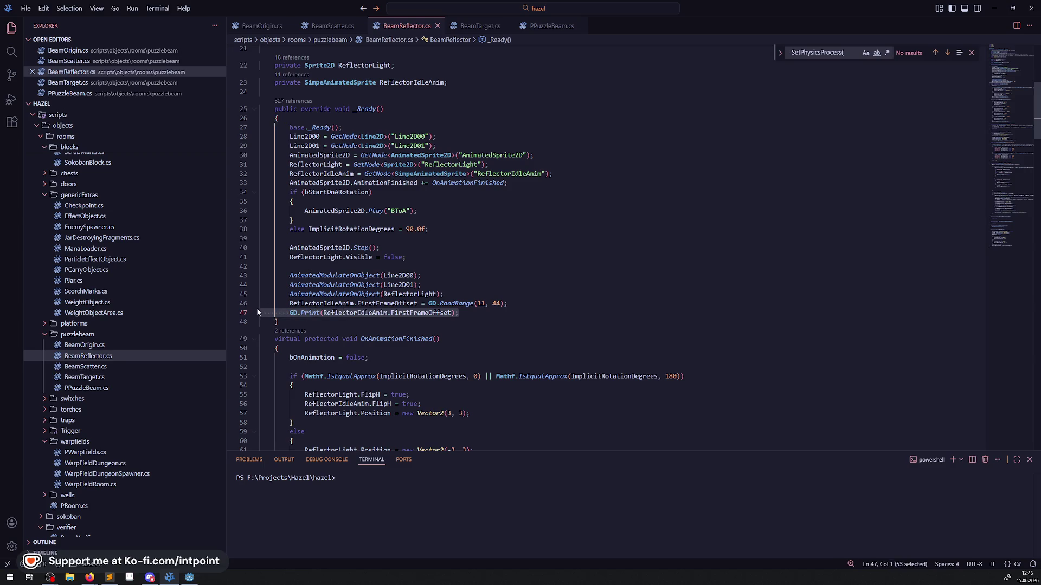
key("BackSpace")
key("BackSpace")
left_click(310, 313)
key("Return")
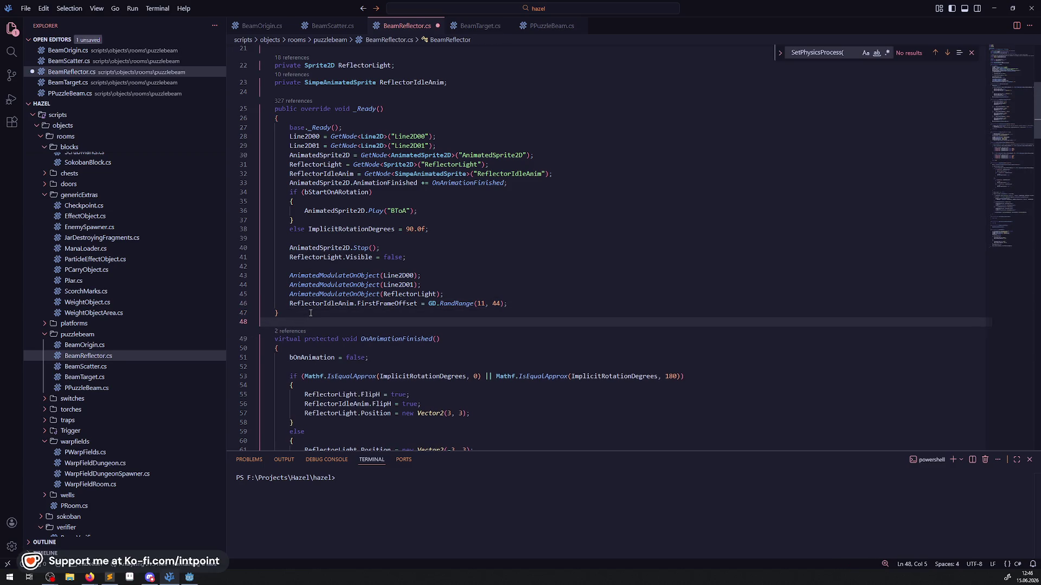
key("ctrl+s")
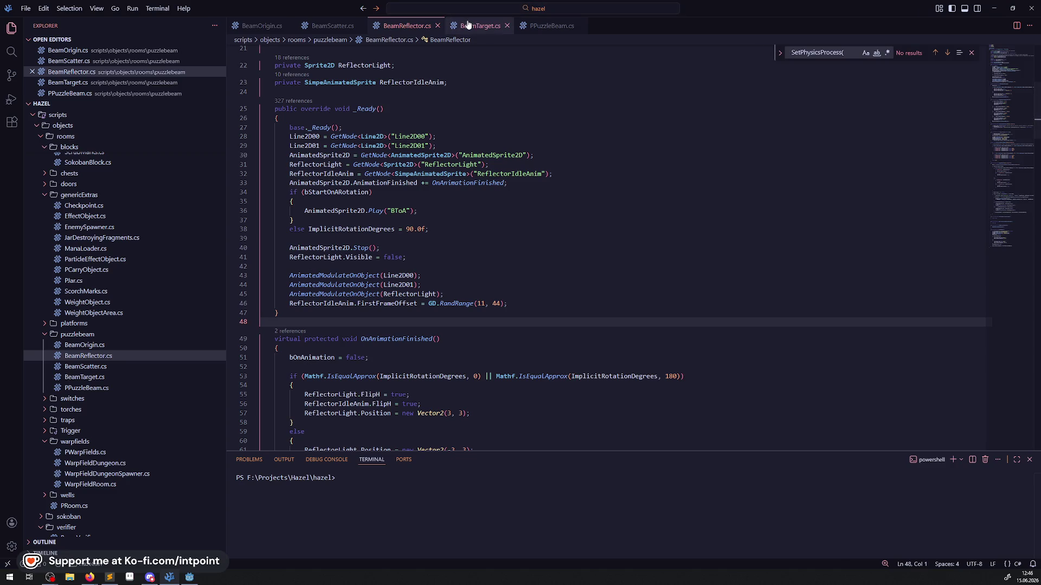
- Look over BeamTarget.cs, then switch back to the Godot editor
left_click(480, 26)
scroll(467, 177, "up", 15)
scroll(465, 180, "down", 5)
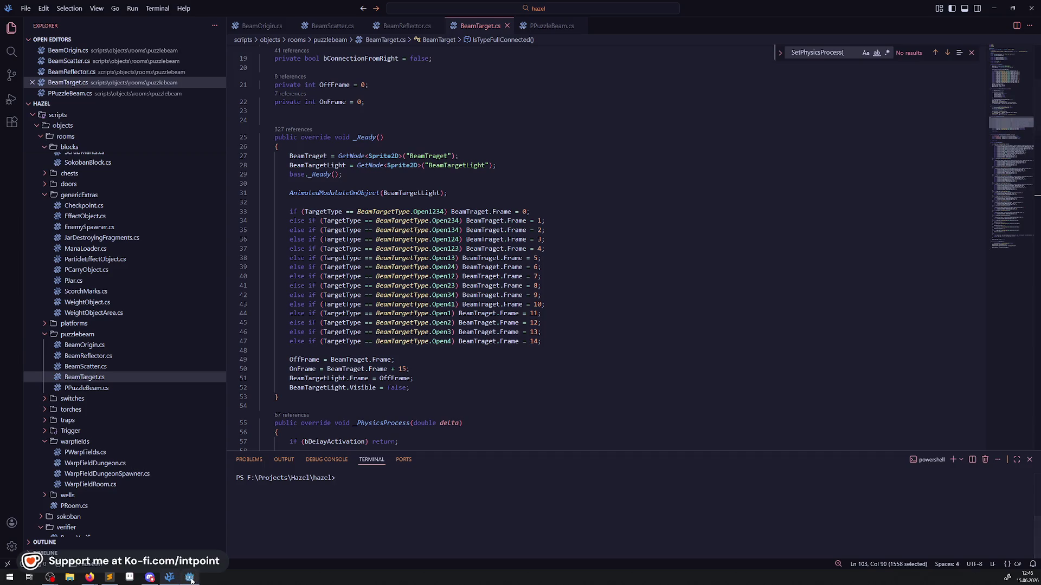
key("alt+Tab")
- Run the project full-width with side panels hidden and walk the player right onto the portal tile, then down
left_click(912, 18)
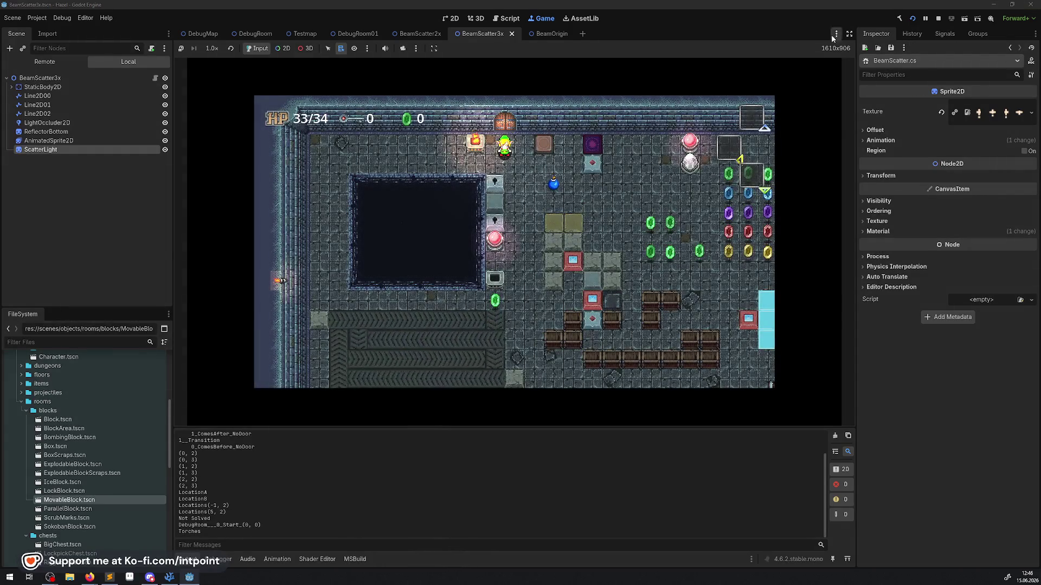
left_click(849, 34)
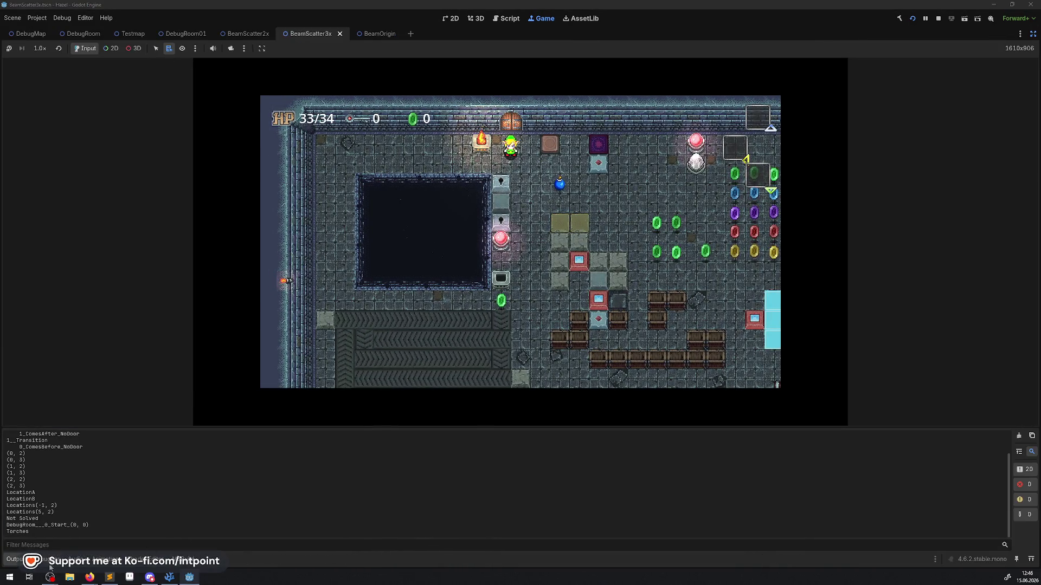
key("Right")
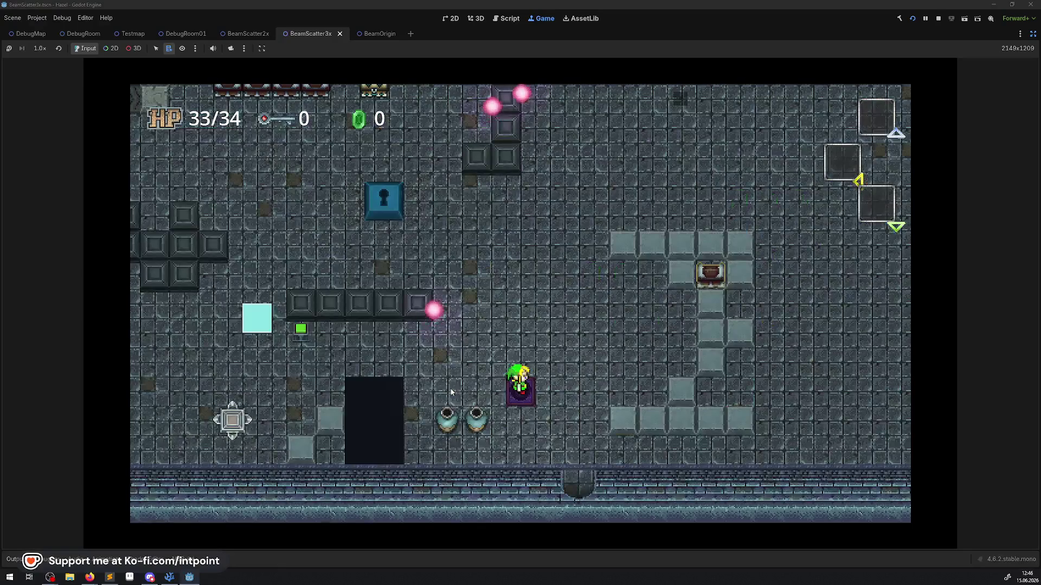
key("Down")
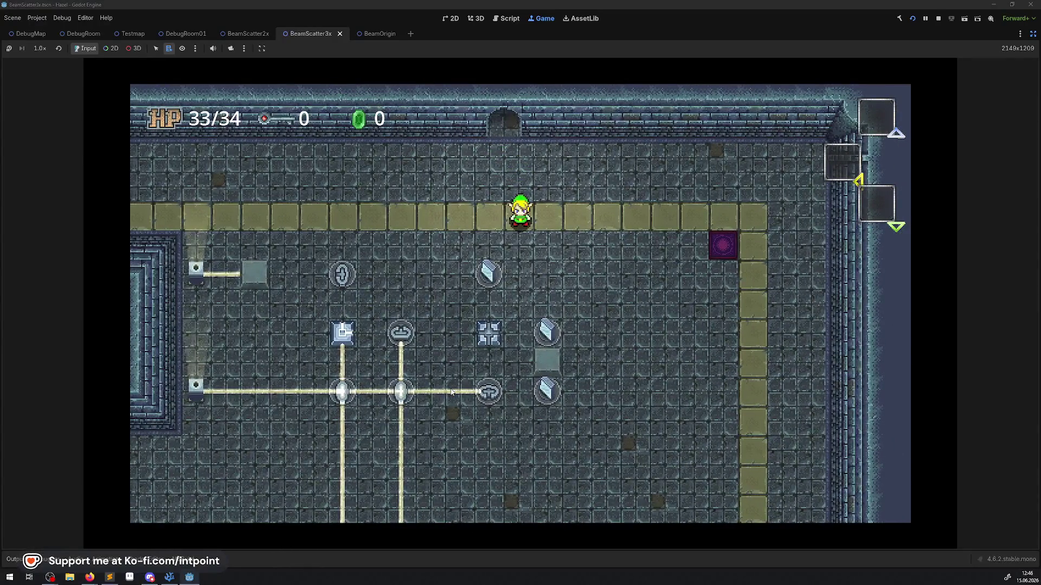
- Push the blocks, including the grey block, to send beams through the crystals
key("Down")
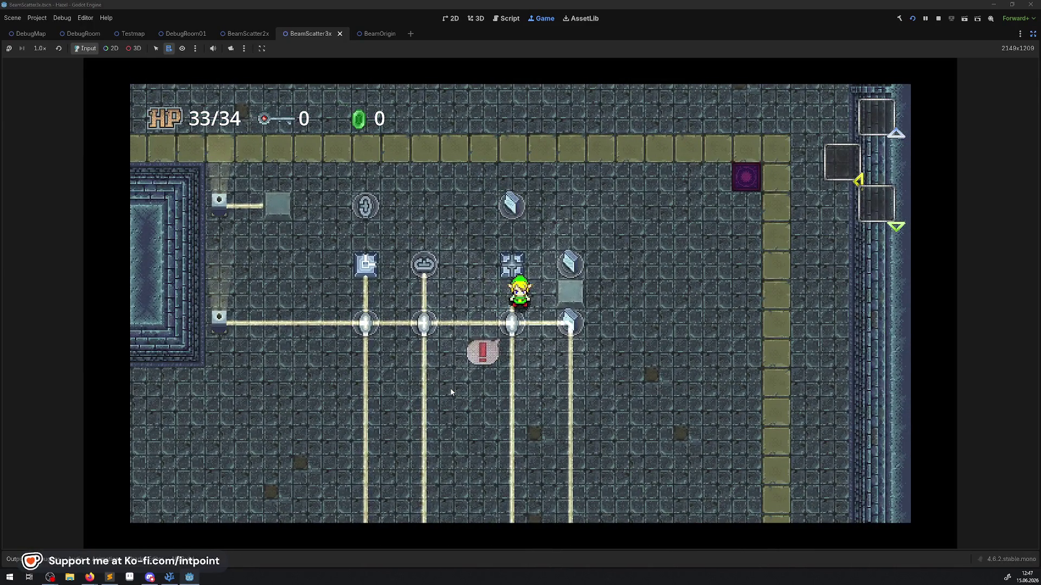
key("Left")
key("Down")
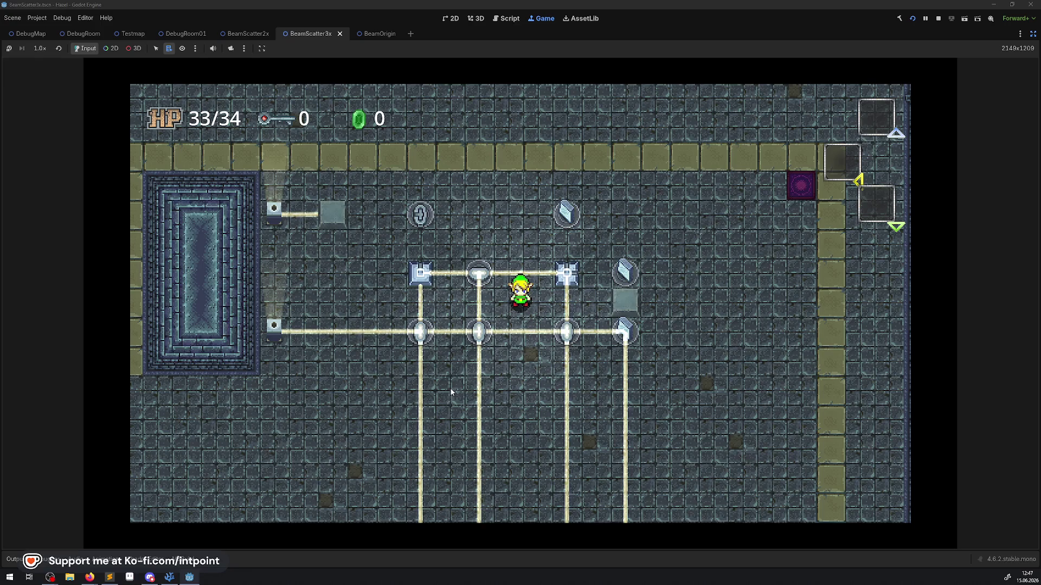
key("Up")
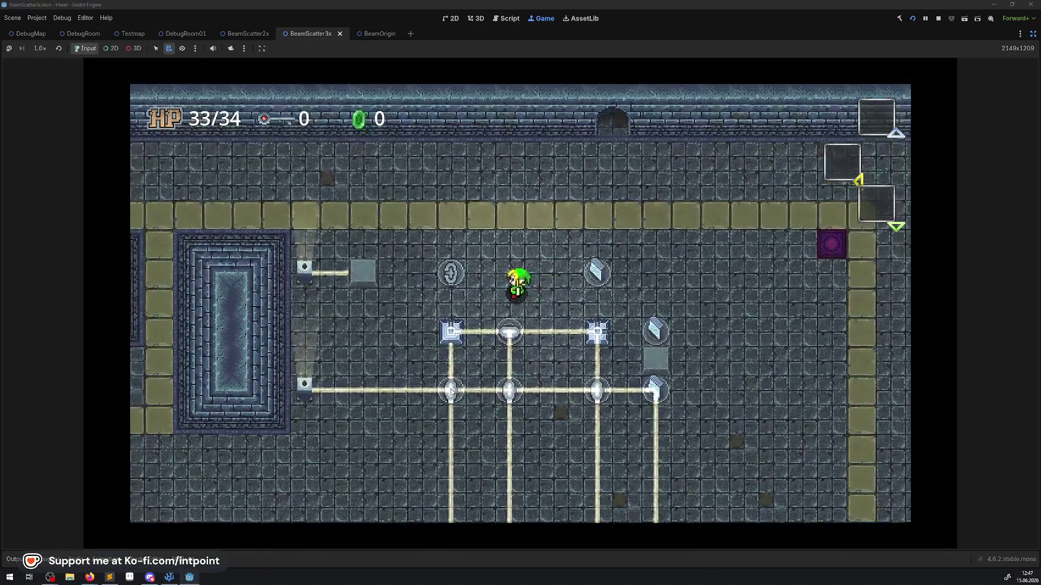
key("Right")
key("Down")
key("Right")
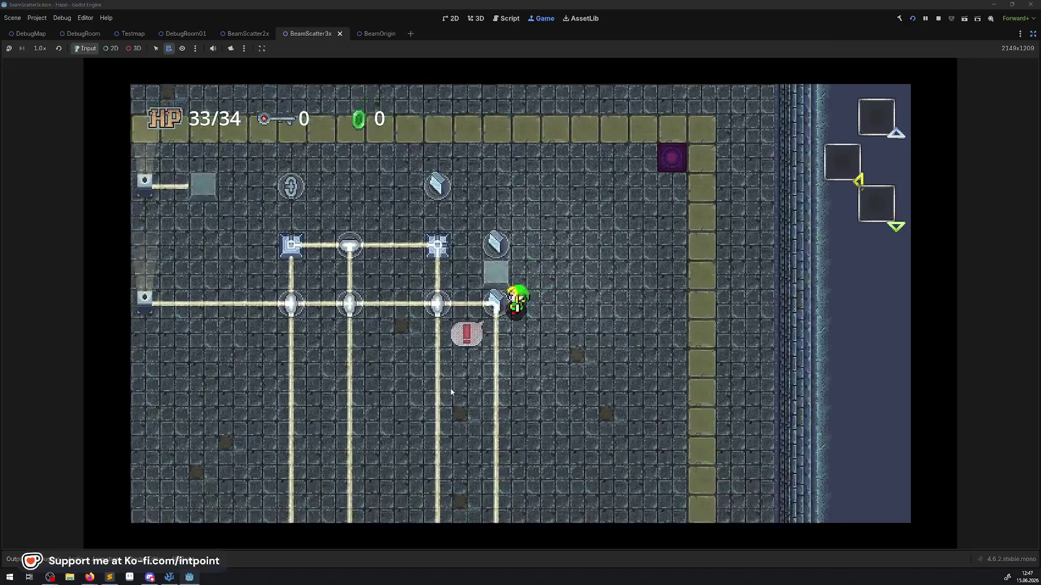
key("Left")
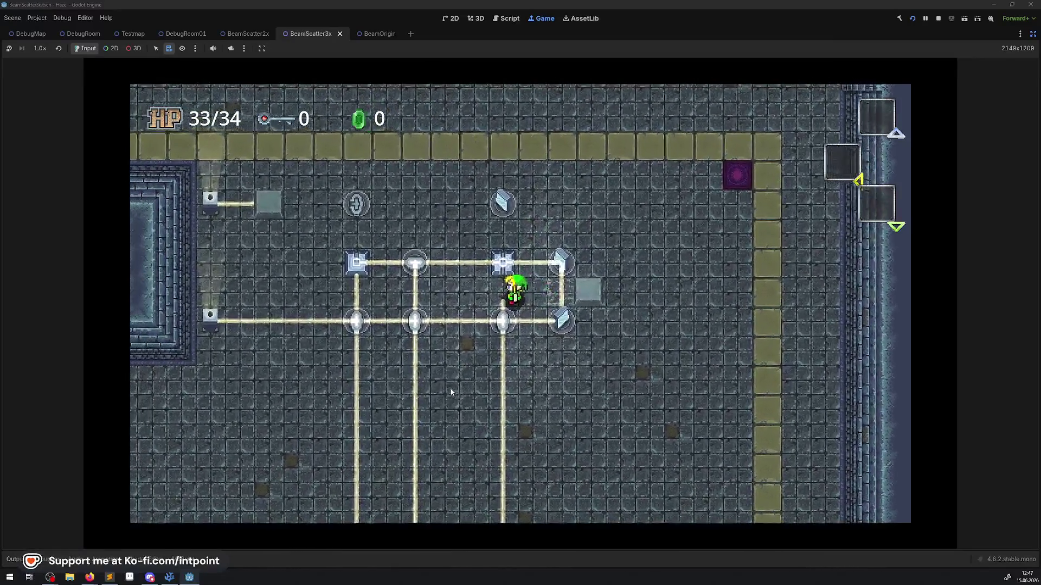
- Walk to the round floor switch and step out of the beam's path to light more crystals
key("Up")
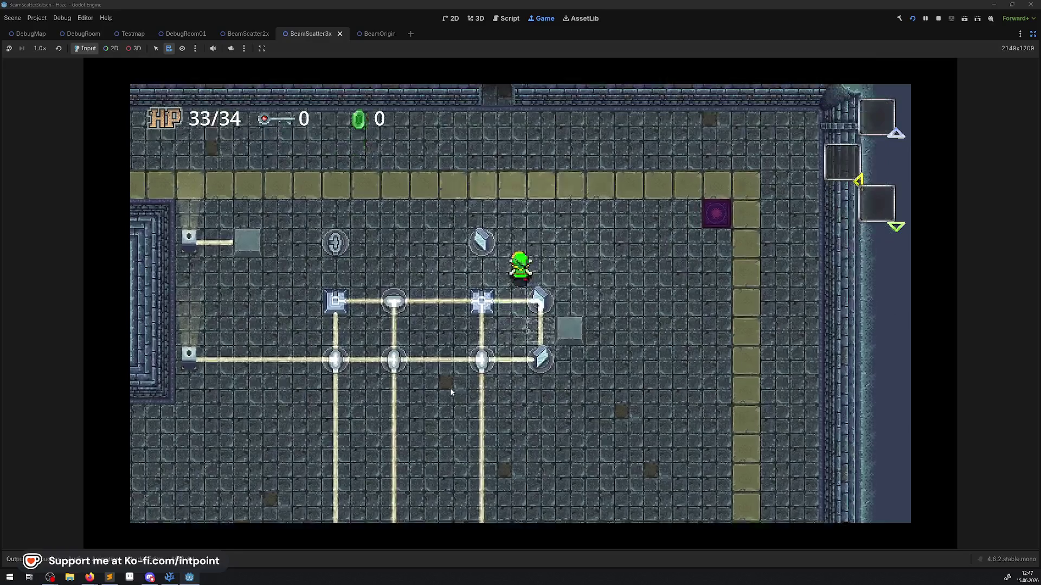
key("Left")
key("Left")
key("Down")
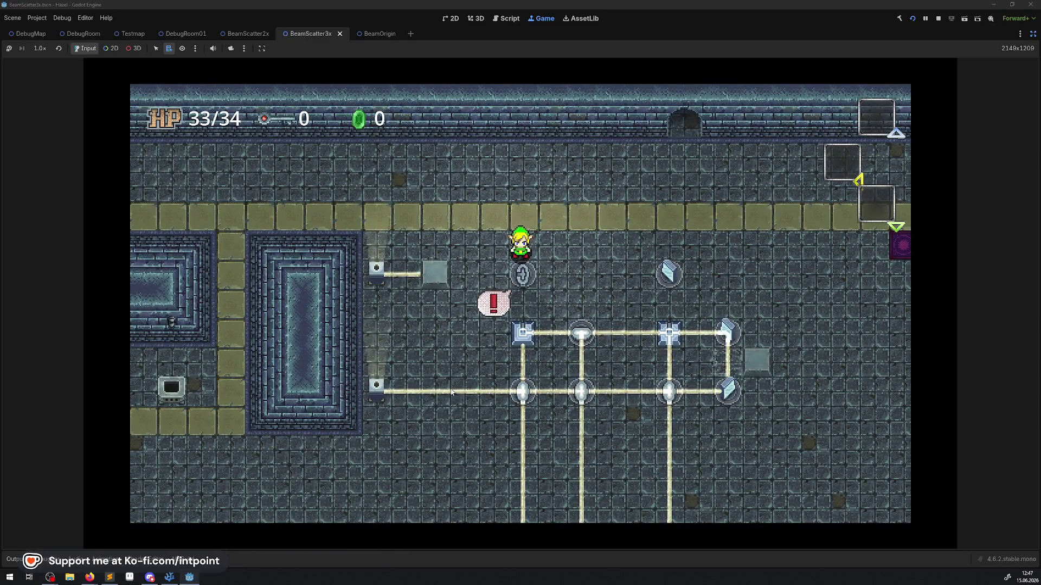
key("Up")
key("Left")
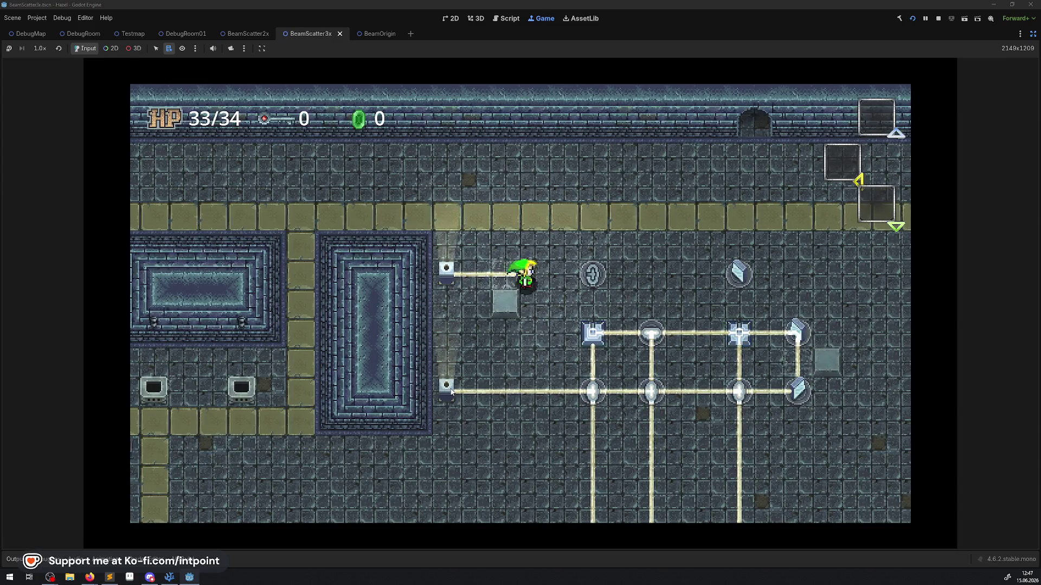
key("Down")
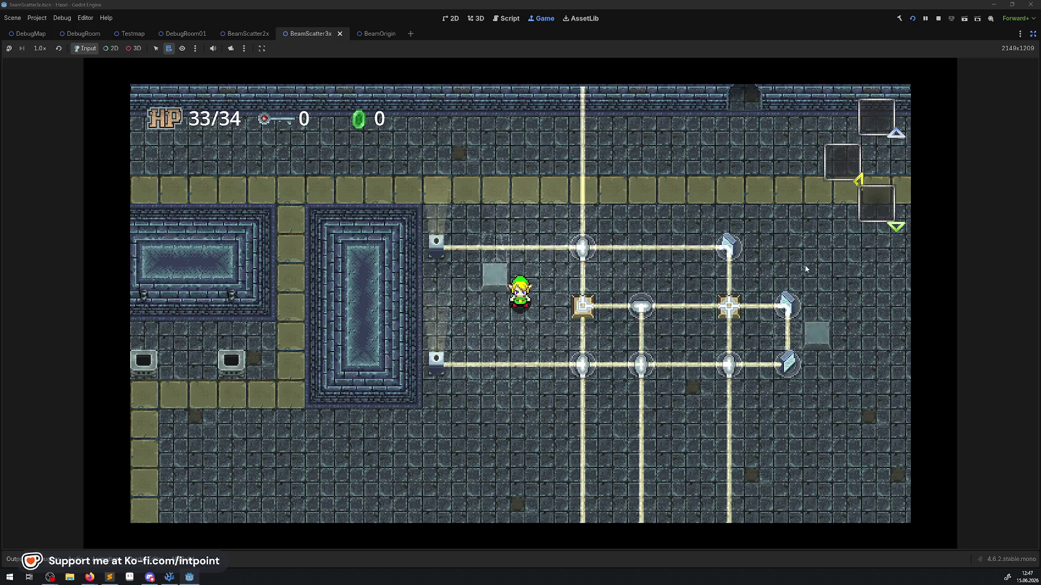
- Walk through the top doorway and back twice, then stop the game and relaunch it
key("Down")
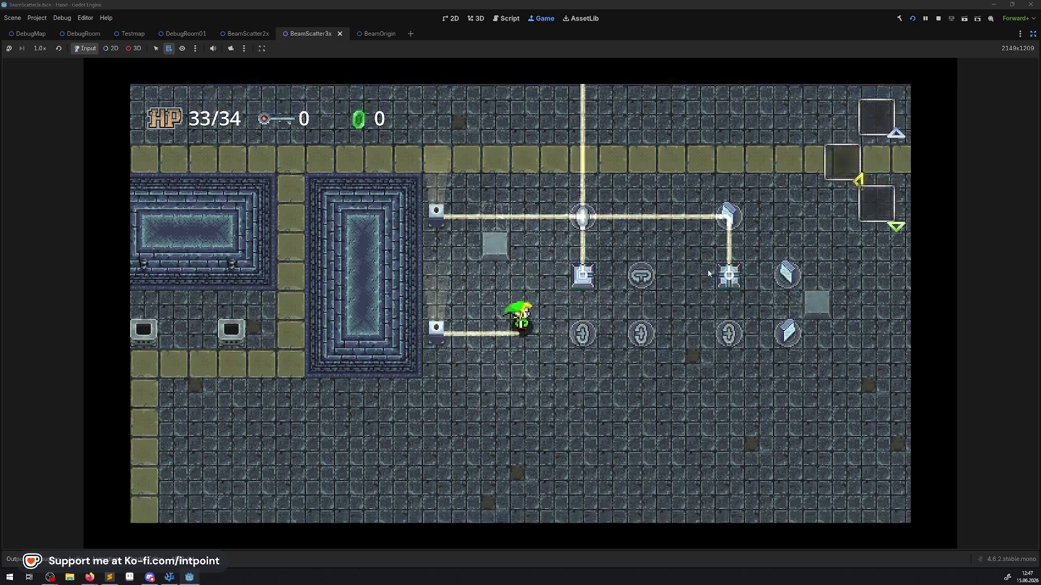
key("Right")
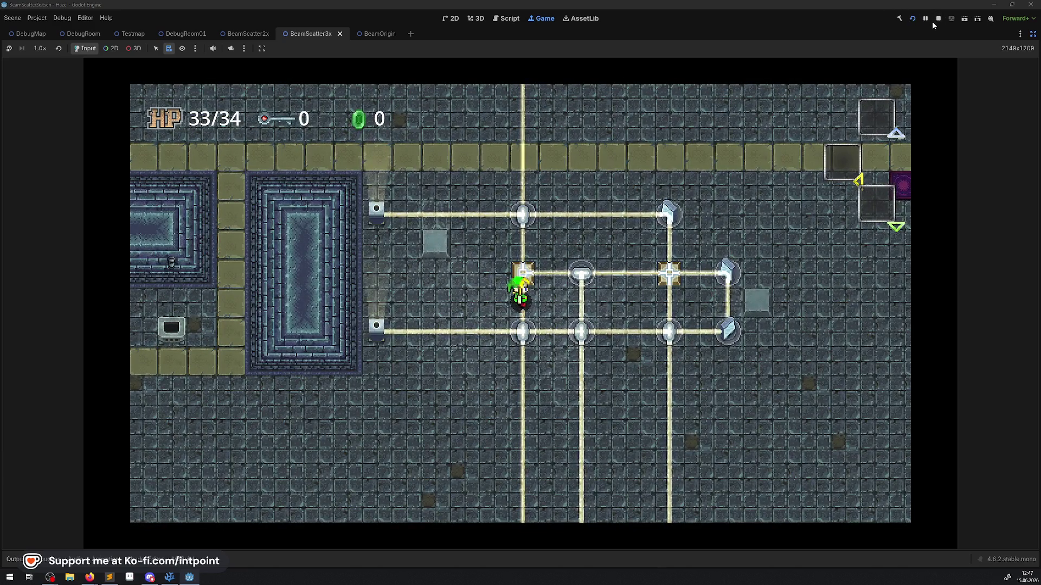
key("Up")
key("Right")
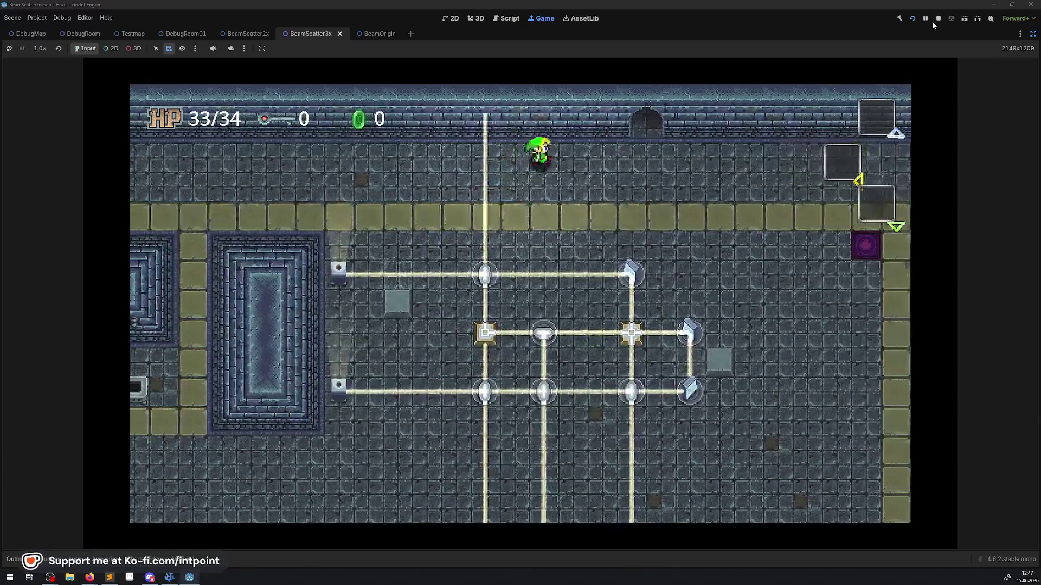
key("Up")
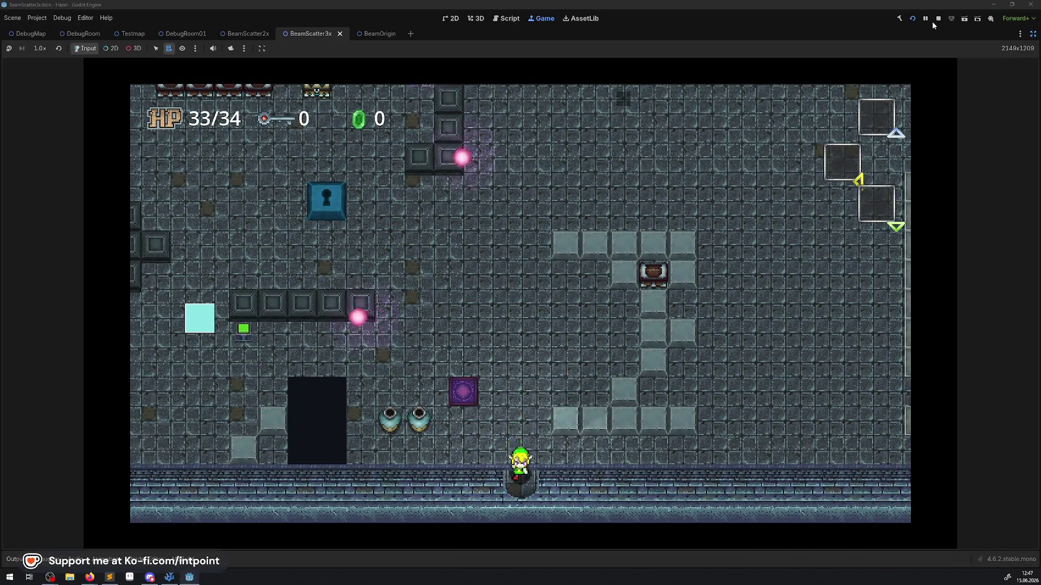
key("Down")
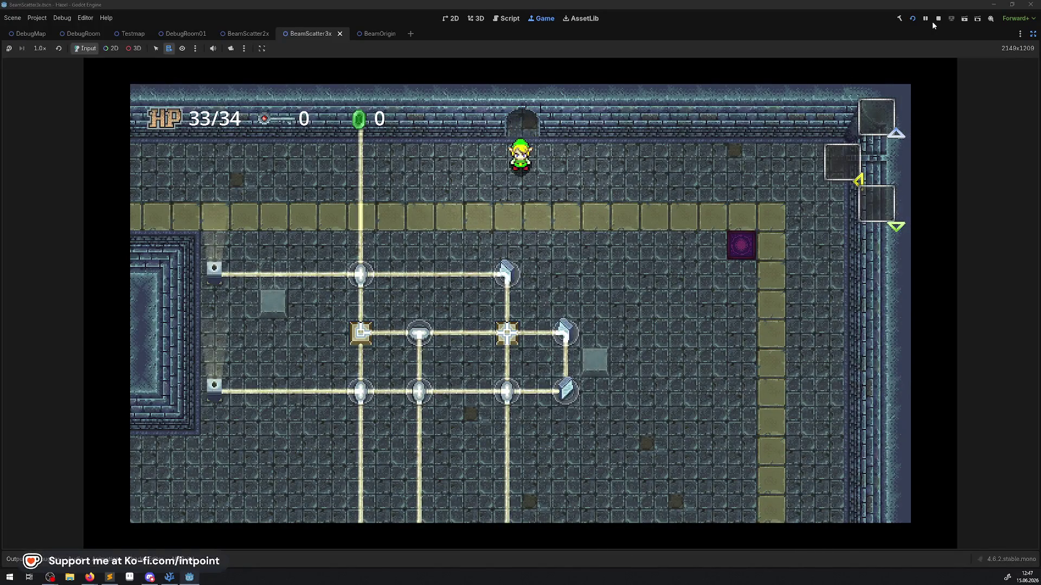
key("Up")
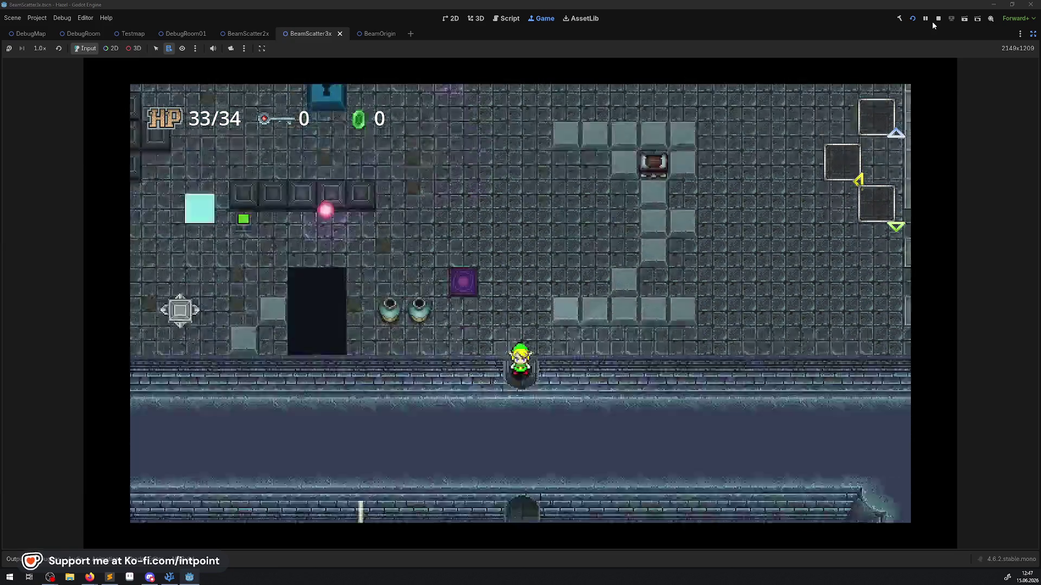
key("Down")
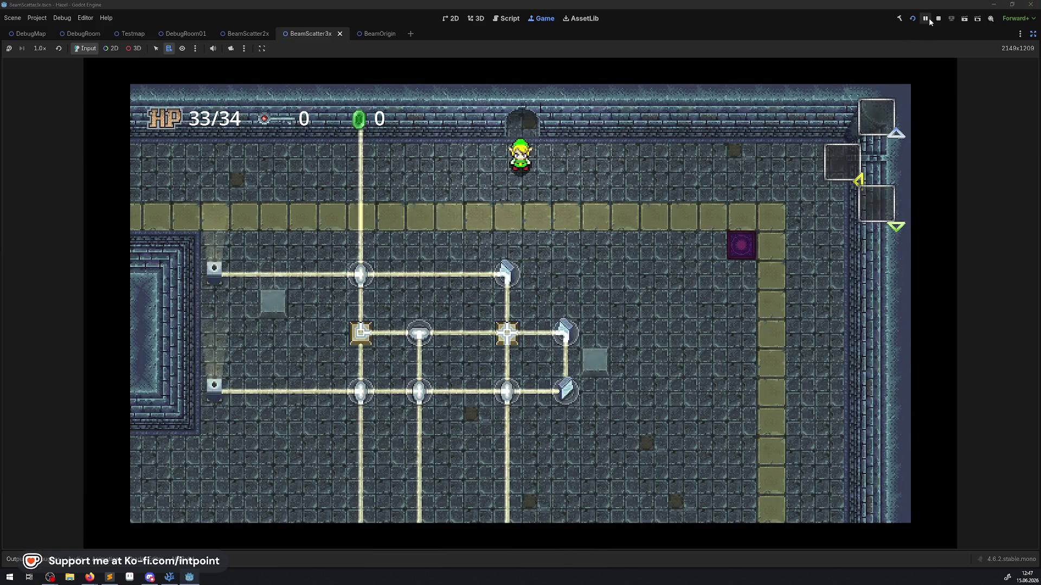
key("F8")
left_click(914, 20)
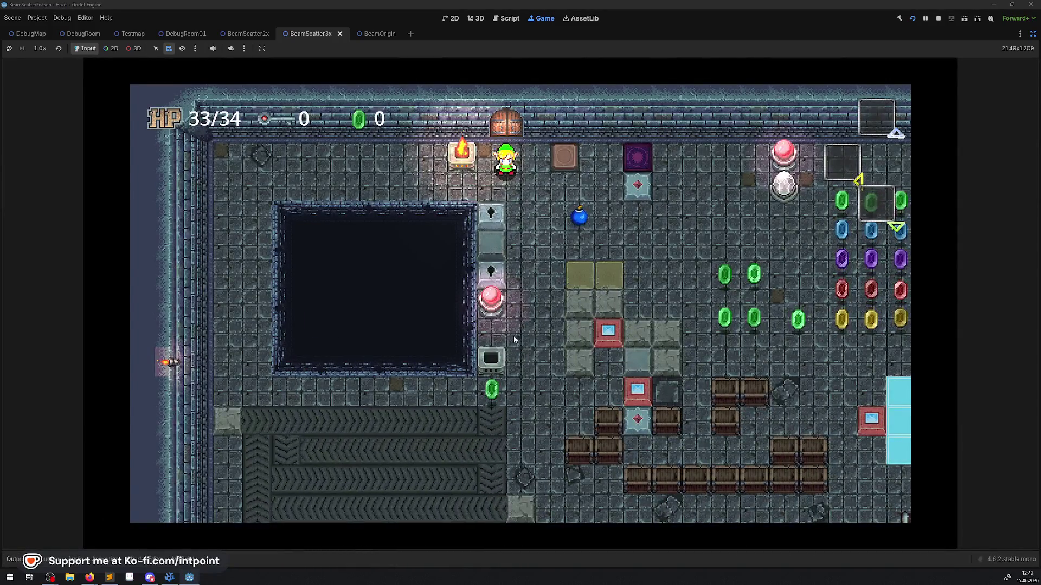
- Walk via the purple warp tile into the beam room and pass through the top door and back
key("Right")
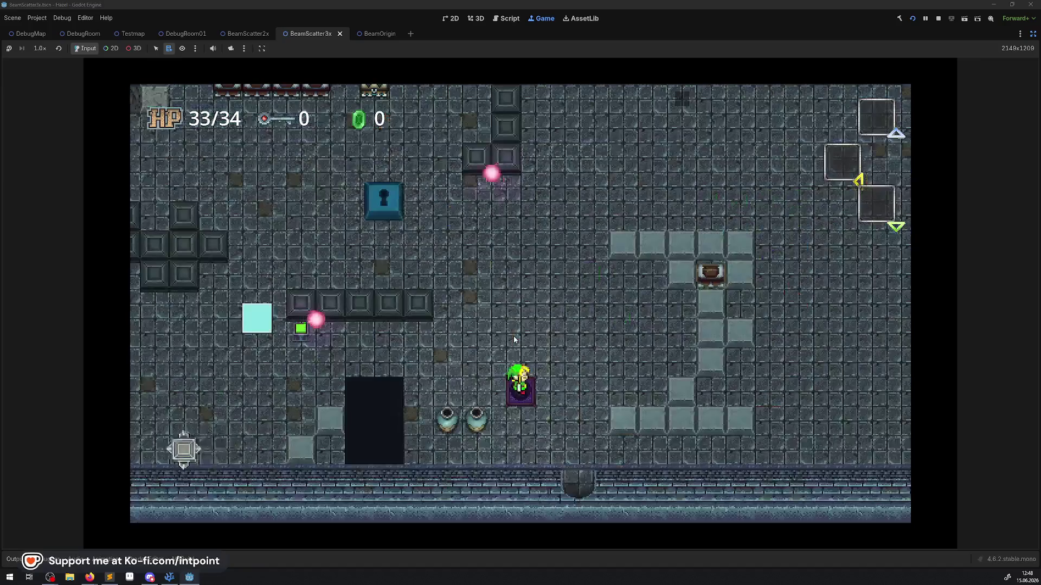
key("Down")
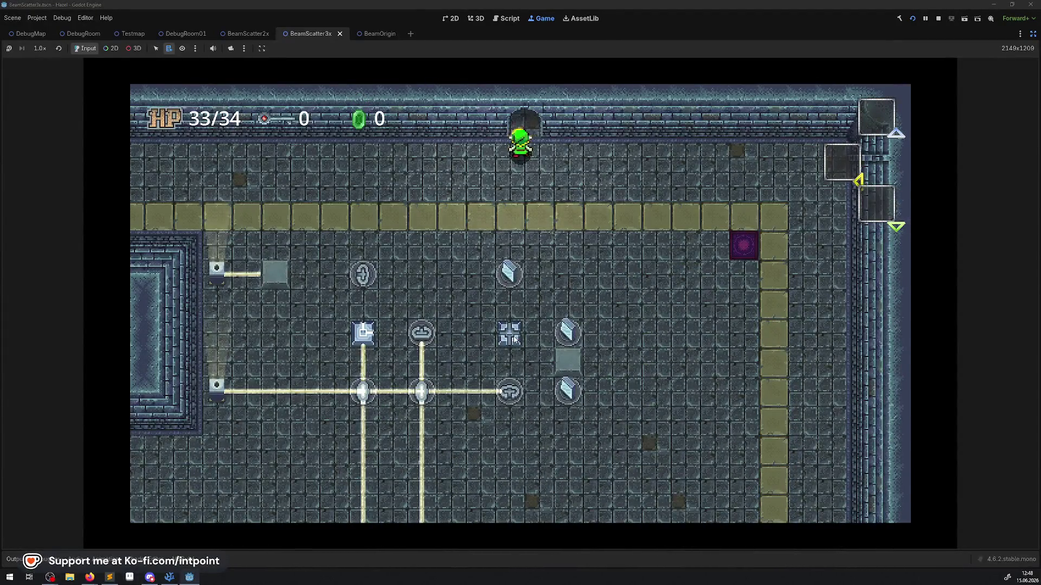
key("Up")
key("Down")
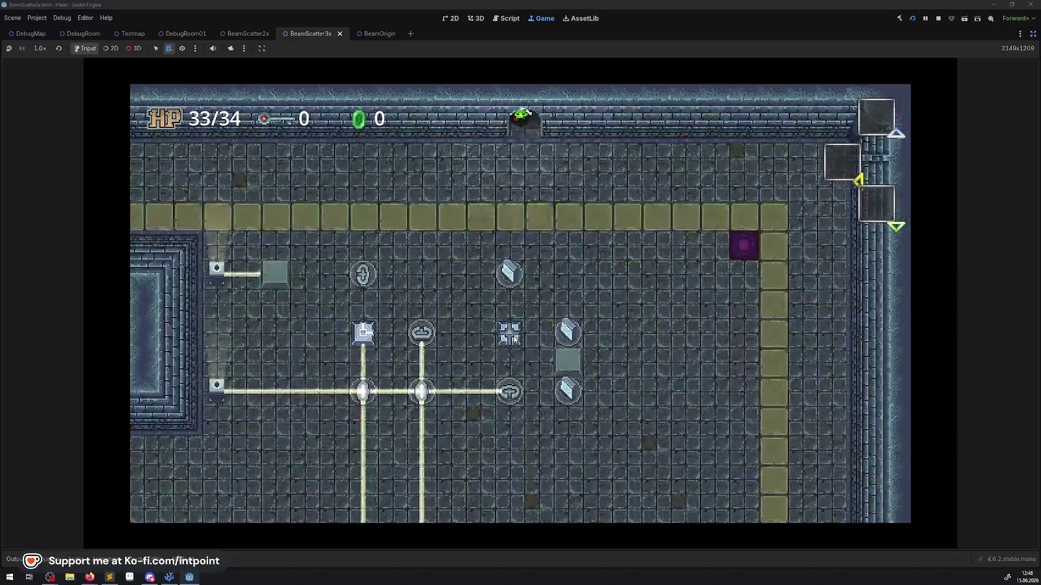
key("Up")
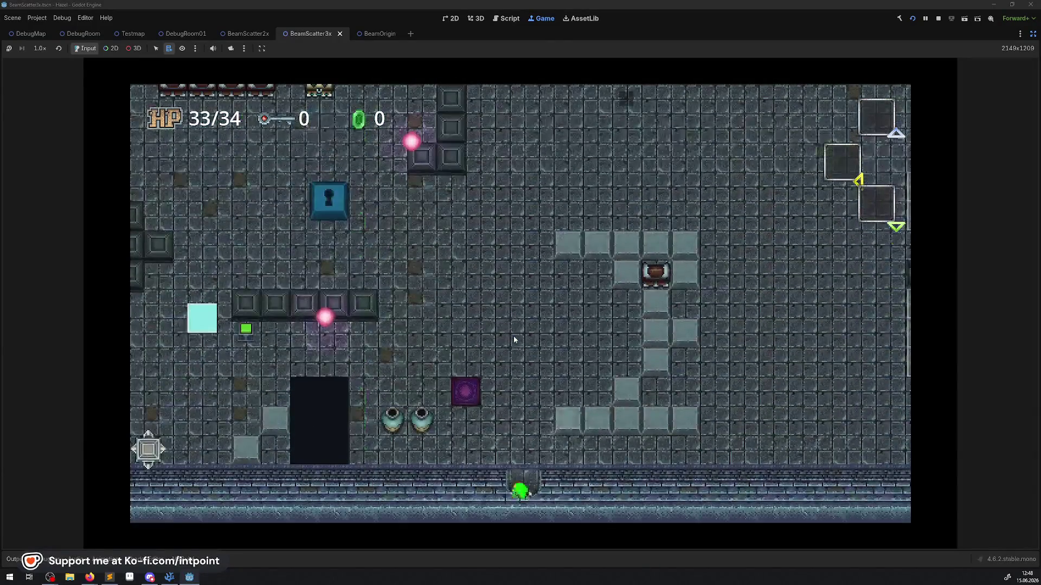
key("Down")
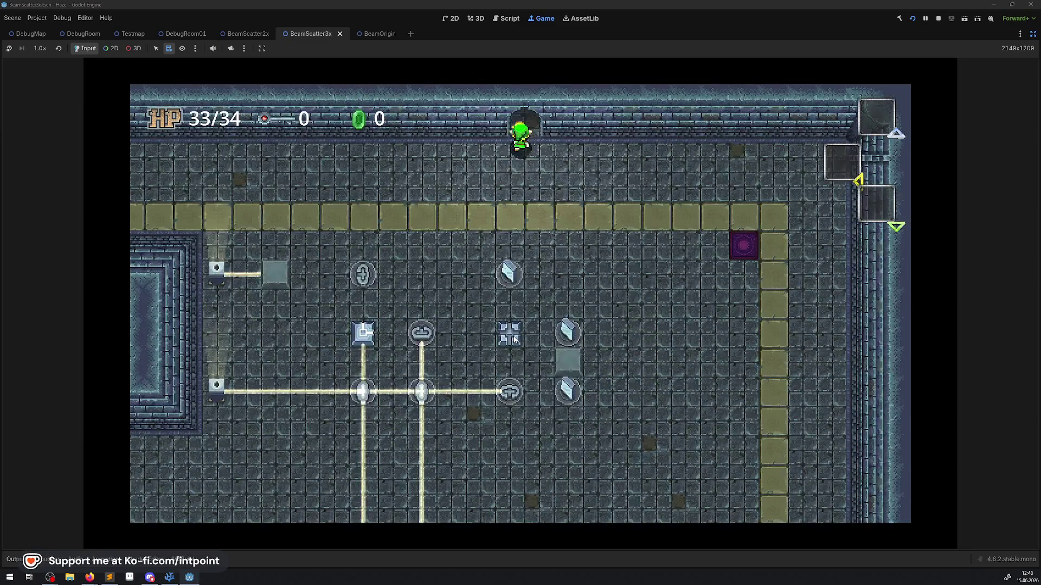
key("Up")
key("Down")
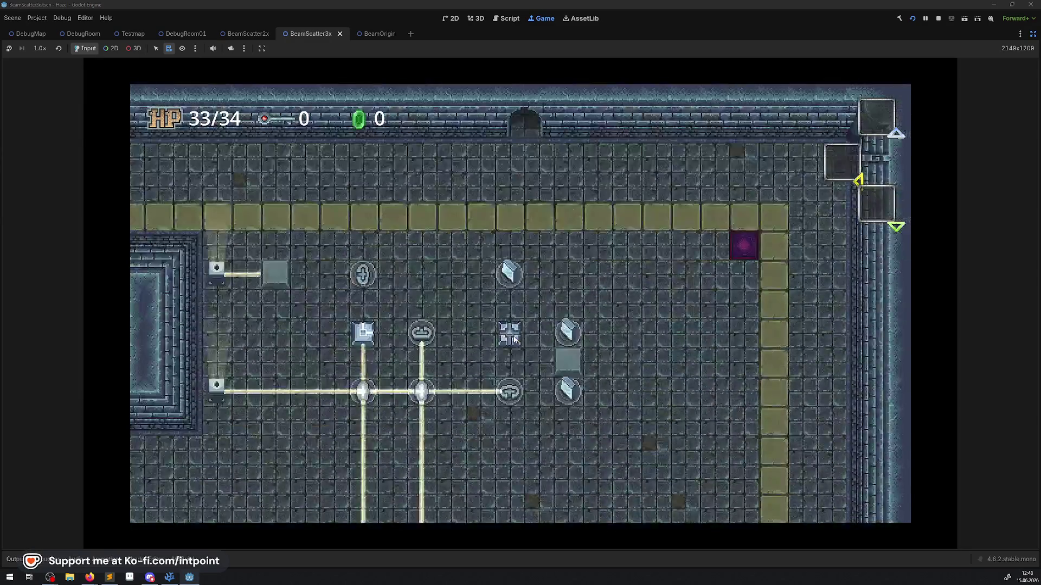
- Walk down onto the yellow path and work left and down through the room
key("Down")
key("Left")
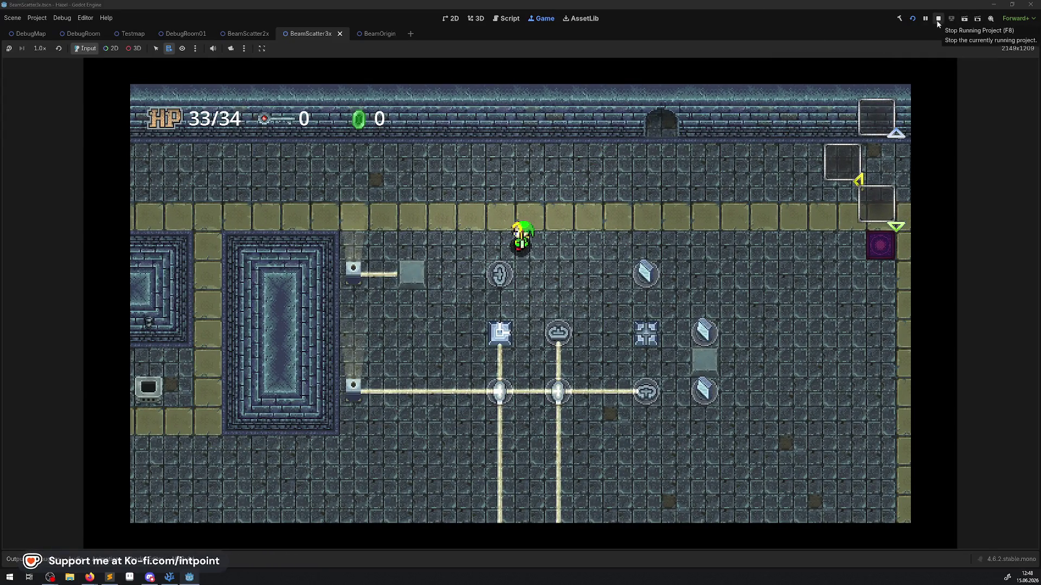
key("Left")
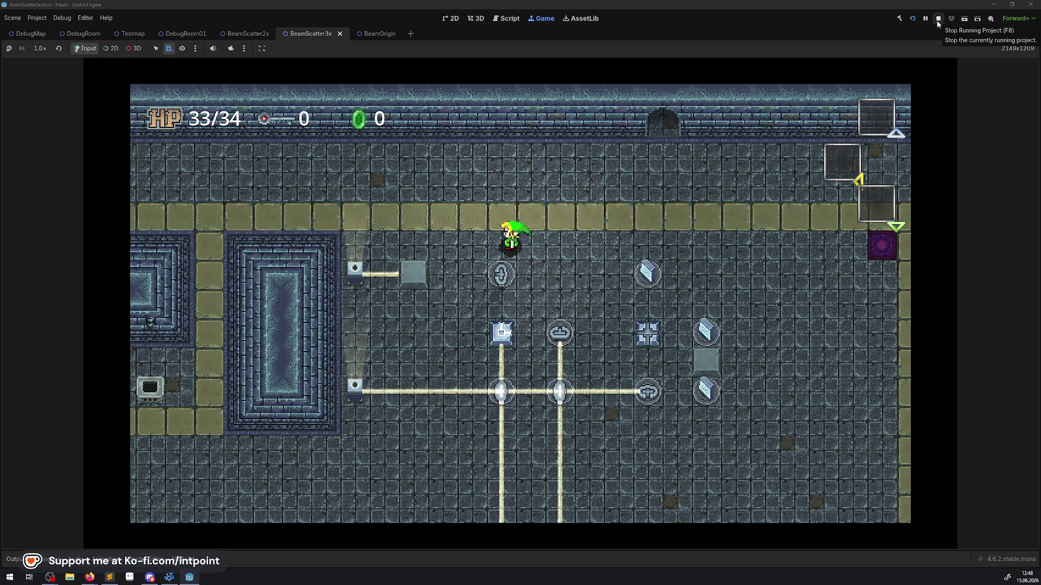
key("Down")
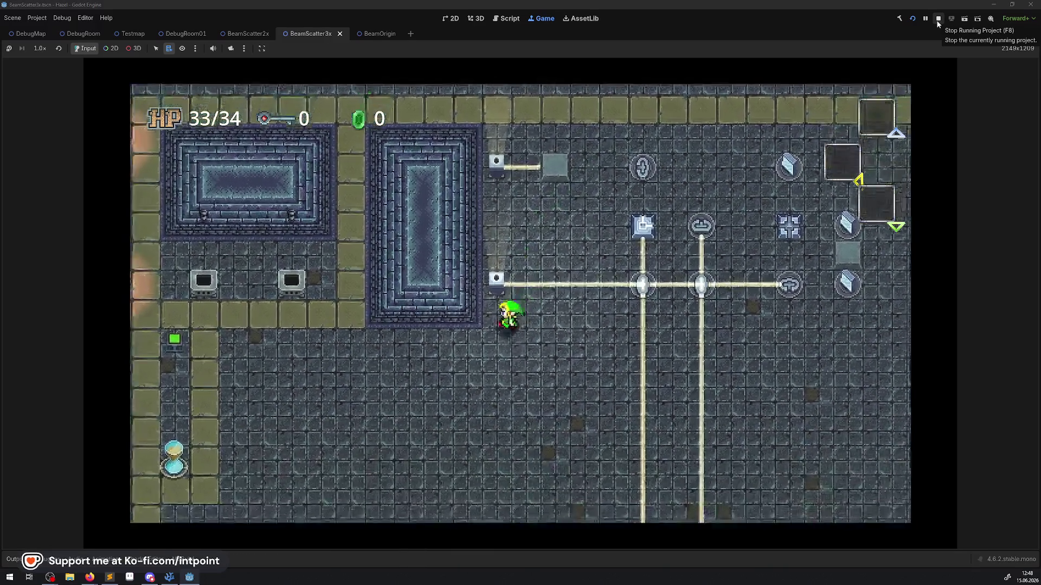
key("Left")
key("Down")
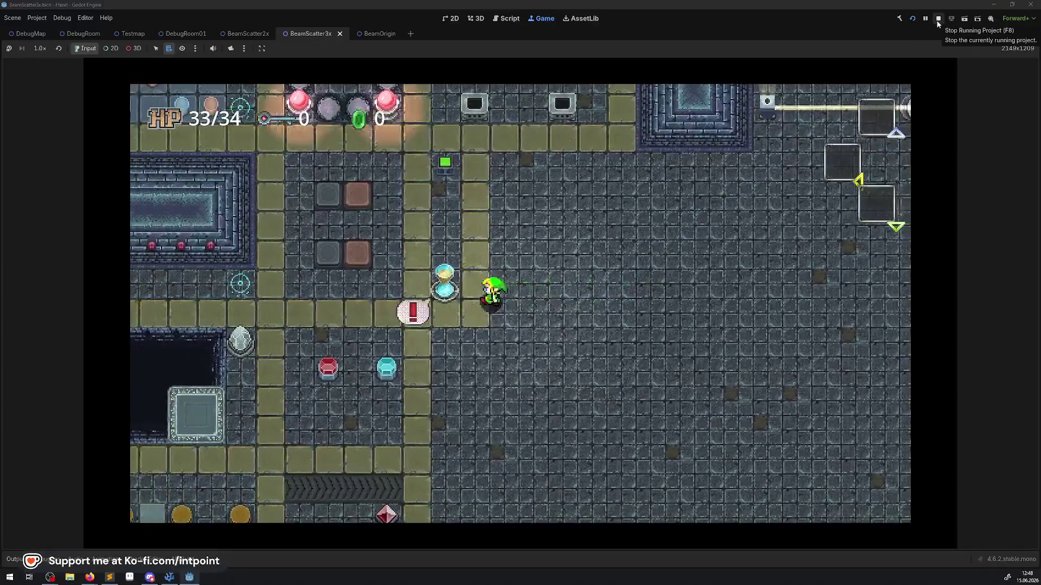
- Walk up and right past the beam to stand beside the scatter pieces
key("Up")
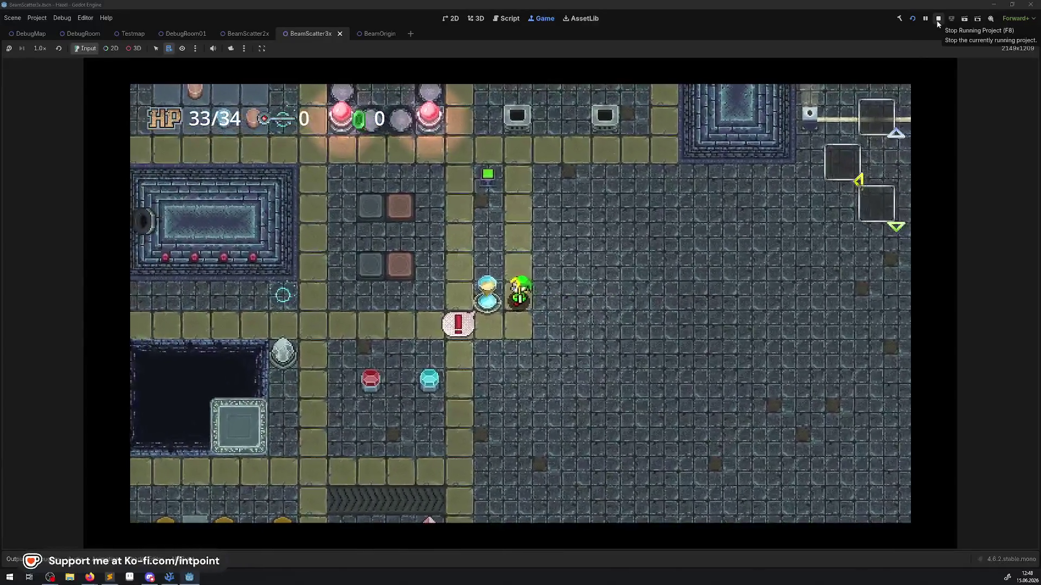
key("Right")
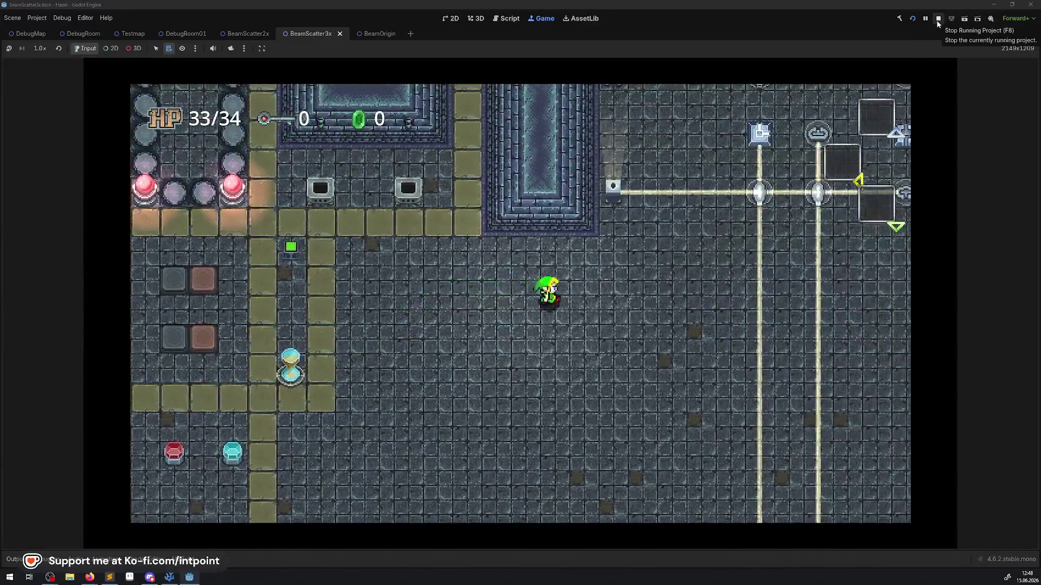
key("Up")
key("Right")
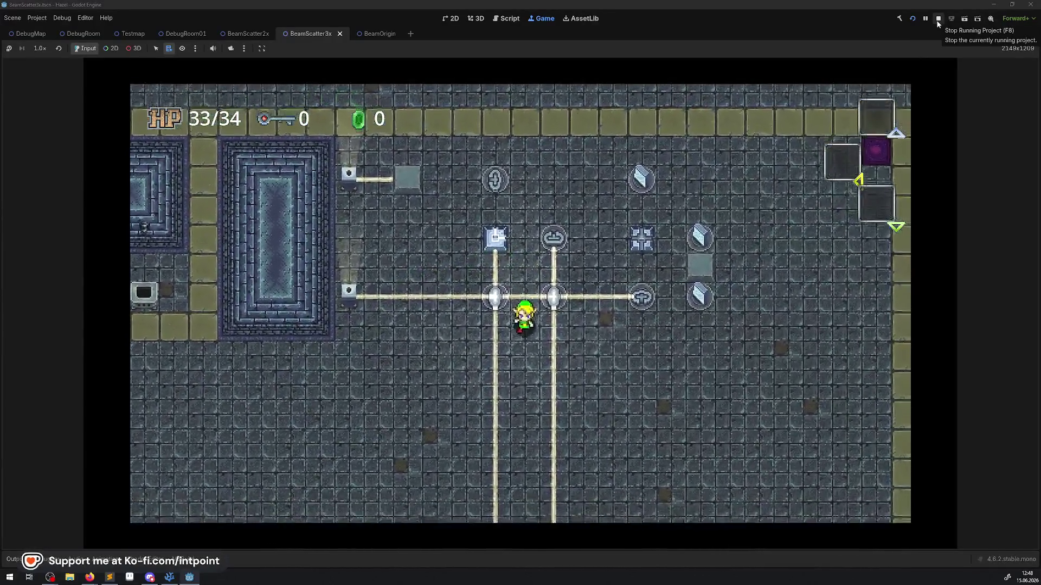
key("Down")
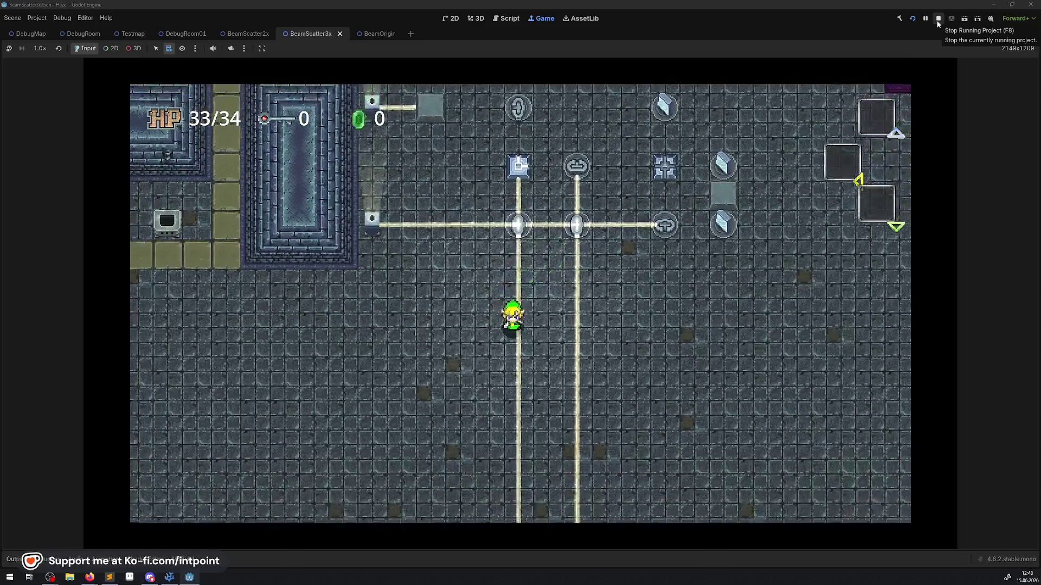
key("Right")
key("Up")
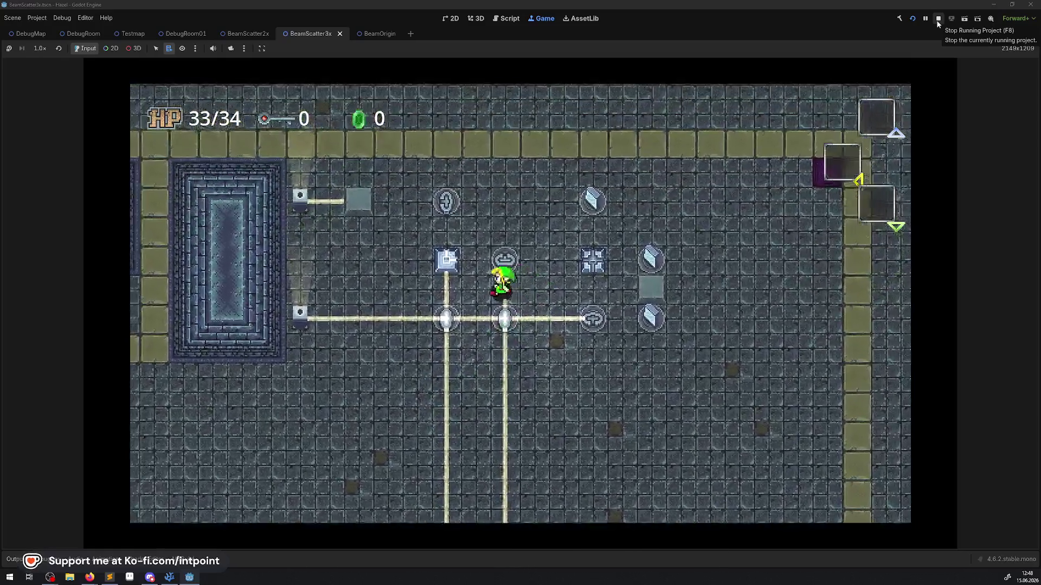
key("Left")
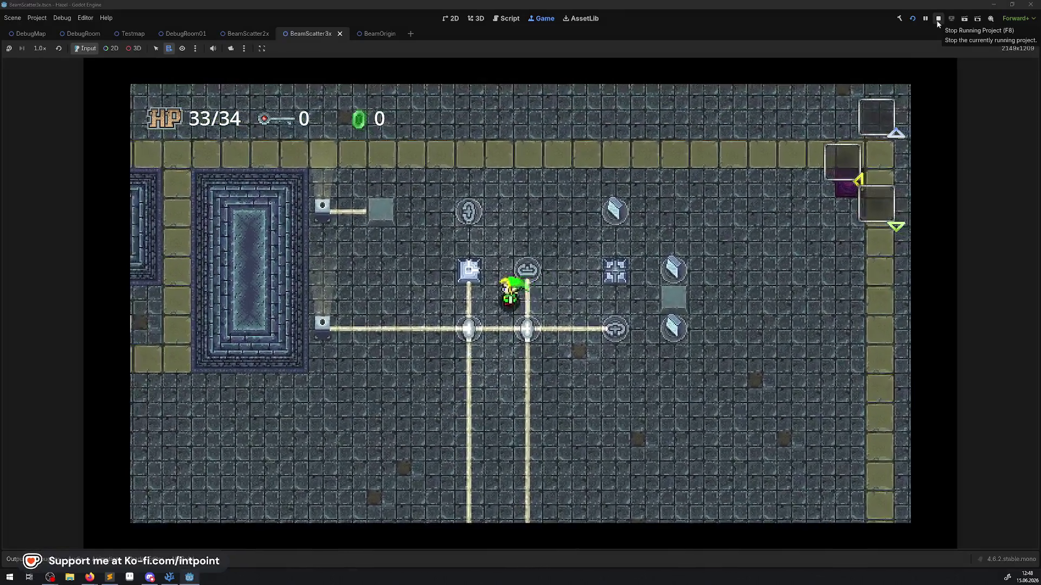
key("Up")
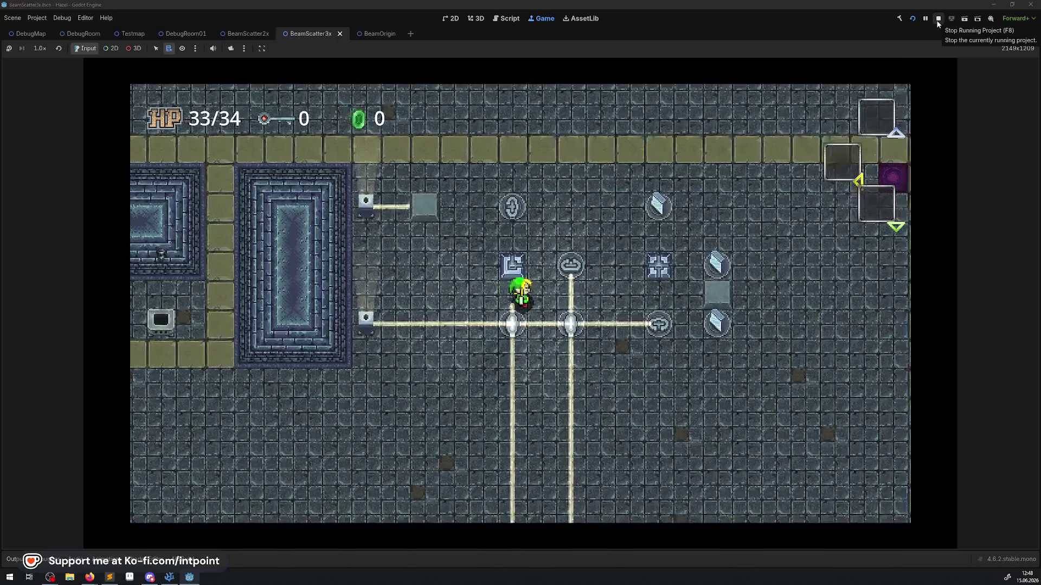
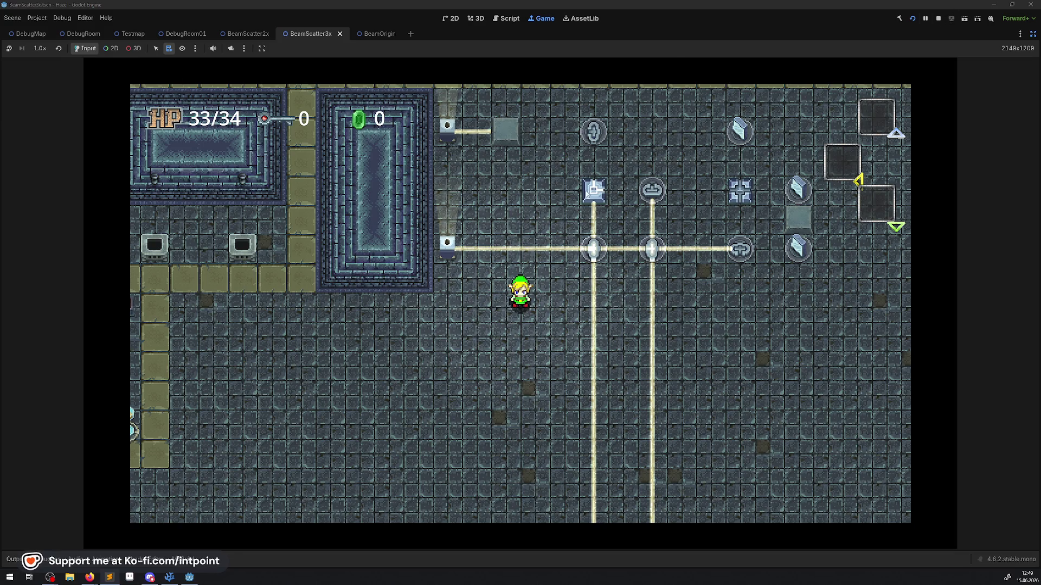
- Restart the rebuilt game, walk the player into the beam puzzle room, and stop the run
left_click(938, 19)
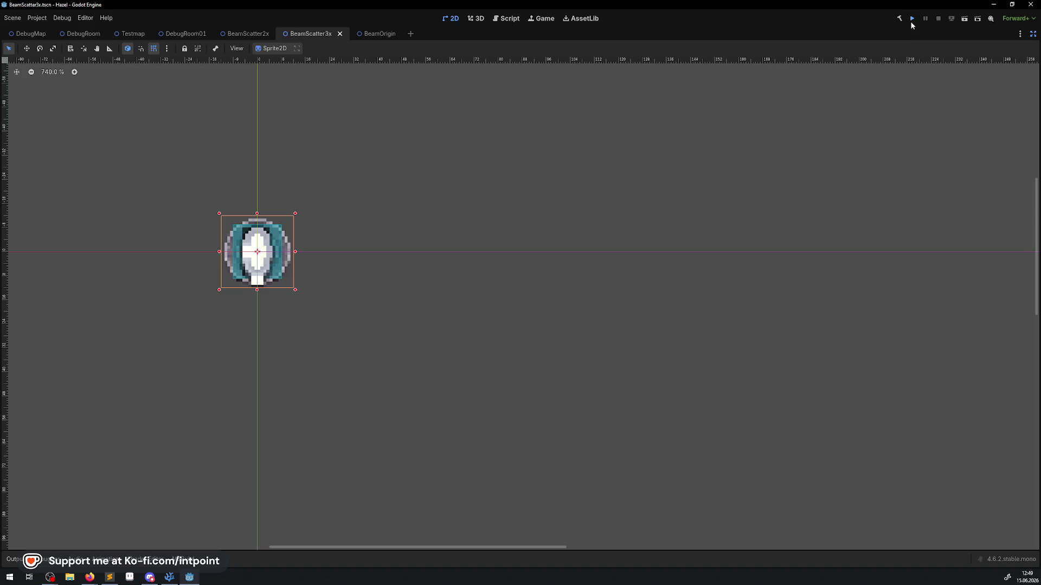
left_click(911, 20)
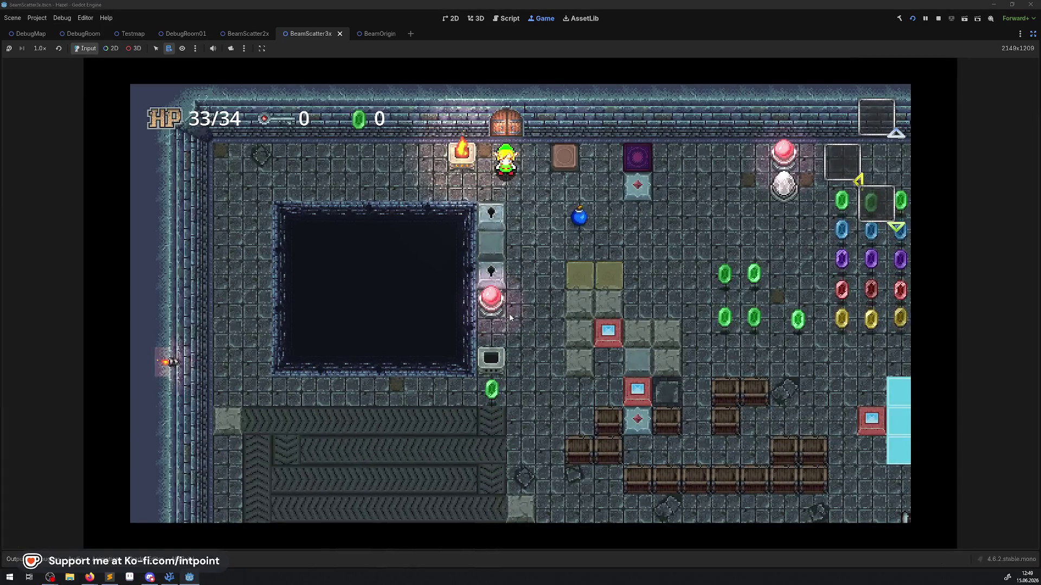
key("Up")
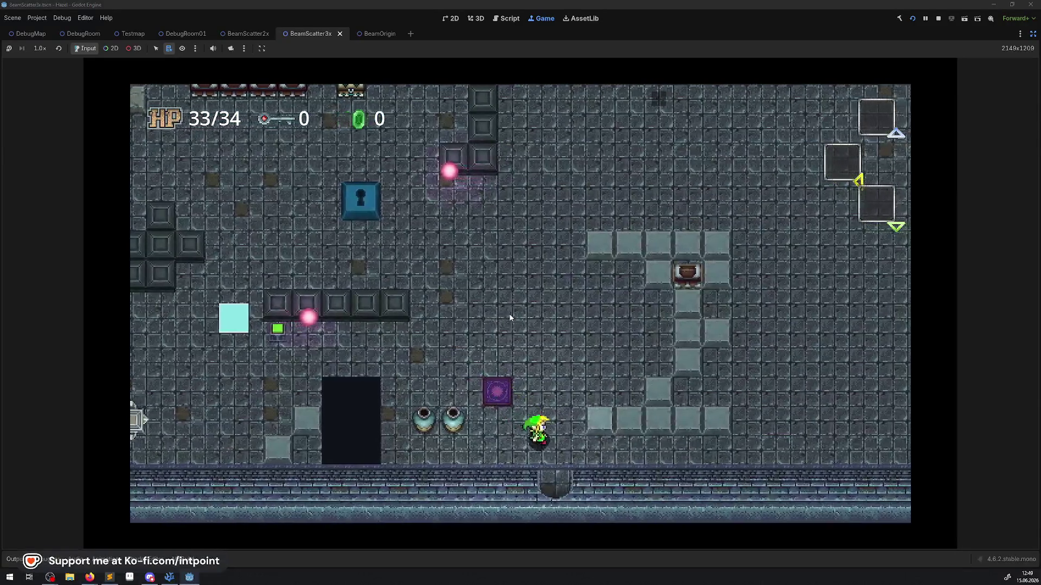
key("Down")
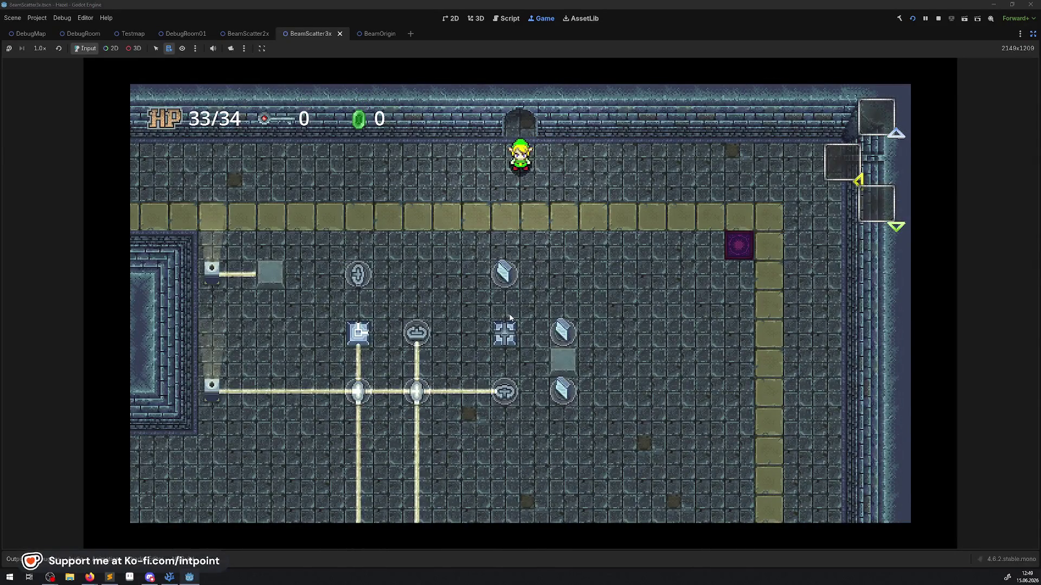
key("Down")
key("Left")
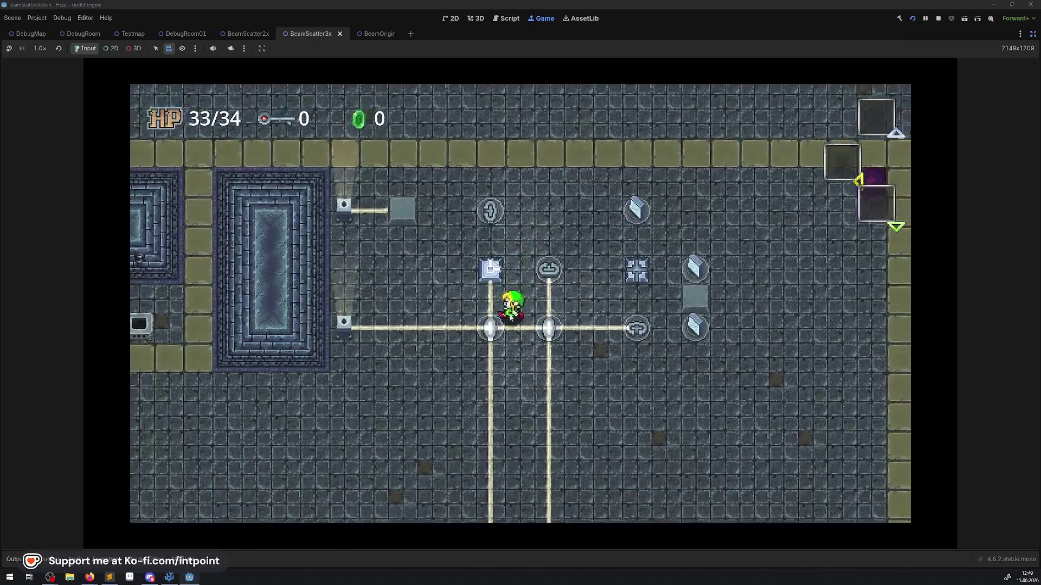
key("Left")
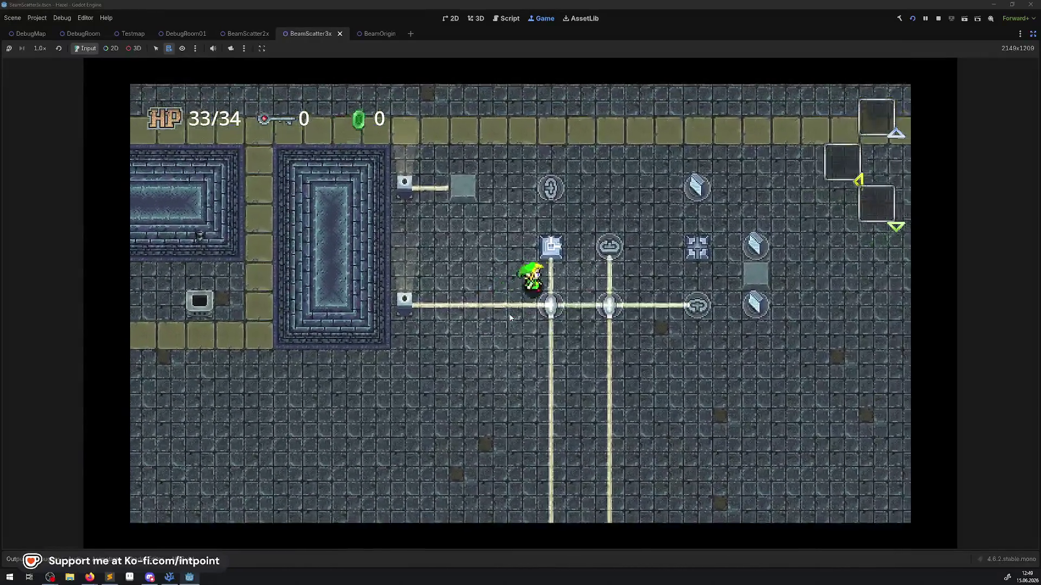
key("Right")
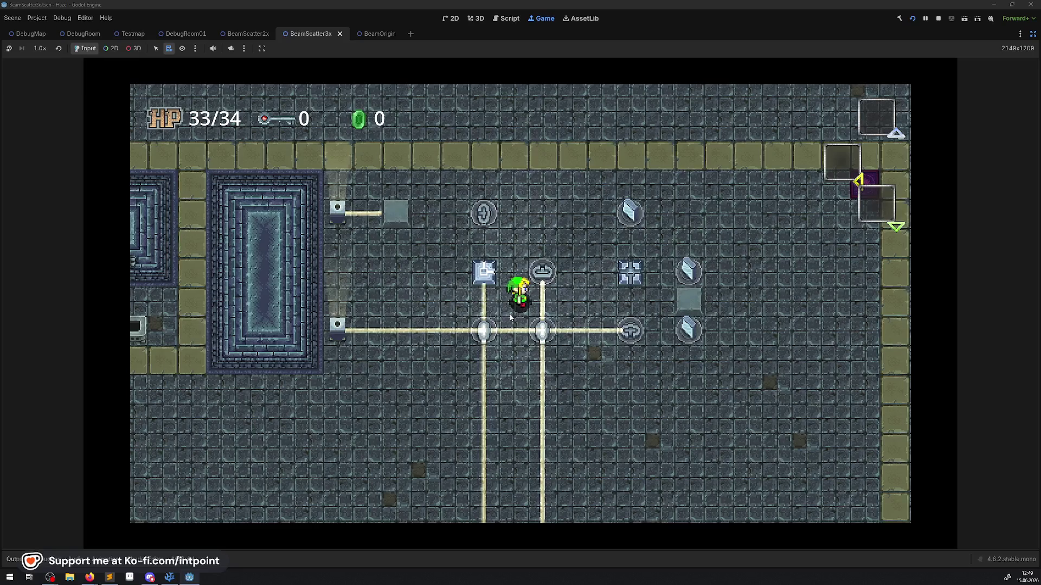
left_click(938, 20)
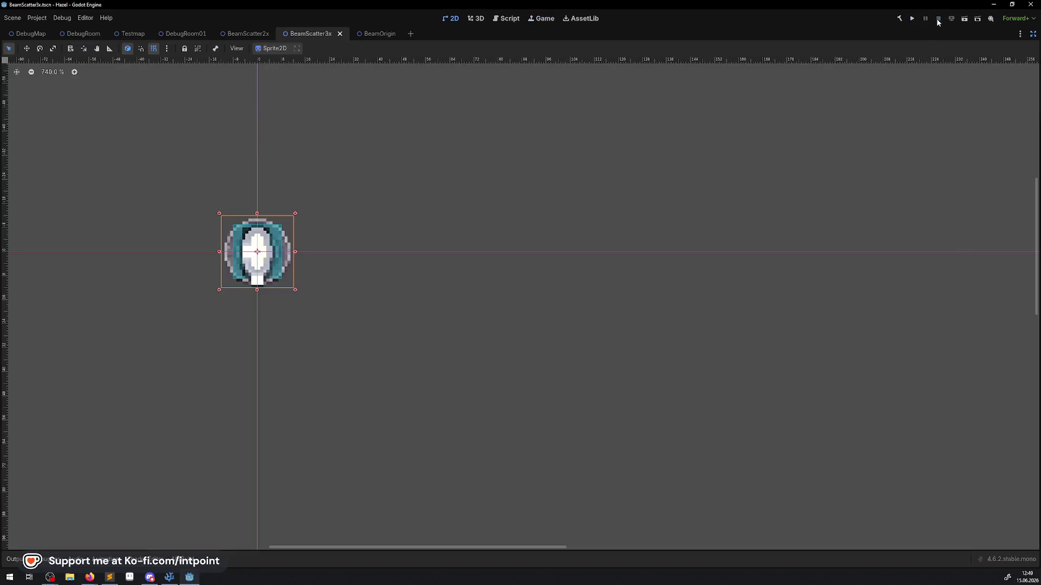
- In PPuzzleBeam.cs, delete the commented-out SetProcess lines in EnterRoomAndStartExtra
left_click(167, 580)
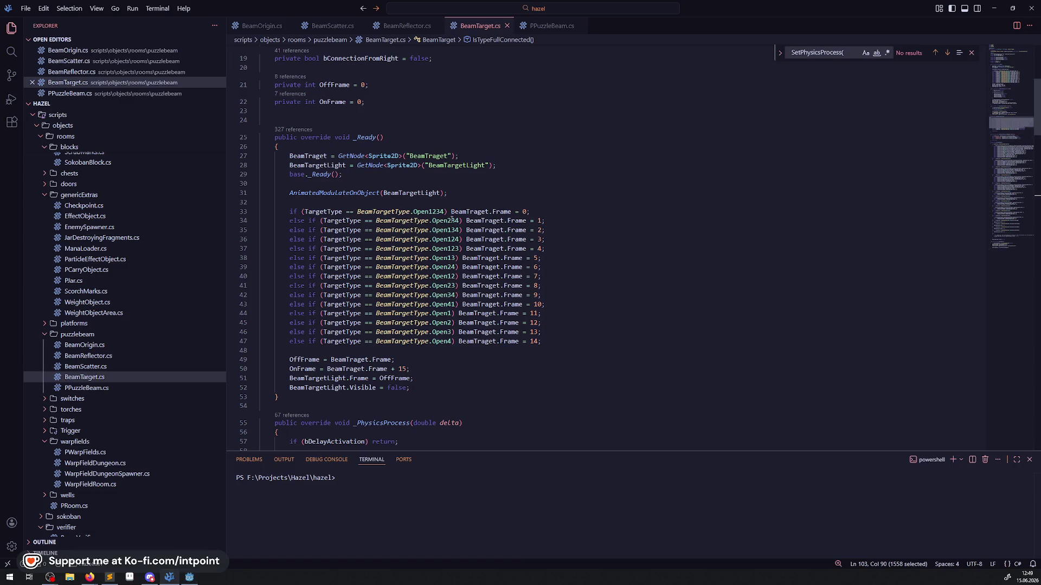
left_click(545, 25)
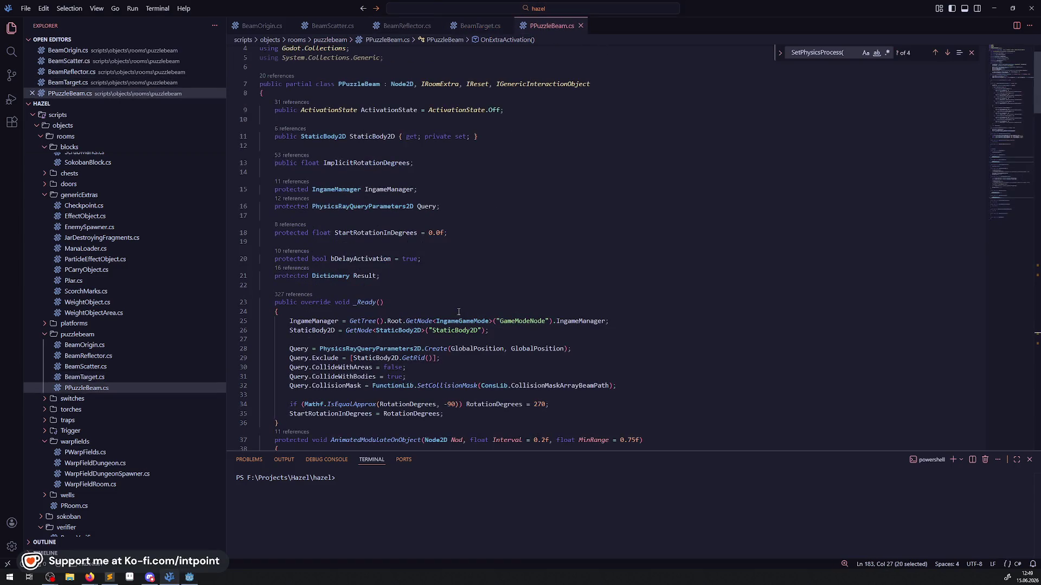
scroll(424, 230, "down", 20)
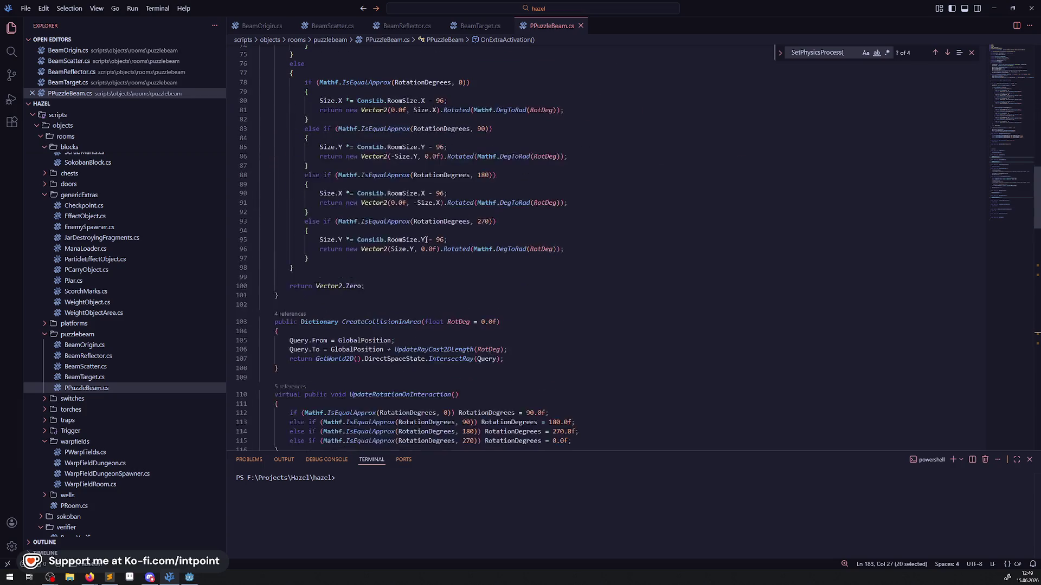
scroll(426, 240, "down", 5)
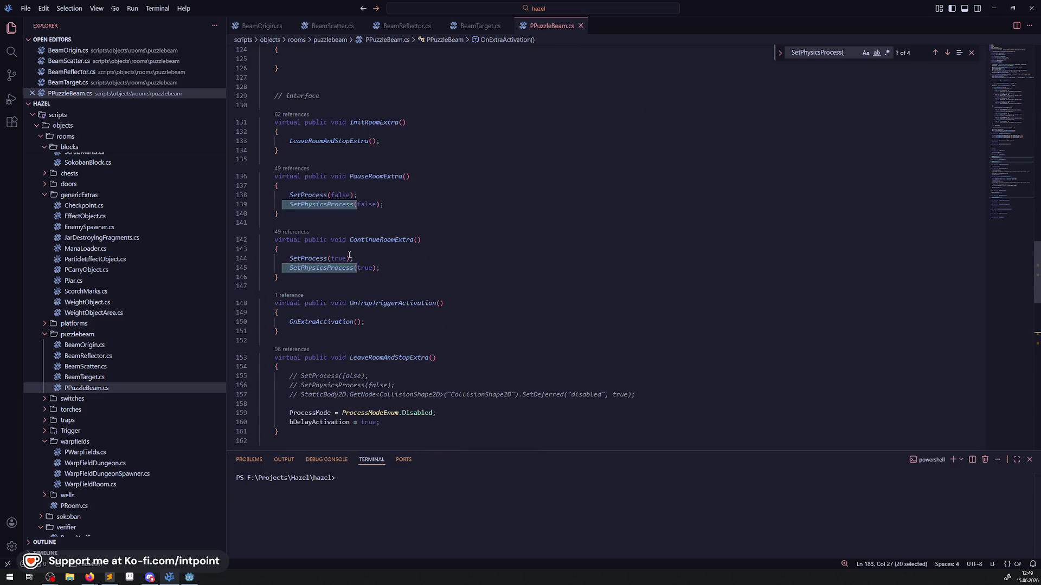
mouse_move(338, 157)
left_mouse_down()
mouse_move(379, 205)
mouse_move(279, 277)
left_mouse_up()
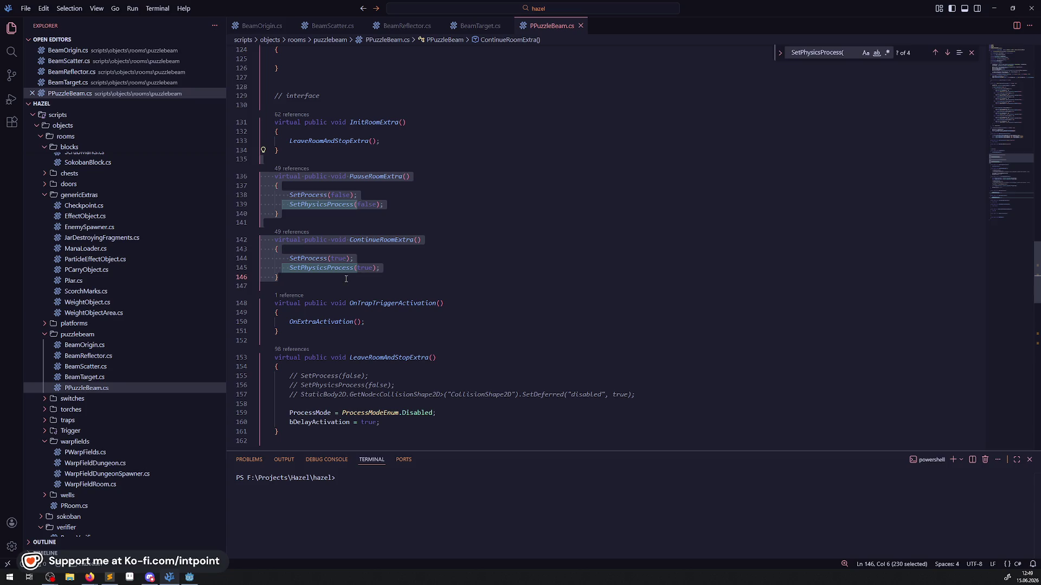
scroll(435, 237, "down", 6)
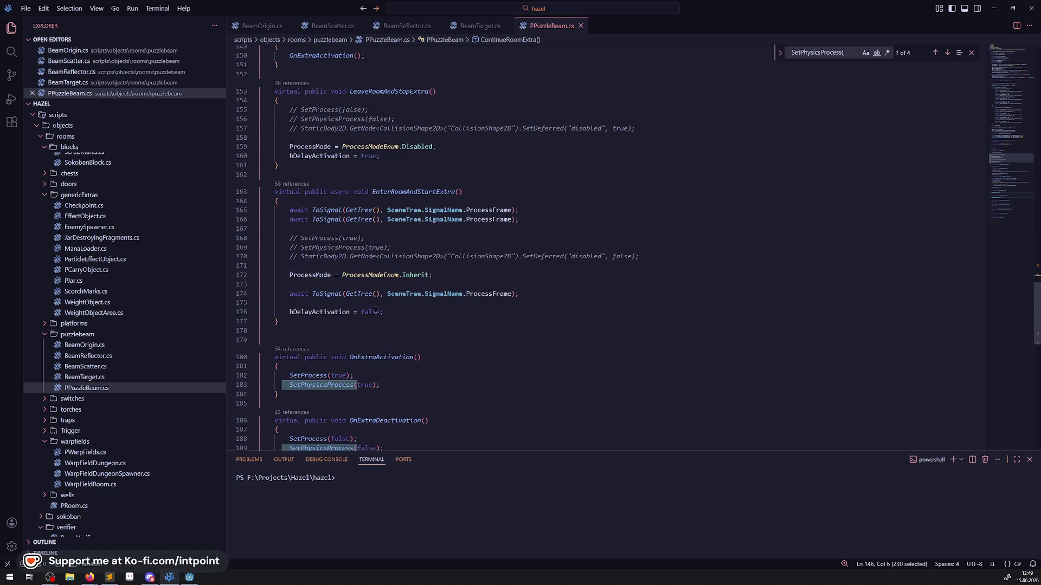
left_click(410, 310)
left_click_drag(641, 258, 265, 237)
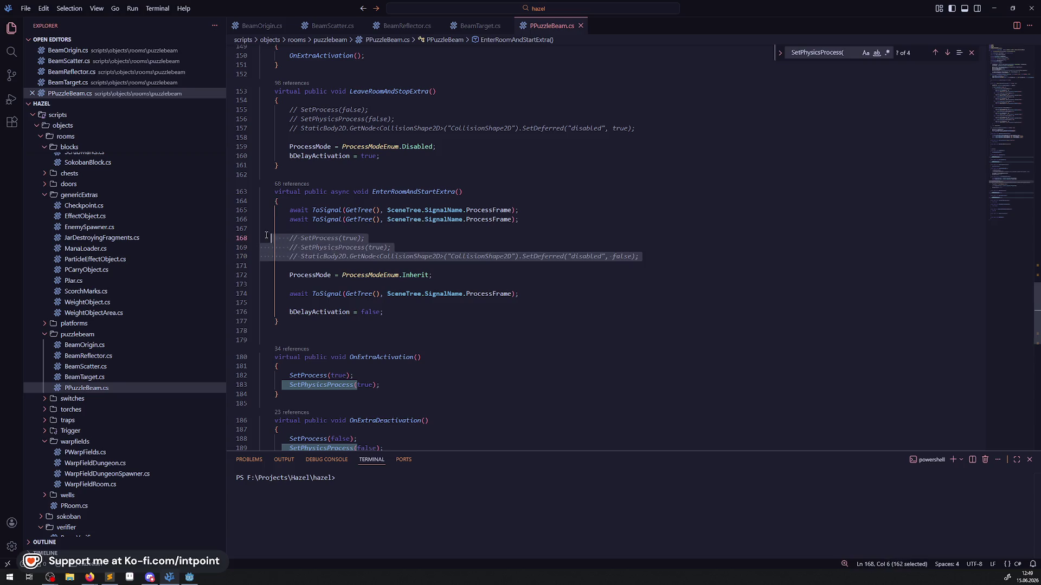
key("BackSpace")
key("BackSpace")
- Delete the commented-out lines in LeaveRoomAndStopExtra and save PPuzzleBeam.cs
left_click_drag(458, 128, 187, 99)
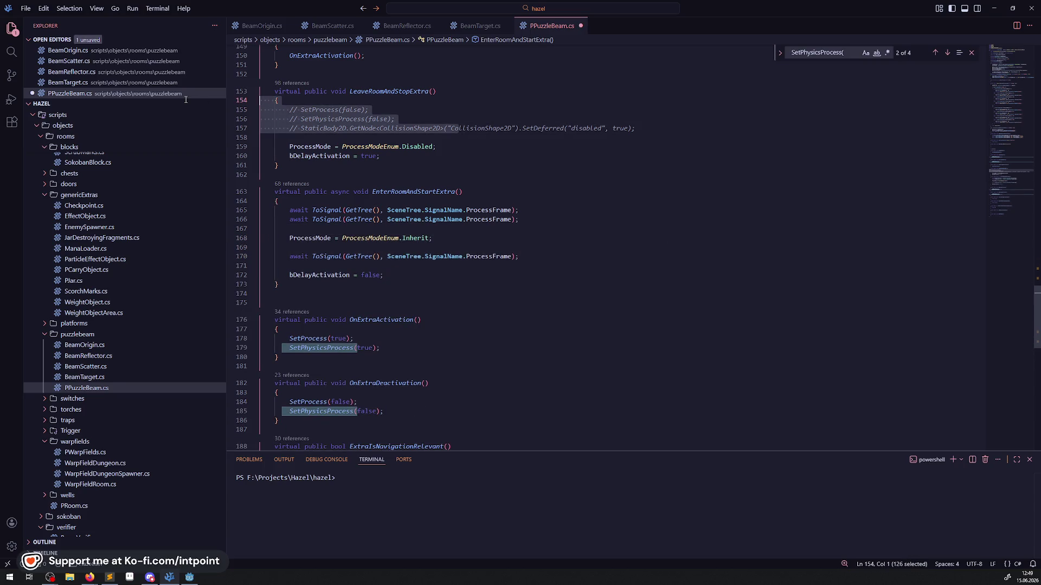
key("BackSpace")
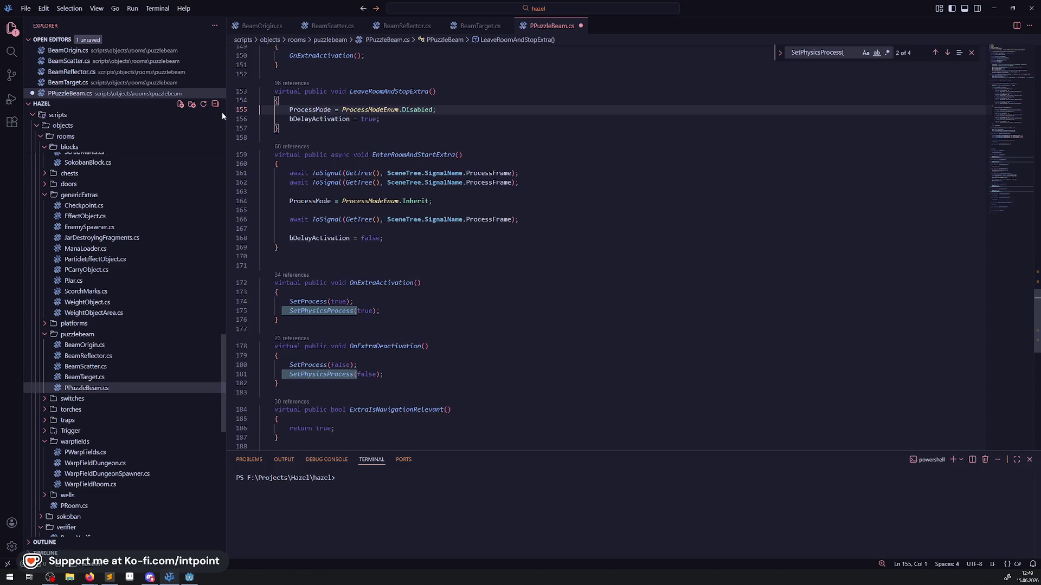
left_click(556, 232)
key("ctrl+s")
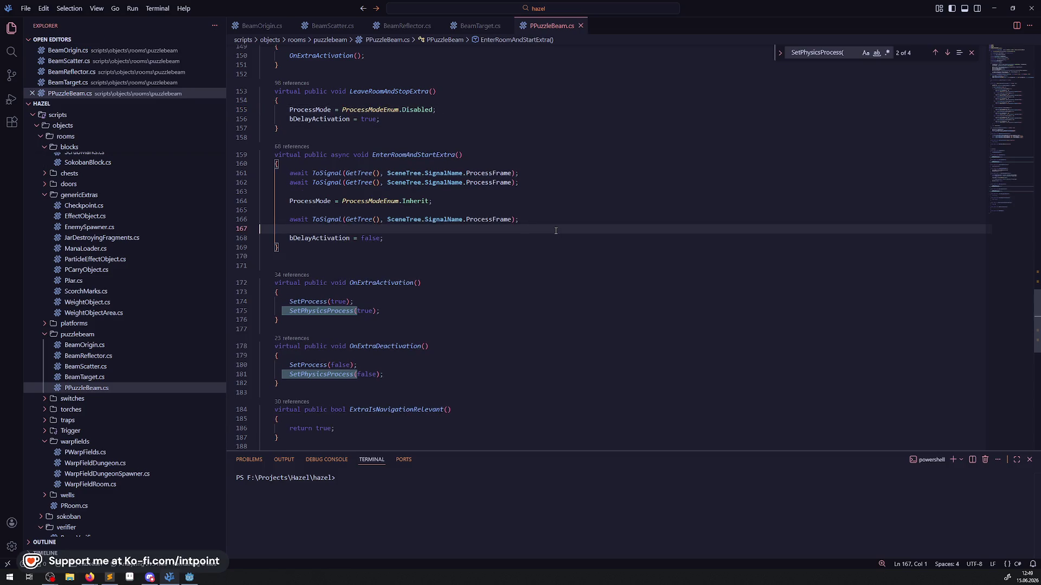
- Review the SceneTree ProcessFrame await lines in EnterRoomAndStartExtra, then open BeamOrigin.cs
left_click(387, 173)
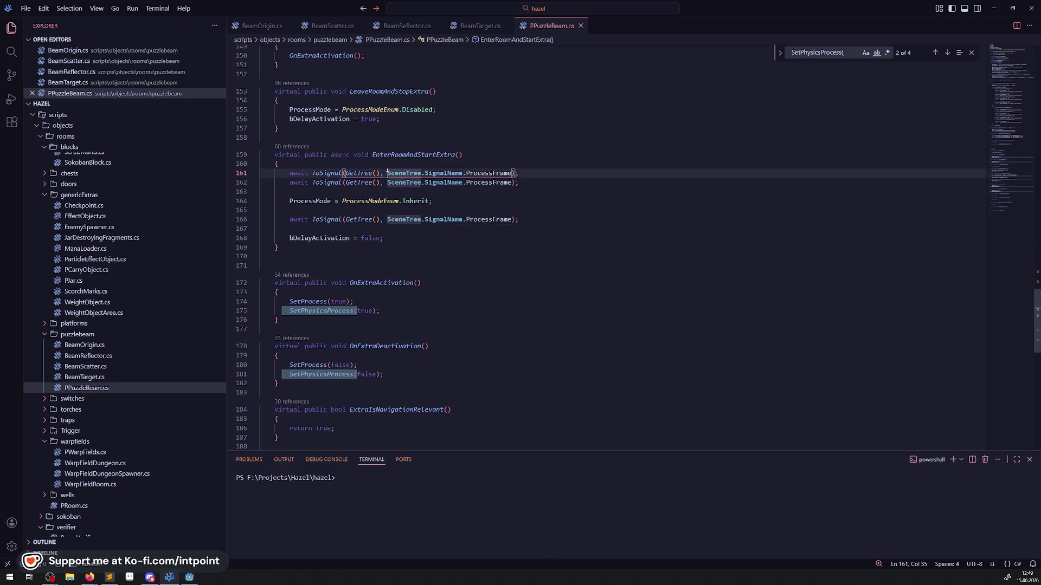
left_click(514, 195)
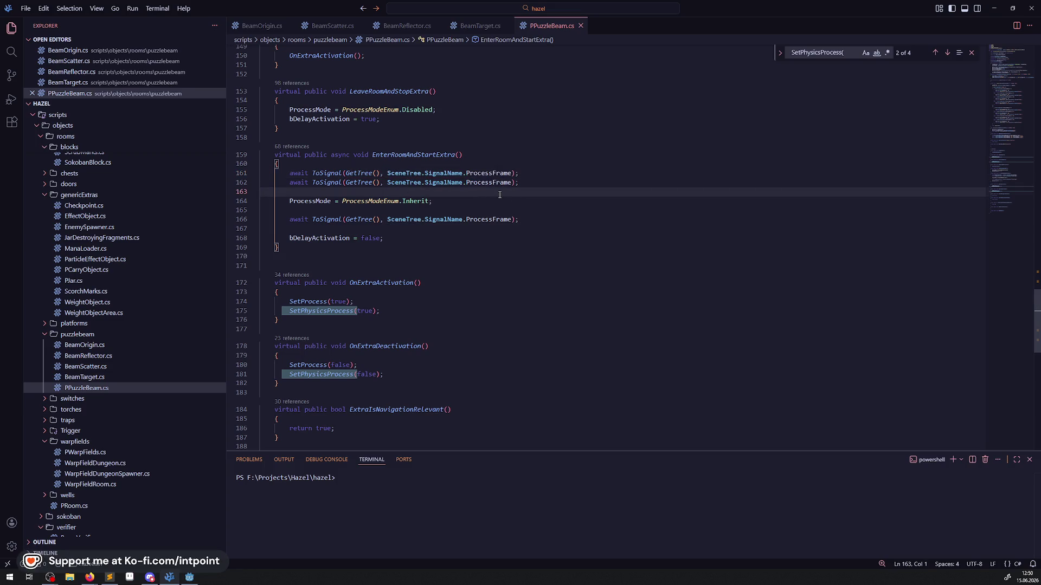
left_click_drag(522, 219, 426, 219)
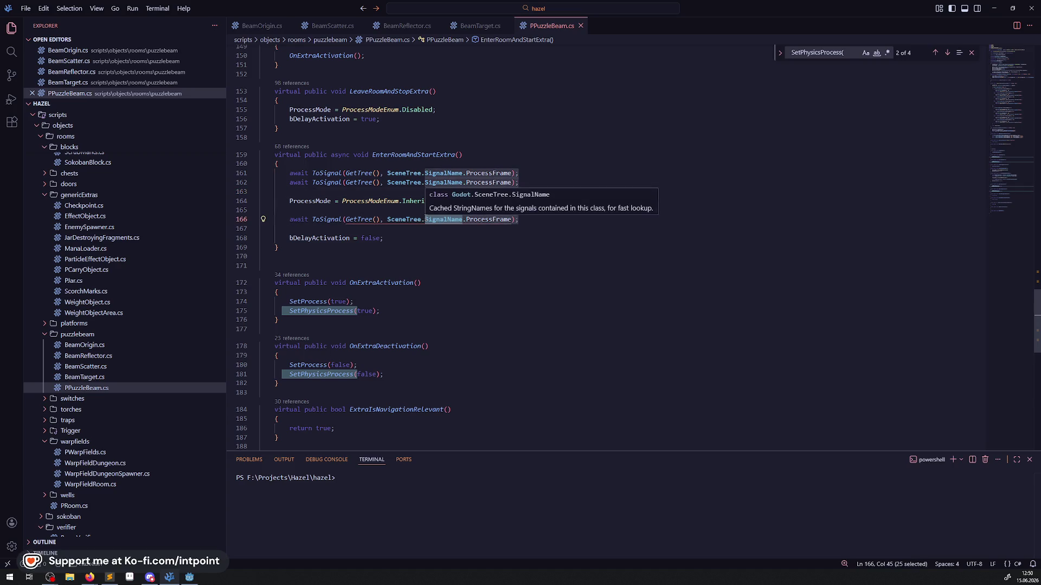
left_click_drag(544, 221, 323, 173)
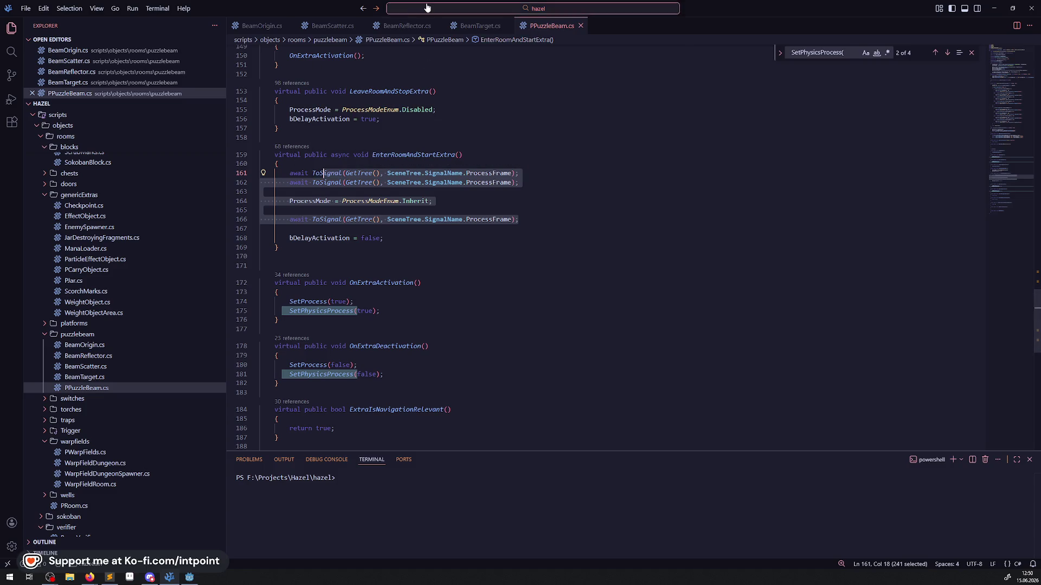
left_click(262, 26)
- Delete the old commented-out code block in BeamOrigin.cs and save
left_click(449, 282)
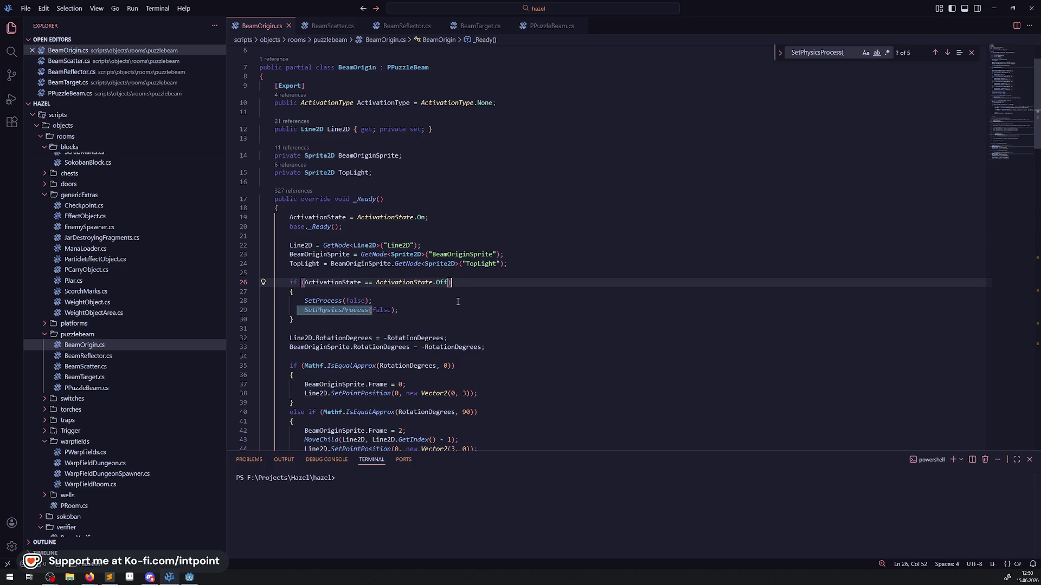
mouse_move(293, 319)
left_mouse_down()
mouse_move(372, 301)
mouse_move(261, 274)
left_mouse_up()
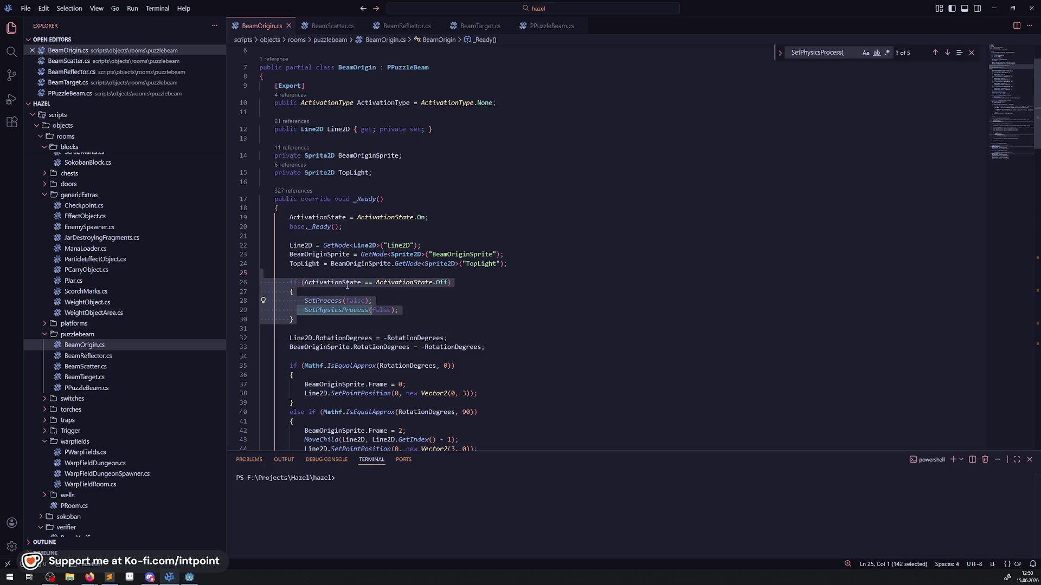
scroll(348, 286, "down", 9)
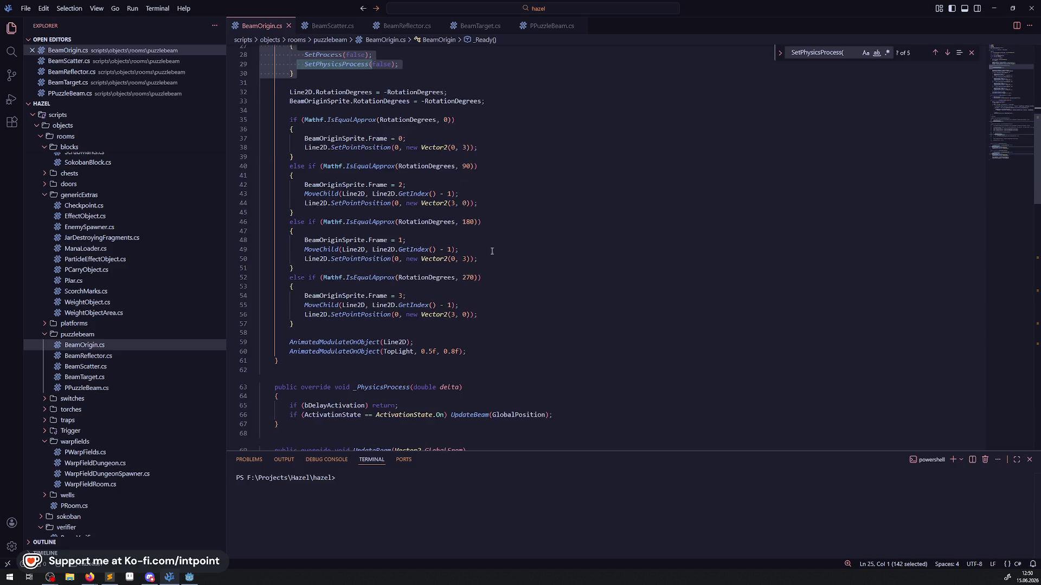
scroll(401, 76, "down", 10)
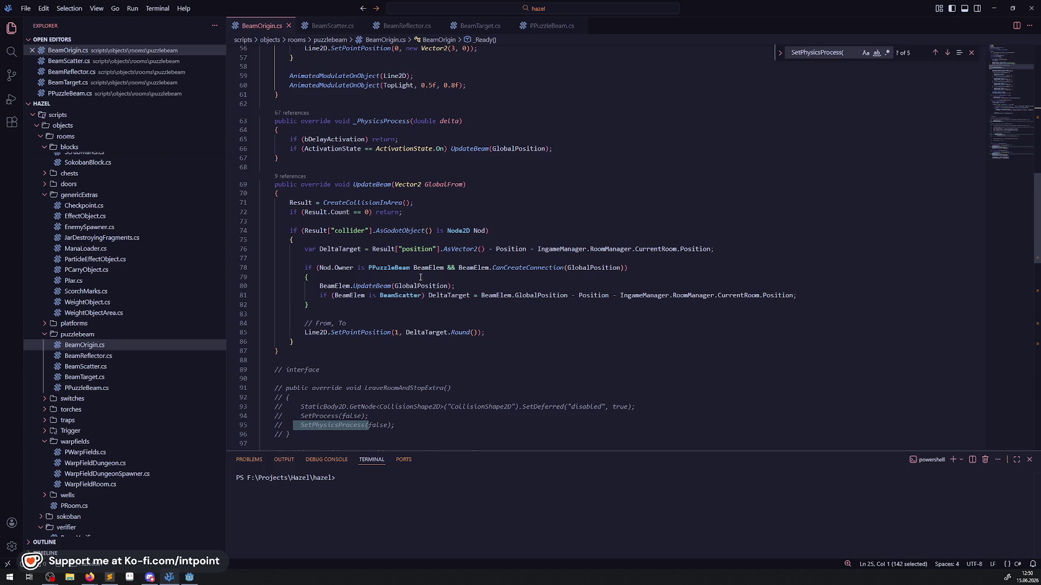
left_click(450, 206)
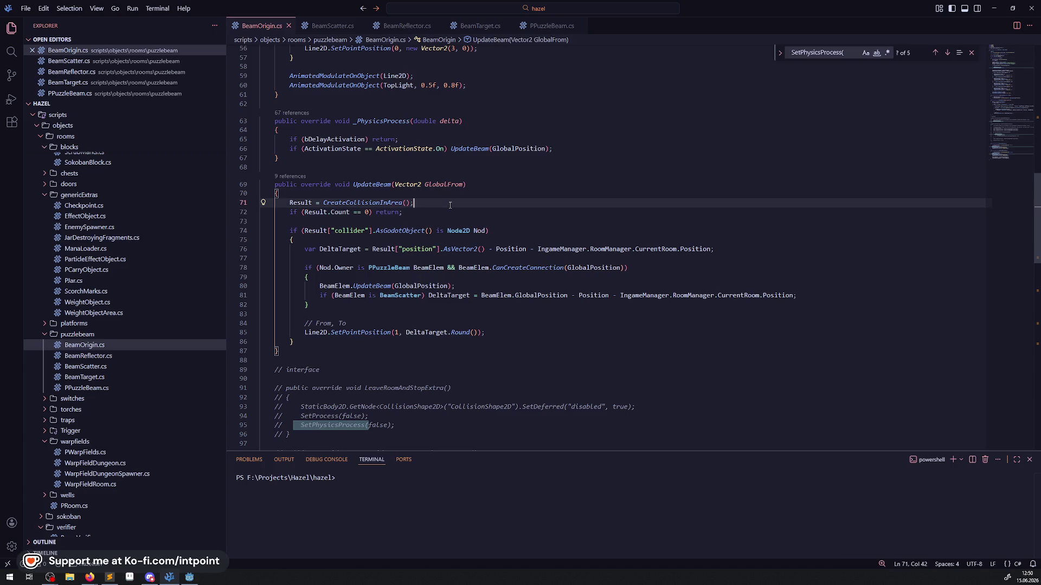
double_click(345, 213)
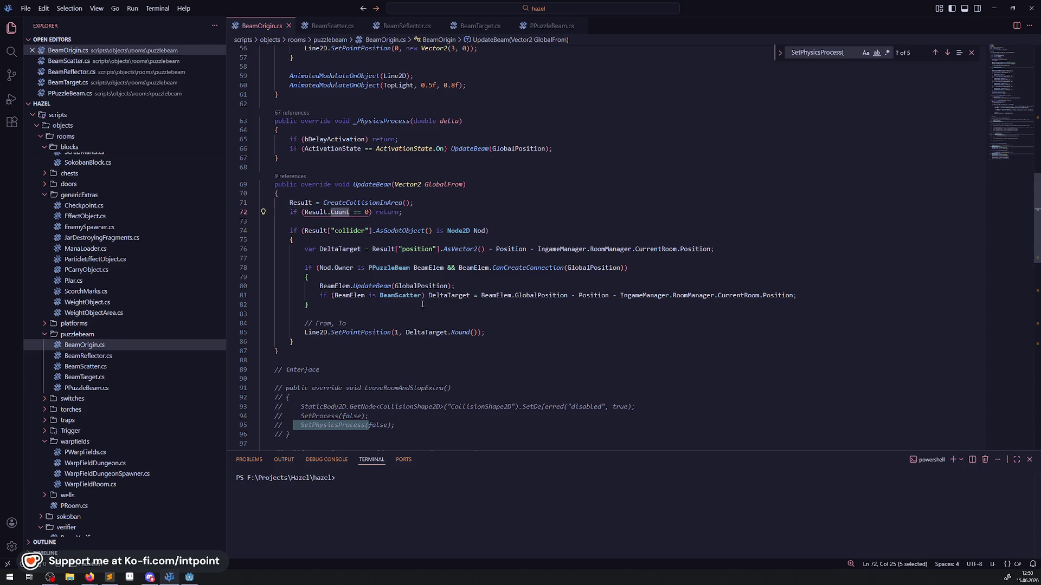
scroll(346, 197, "down", 5)
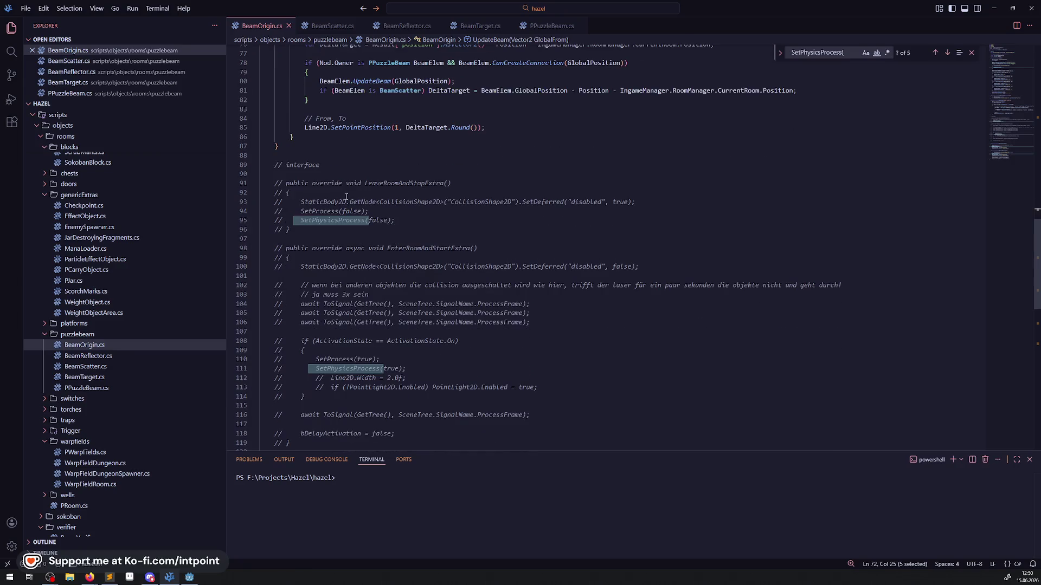
left_click_drag(347, 156, 363, 308)
scroll(360, 242, "down", 2)
scroll(364, 245, "down", 2)
key("Delete")
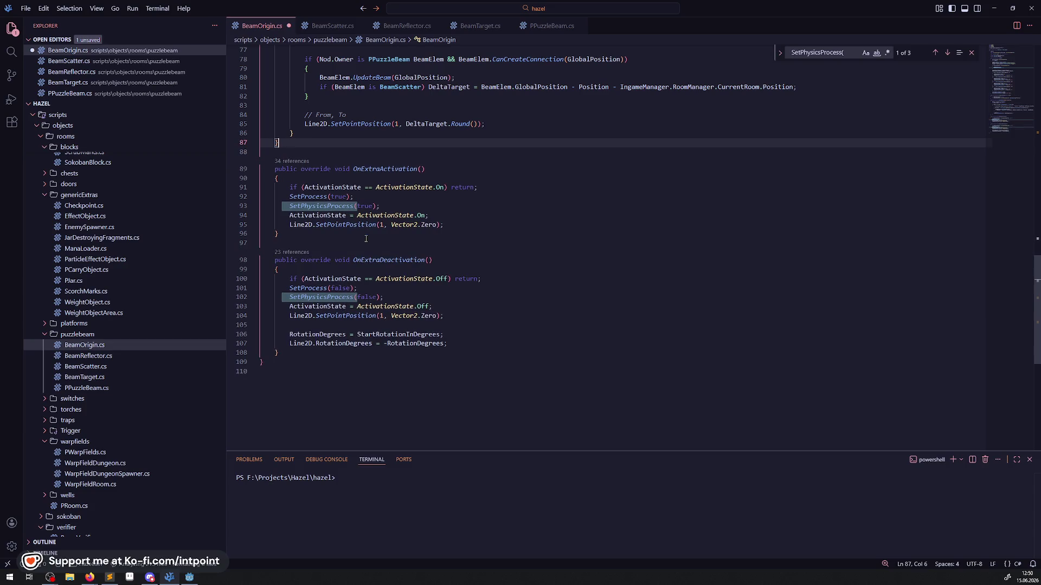
key("ctrl+s")
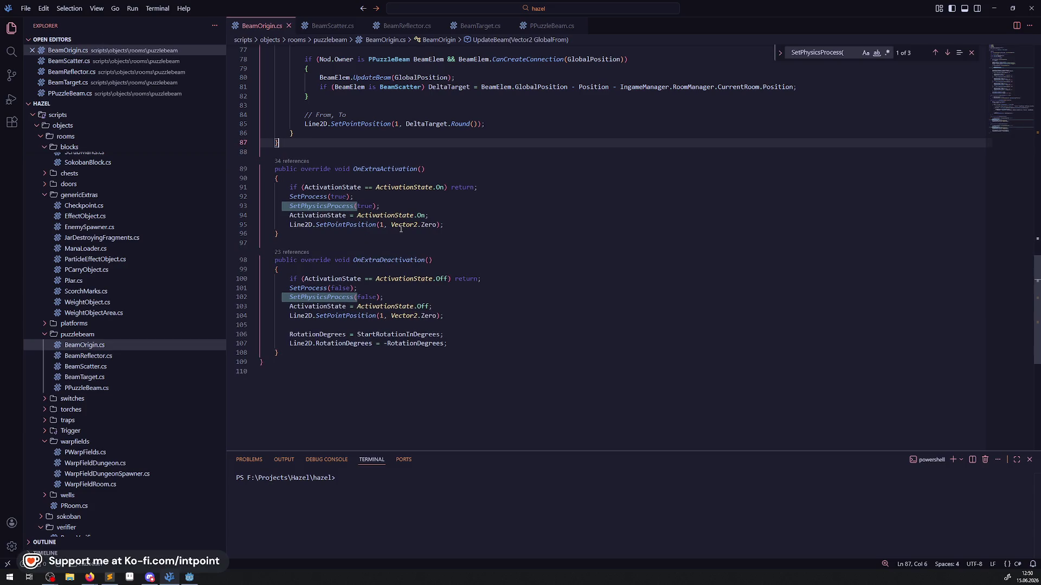
- Add a '// beides todo' comment line above OnExtraActivation and save
left_click(503, 259)
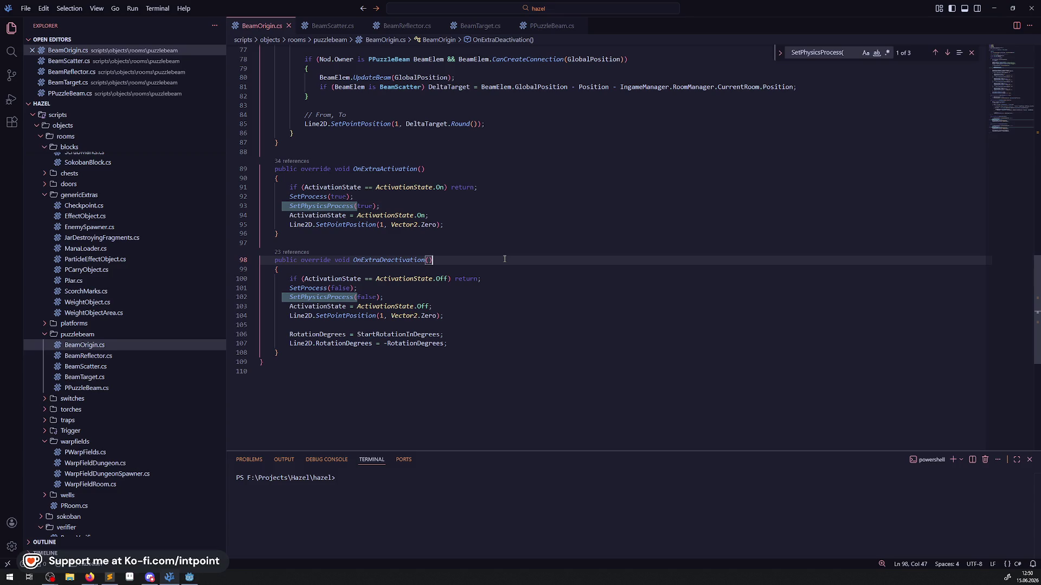
key("Up")
key("Up")
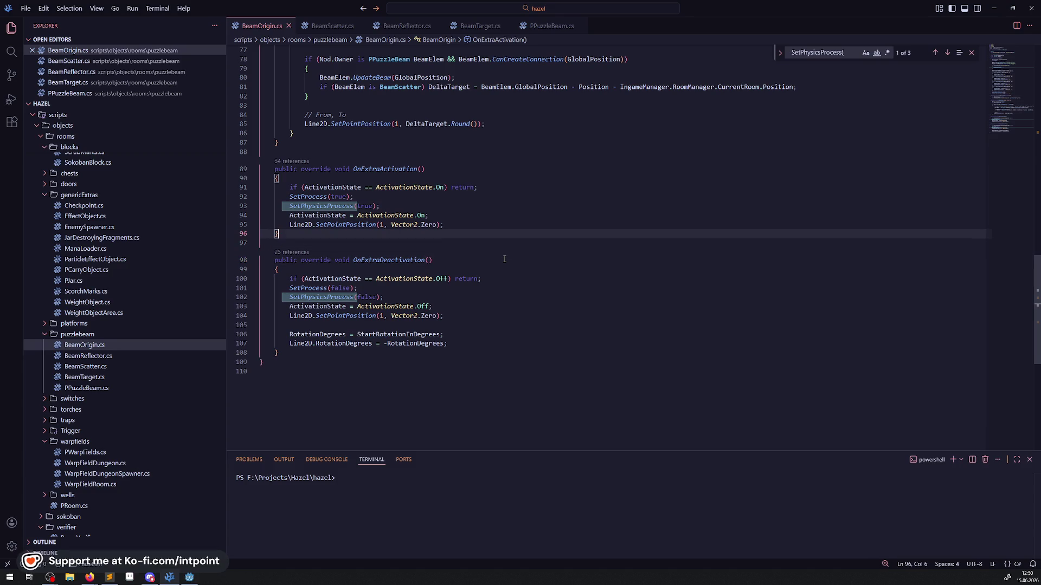
left_click(301, 149)
key("Return")
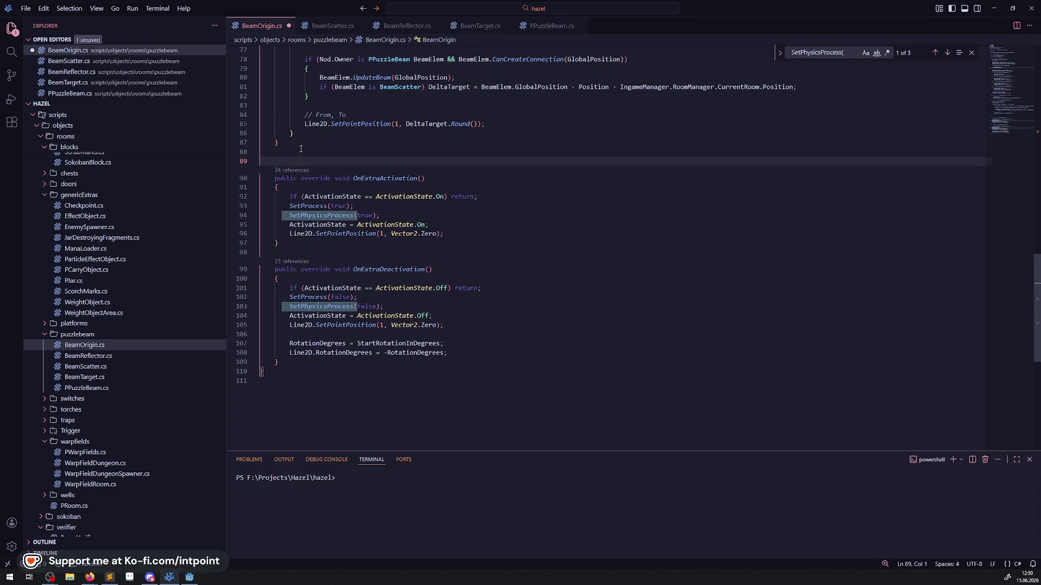
type("// beides todo")
key("ctrl+s")
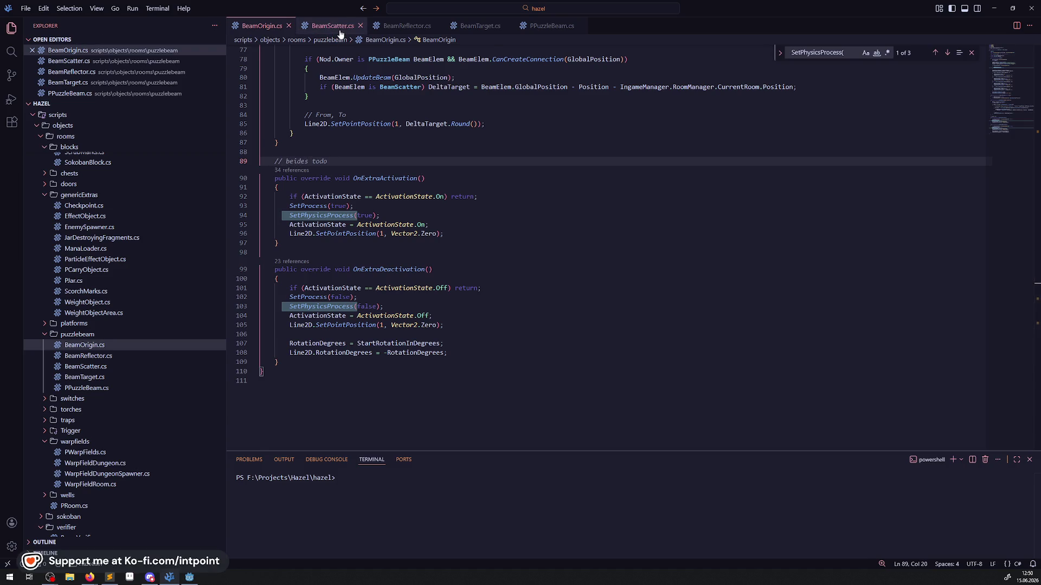
left_click(339, 33)
scroll(503, 278, "up", 15)
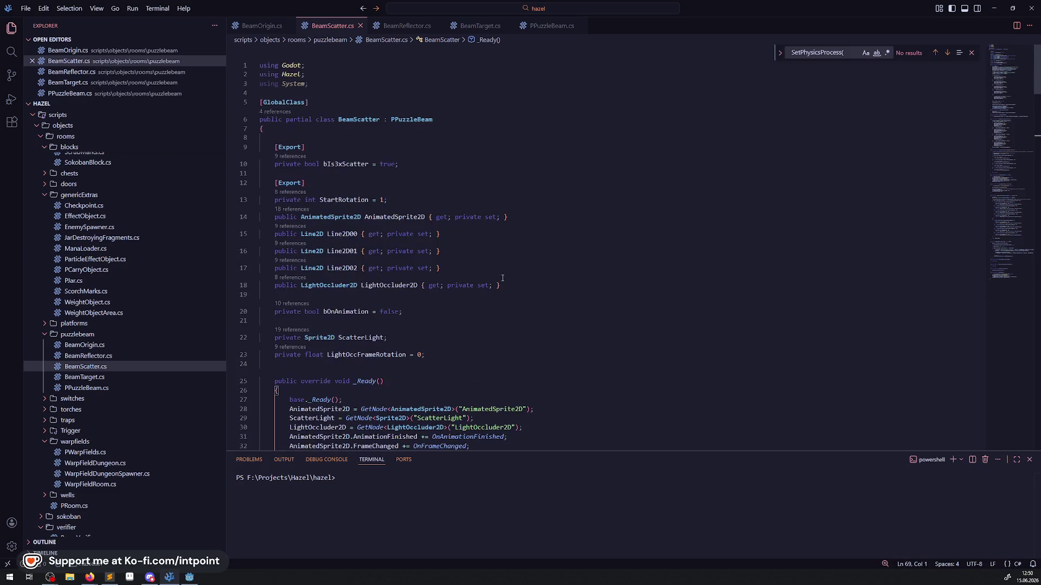
scroll(503, 278, "down", 10)
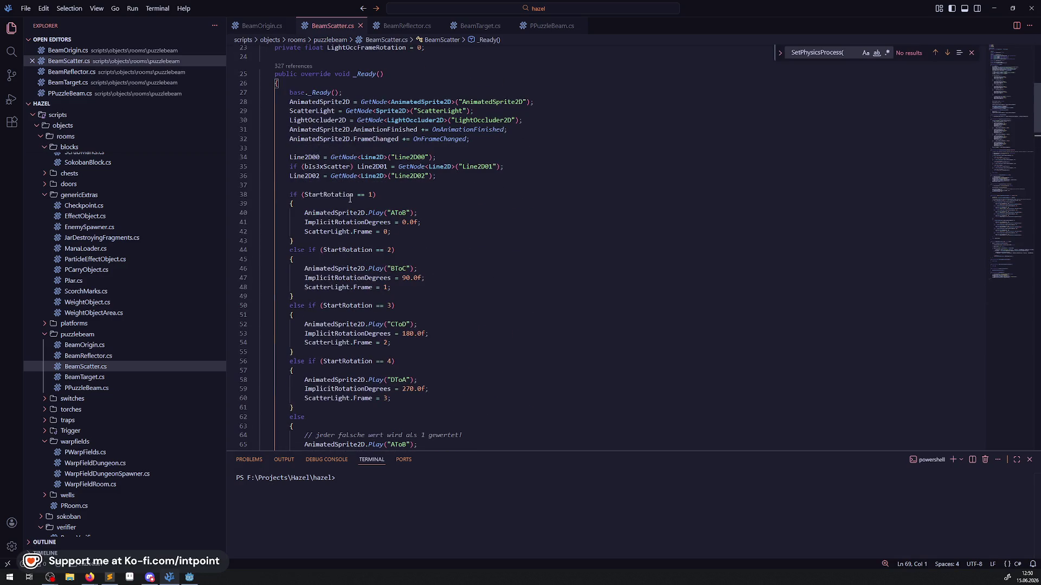
double_click(350, 195)
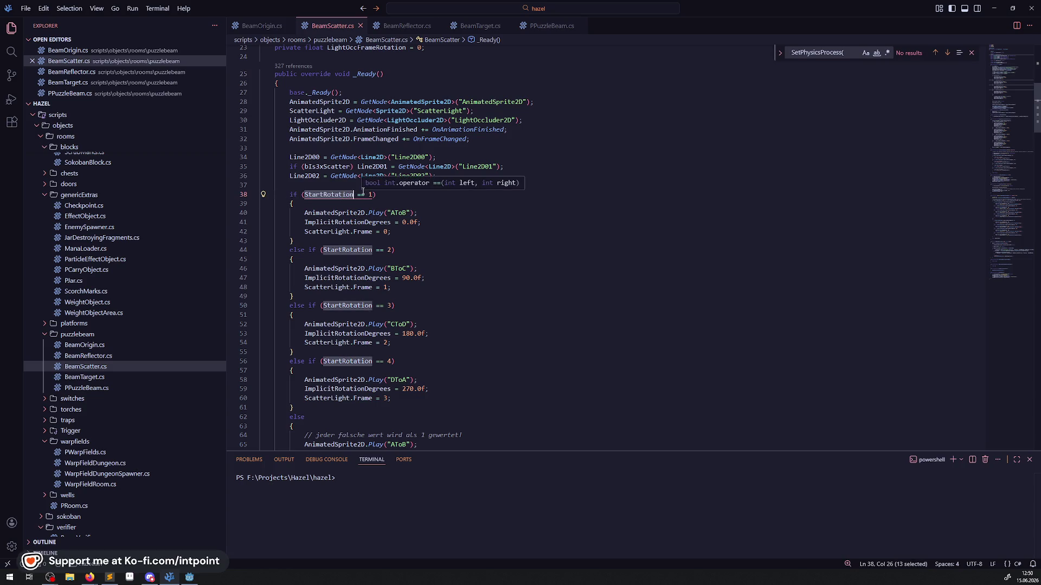
key("Down")
left_click_drag(386, 197, 340, 198)
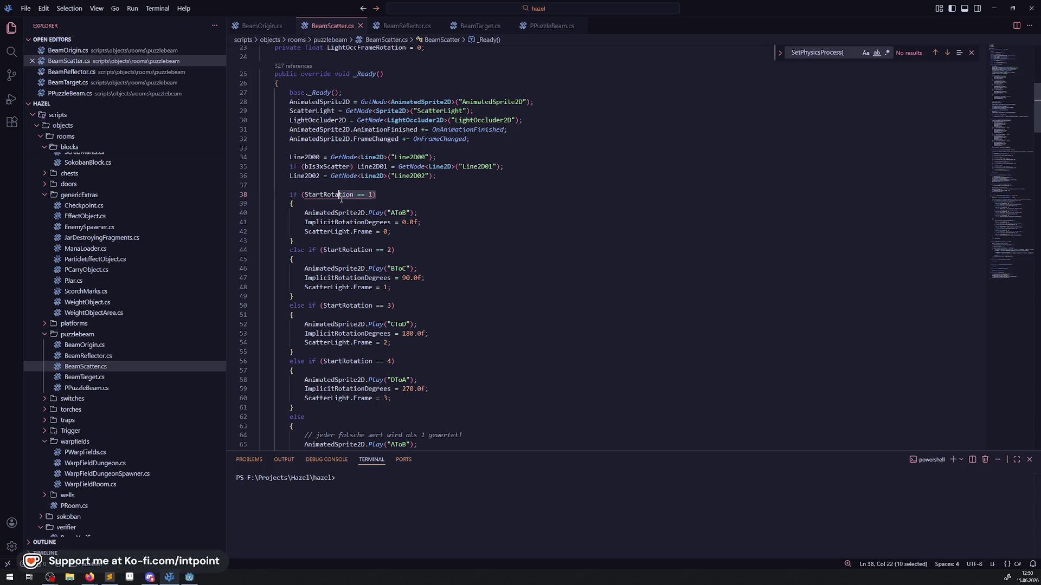
scroll(391, 274, "down", 2)
mouse_move(377, 261)
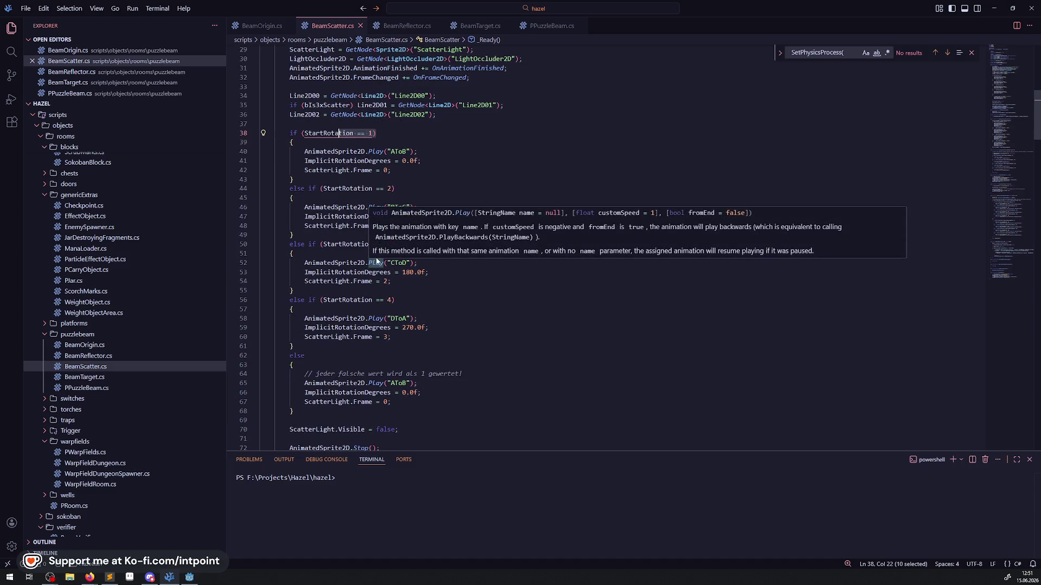
mouse_move(398, 218)
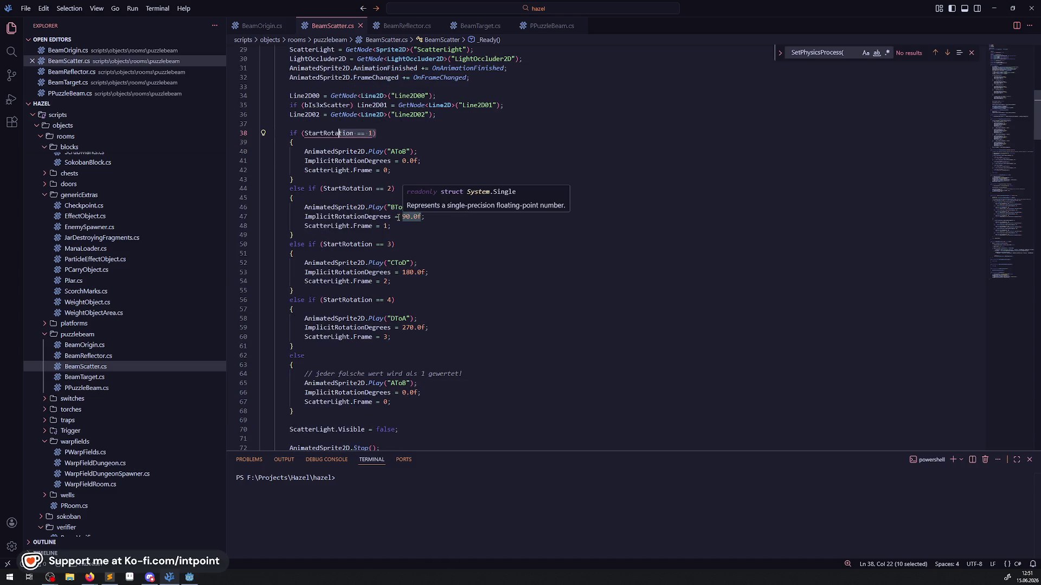
scroll(424, 245, "down", 3)
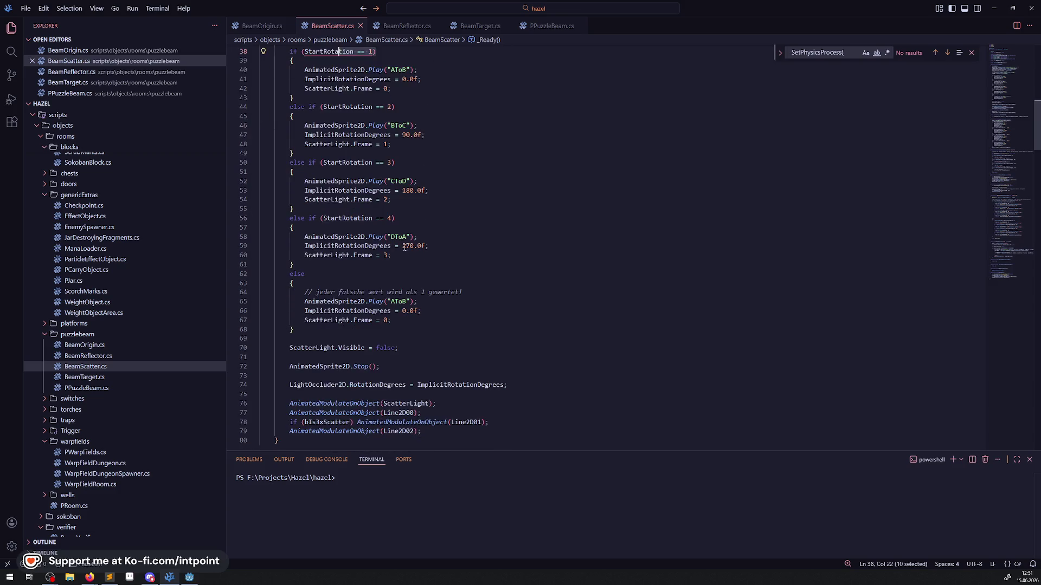
mouse_move(403, 245)
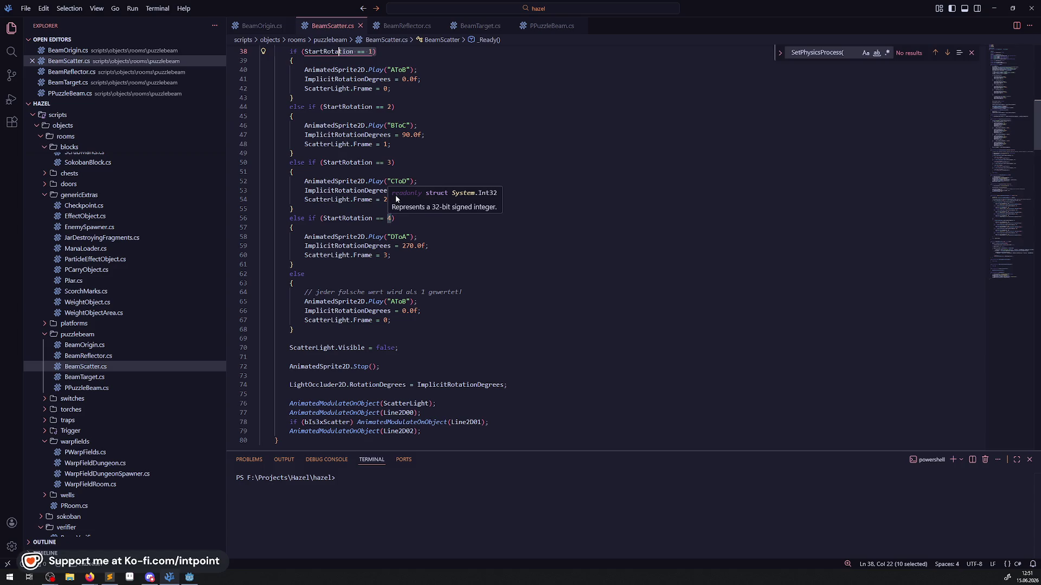
scroll(439, 251, "down", 2)
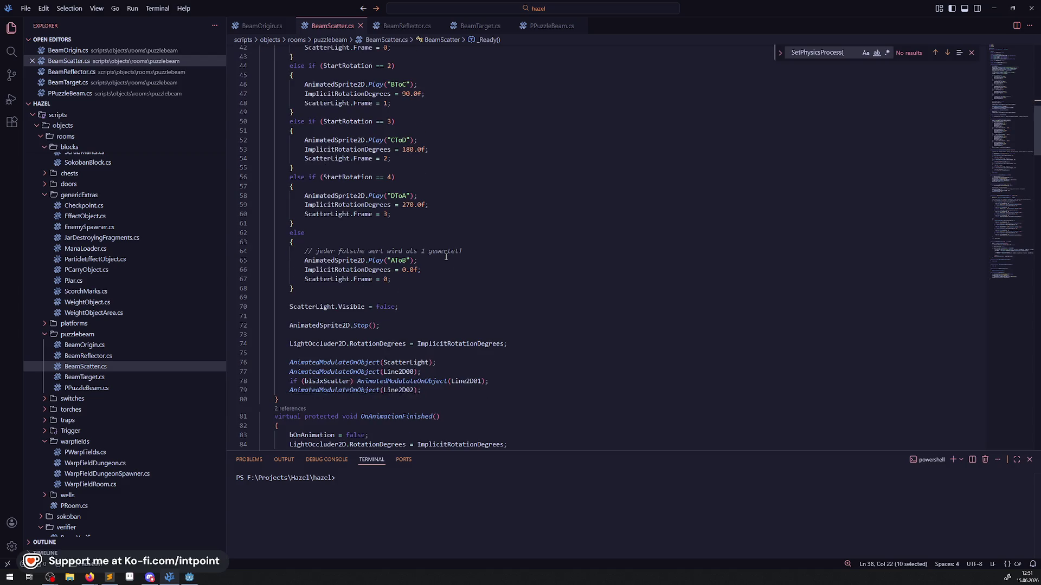
scroll(457, 210, "down", 9)
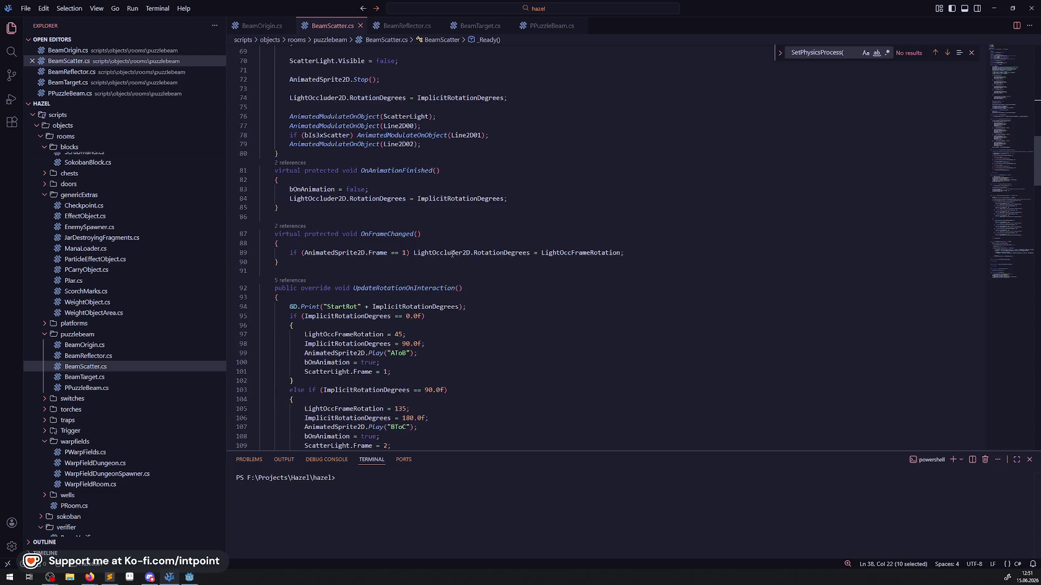
scroll(426, 241, "down", 4)
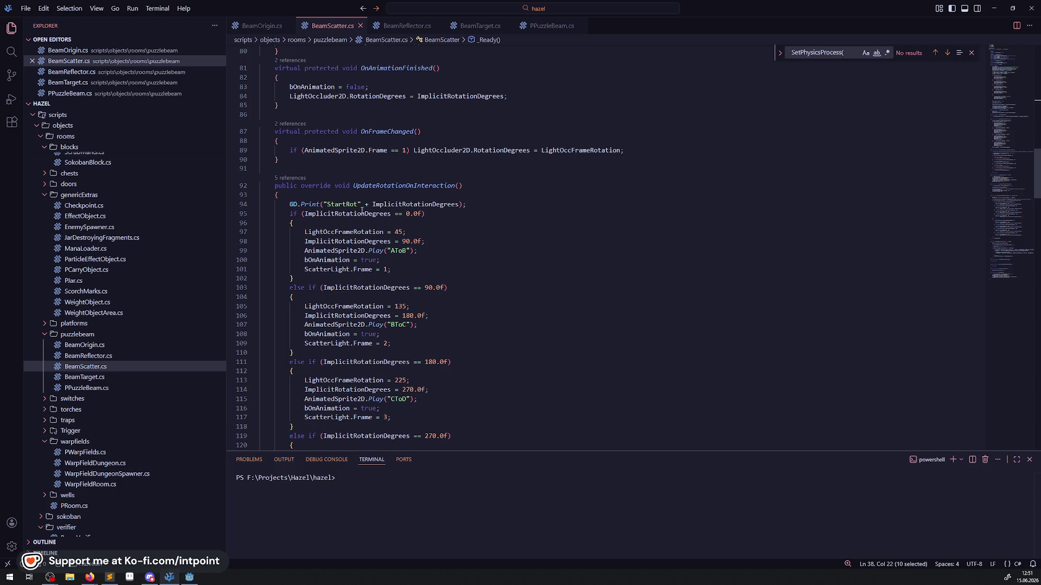
scroll(361, 210, "up", 16)
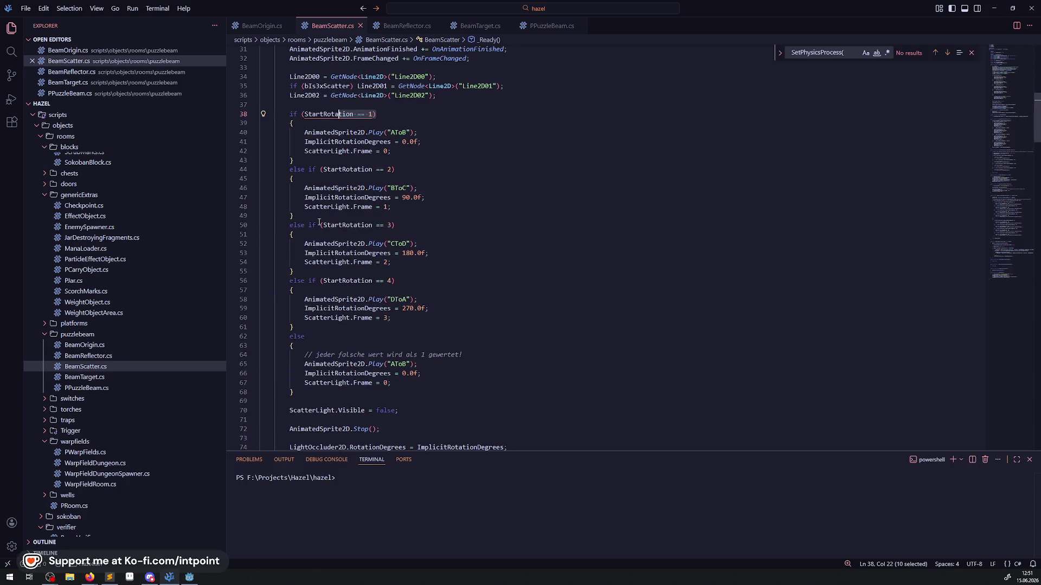
scroll(320, 222, "down", 13)
left_click(261, 25)
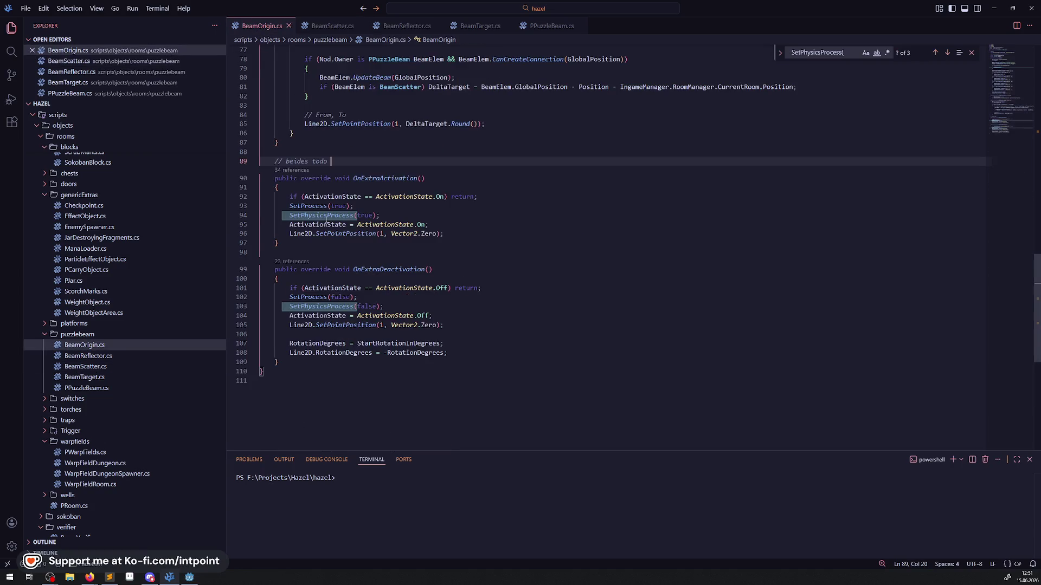
- Replace line 95's check with Mathf.IsEqualApprox(ImplicitRotationDegrees, 0) in BeamScatter.cs
scroll(316, 246, "up", 10)
scroll(316, 245, "down", 2)
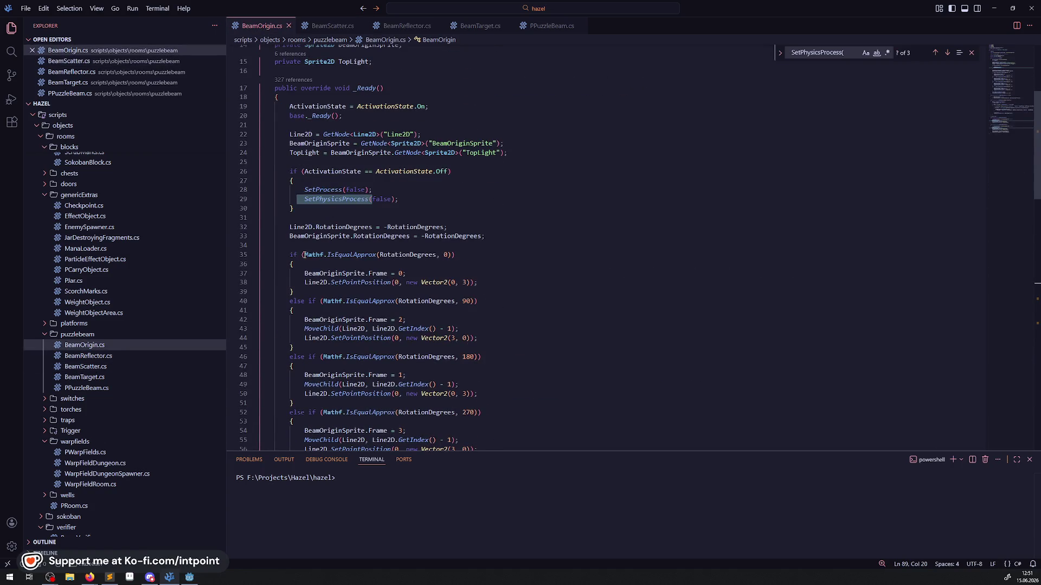
left_click_drag(304, 254, 453, 254)
key("ctrl+c")
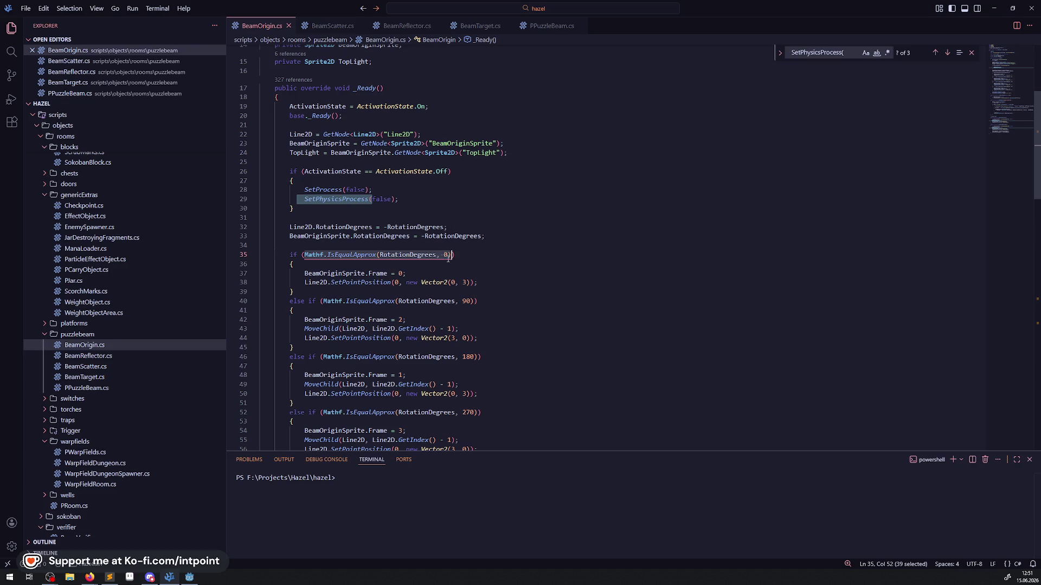
left_click(332, 25)
scroll(305, 229, "down", 2)
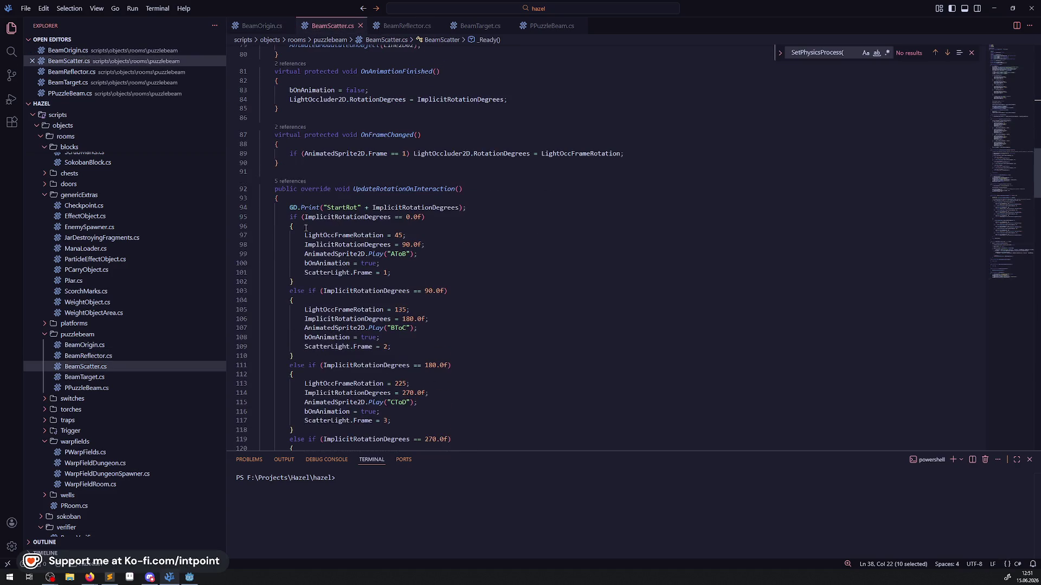
left_click_drag(305, 217, 423, 217)
key("ctrl+v")
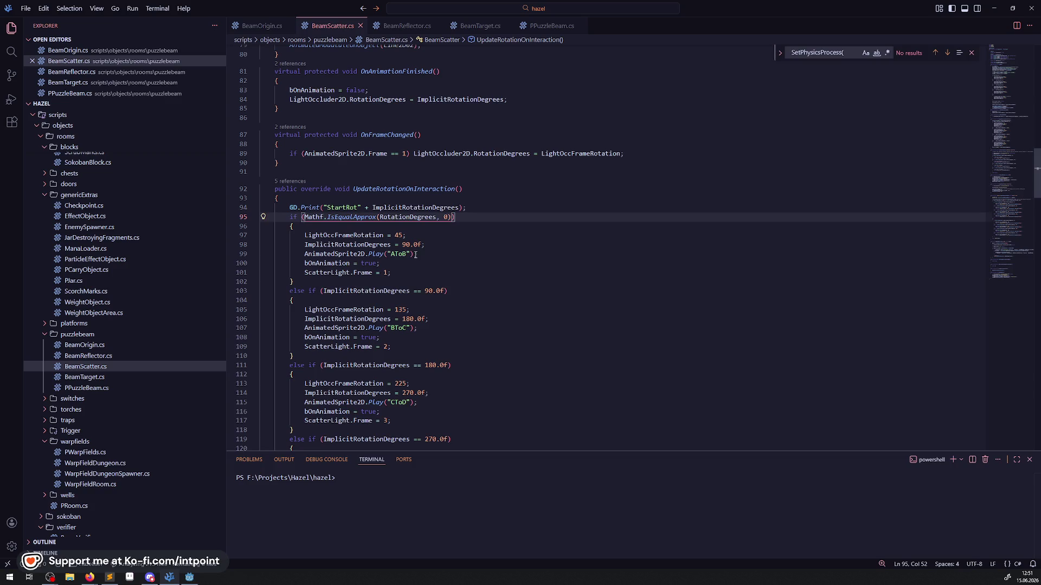
double_click(384, 291)
key("ctrl+c")
double_click(412, 217)
key("ctrl+v")
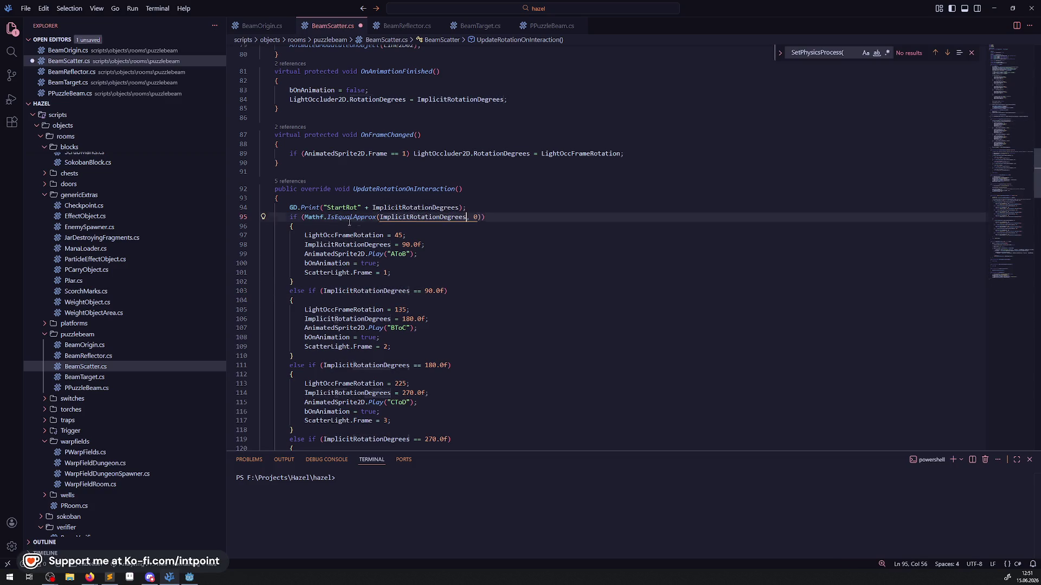
left_click_drag(305, 217, 481, 219)
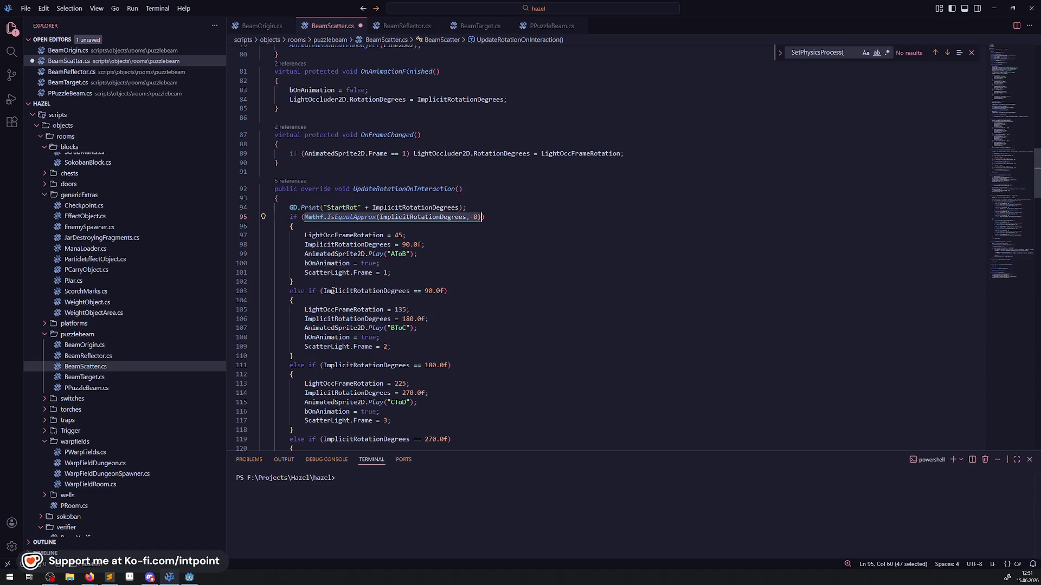
- Turn the 90 and 180 comparisons on lines 103 and 111 into IsEqualApprox checks
left_click_drag(323, 291, 441, 292)
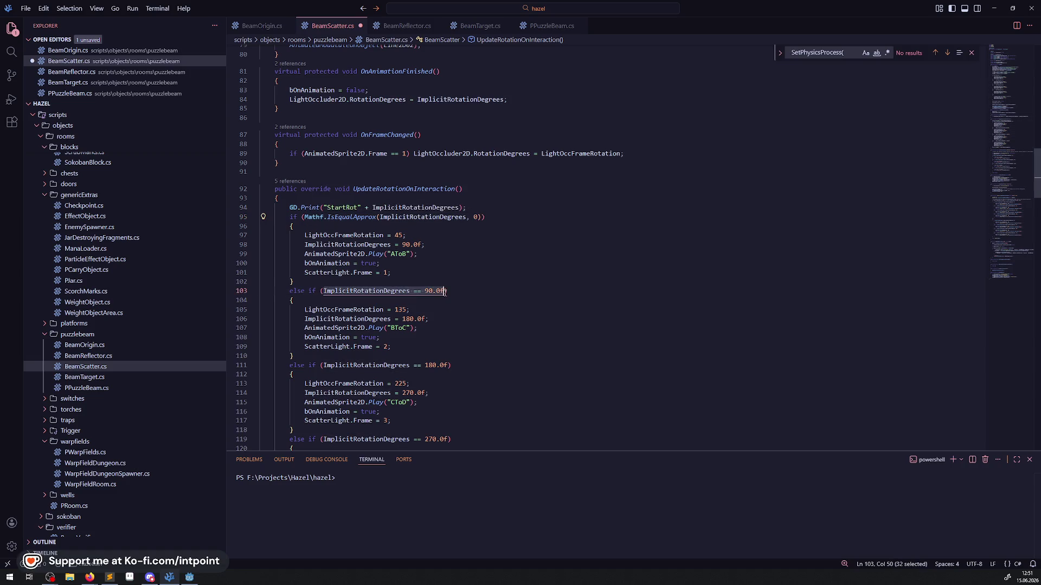
key("ctrl+v")
left_click(491, 291)
type("9")
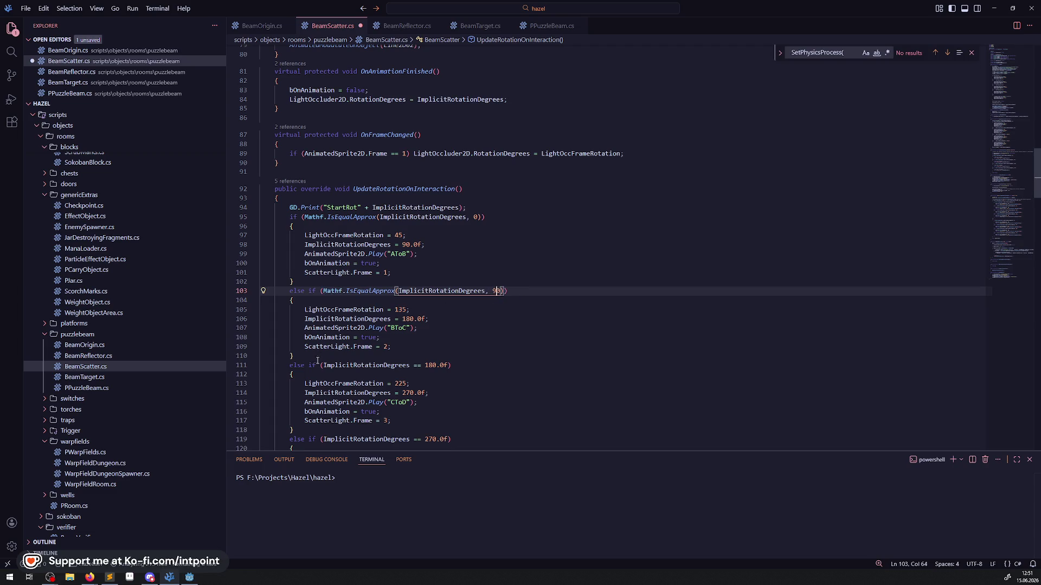
left_click_drag(324, 366, 449, 366)
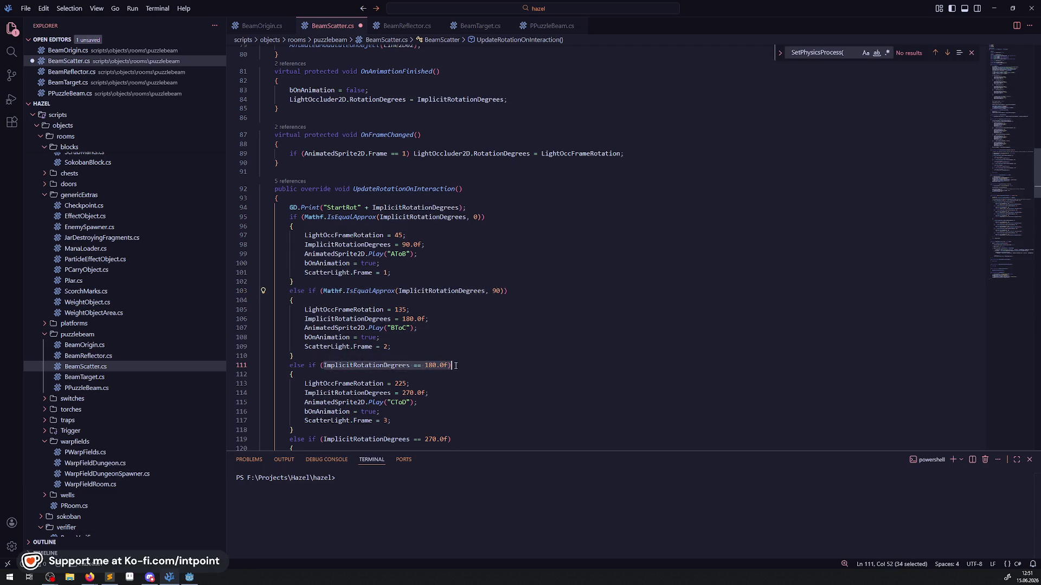
key("ctrl+v")
left_click(492, 366)
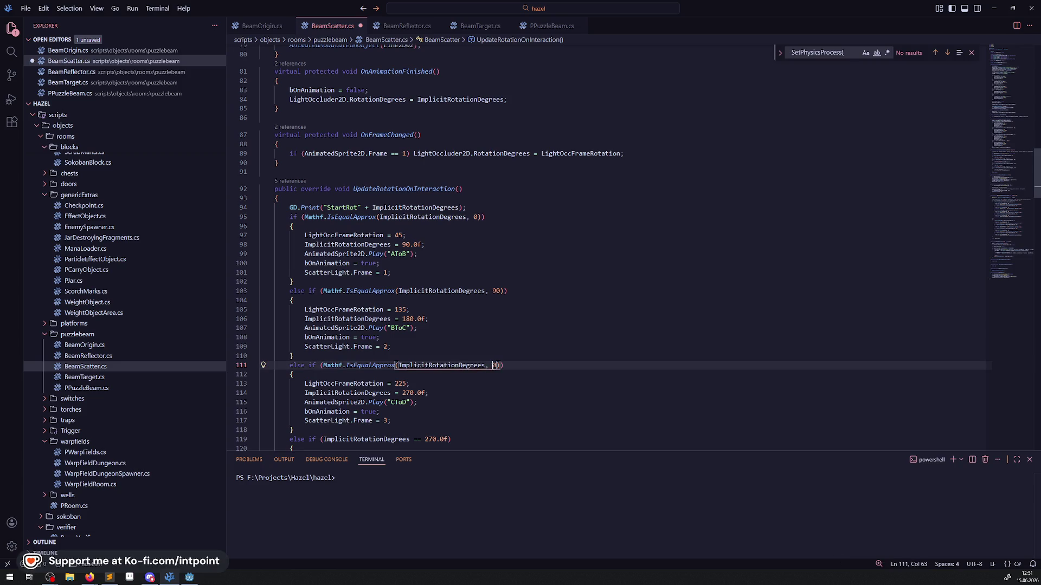
type("18")
- Turn line 119's 270 comparison into Mathf.IsEqualApprox(ImplicitRotationDegrees, 270)
scroll(332, 358, "down", 4)
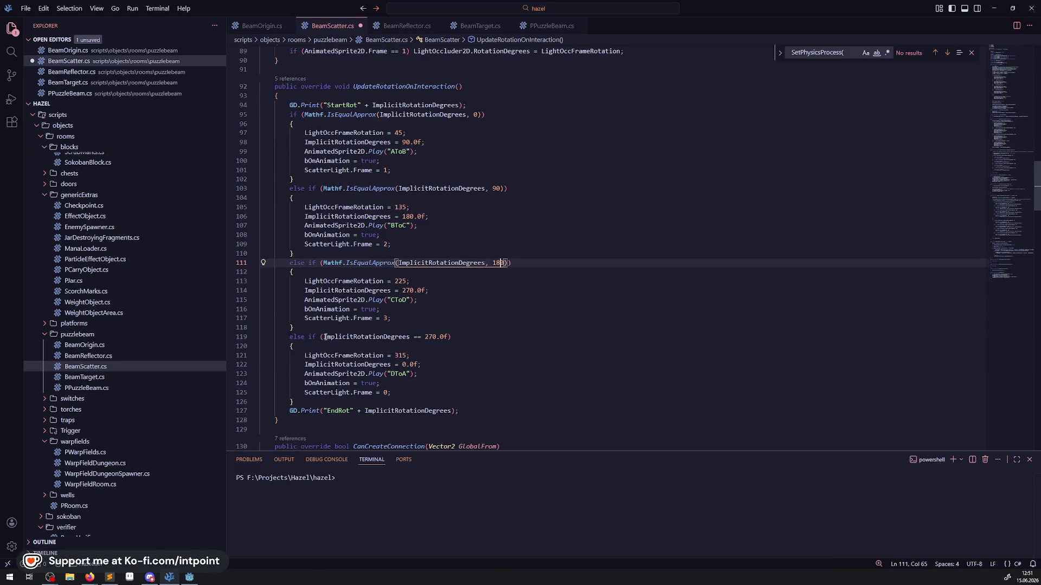
left_click_drag(323, 336, 449, 336)
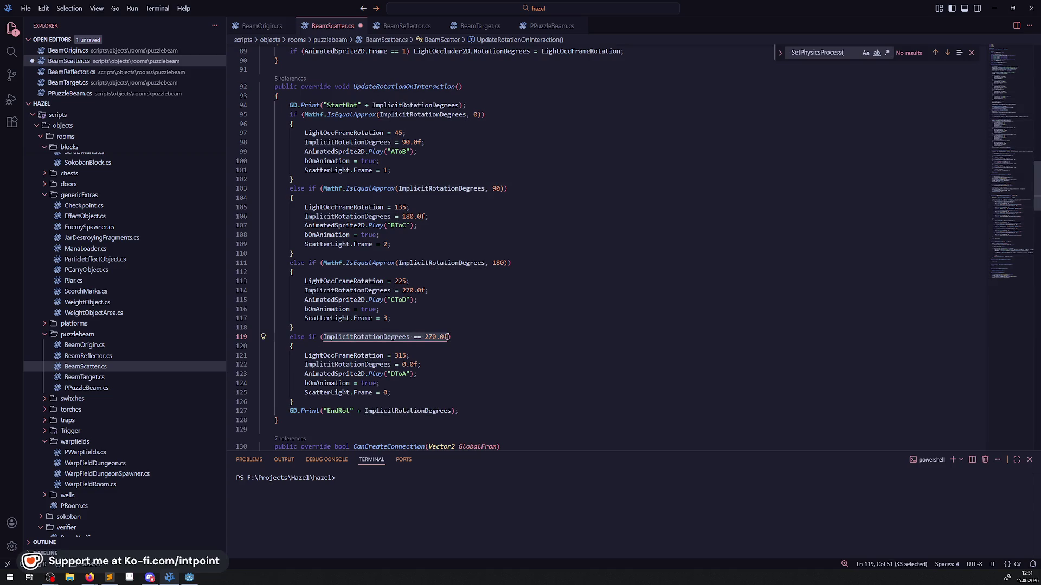
key("ctrl+v")
left_click(491, 337)
type("27")
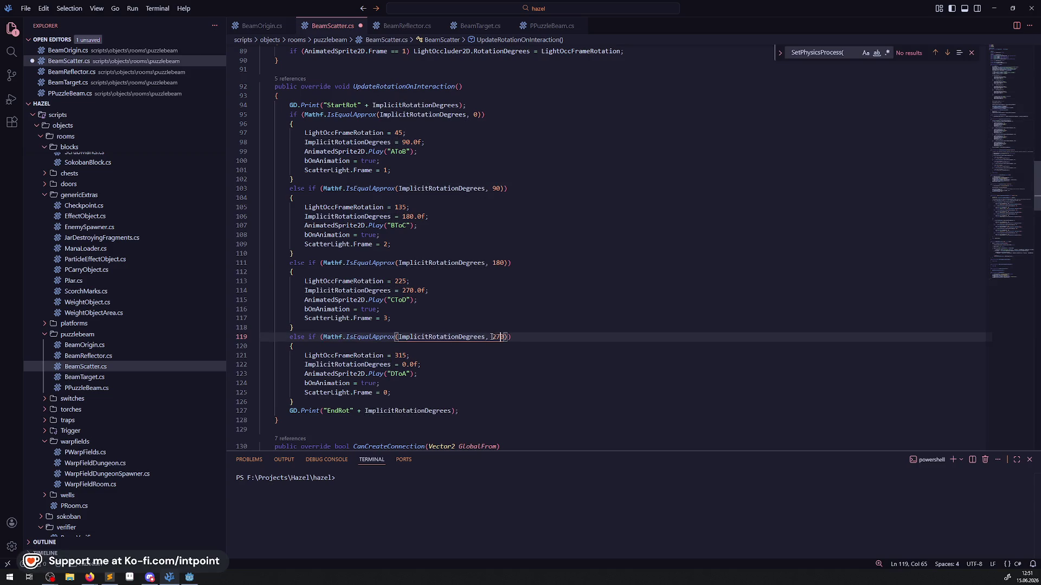
- Delete the EndRot GD.Print debug line and save BeamScatter.cs
triple_click(487, 413)
key("BackSpace")
key("BackSpace")
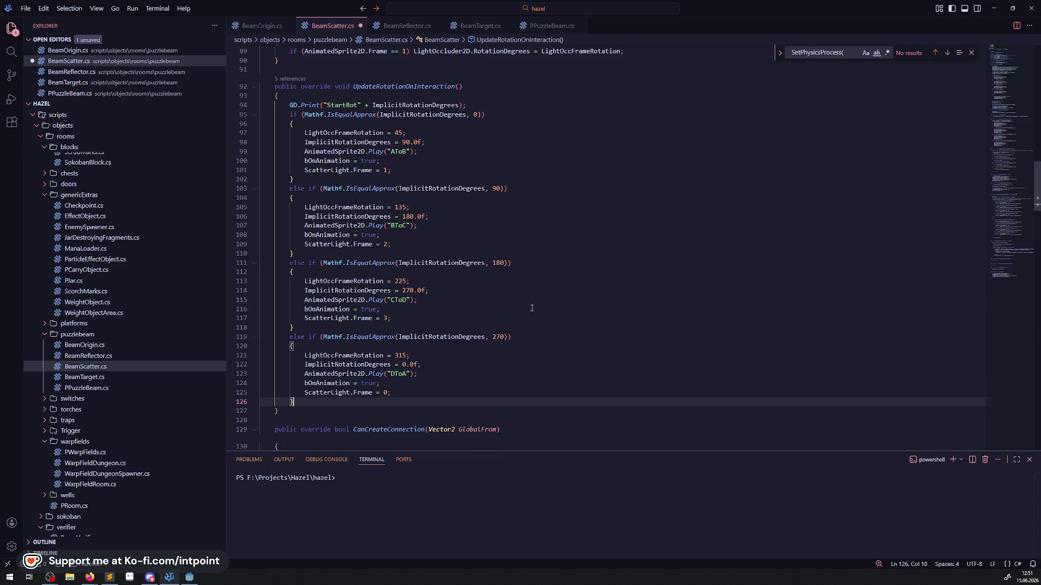
left_click(546, 300)
key("ctrl+s")
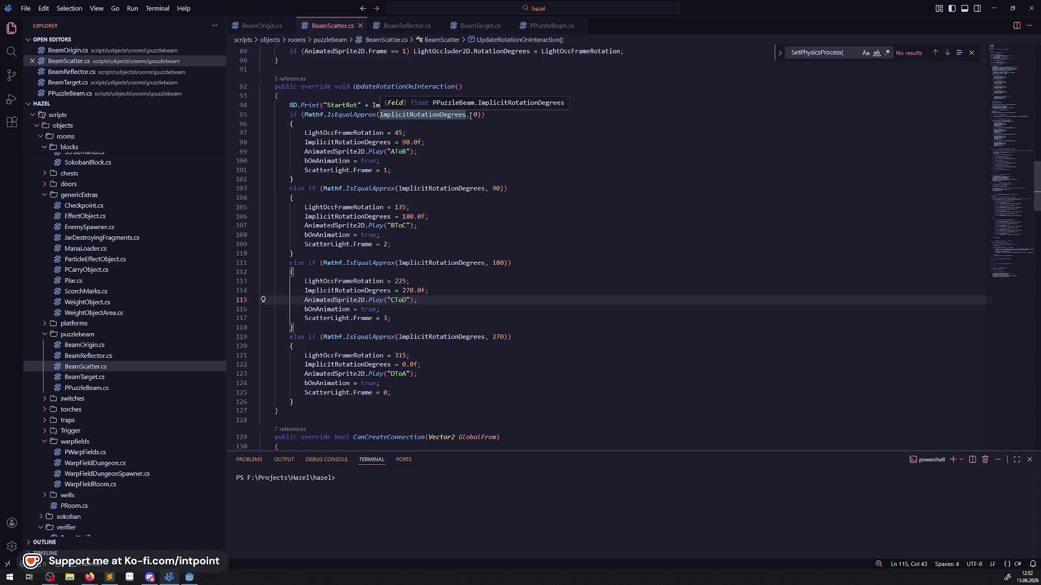
- Verify the EndRot removal, then remove the StartRot debug print and save BeamScatter.cs
key("ctrl+z")
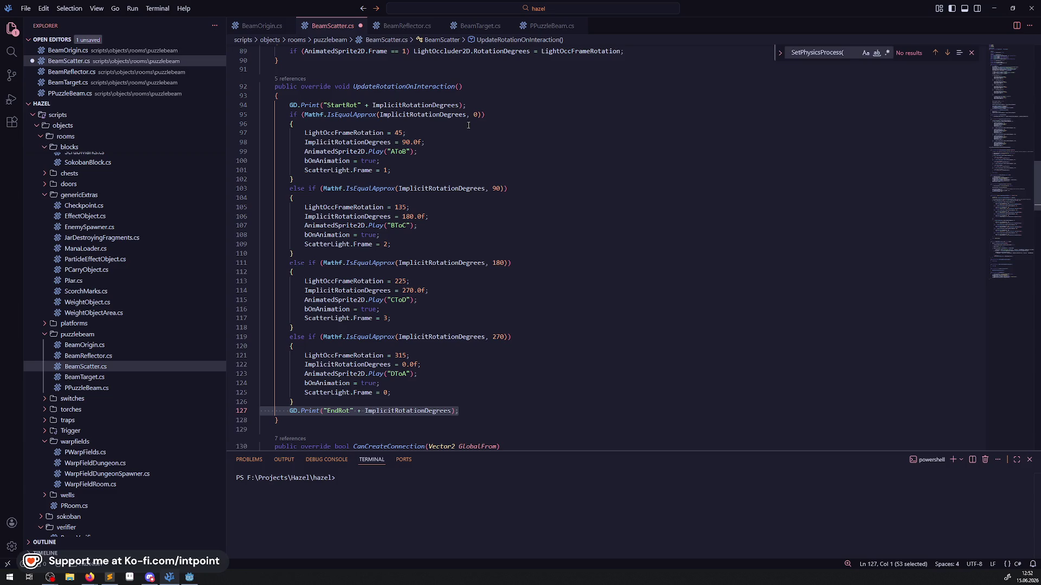
key("ctrl+z")
key("ctrl+z")
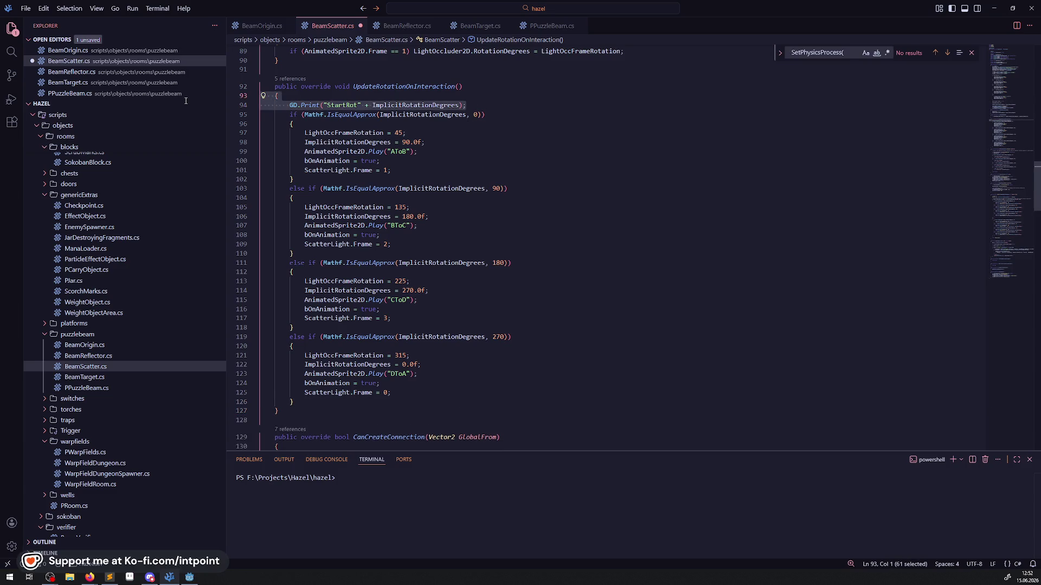
key("ctrl+z")
left_click(641, 207)
key("ctrl+s")
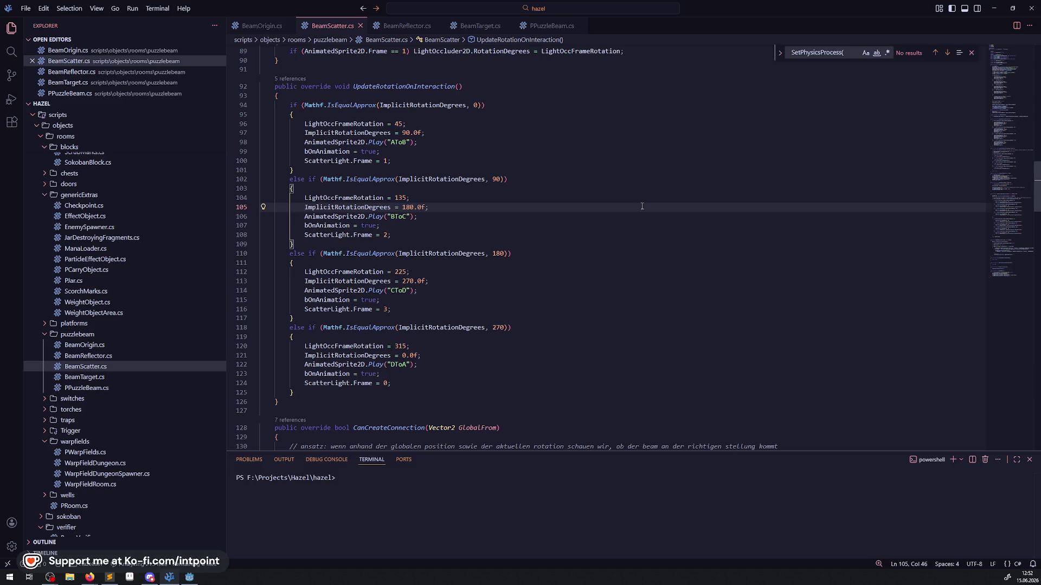
scroll(436, 269, "down", 5)
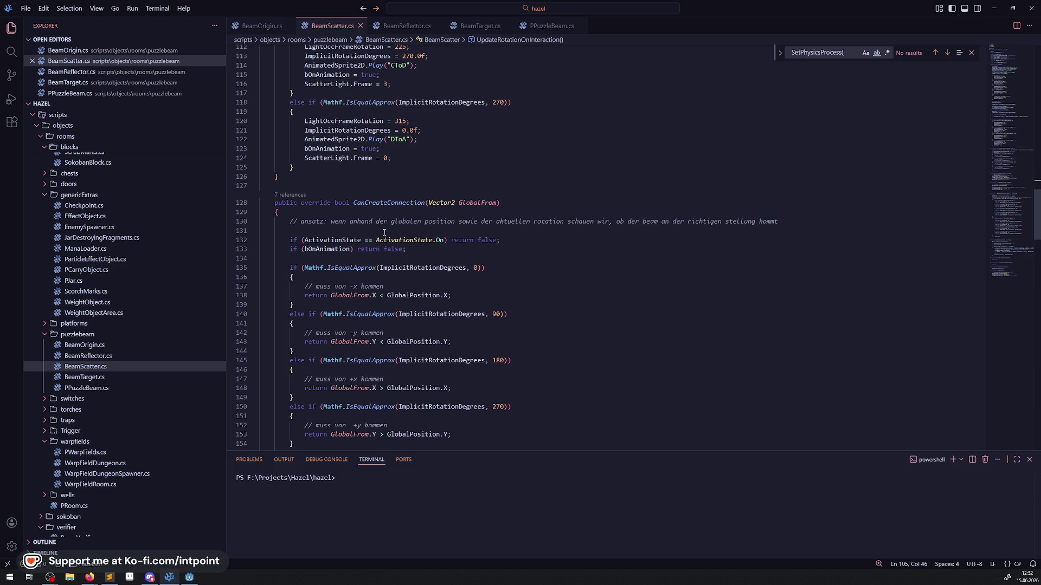
- Delete 'wenn' from the comment on line 130 in CanCreateConnection and save
double_click(338, 222)
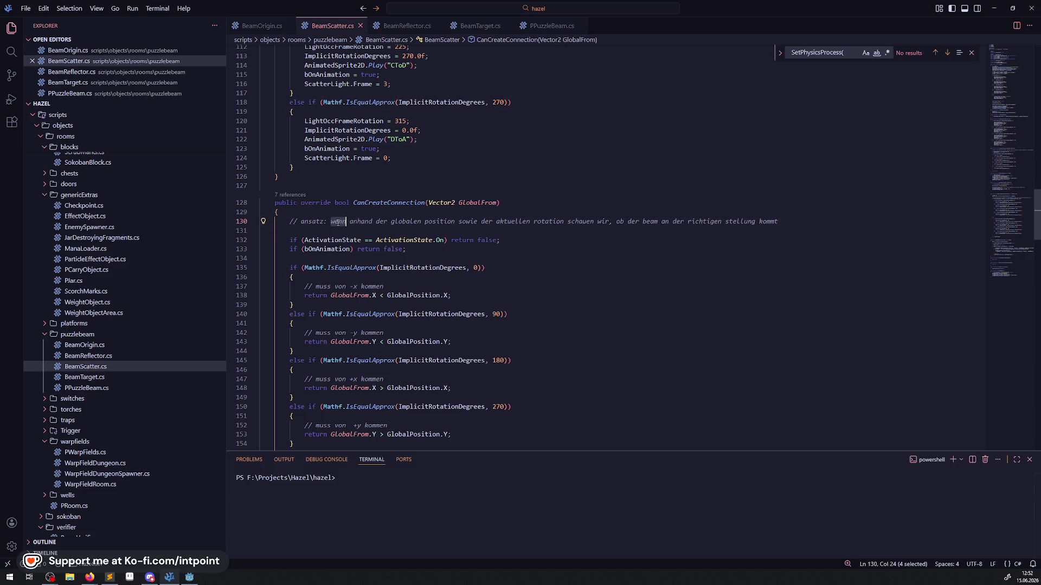
key("BackSpace")
key("BackSpace")
left_click(582, 160)
key("ctrl+s")
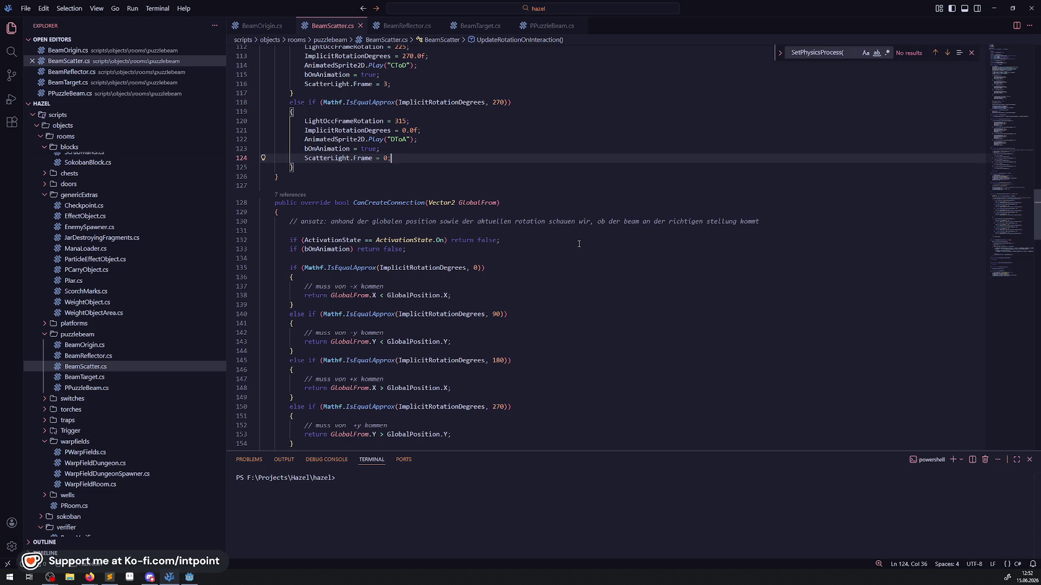
scroll(579, 244, "down", 2)
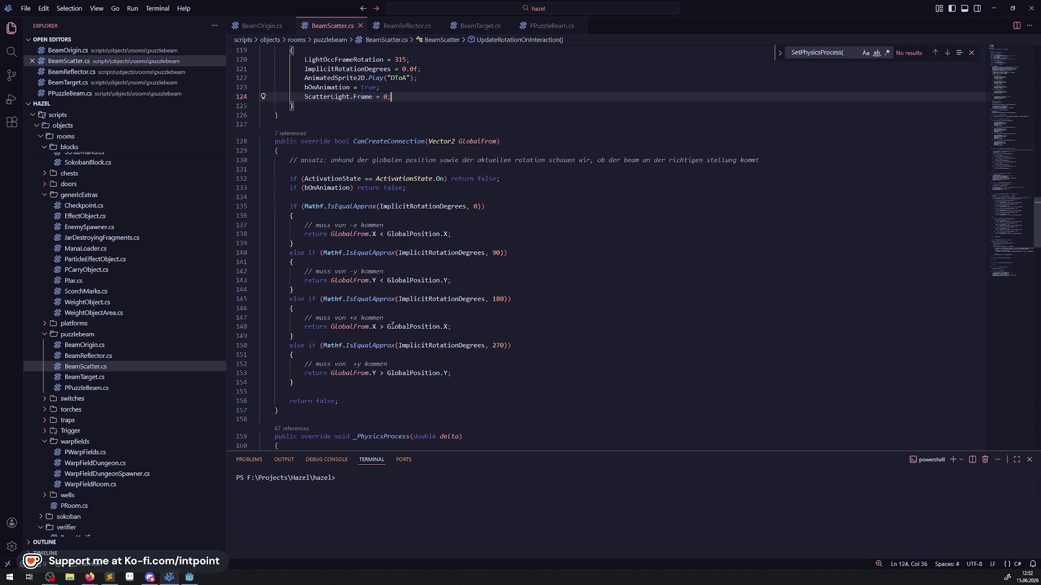
- Inspect the context-menu options for the 270-degree branch on lines 149–154, choosing nothing
right_click(392, 325)
key("Escape")
scroll(486, 261, "down", 5)
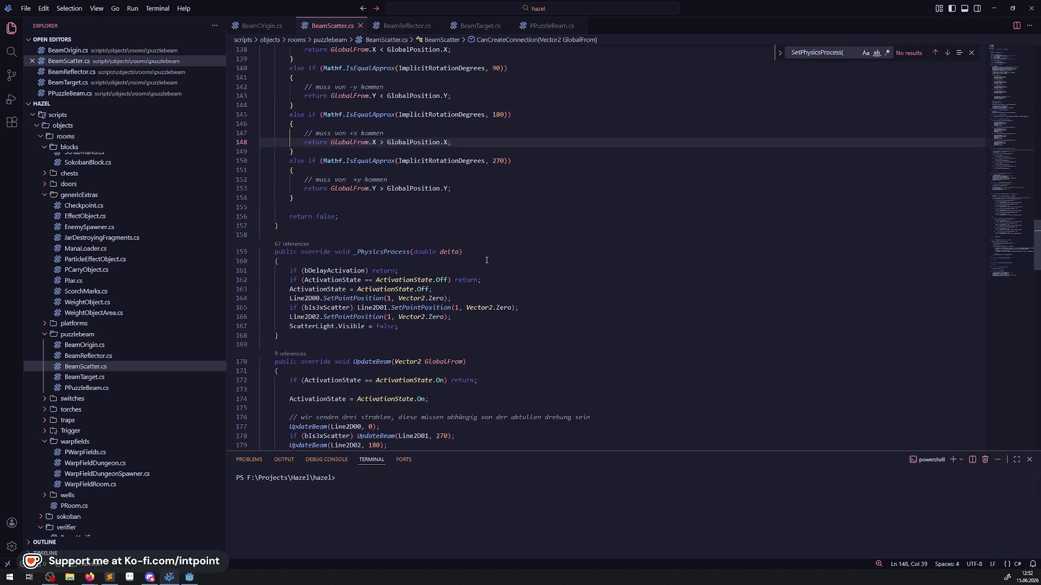
right_click(410, 199)
key("Escape")
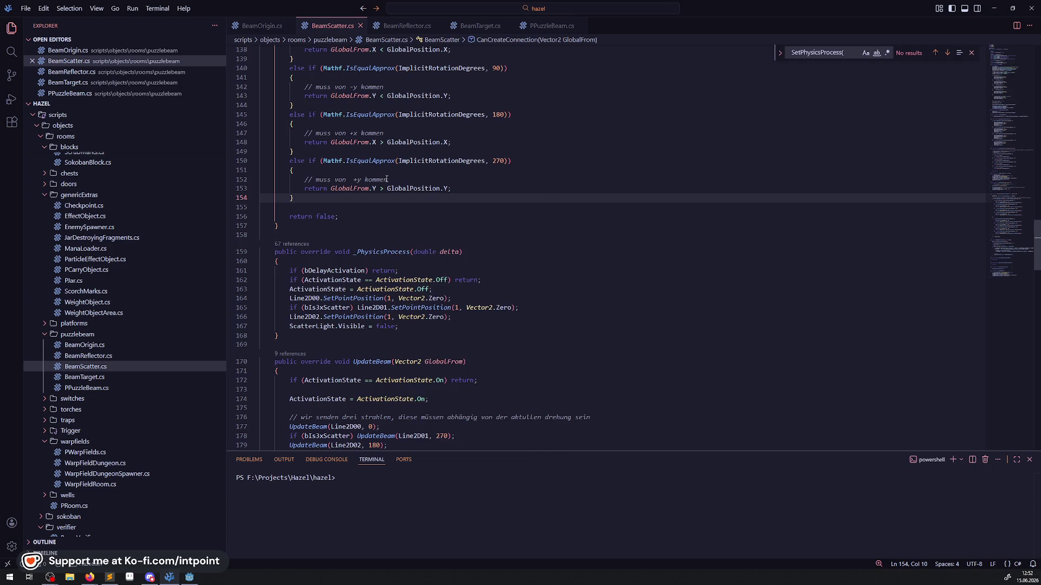
left_click_drag(295, 198, 283, 152)
right_click(332, 166)
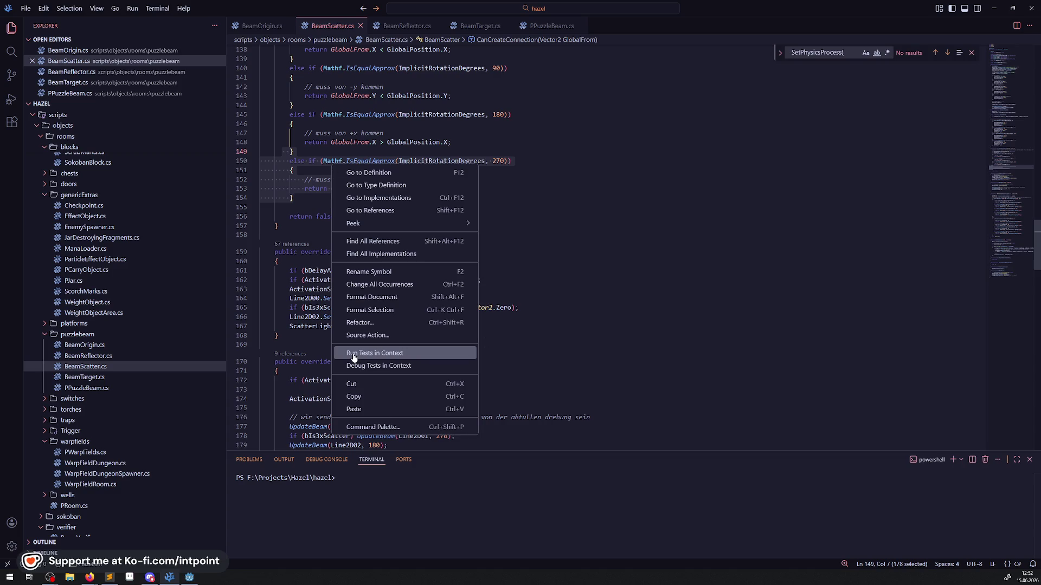
left_click(763, 237)
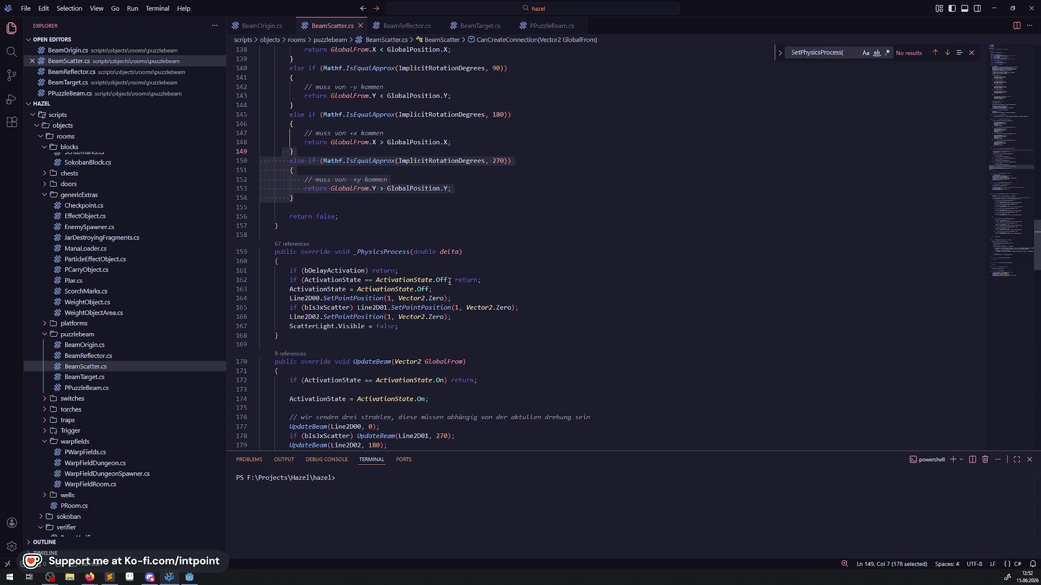
- Insert a blank line after line 162's early returns in _PhysicsProcess and save
mouse_move(449, 281)
scroll(455, 293, "down", 3)
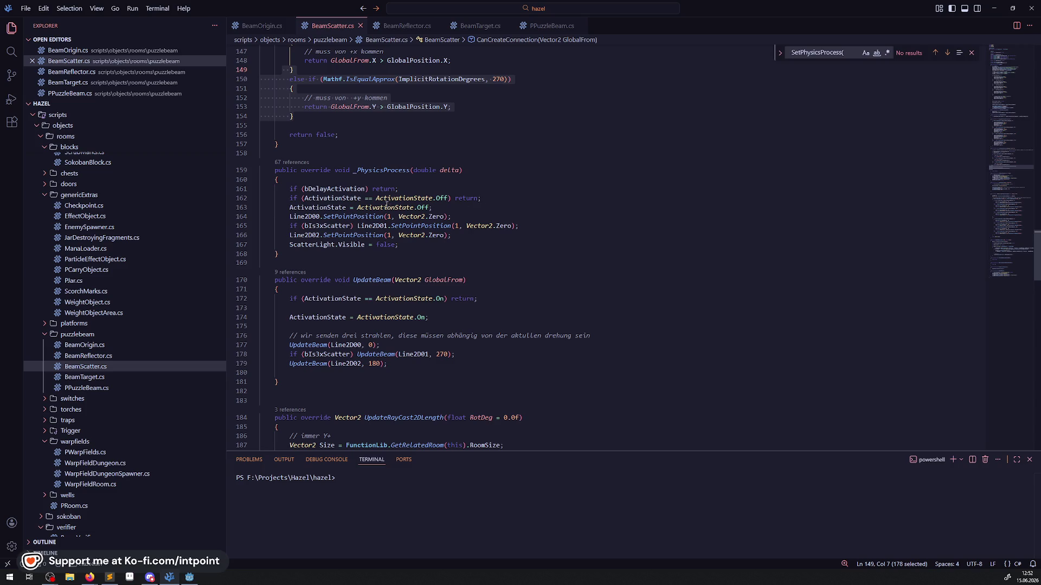
left_click(504, 198)
key("Return")
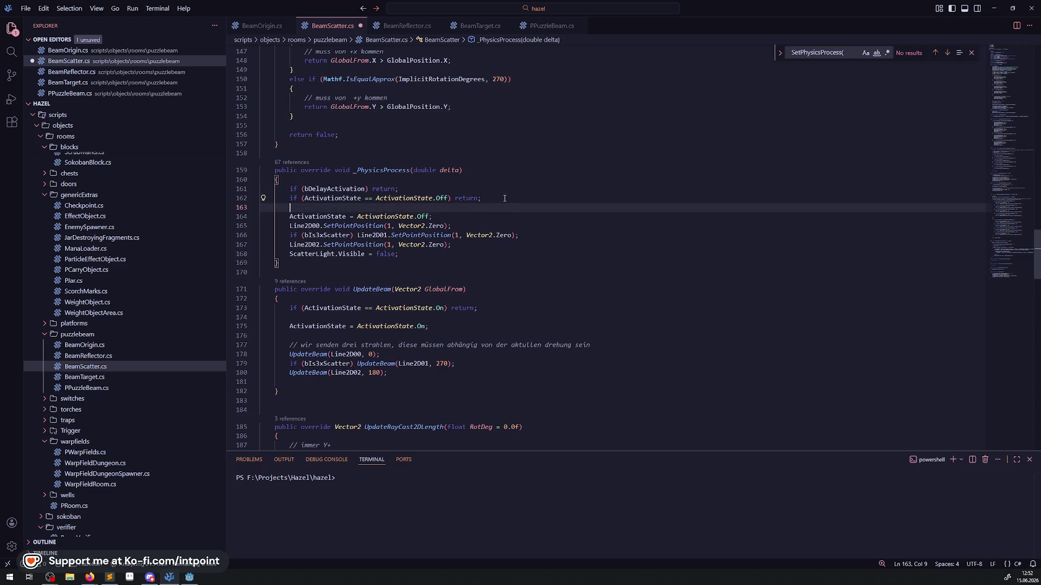
key("ctrl+s")
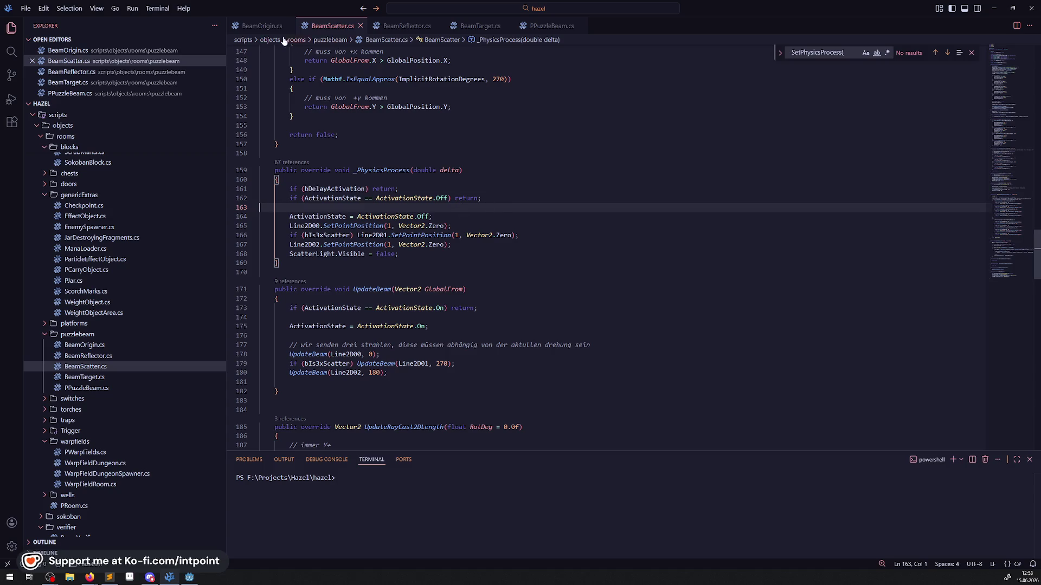
- Glance through BeamOrigin.cs, then return to BeamScatter.cs at line 181
left_click(263, 27)
scroll(411, 224, "up", 3)
scroll(411, 224, "down", 8)
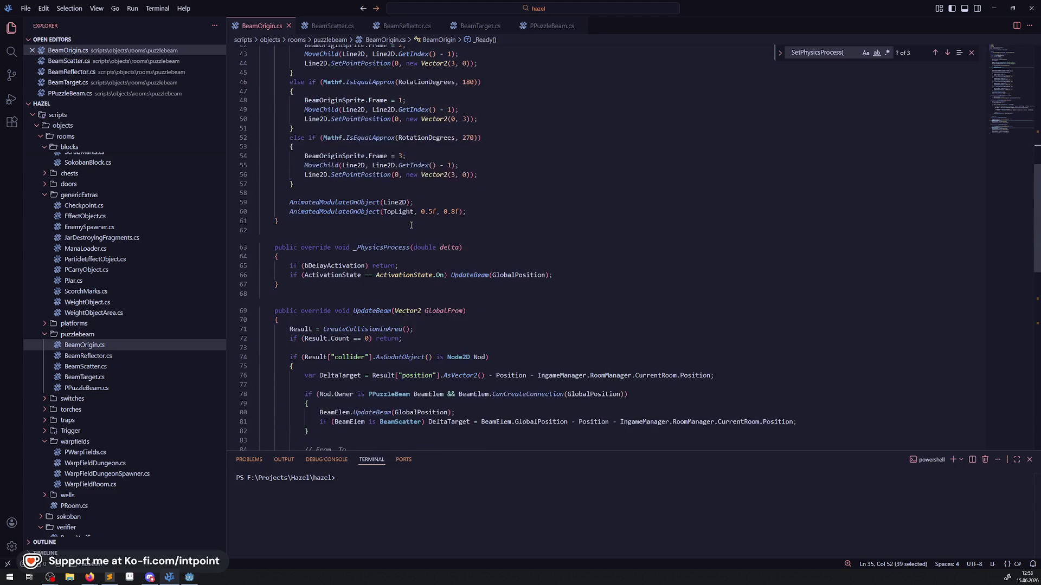
scroll(411, 223, "down", 7)
scroll(333, 150, "up", 6)
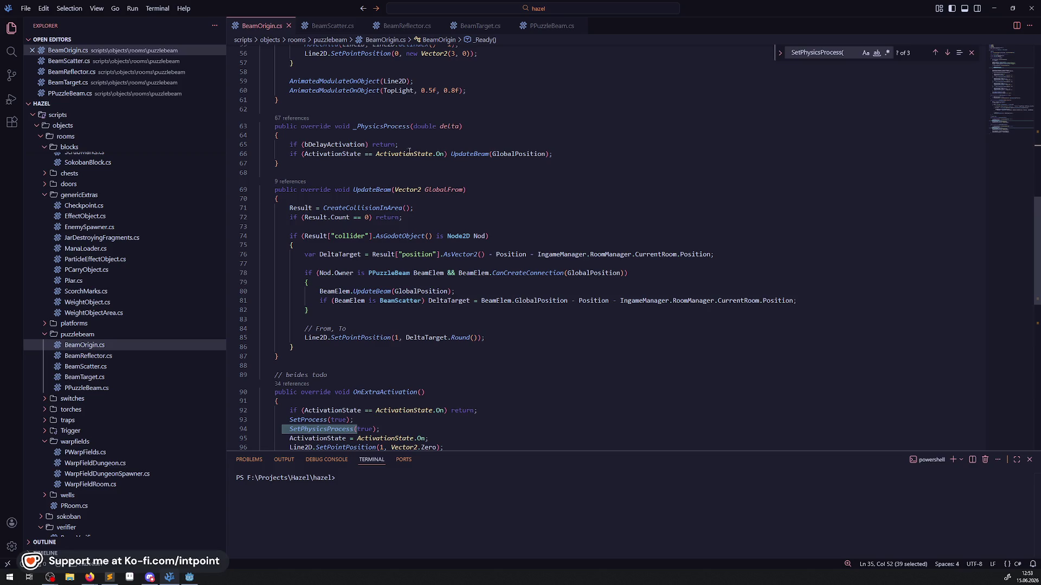
left_click(332, 25)
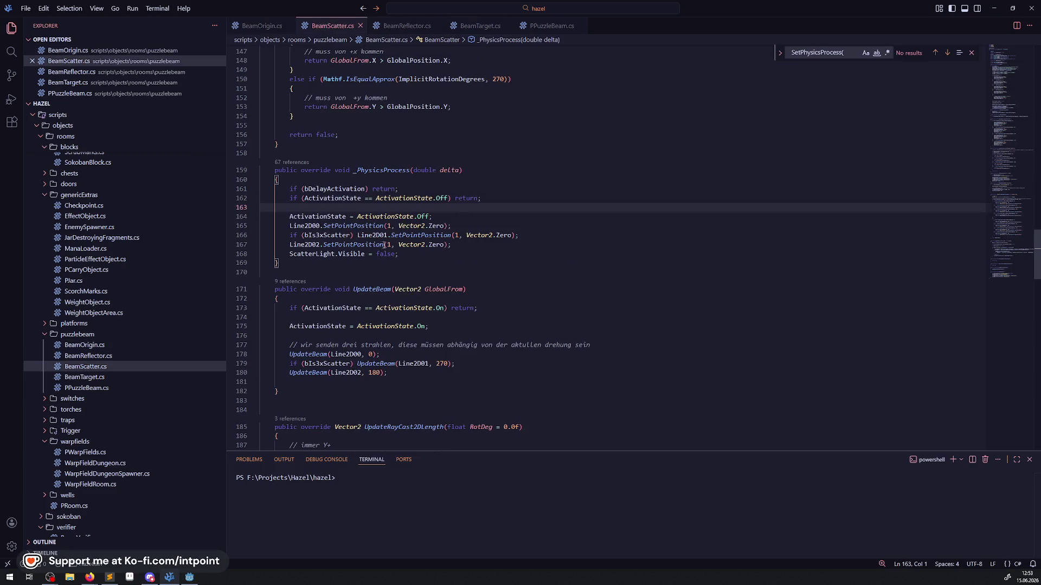
left_click(328, 301)
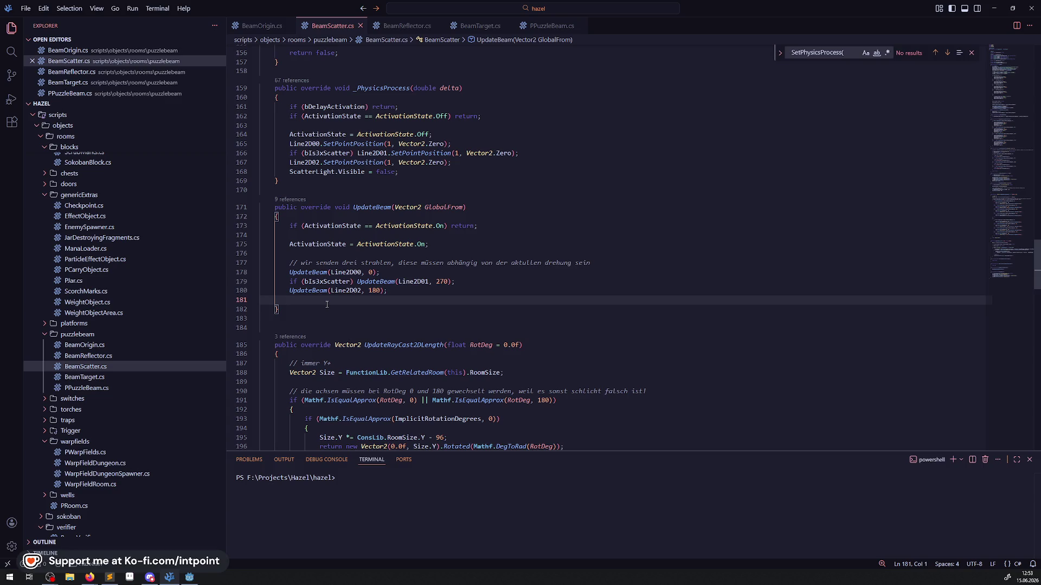
- Delete the empty line at the end of UpdateBeam and scroll down to ResetObject
key("BackSpace")
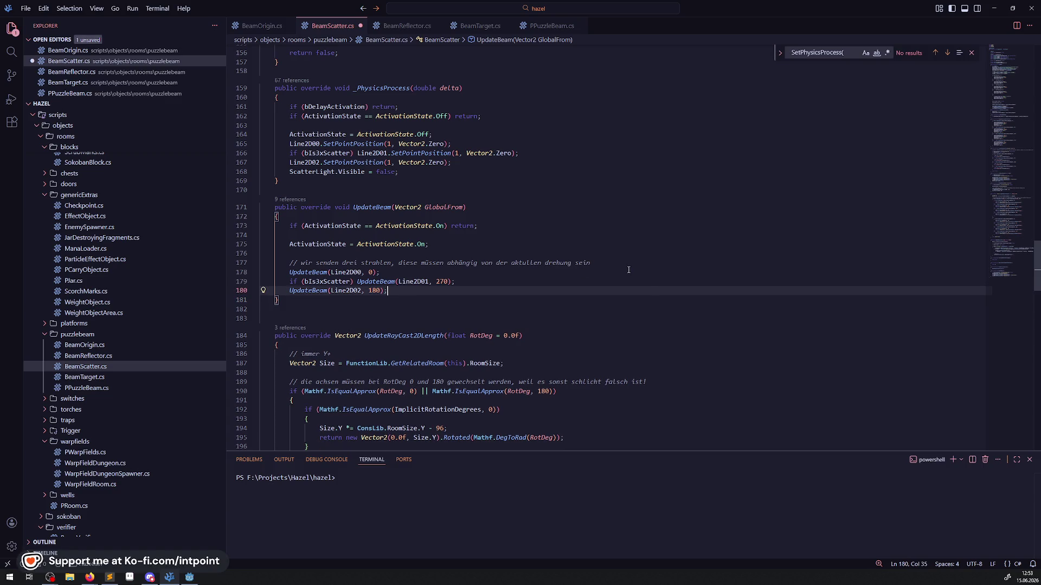
scroll(512, 253, "down", 3)
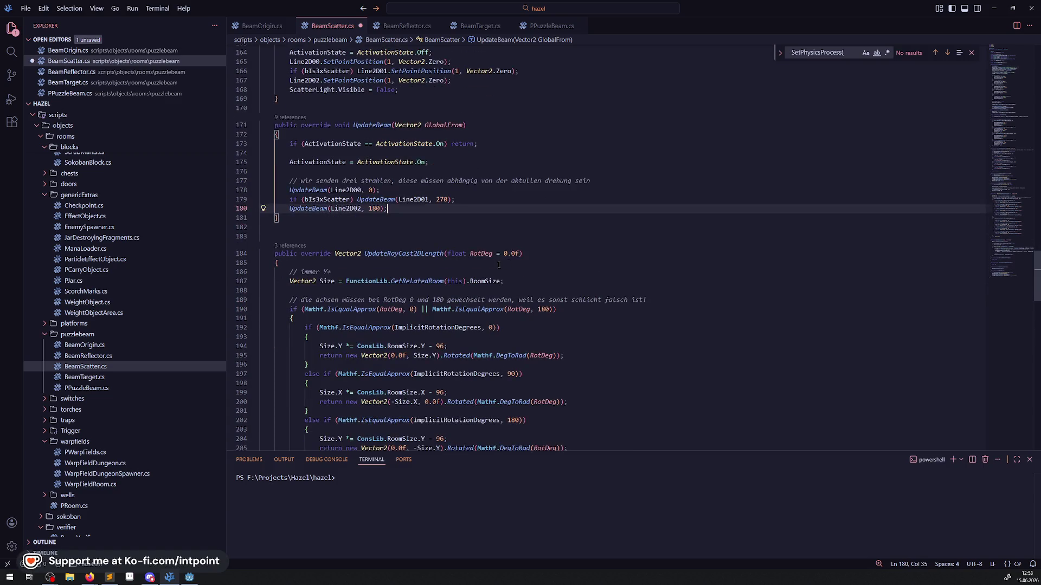
scroll(498, 265, "down", 3)
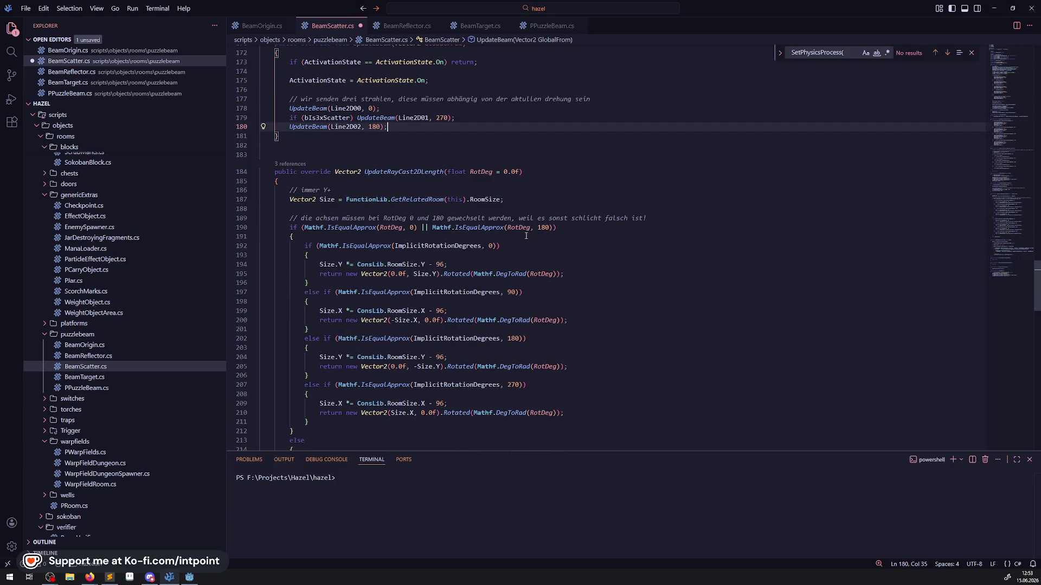
scroll(526, 236, "down", 5)
scroll(434, 178, "down", 3)
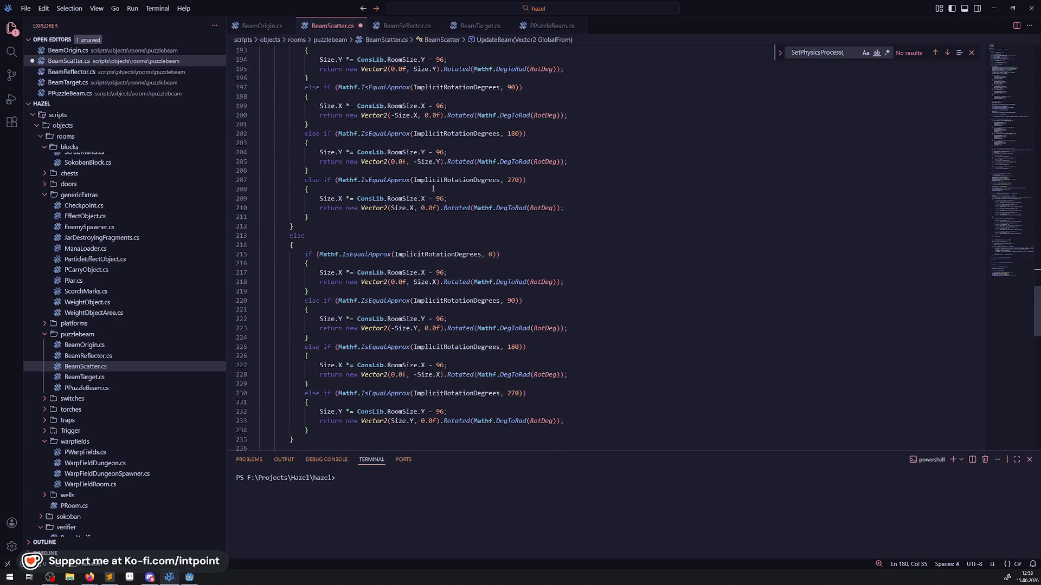
scroll(432, 188, "down", 3)
scroll(474, 264, "down", 8)
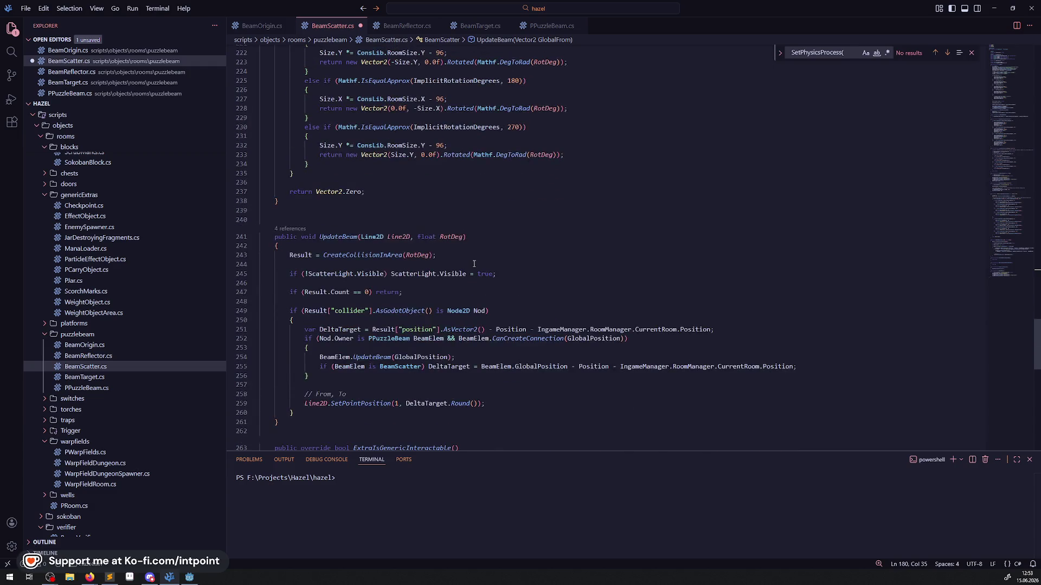
scroll(468, 233, "down", 3)
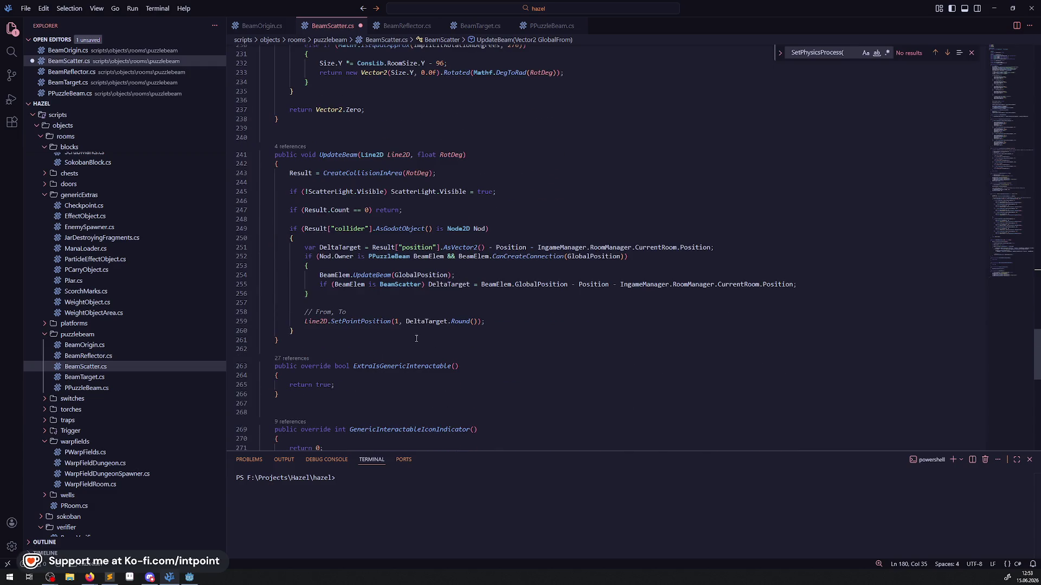
left_click_drag(476, 339, 402, 192)
scroll(472, 193, "down", 5)
scroll(472, 193, "down", 4)
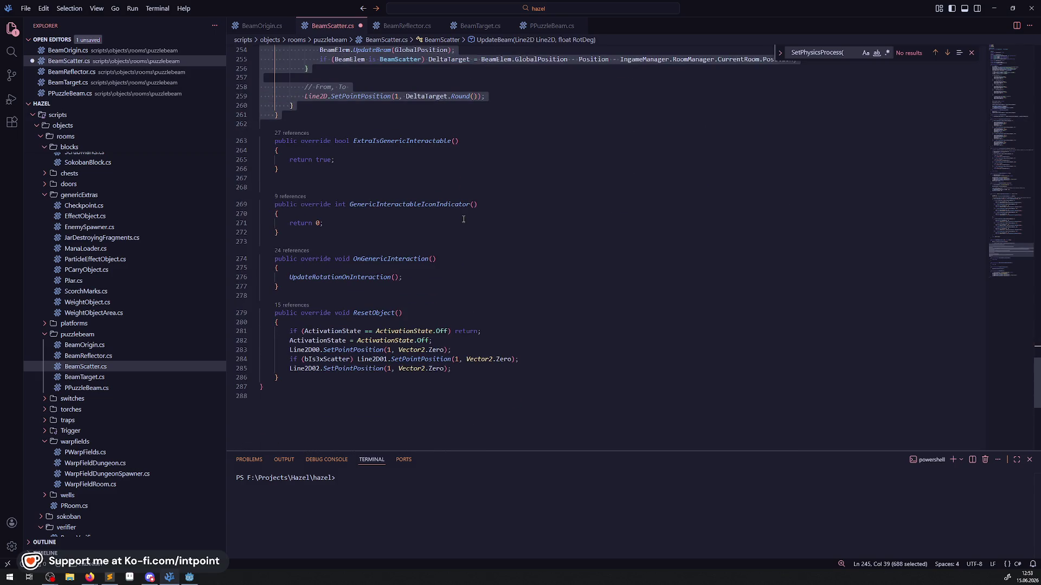
- Add a blank line after ResetObject's early return on line 281, save, and open BeamReflector.cs
left_click(483, 331)
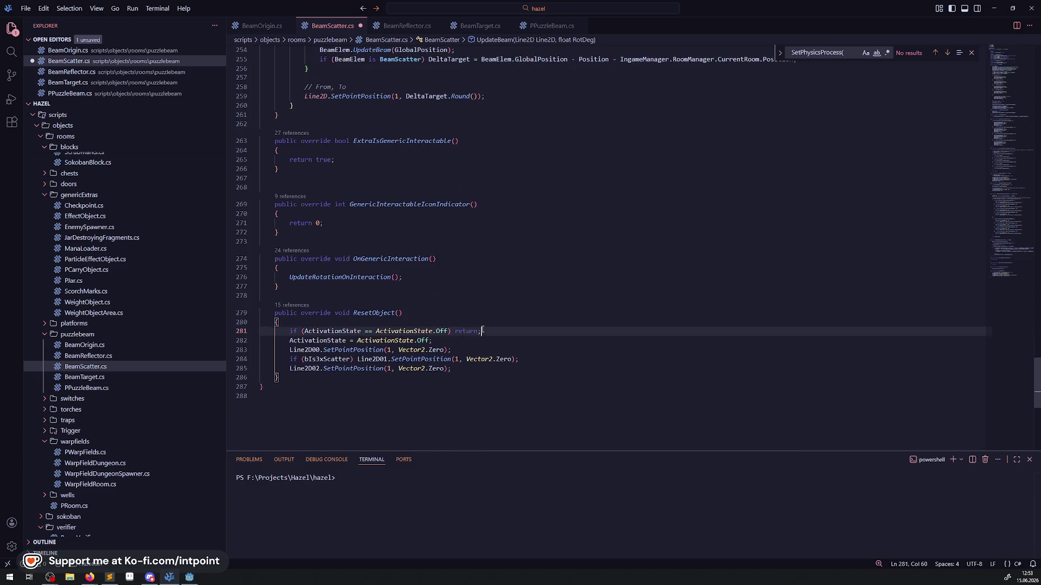
key("Return")
left_click(490, 298)
key("ctrl+s")
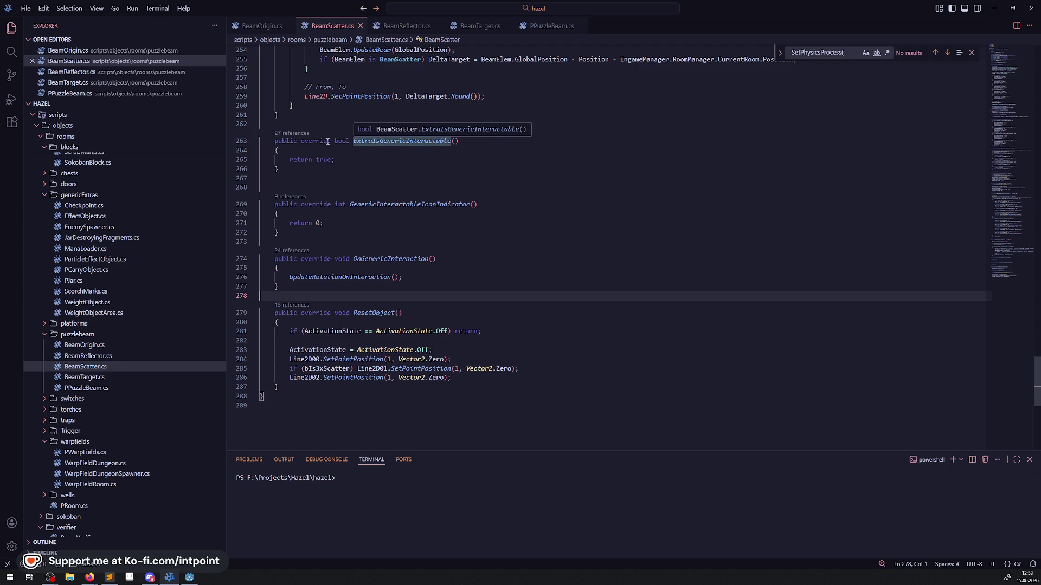
left_click(406, 25)
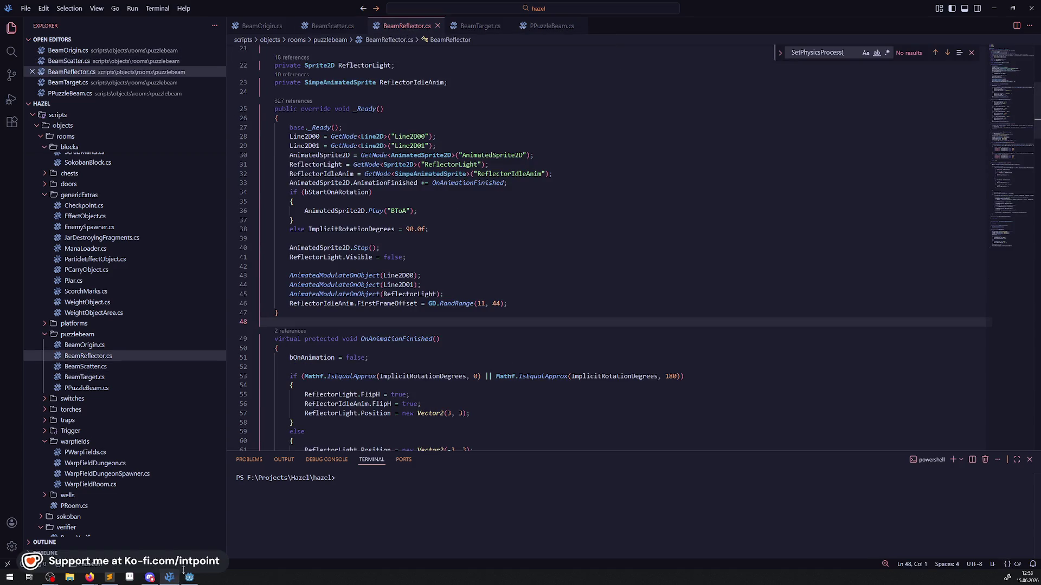
left_click(188, 576)
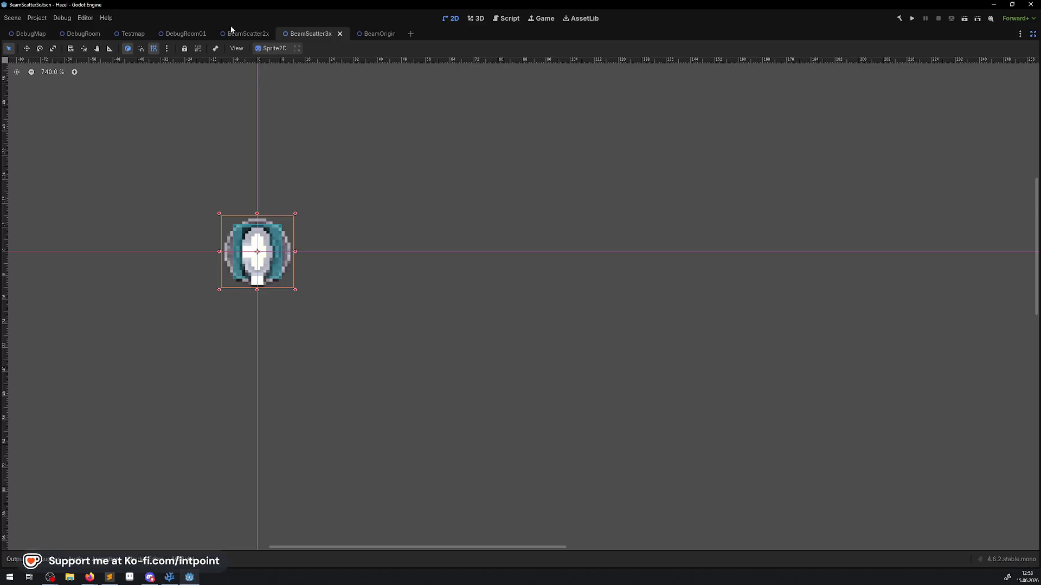
left_click(170, 578)
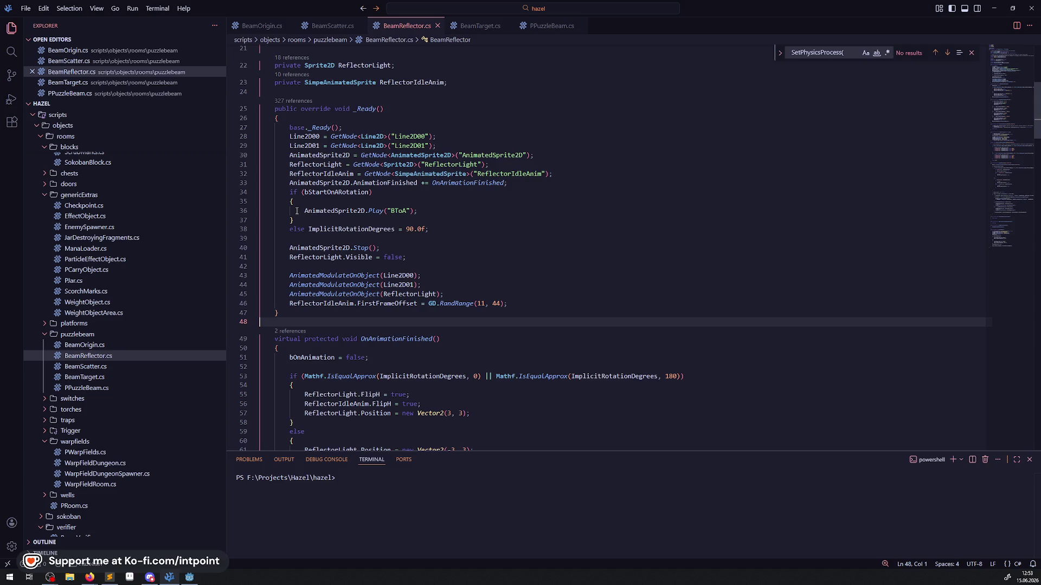
- Insert a blank line after line 33 in _Ready, then scroll to UpdateRotationOnInteraction
left_click(528, 183)
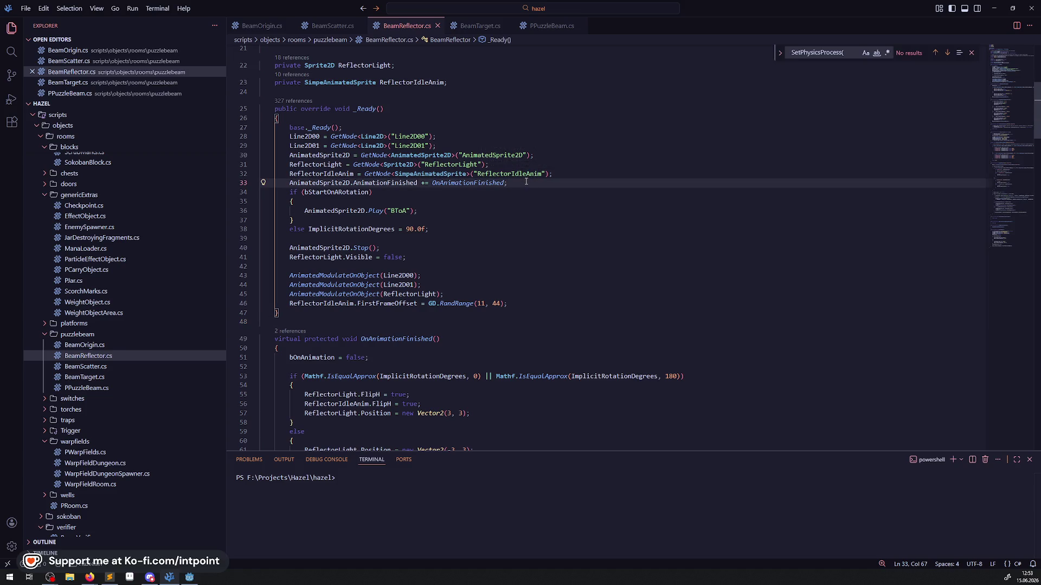
key("Return")
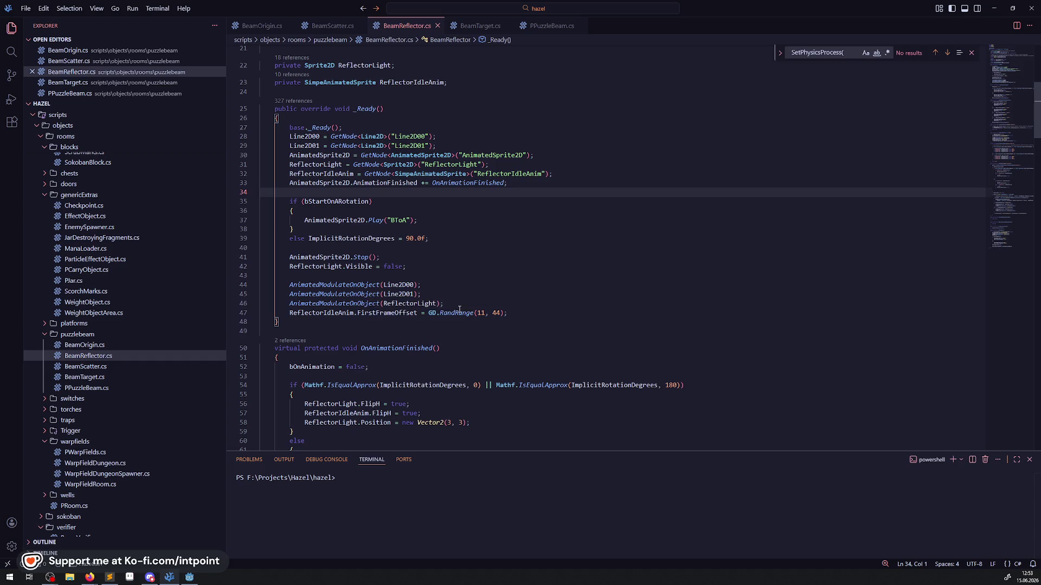
mouse_move(456, 314)
mouse_move(368, 384)
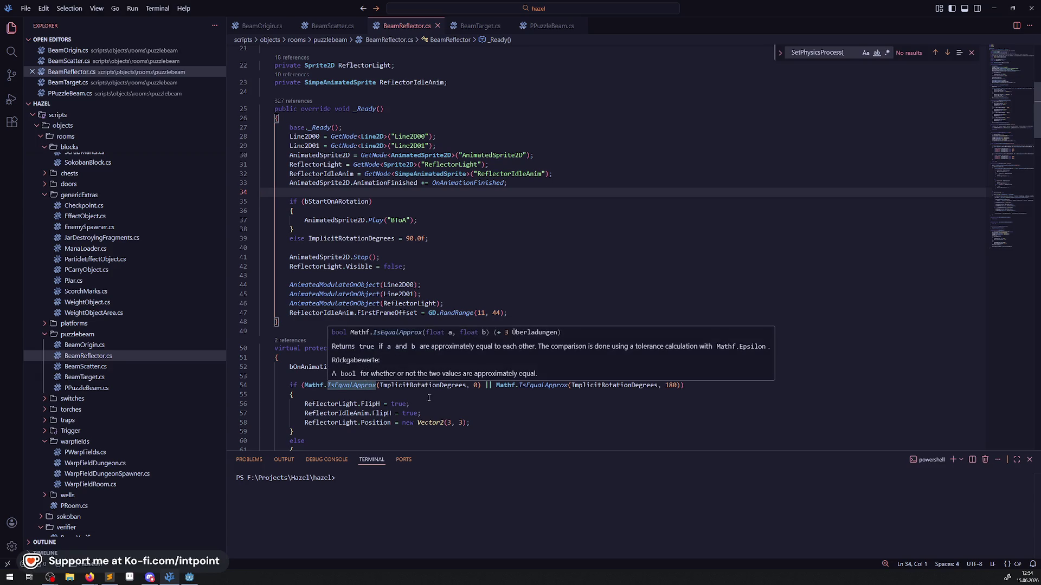
scroll(428, 398, "down", 3)
left_click(548, 201)
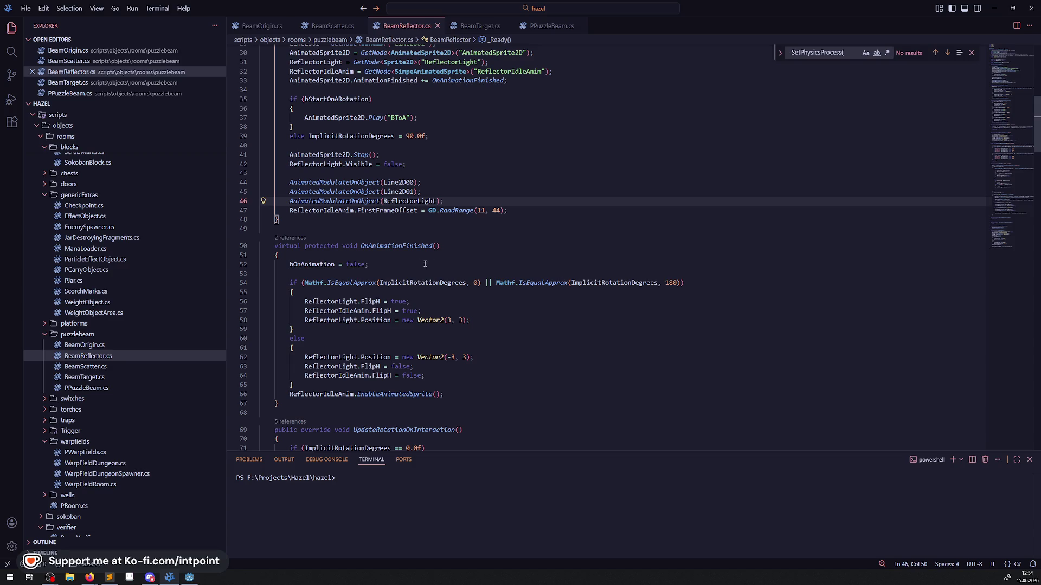
scroll(420, 284, "down", 6)
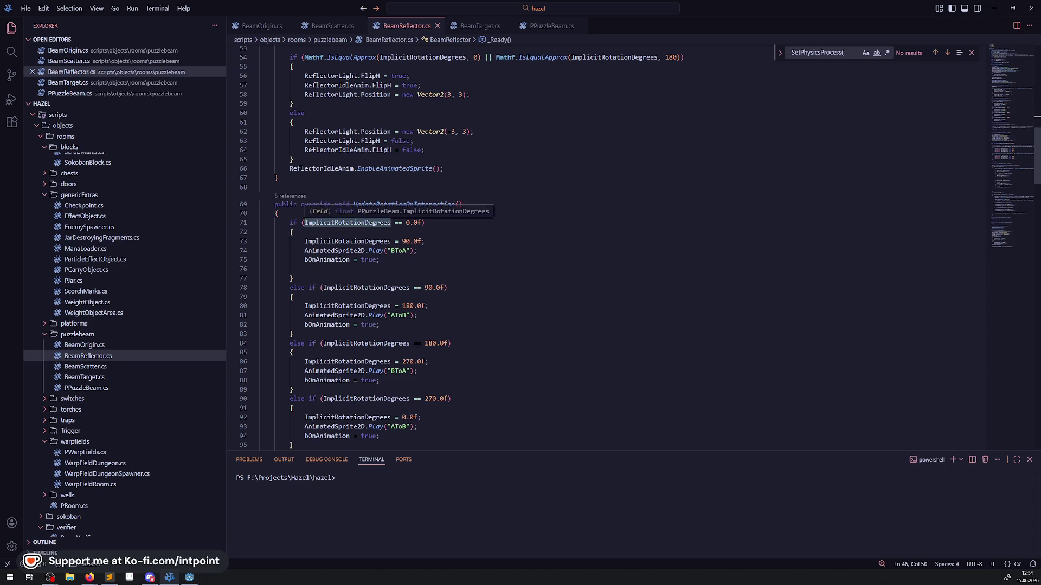
- Replace the 0 and 90 degree comparisons with Mathf.IsEqualApprox(ImplicitRotationDegrees, …) checks
left_click_drag(305, 222, 422, 222)
type("Mathf.IsEqualApprox(ImplicitRotationDegrees, 0)")
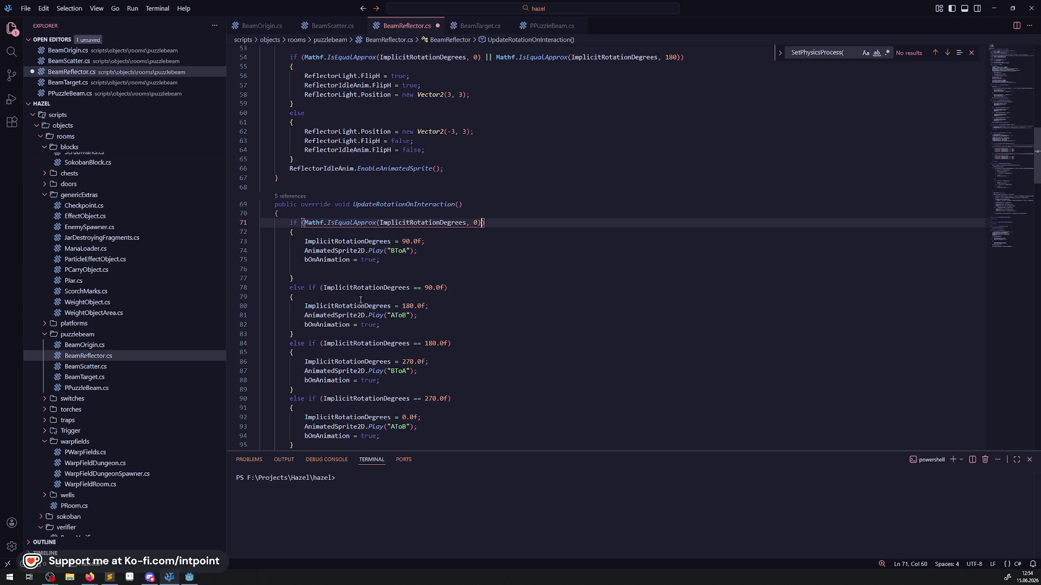
double_click(413, 222)
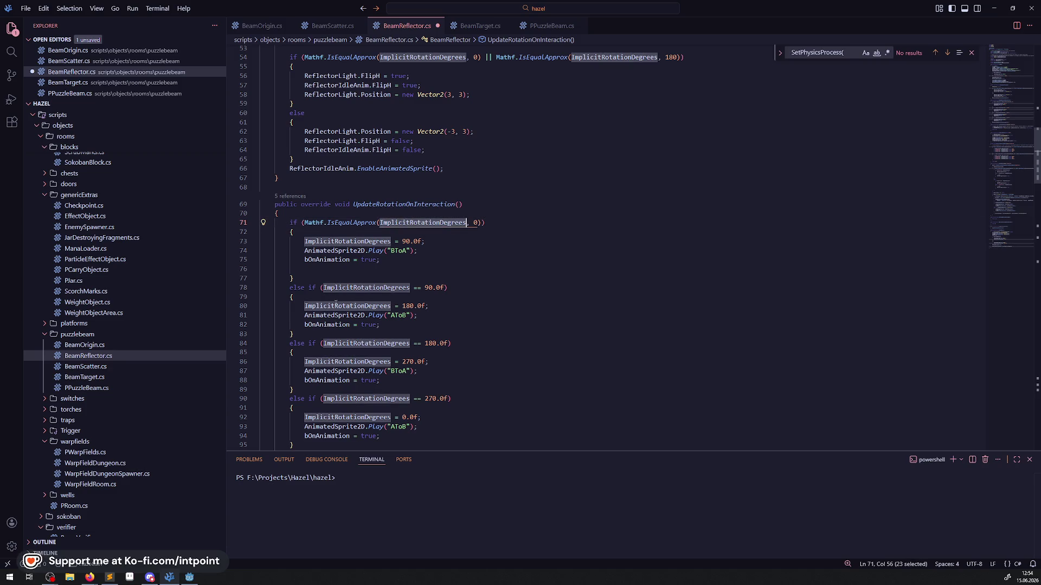
left_click_drag(323, 288, 433, 288)
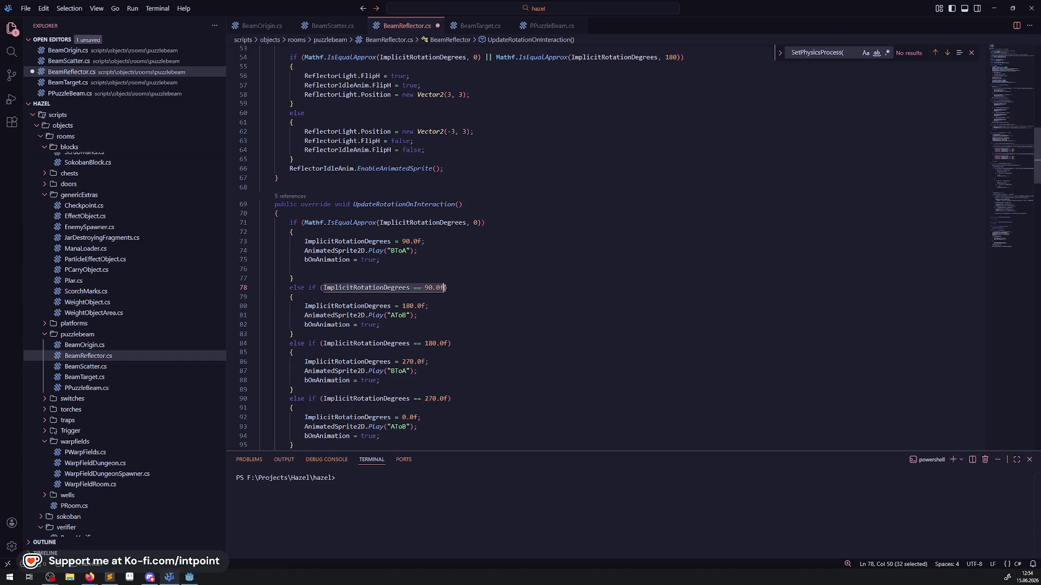
type("Mathf.IsEqualApprox(ImplicitRotationDegrees, 0)")
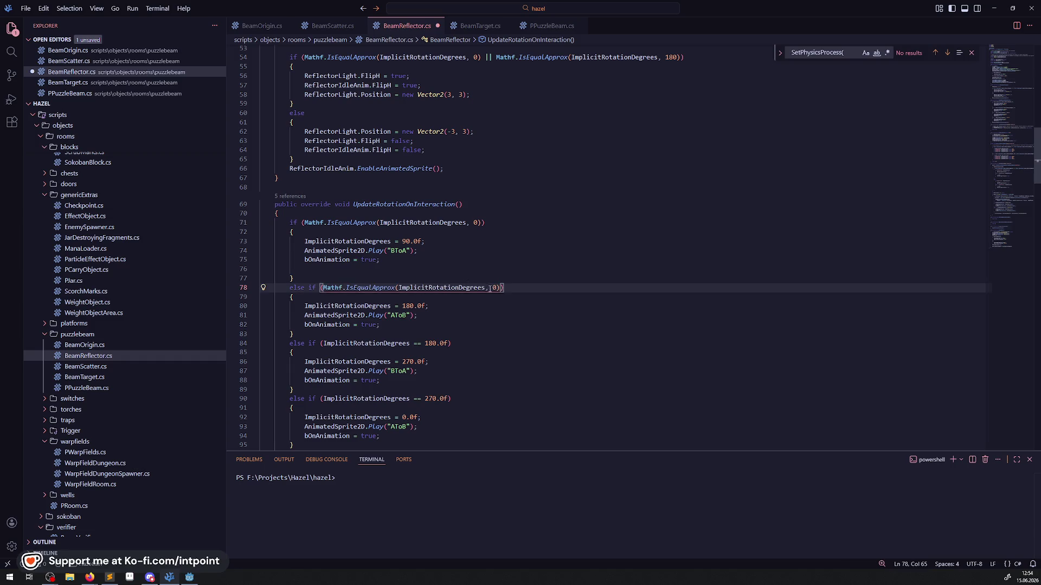
left_click(490, 288)
type("9")
- Convert the 180 and 270 degree comparisons to Mathf.IsEqualApprox checks and save BeamReflector.cs
left_click(324, 344)
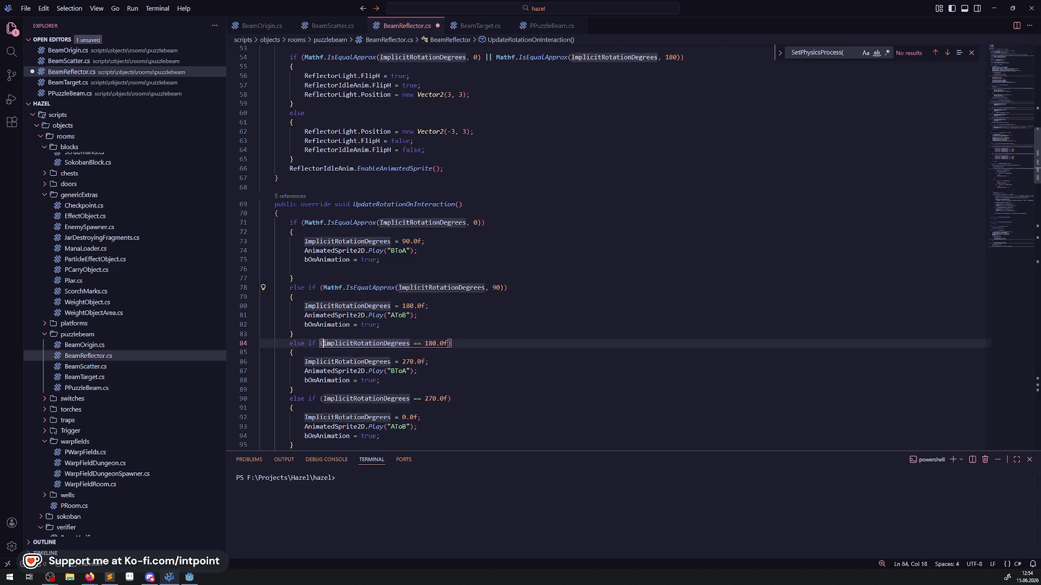
left_click_drag(324, 344, 451, 343)
type("Mathf.IsEqualApprox(ImplicitRotationDegrees, 0)")
left_click(492, 344)
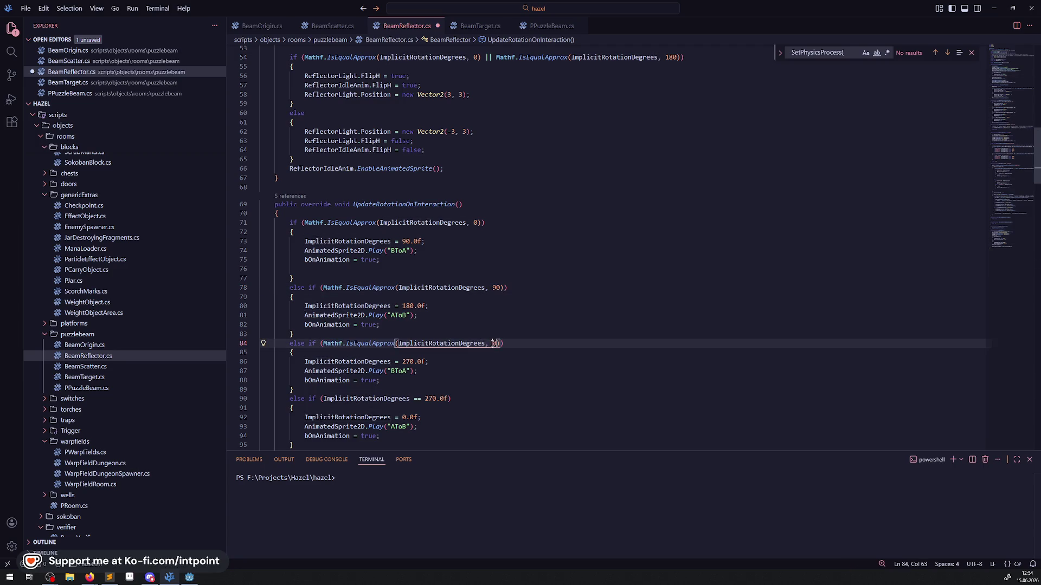
type("18")
left_click_drag(323, 399, 445, 399)
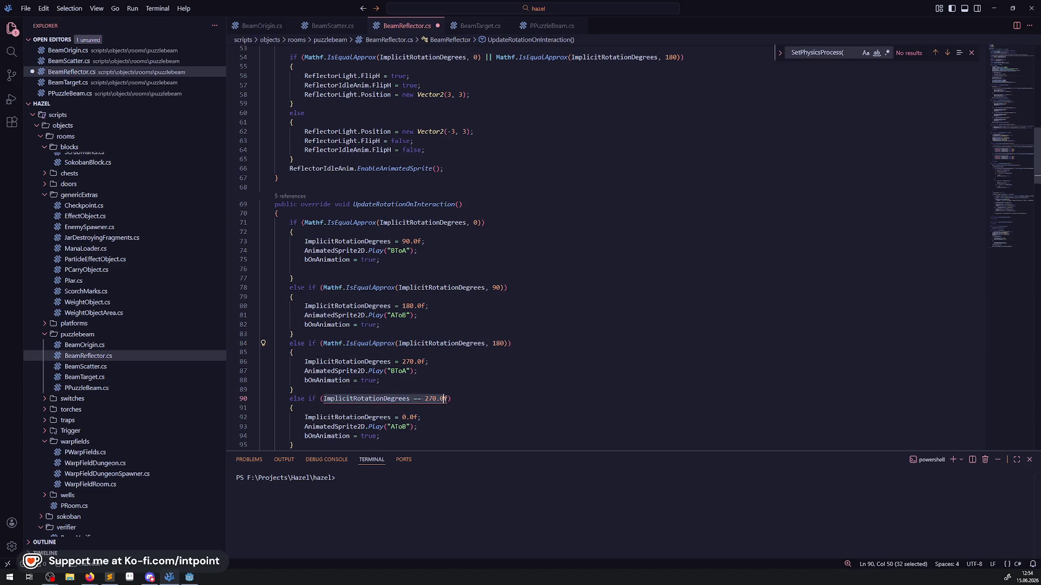
key("ctrl+v")
left_click(493, 399)
type("2")
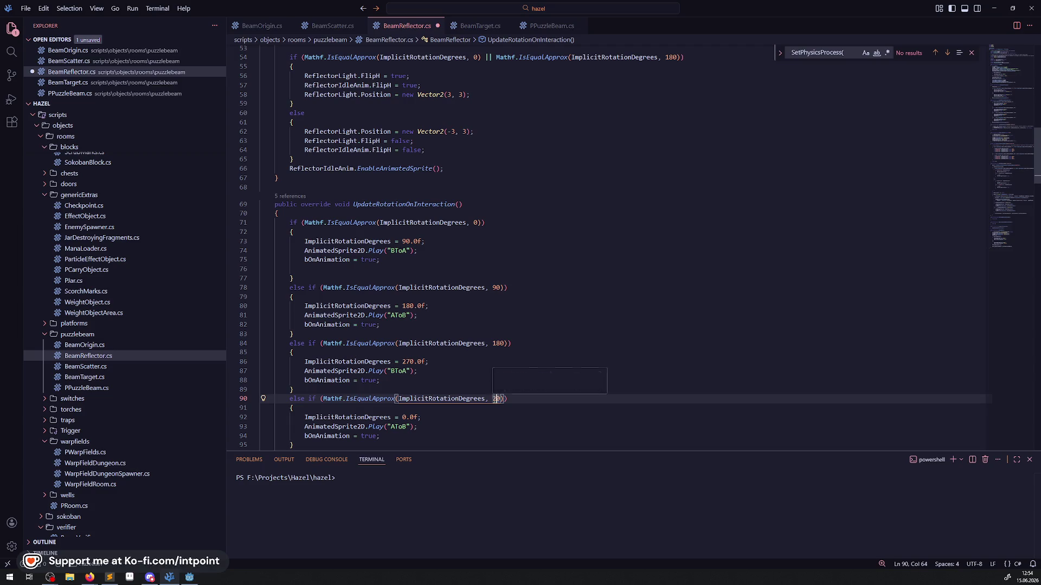
type("7")
key("ctrl+s")
scroll(431, 319, "down", 3)
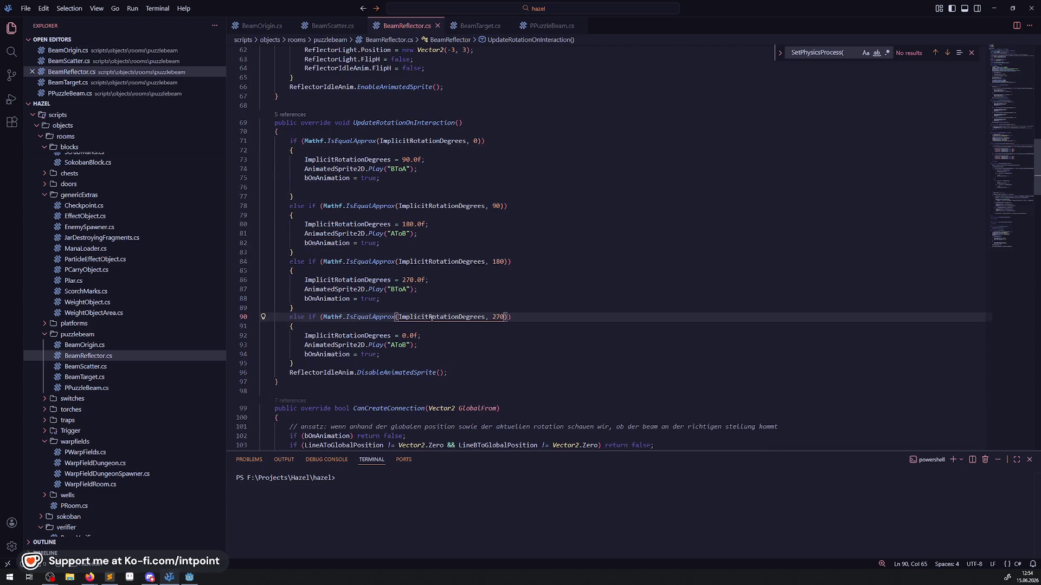
- Delete the stray empty lines after lines 163 and 176 in BeamReflector.cs and save
scroll(488, 283, "down", 3)
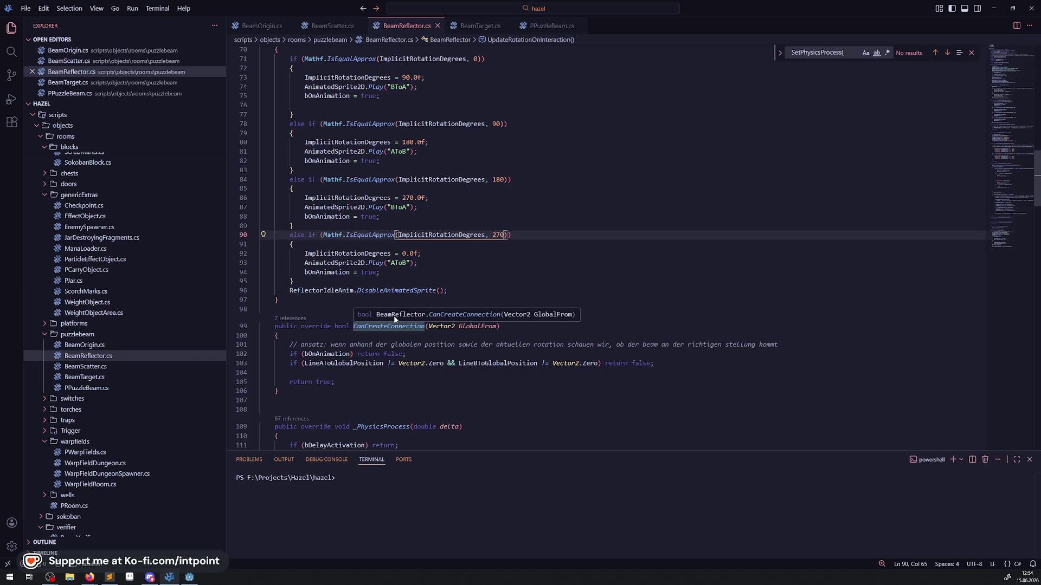
scroll(394, 319, "down", 4)
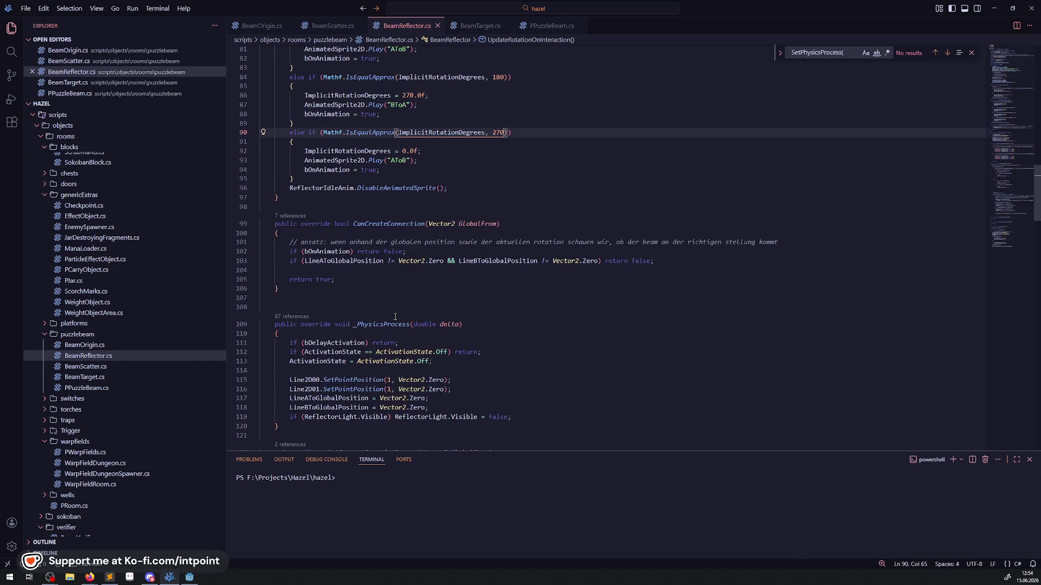
scroll(395, 316, "down", 3)
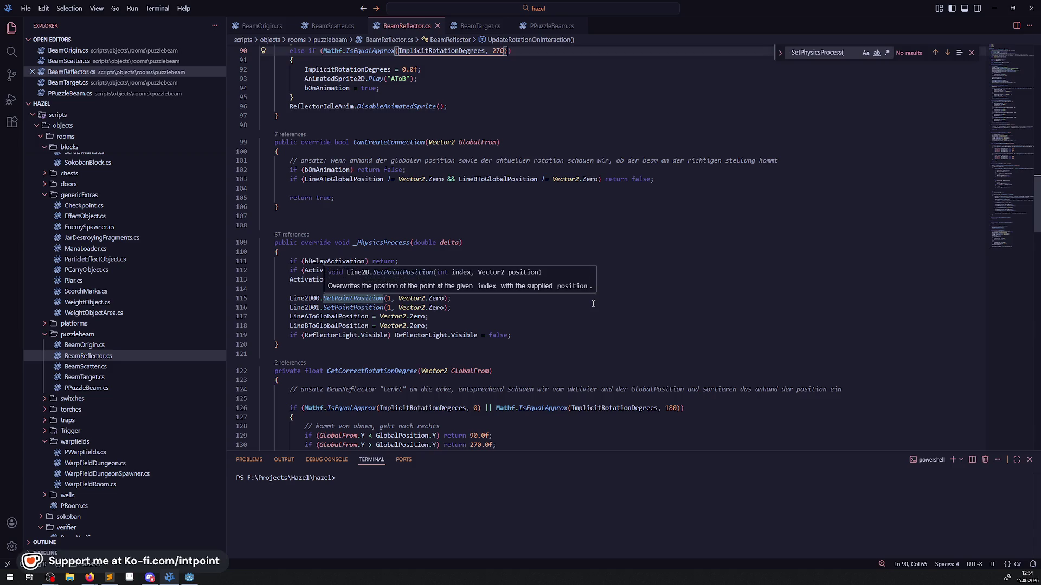
scroll(362, 307, "down", 3)
scroll(588, 306, "down", 6)
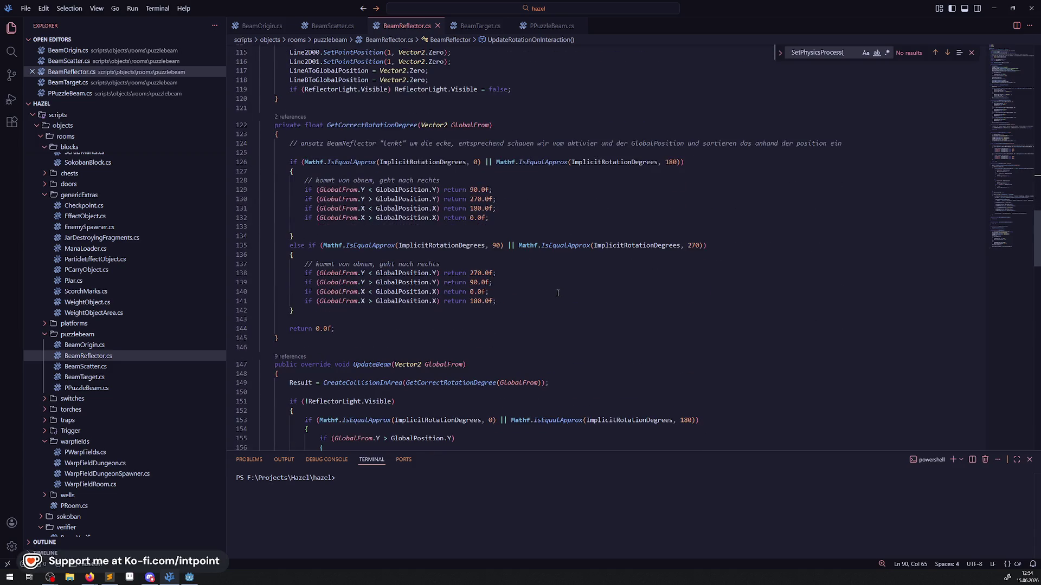
scroll(554, 296, "down", 2)
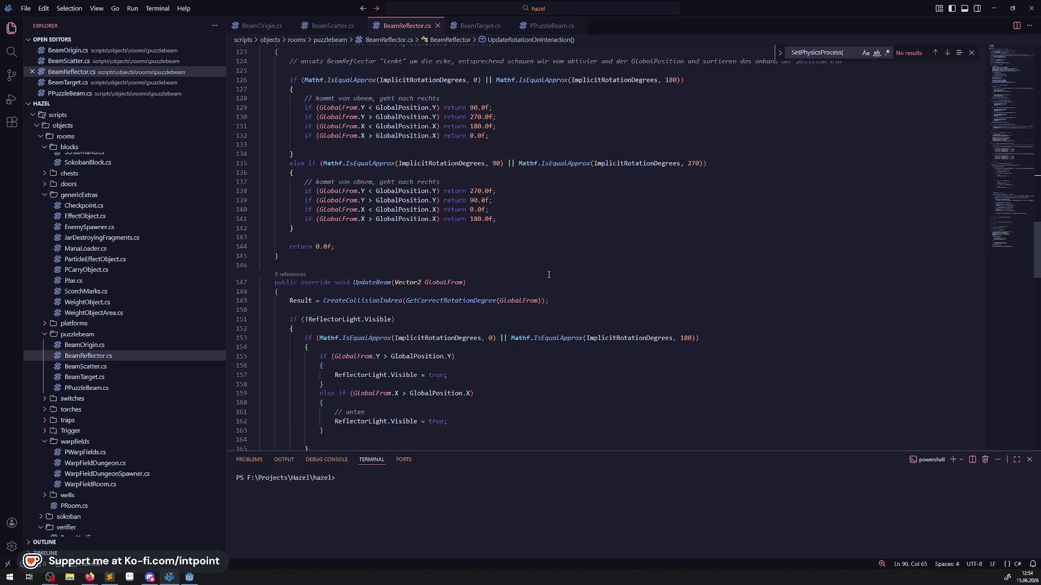
scroll(558, 252, "down", 7)
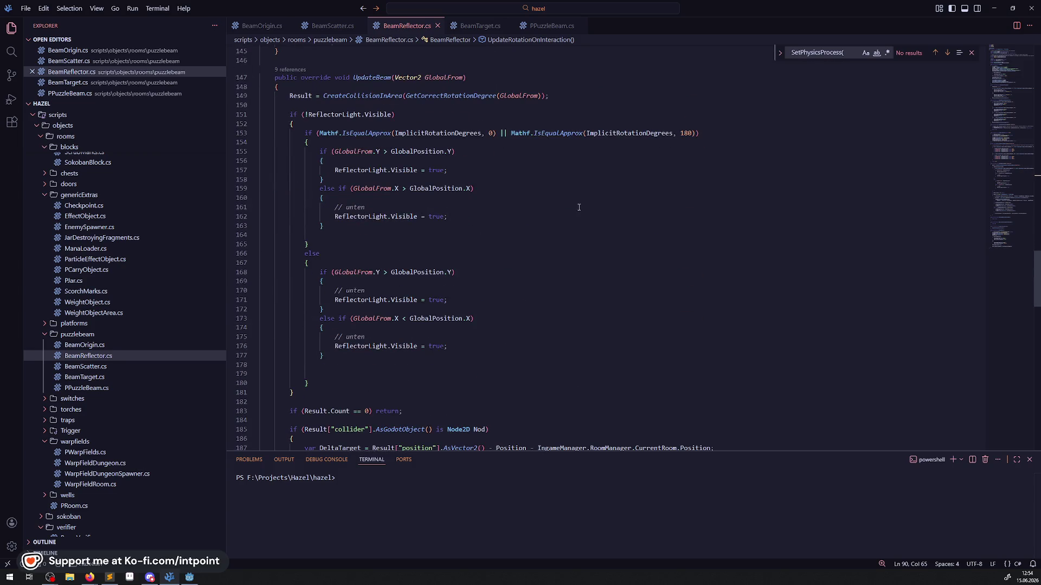
left_click(402, 236)
key("BackSpace")
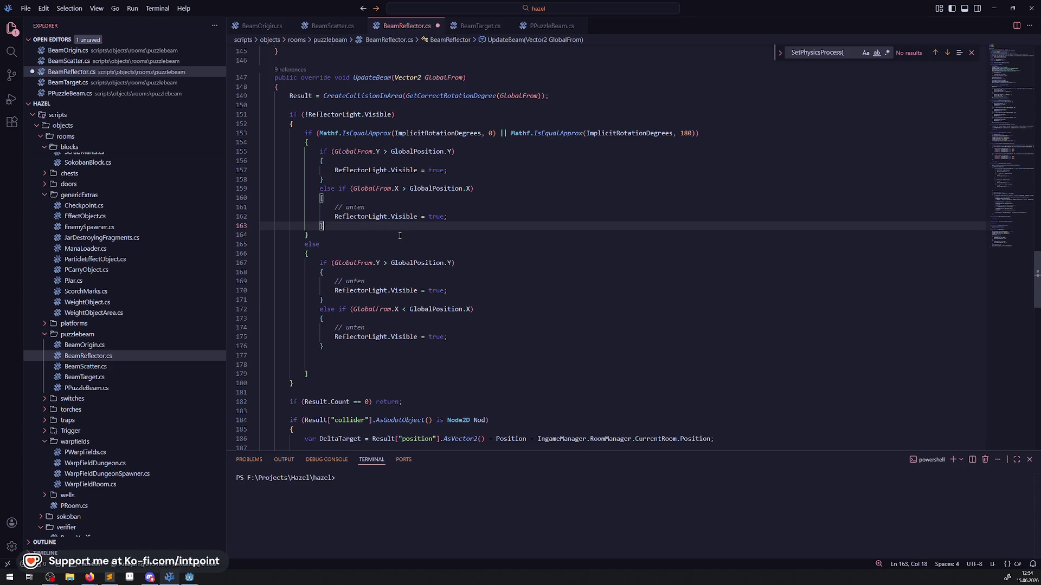
left_click(300, 368)
key("BackSpace")
key("BackSpace")
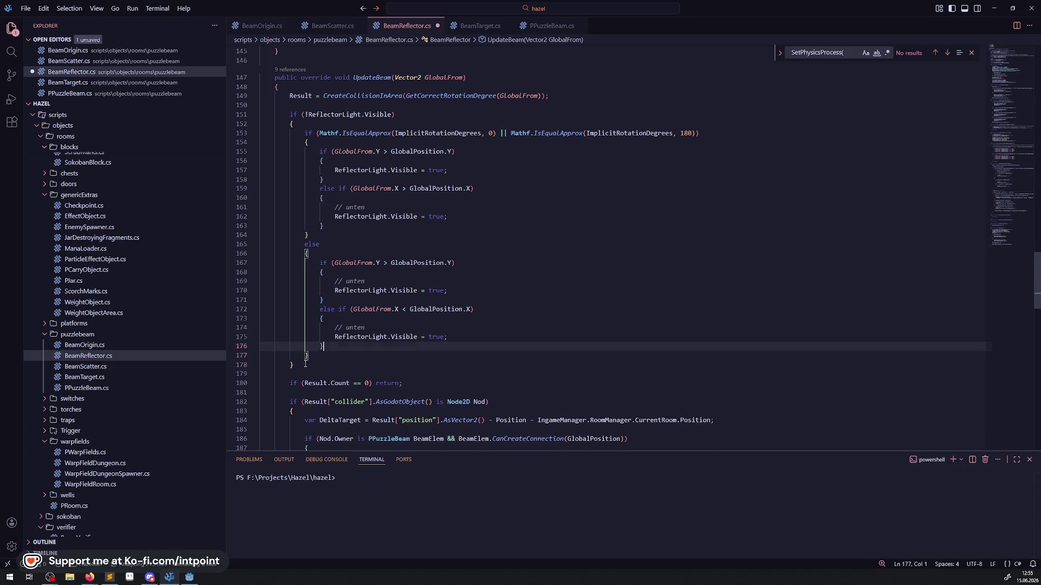
key("ctrl+s")
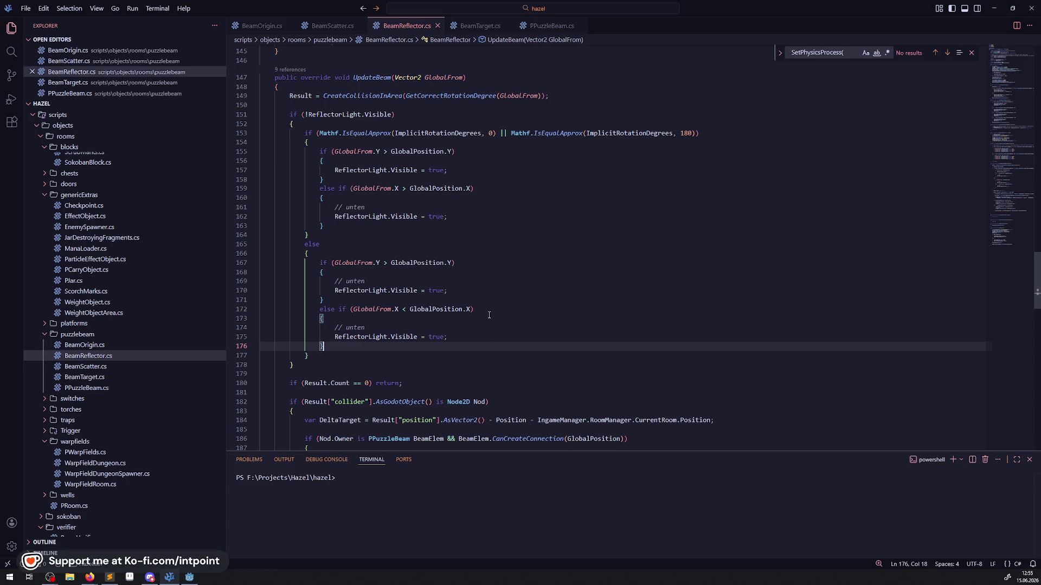
- Read BeamReflector.cs down to ResetObject, then bring up BeamTarget.cs
scroll(489, 318, "down", 4)
scroll(510, 346, "down", 1)
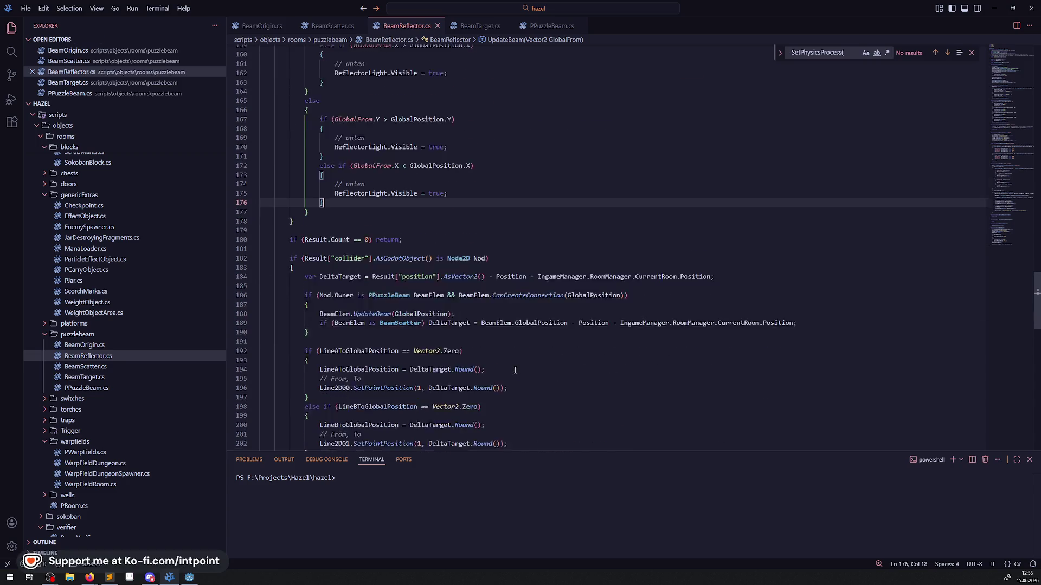
scroll(515, 365, "down", 2)
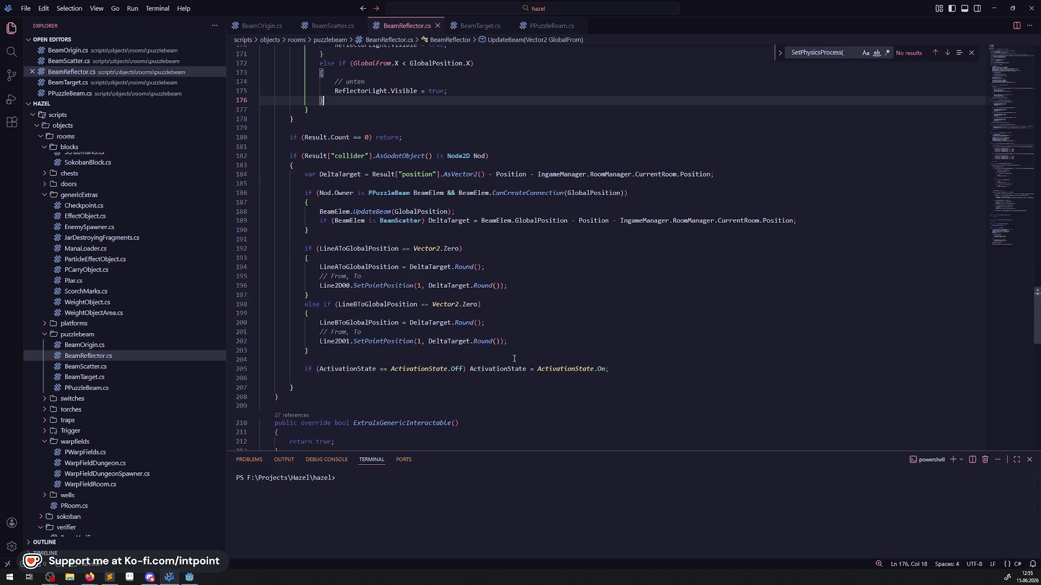
scroll(514, 358, "up", 15)
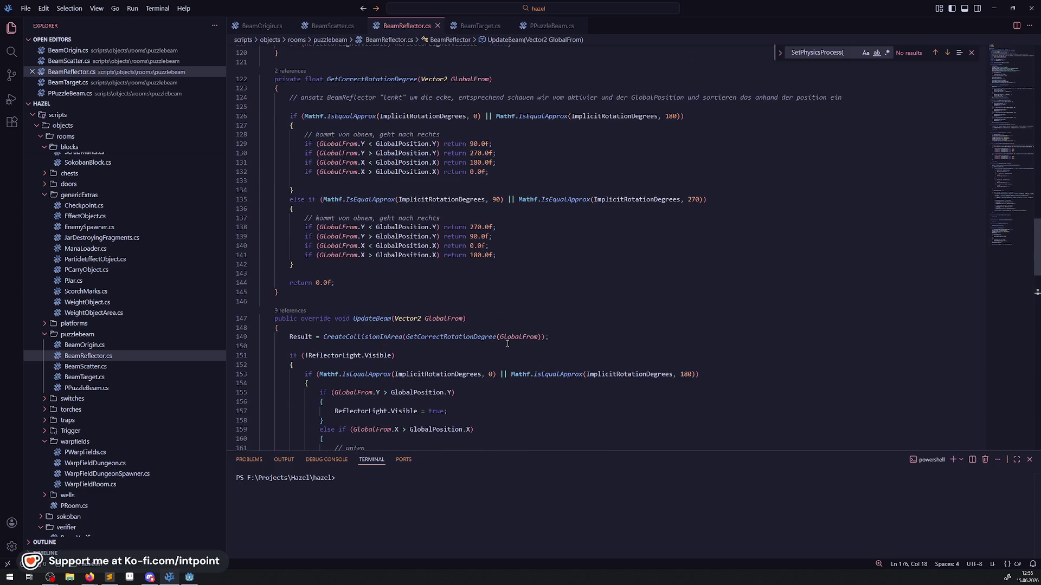
scroll(507, 343, "down", 10)
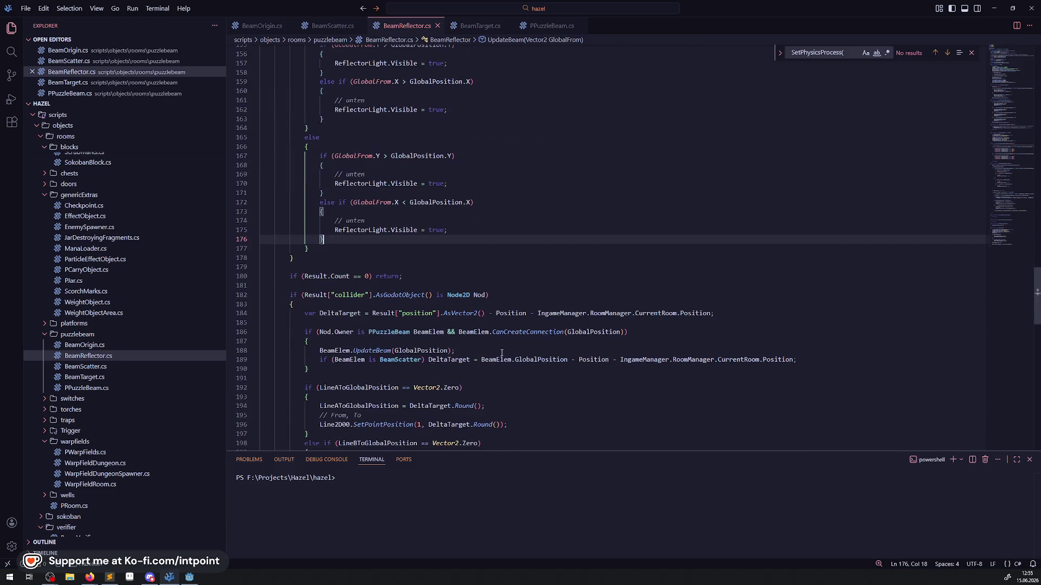
scroll(485, 305, "down", 3)
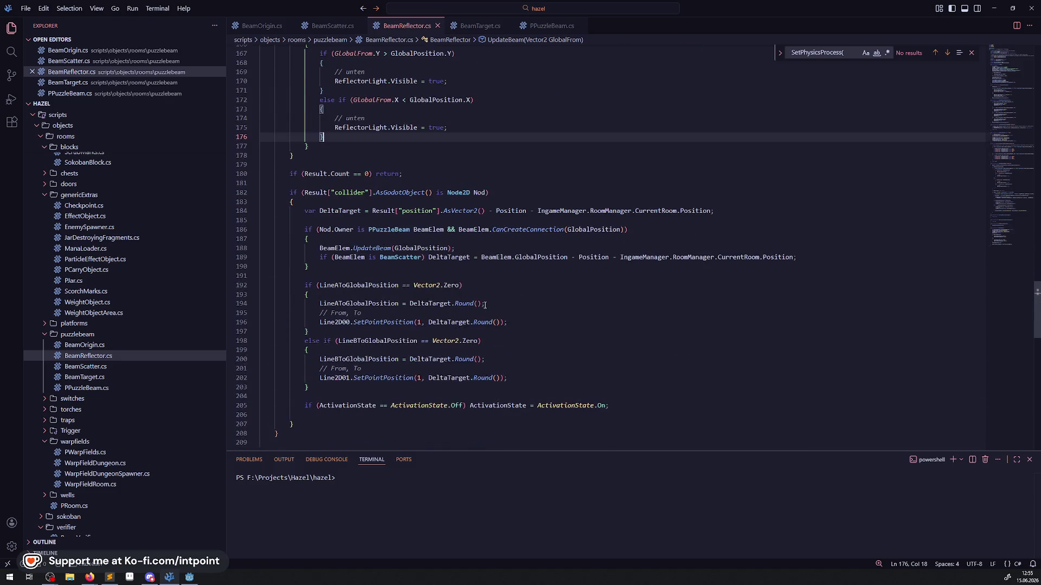
scroll(485, 305, "down", 8)
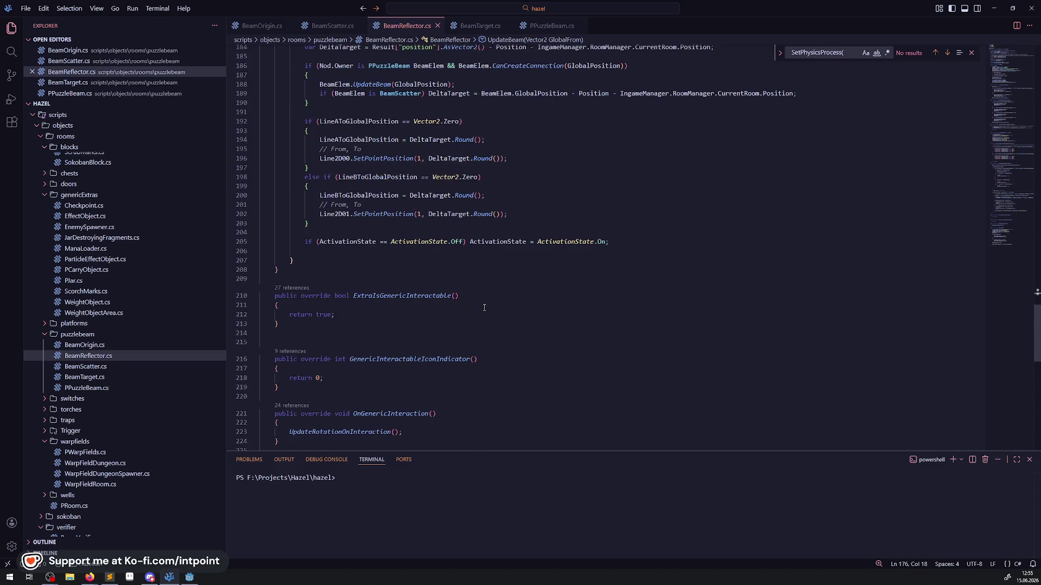
scroll(484, 308, "down", 3)
scroll(484, 308, "down", 3)
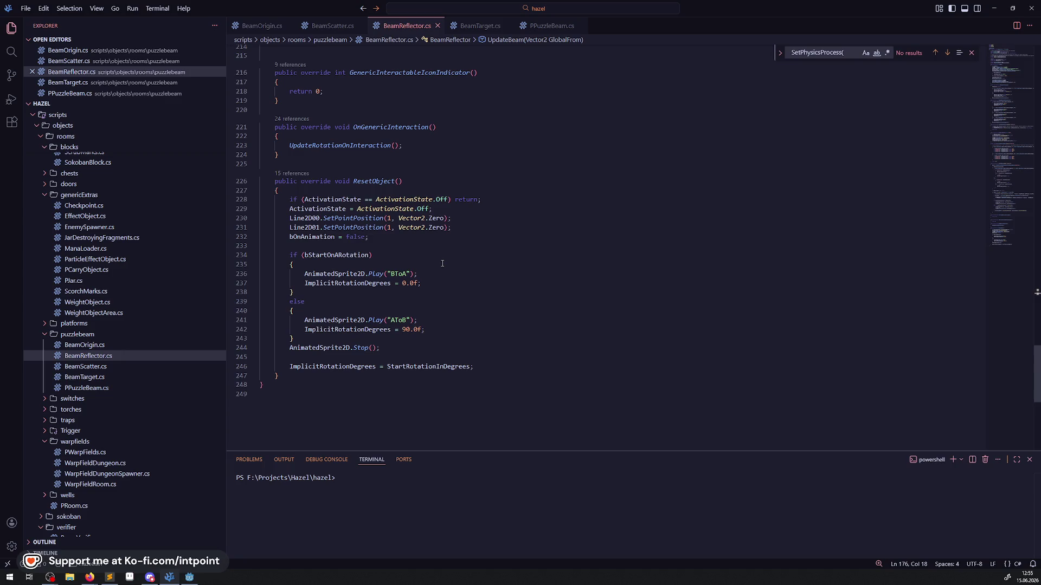
left_click(461, 320)
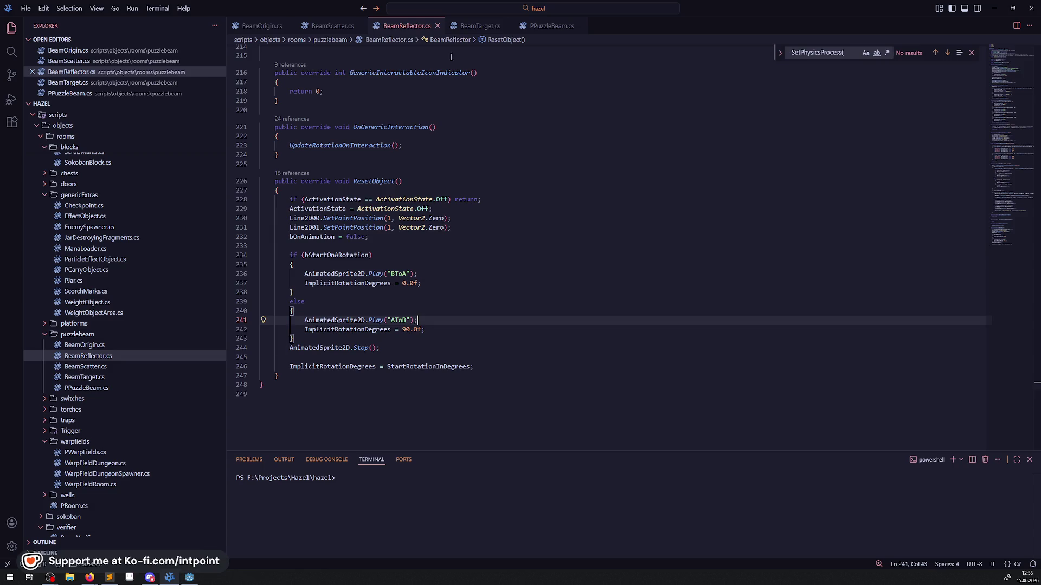
left_click(480, 25)
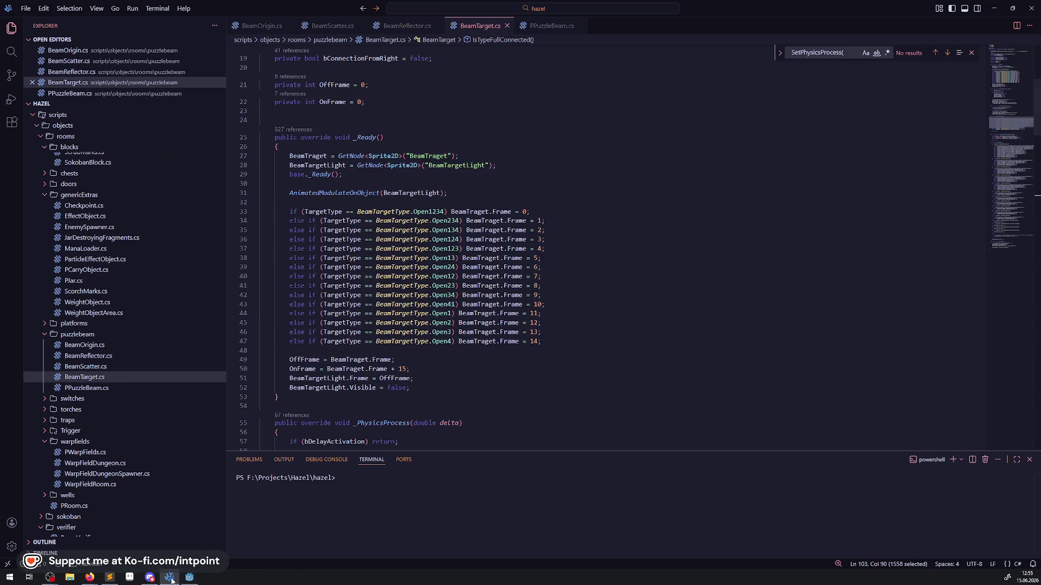
- Back in Godot, rebuild the .NET project and launch the game into the dungeon room
left_click(188, 577)
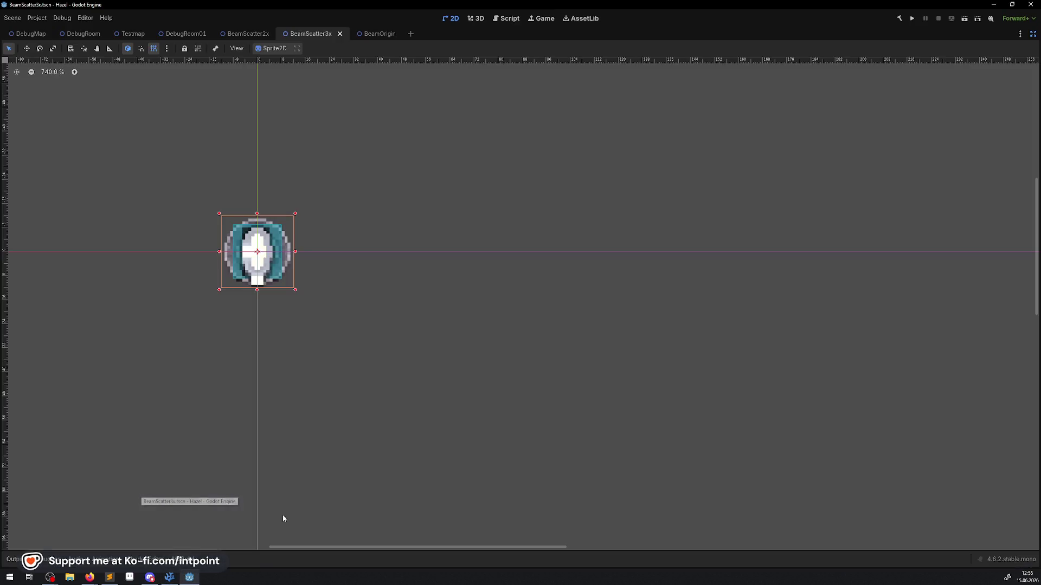
left_click(899, 19)
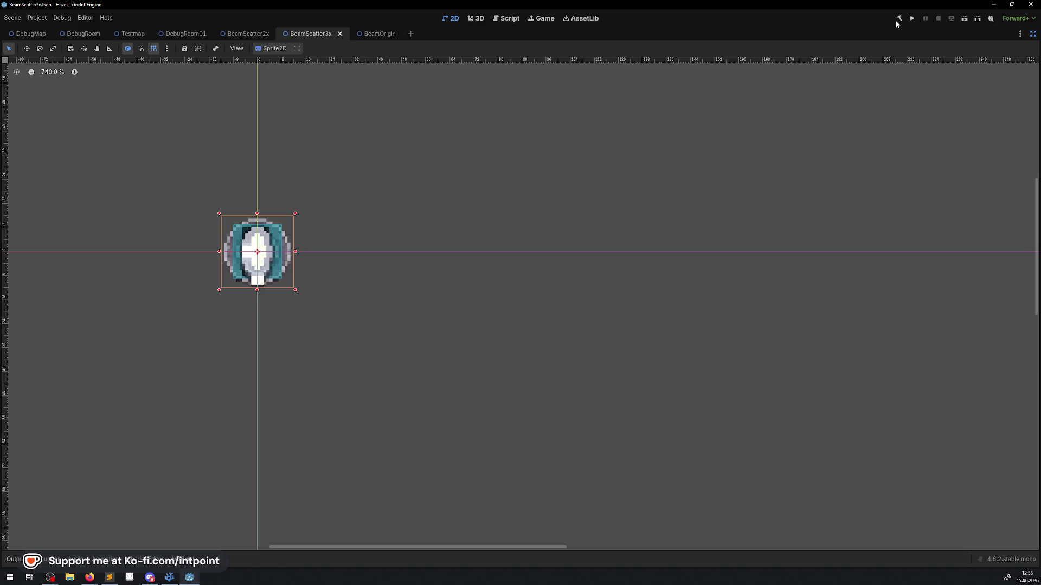
left_click(911, 20)
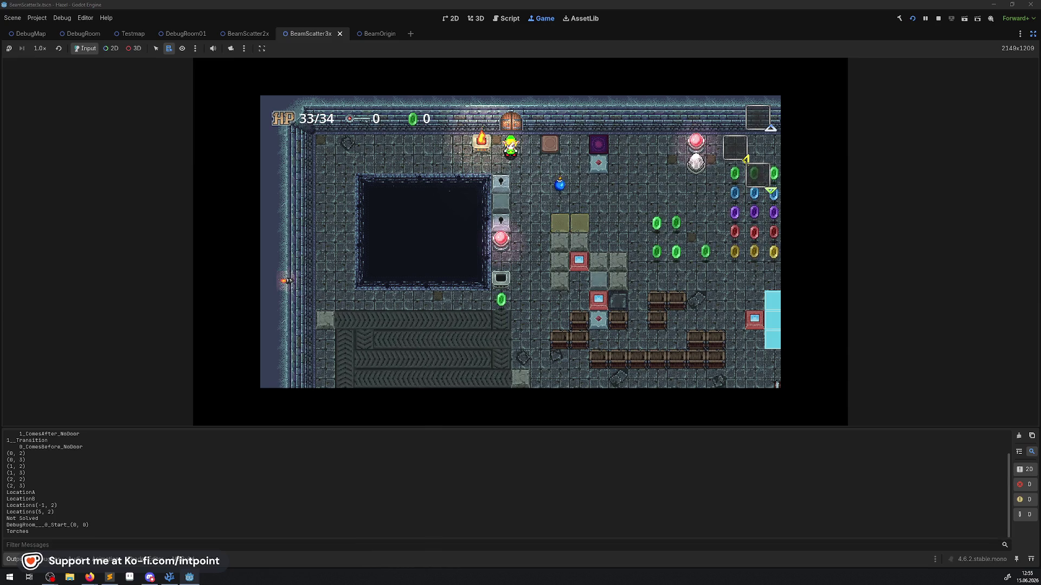
- With the Output panel hidden, walk the player into the lit beam puzzle room, then stop the game
left_click(12, 559)
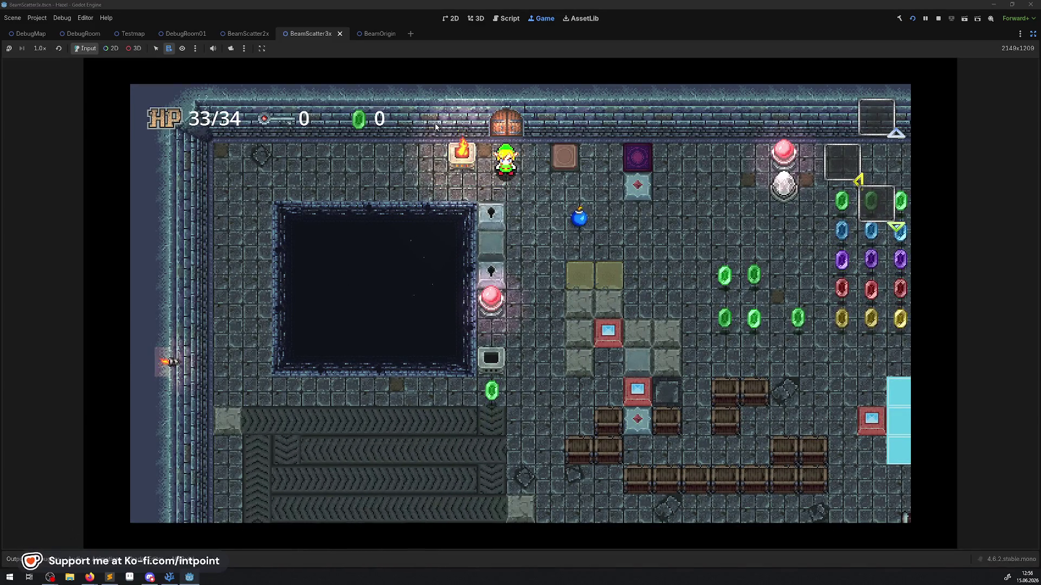
key("Right")
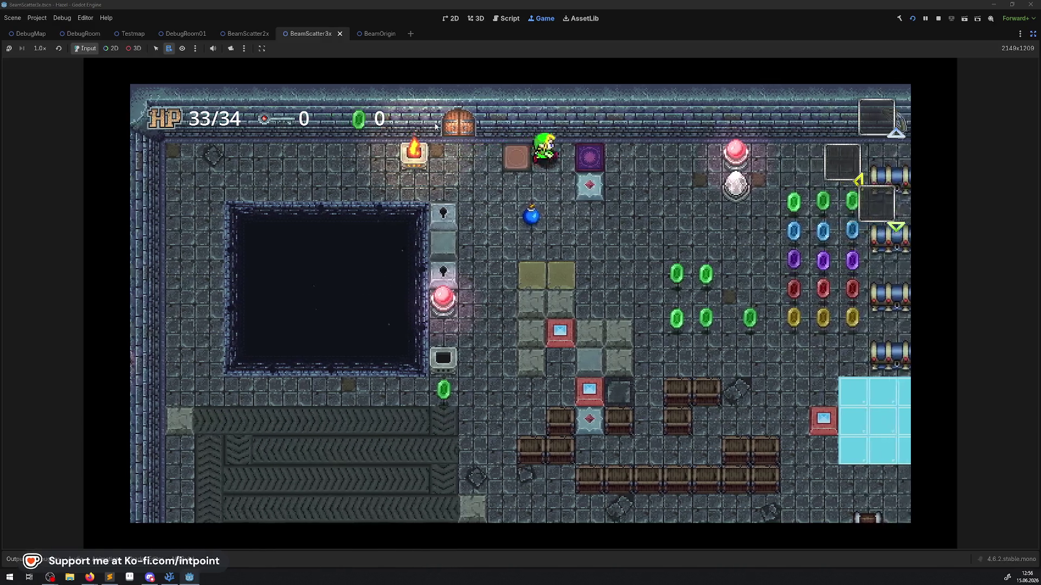
key("Left")
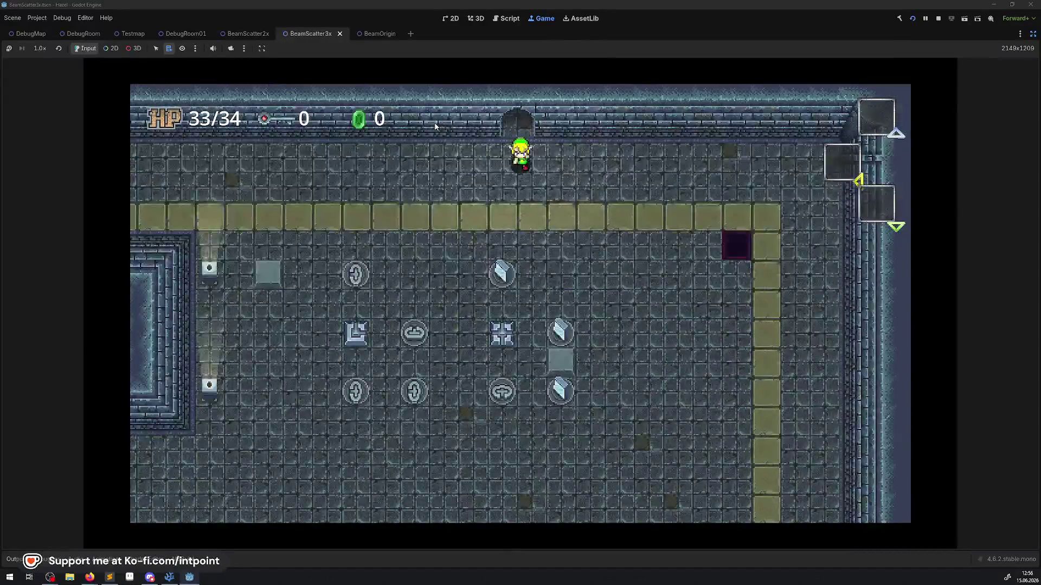
key("Left")
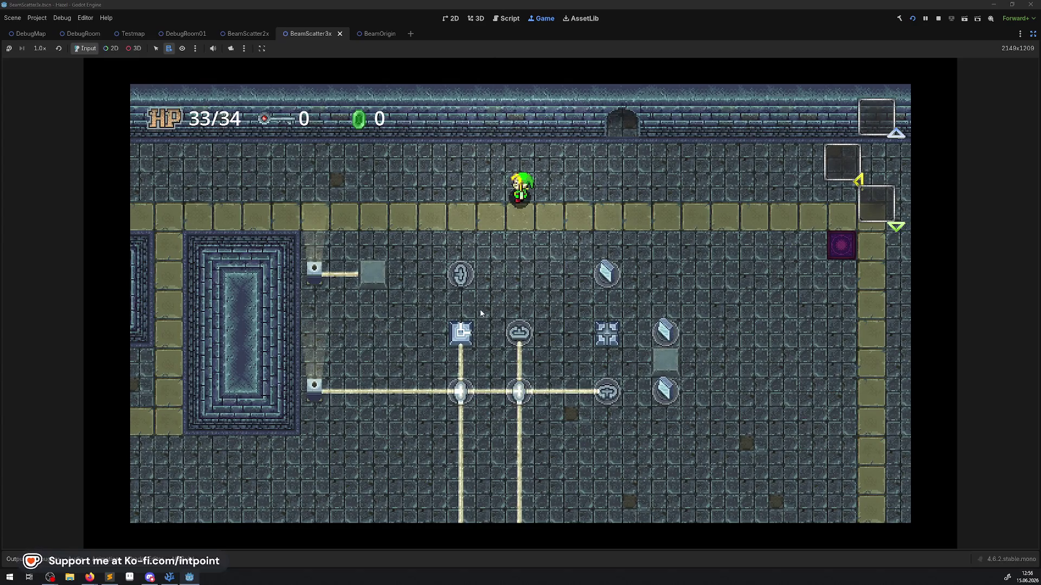
key("Down")
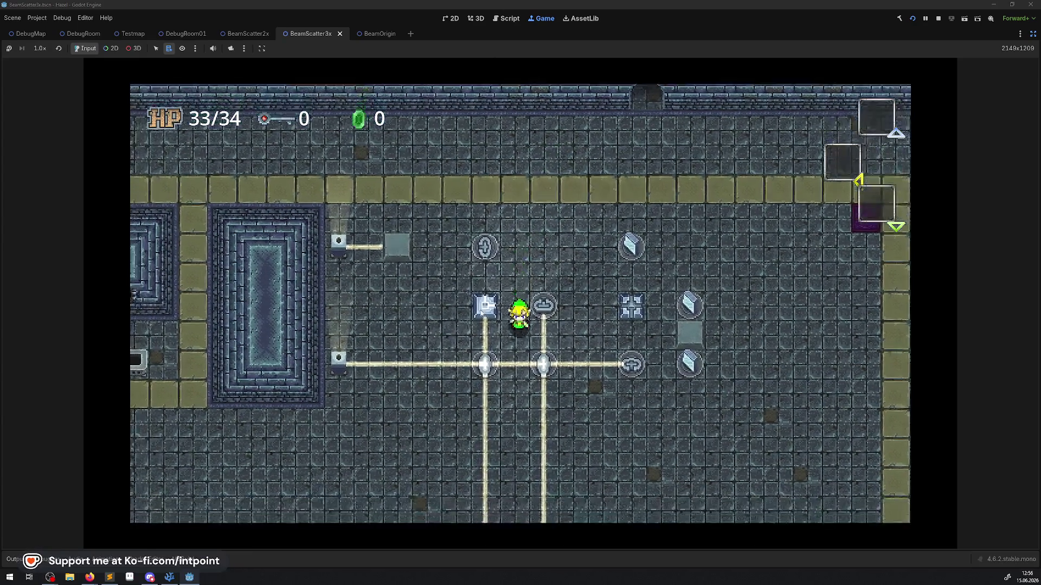
key("Left")
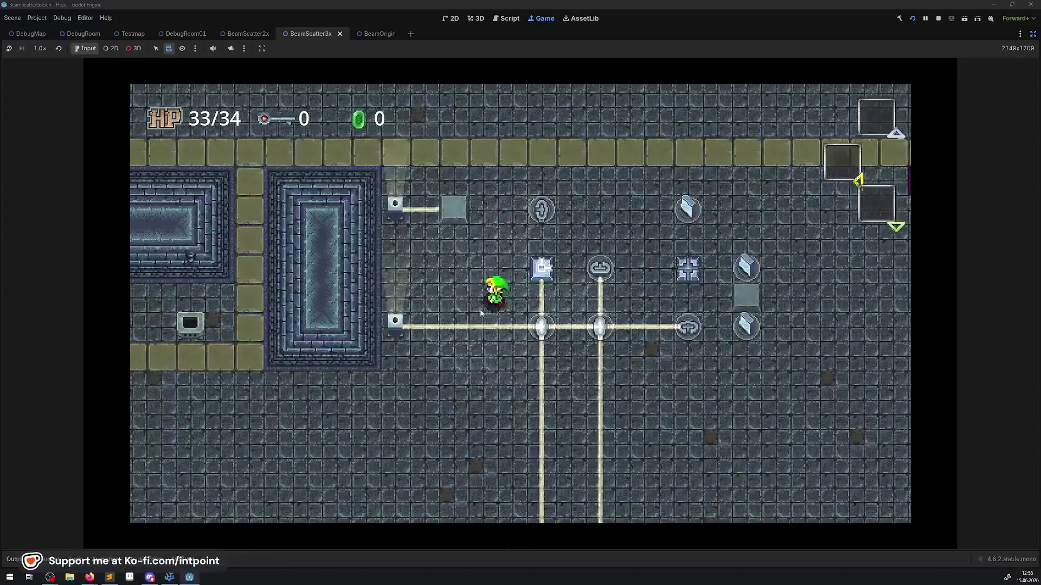
key("Right")
key("Left")
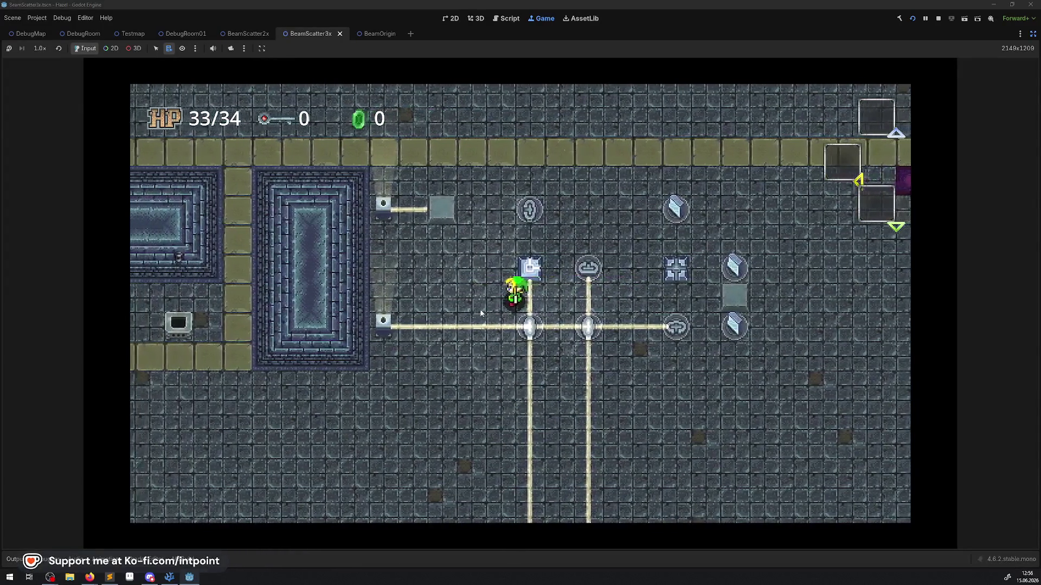
key("Left")
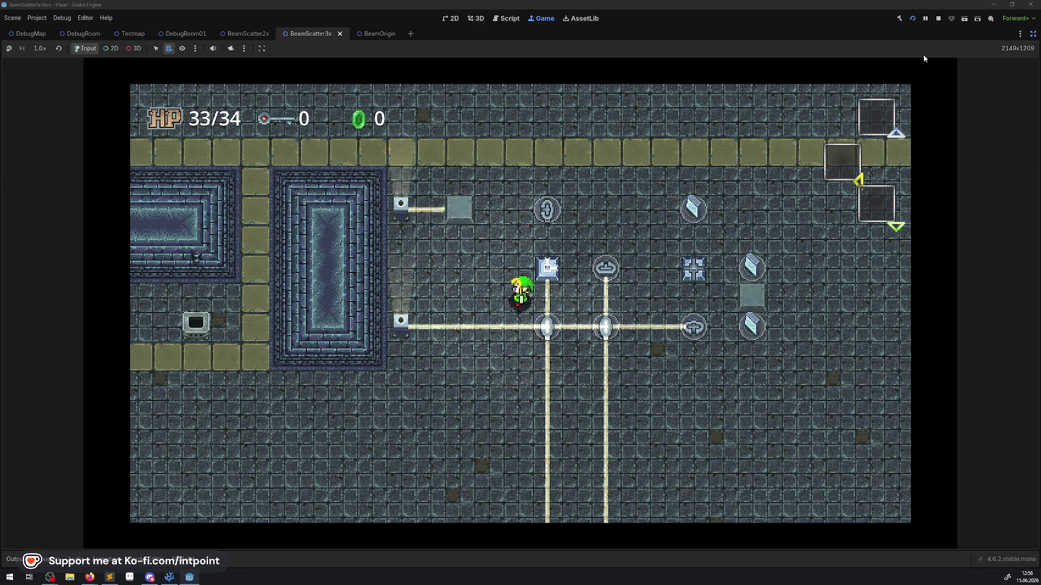
left_click(939, 19)
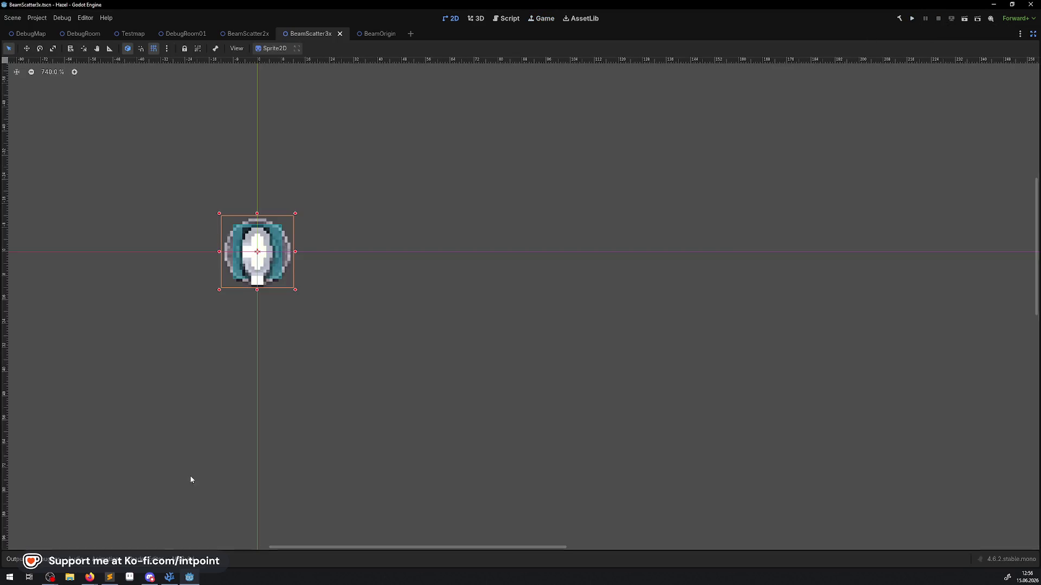
- Inspect DebugRoom01's Open12 BeamTarget, then select its frame 7 assignment in BeamTarget.cs
left_click(169, 577)
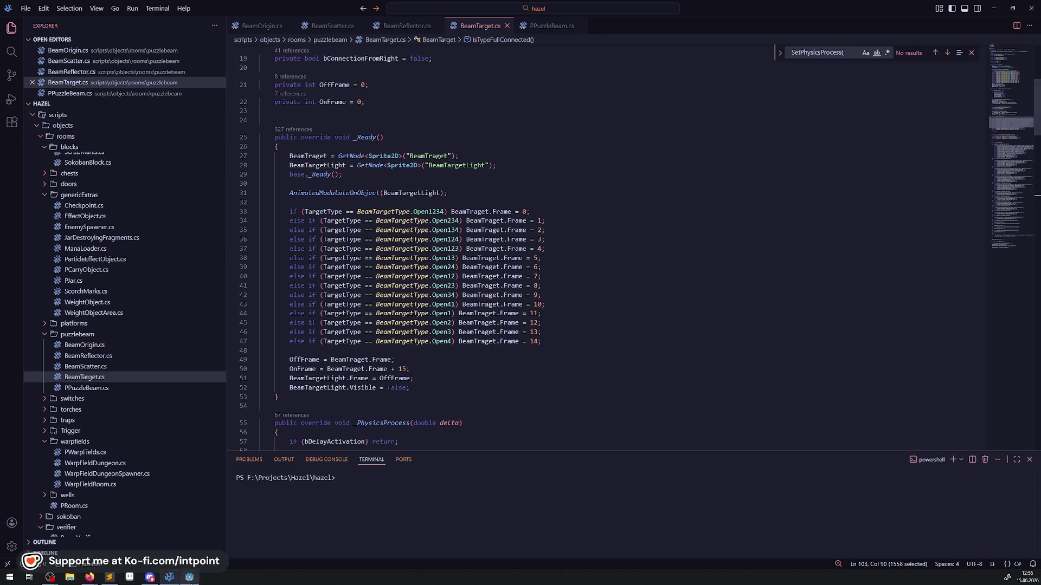
left_click(191, 578)
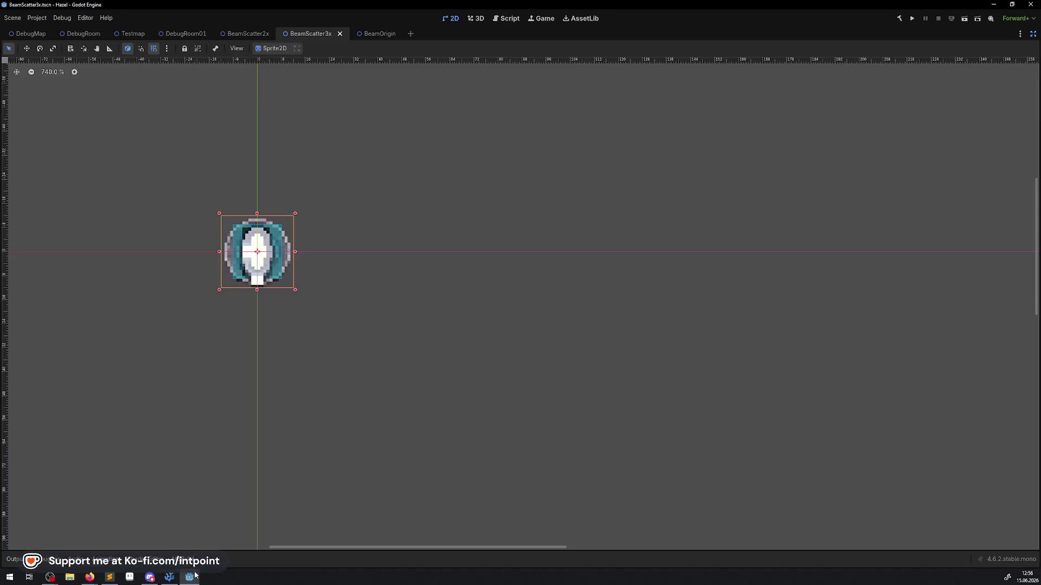
left_click(195, 576)
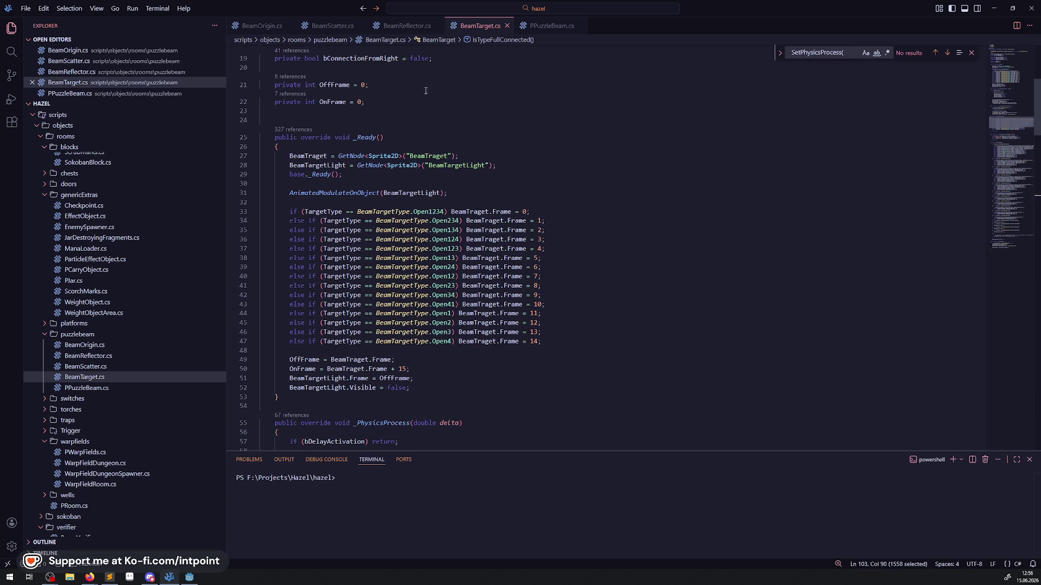
left_click(189, 577)
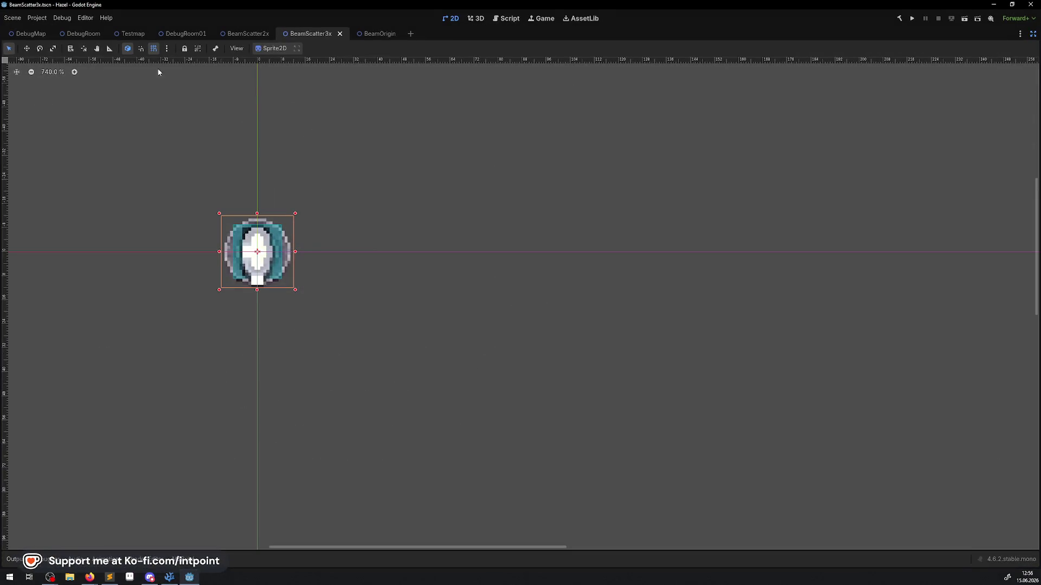
left_click(184, 34)
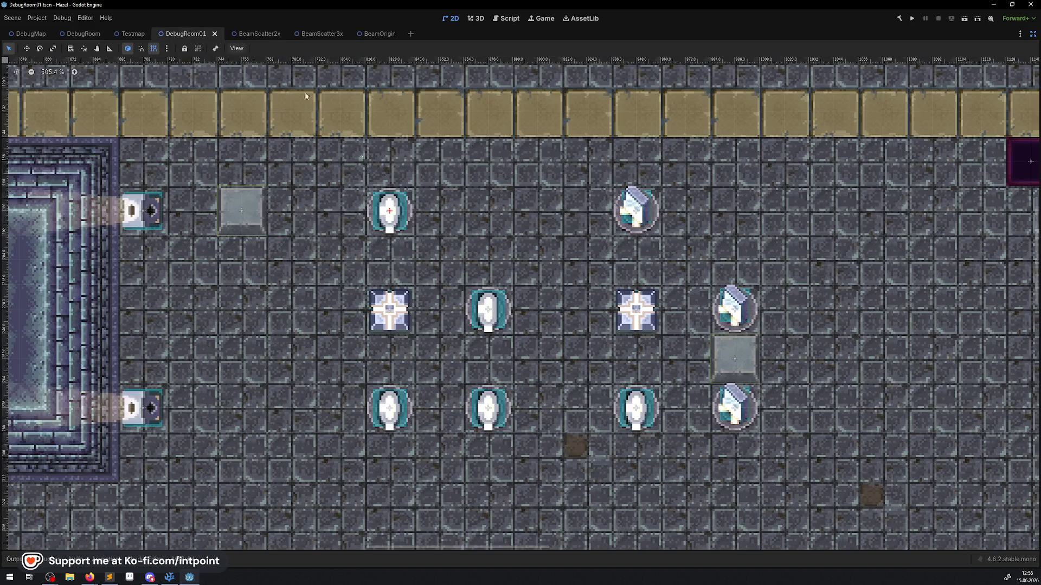
left_click(390, 328)
left_click(1033, 34)
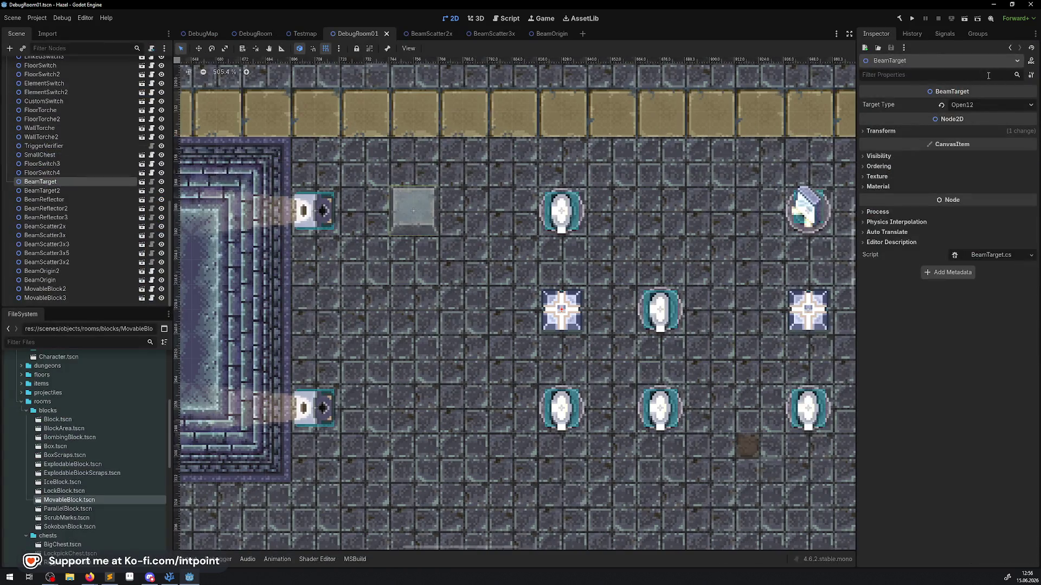
left_click(168, 578)
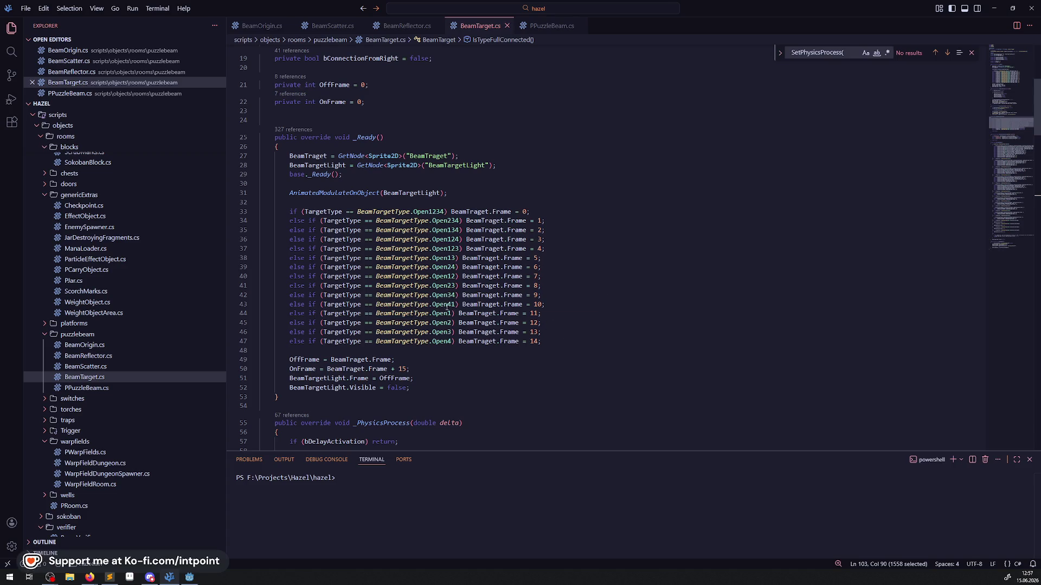
left_click_drag(461, 277, 542, 277)
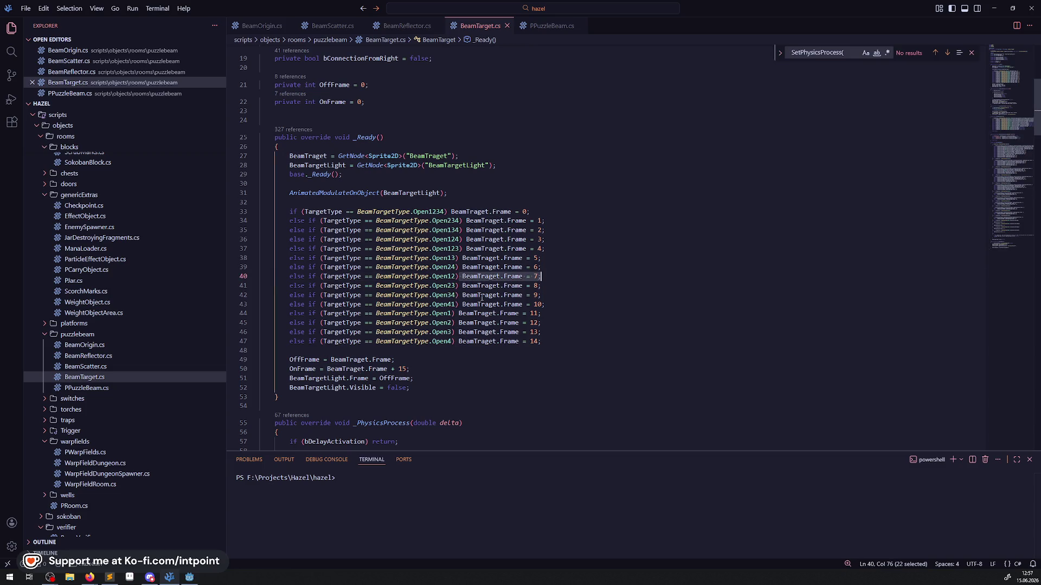
- Scroll BeamTarget.cs, then return to Godot showing DebugRoom01's Open12 BeamTarget
scroll(525, 315, "down", 2)
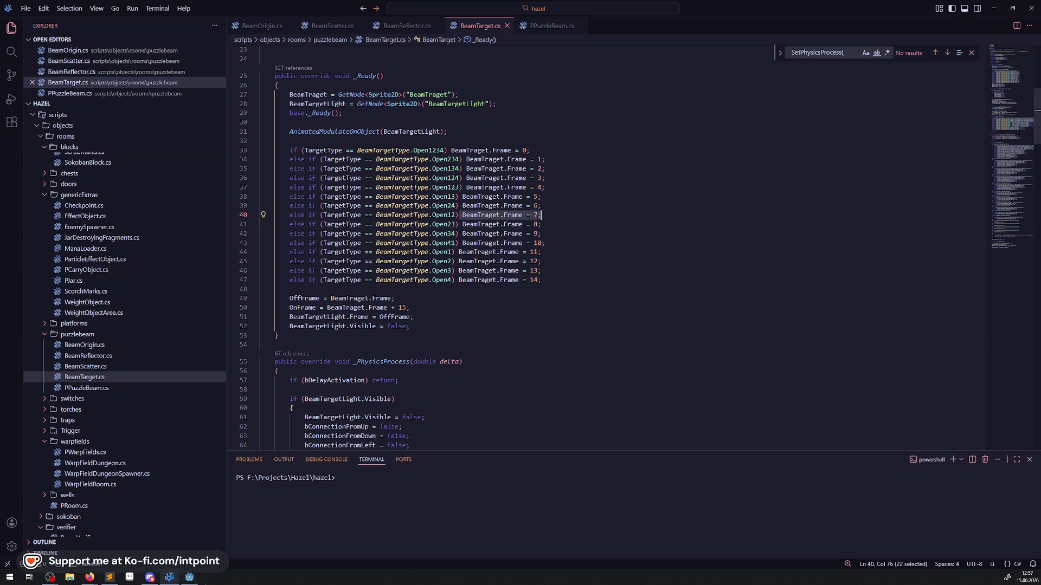
left_click(190, 578)
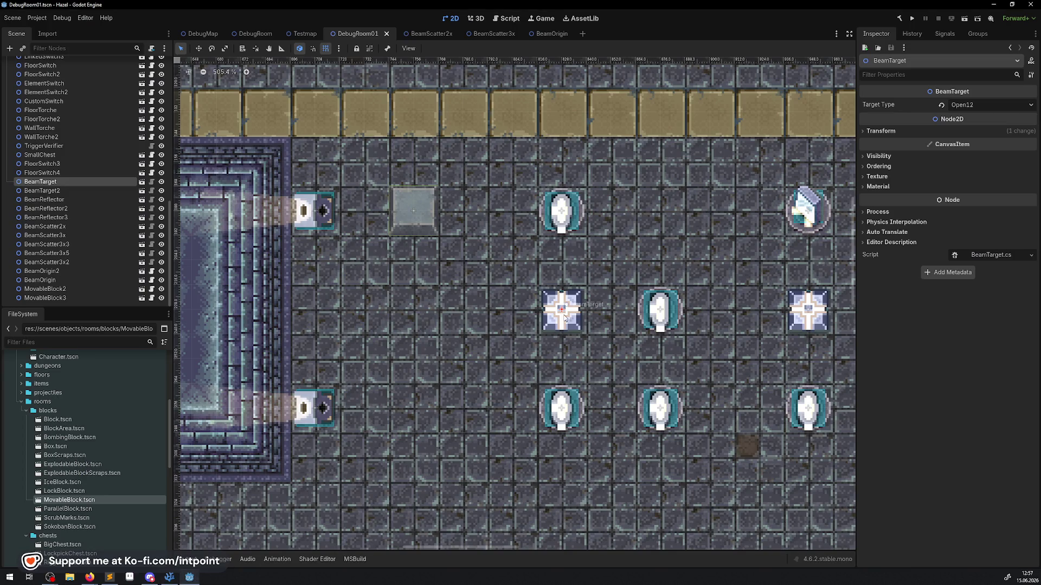
- Open the BeamTarget scene and select its BeamTraget sprite node
left_click(142, 183)
left_click(44, 91)
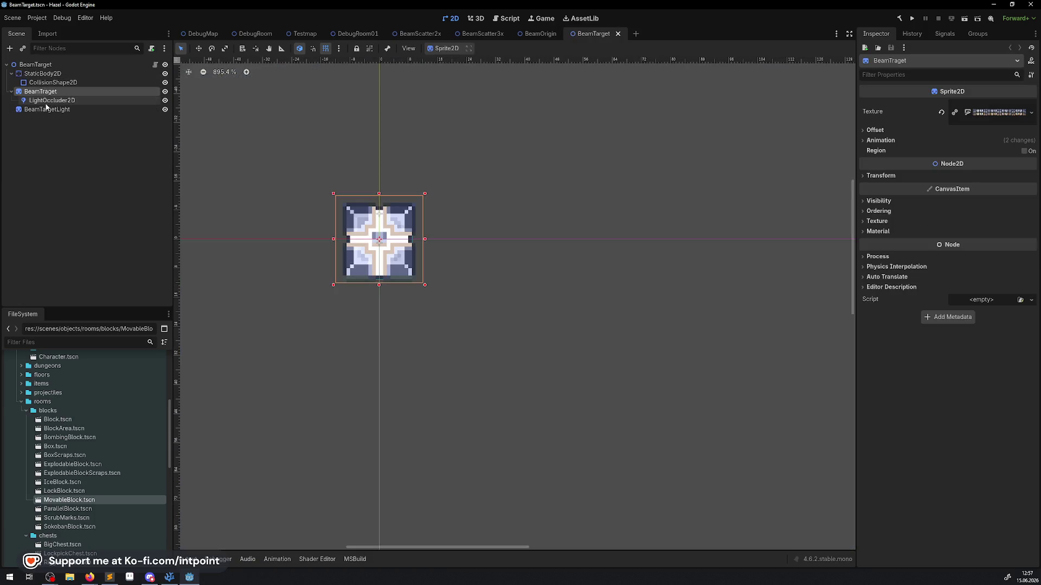
left_click(52, 101)
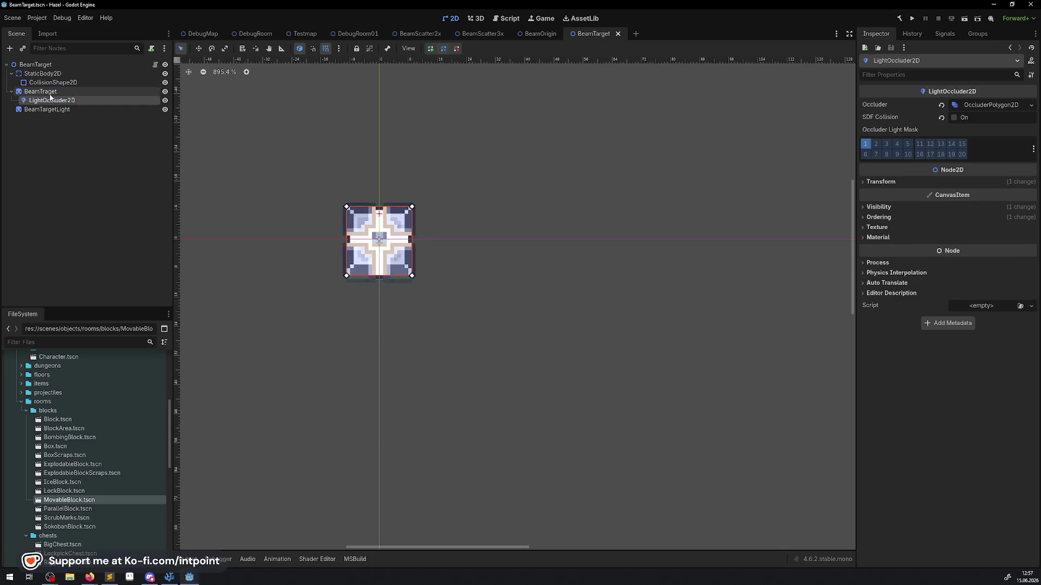
left_click(50, 92)
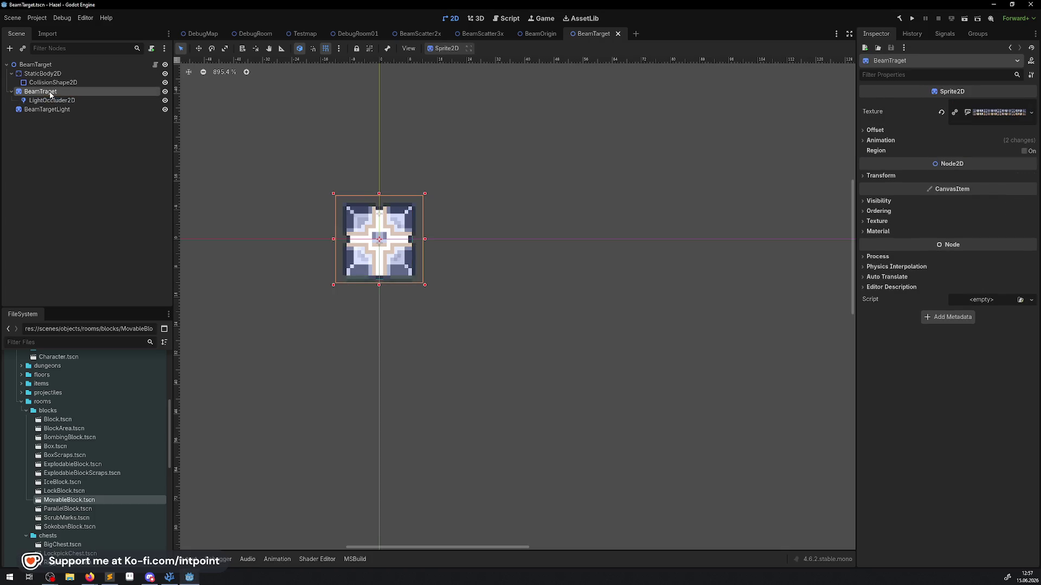
- Show the sprite's BeamTraget.tres texture in the FileSystem, inspect it, then switch to Aseprite
left_click(1004, 112)
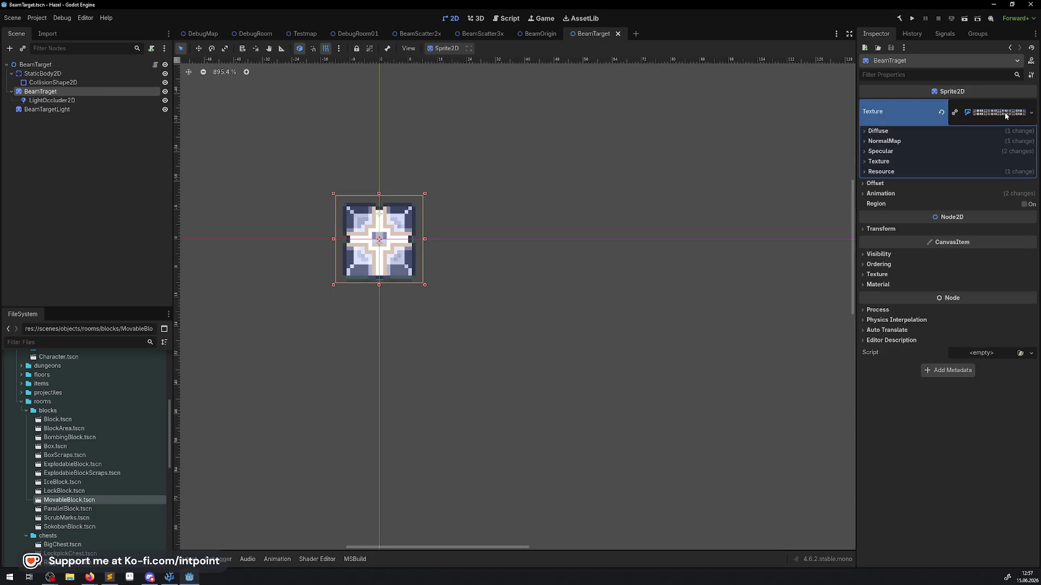
right_click(966, 113)
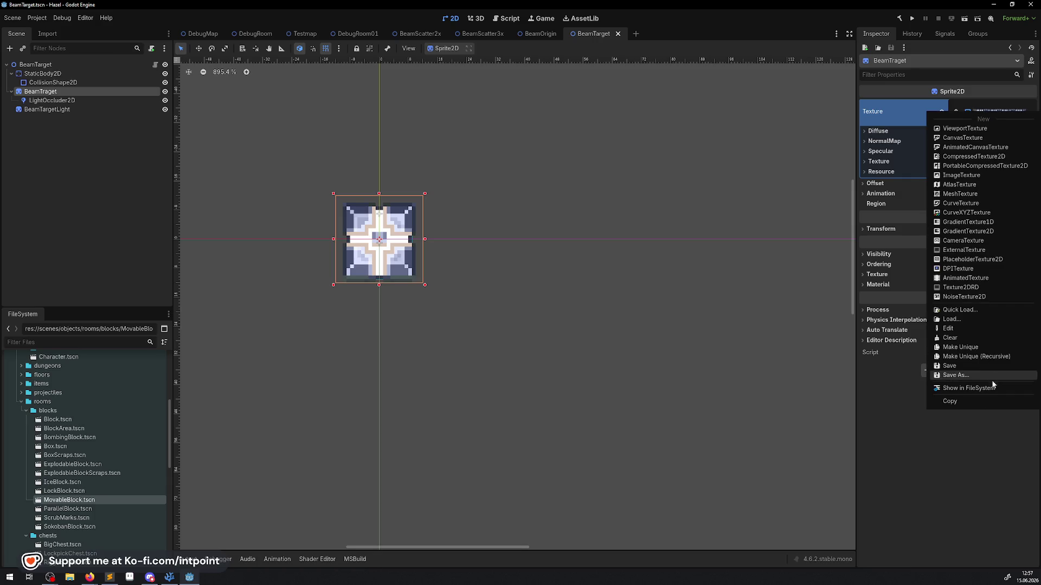
left_click(984, 388)
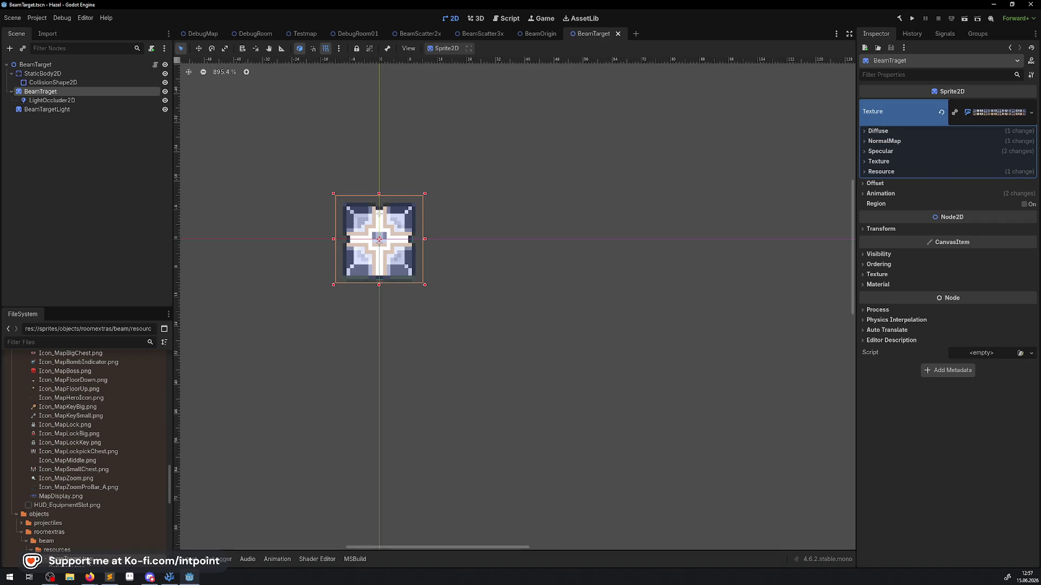
left_click(89, 561)
scroll(93, 542, "down", 2)
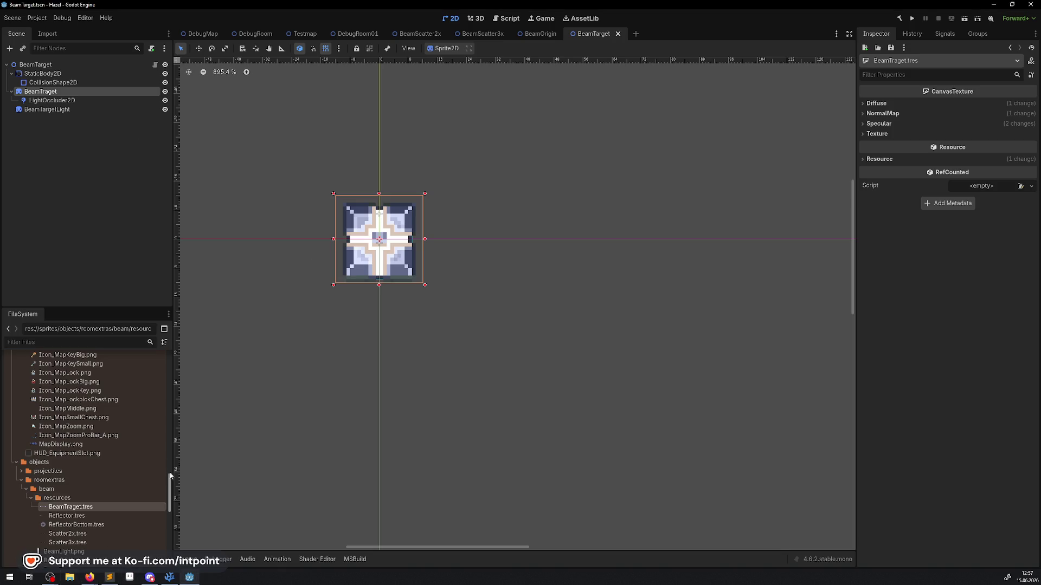
left_click(130, 577)
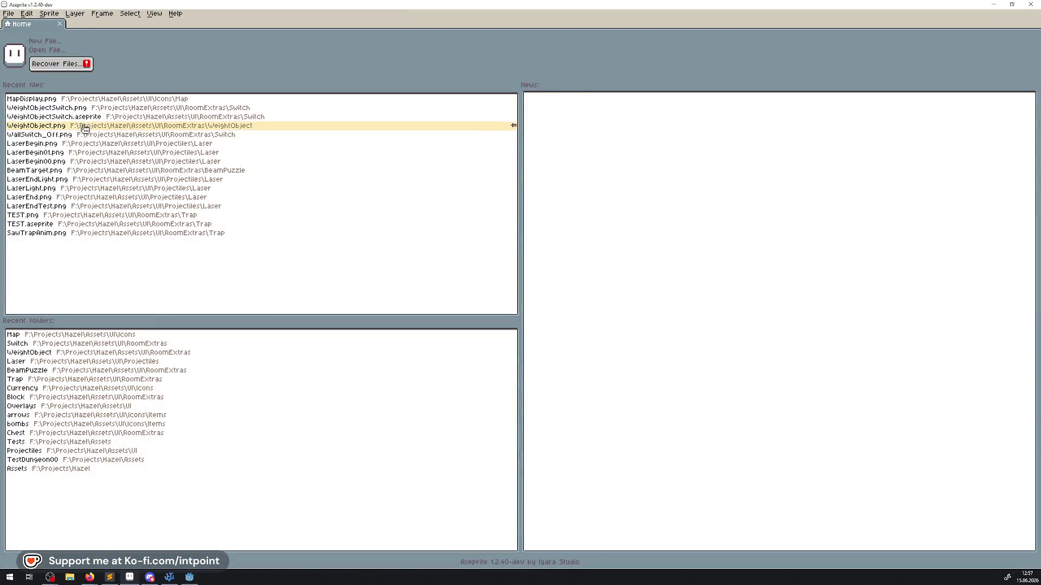
- Open BeamTargetAll.png from the BeamPuzzle folder in Aseprite
left_click(62, 374)
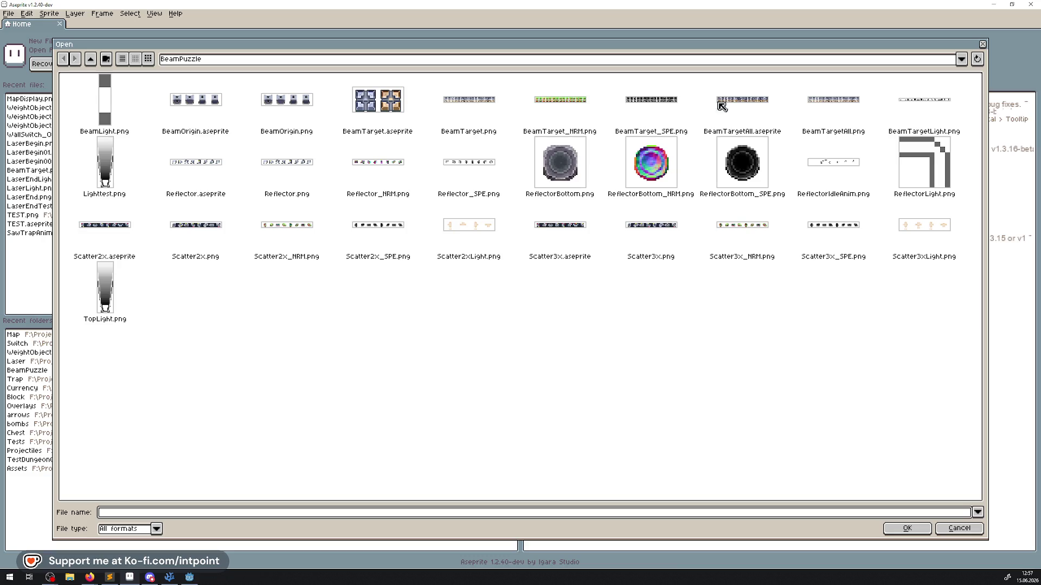
double_click(809, 108)
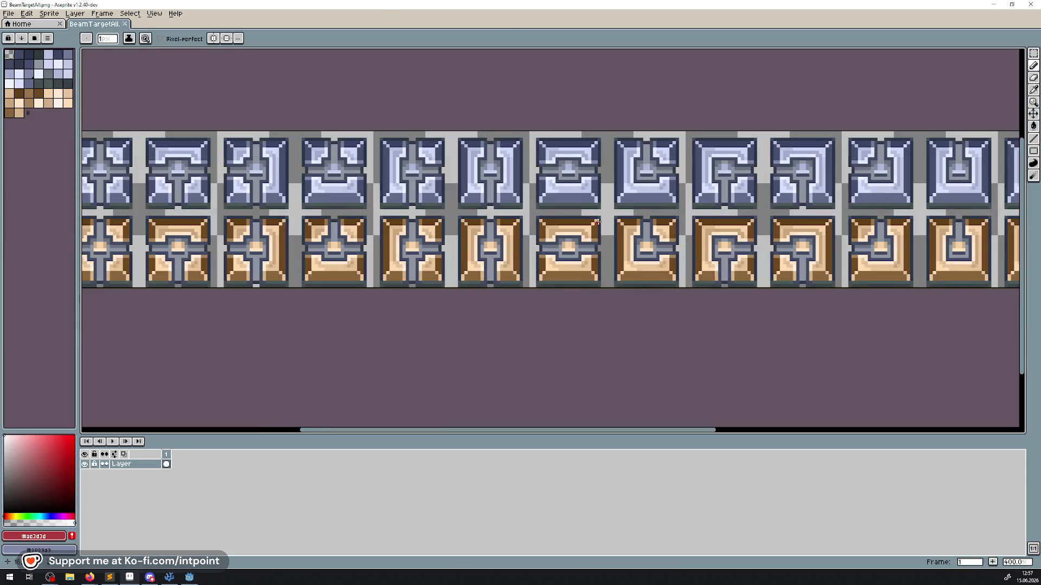
scroll(598, 222, "down", 2)
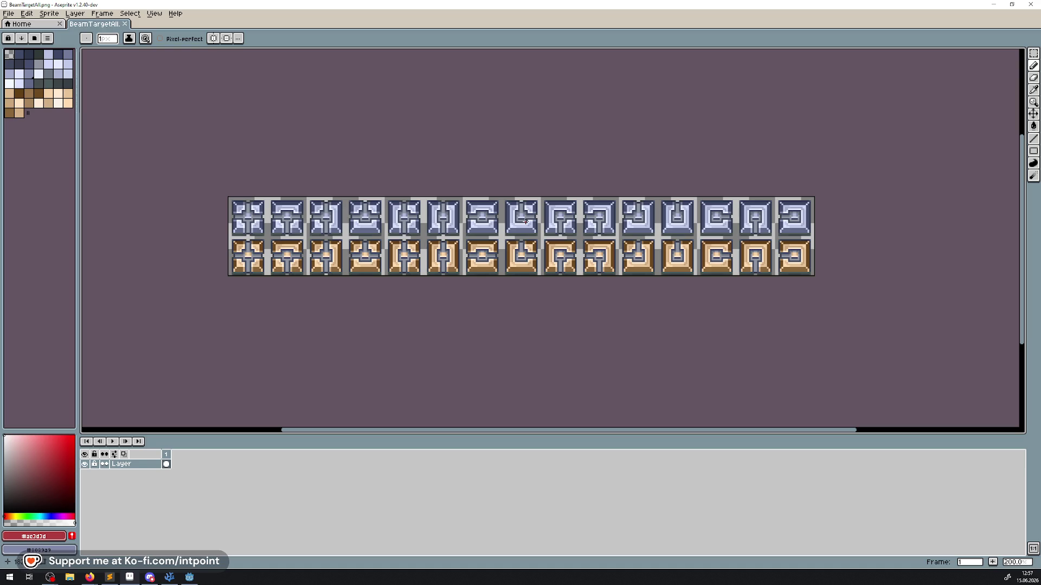
- Return to Godot and run the Hazel game project again
mouse_move(189, 578)
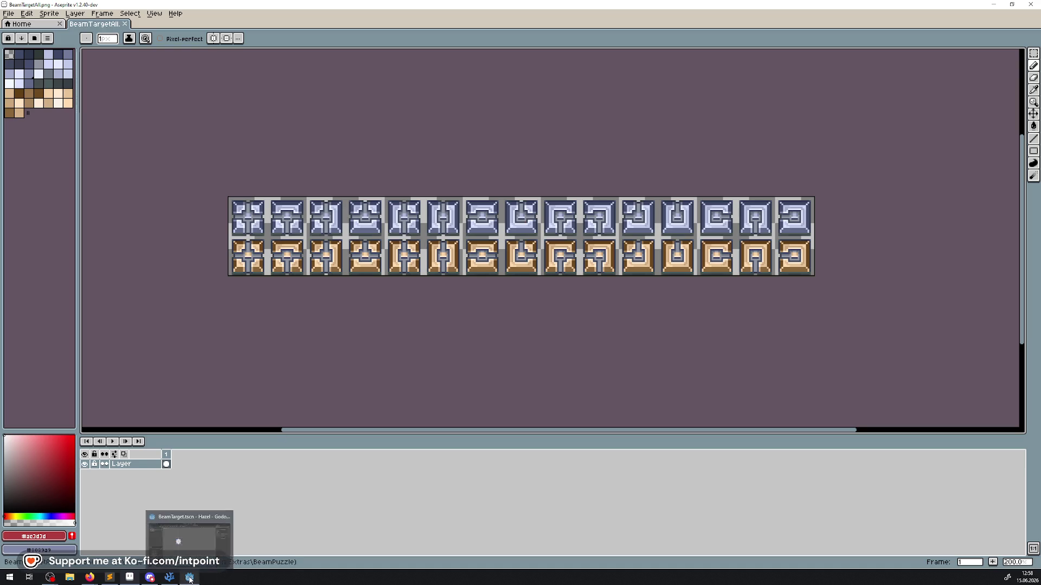
left_click(189, 577)
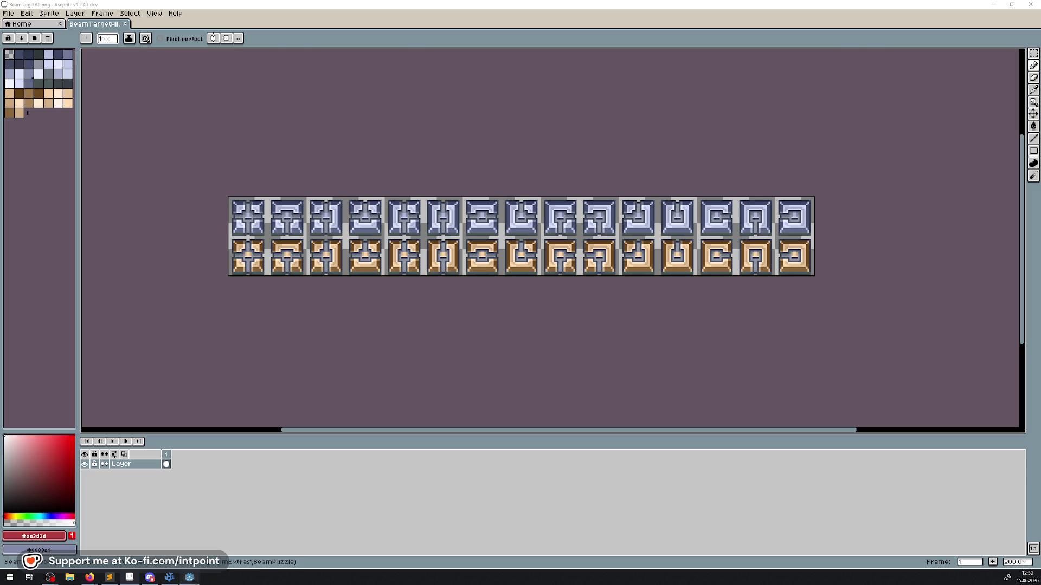
left_click(914, 19)
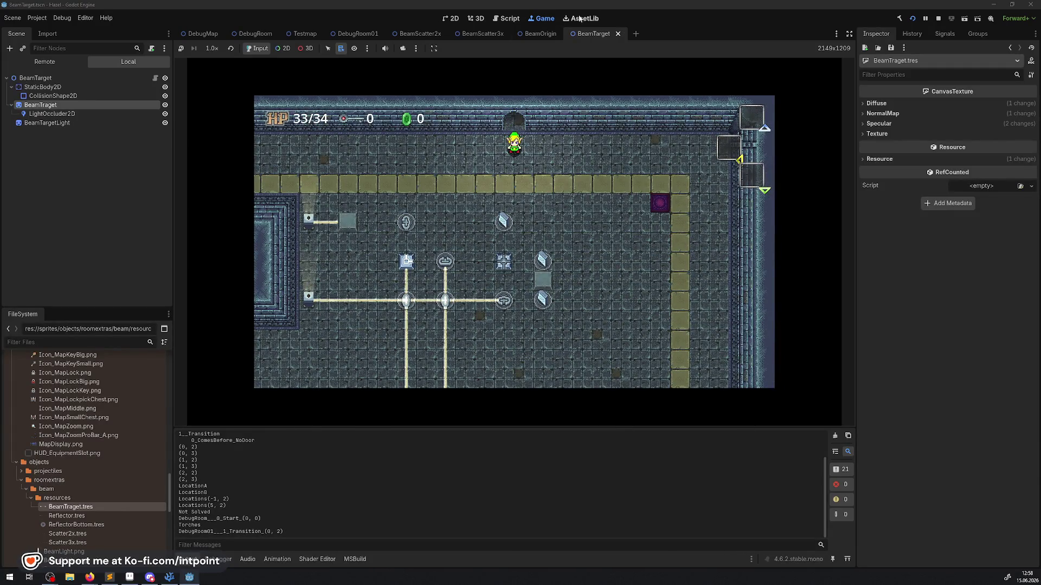
- Close Aseprite and bring BeamTarget.cs up in VS Code at the Open12 frame 7 line
left_click(130, 578)
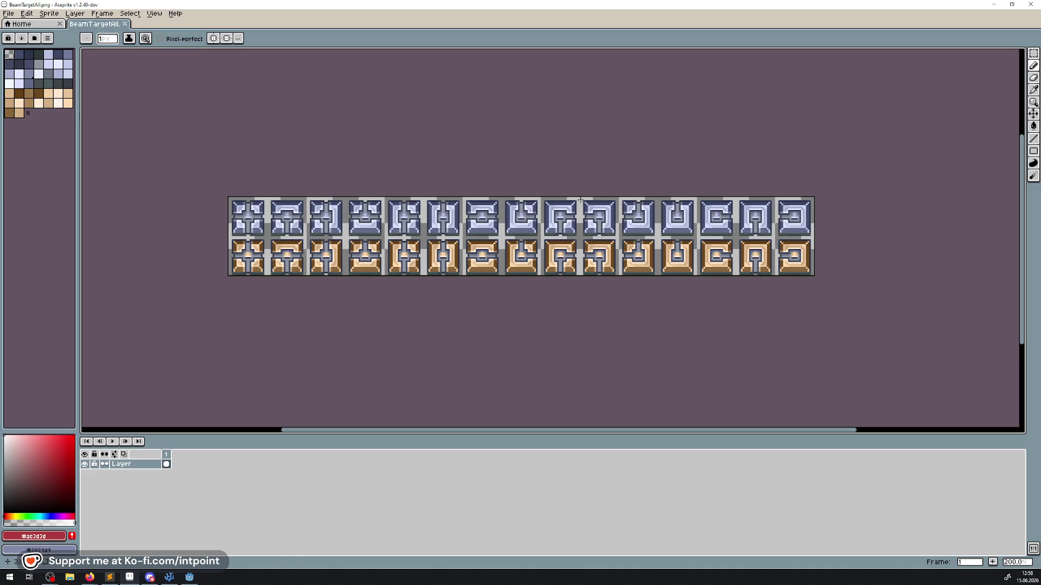
left_click(1037, 5)
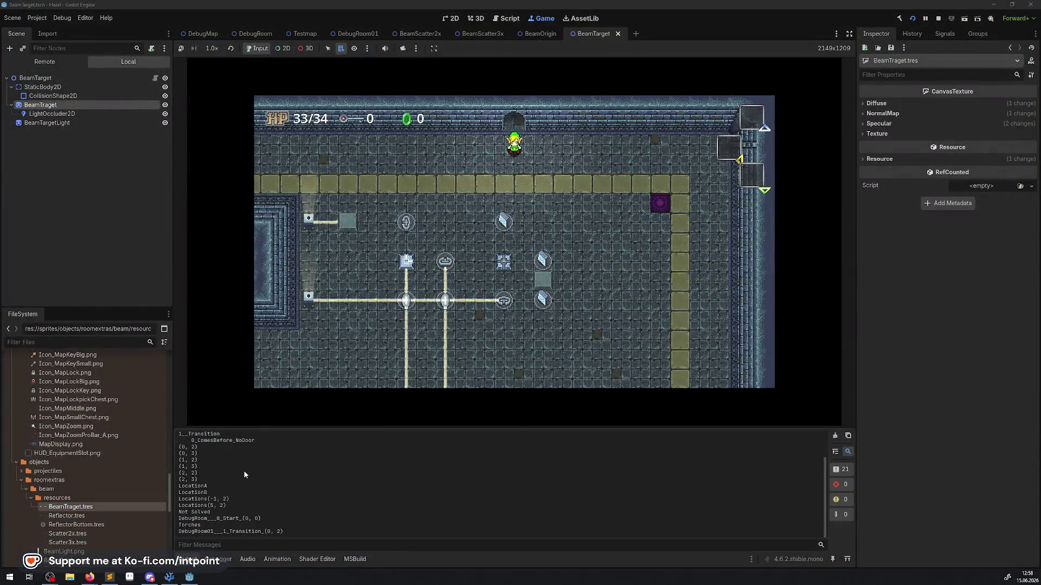
left_click(169, 577)
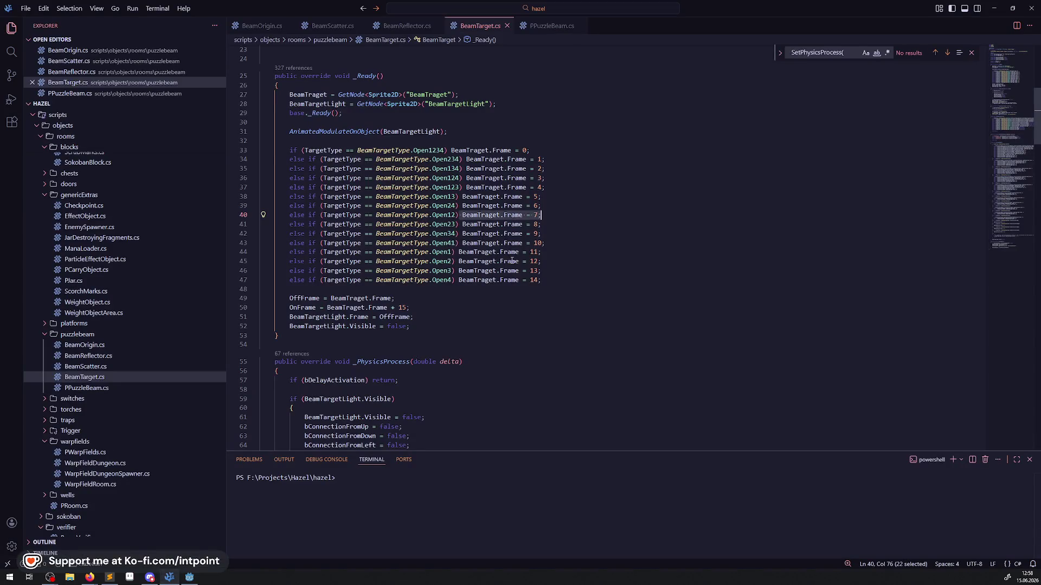
- Highlight Open12 and the bConnectionFromUp and bConnectionFromRight uses in IsTypeFullConnected
double_click(443, 214)
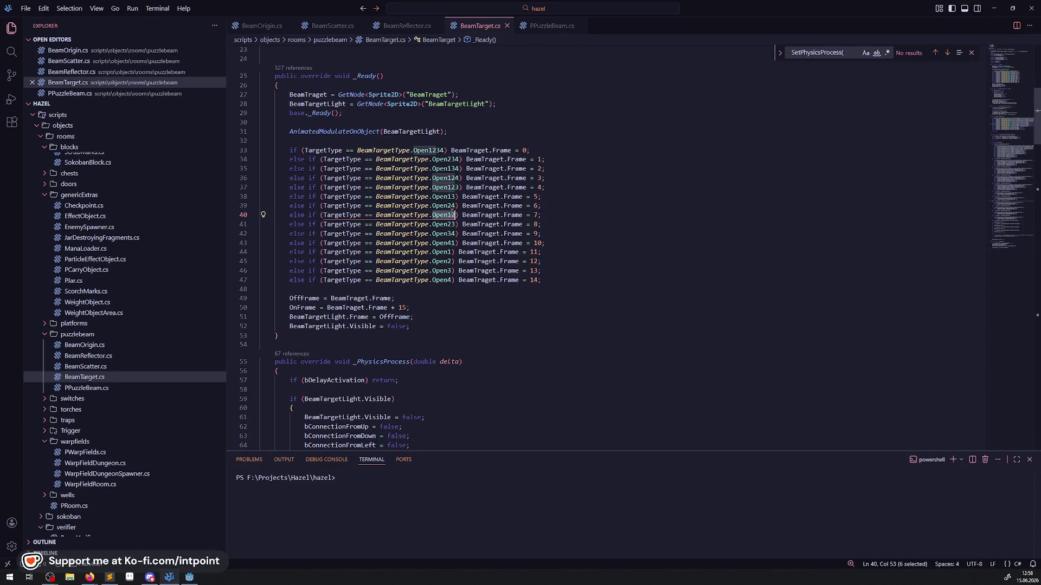
scroll(490, 277, "down", 10)
scroll(490, 277, "down", 2)
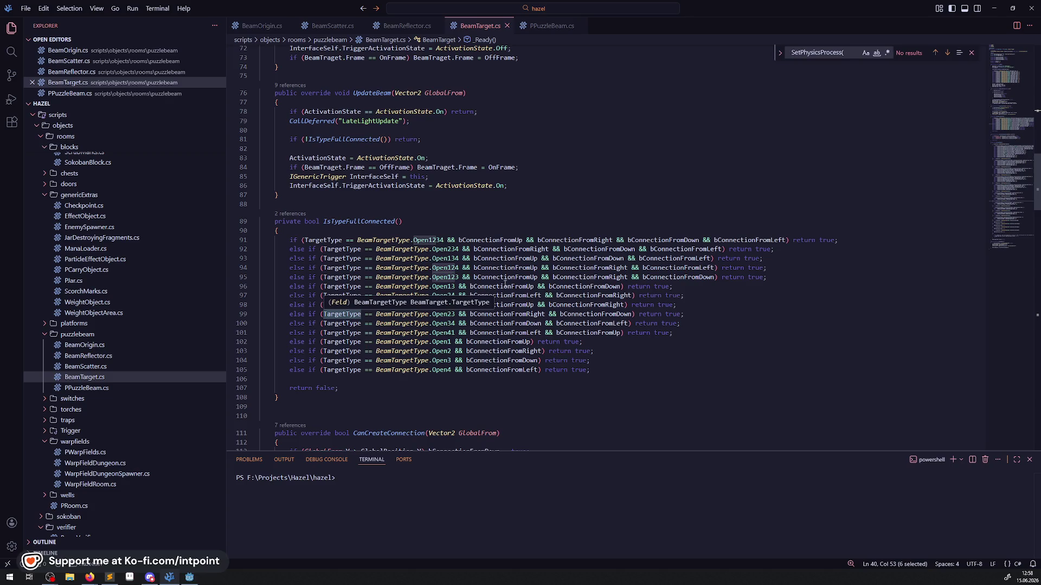
left_click(515, 305)
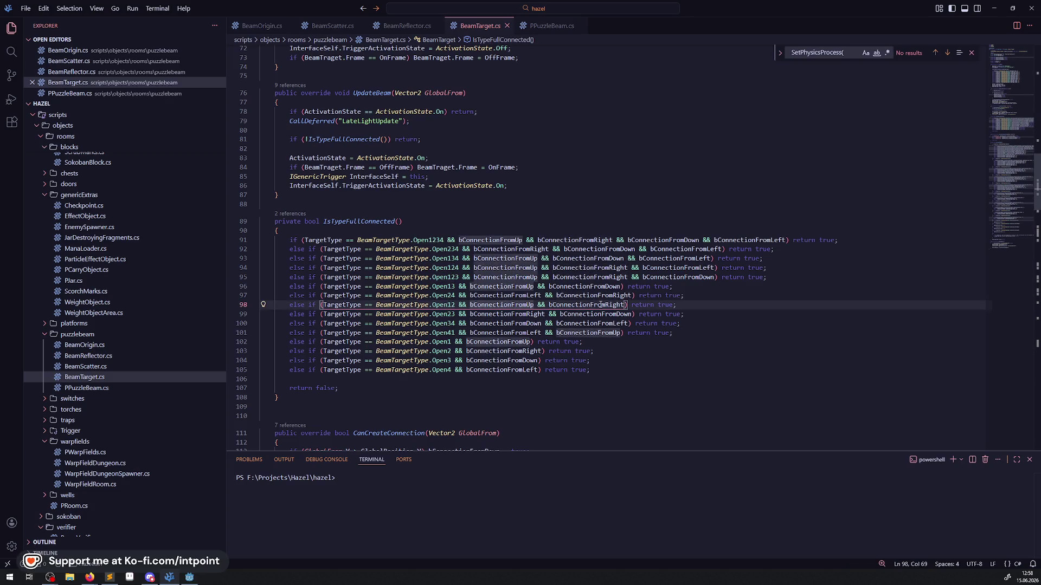
left_click(600, 304)
scroll(665, 302, "down", 12)
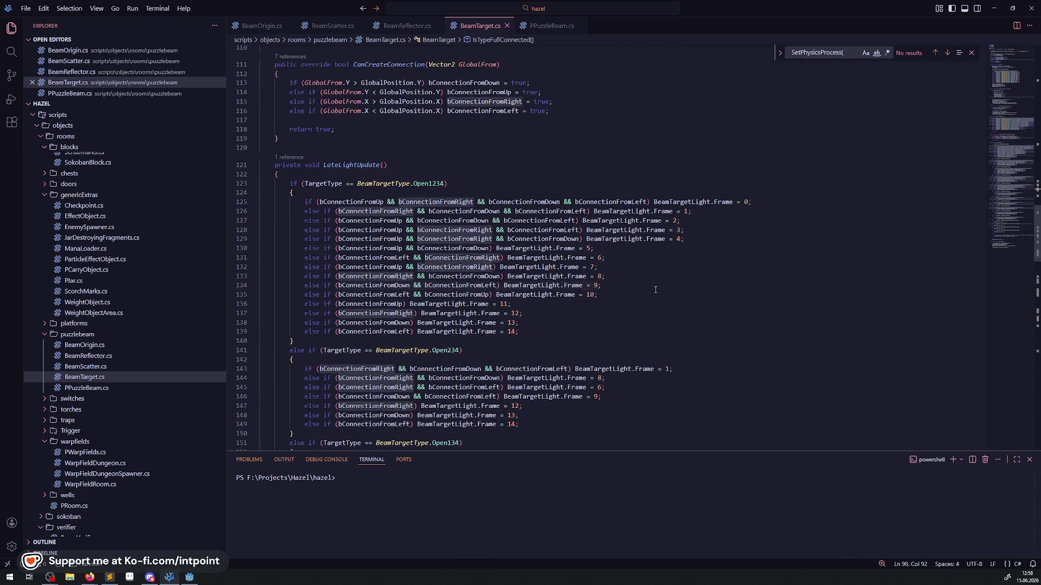
left_click(655, 290)
- Review the Open12 up-and-right connection condition in LateLightUpdate's branch at line 193
scroll(438, 275, "down", 13)
scroll(438, 275, "down", 7)
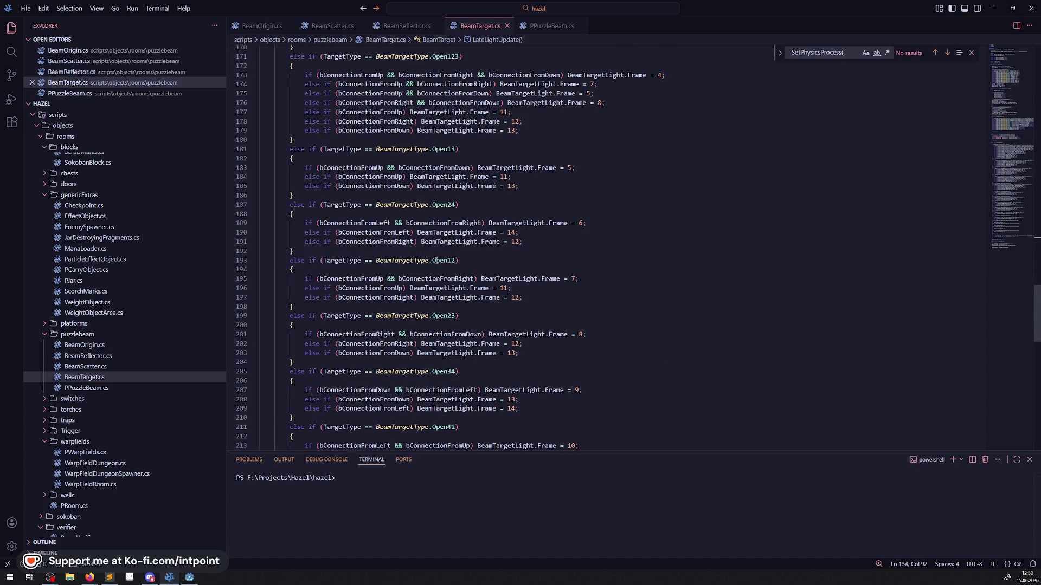
left_click(496, 262)
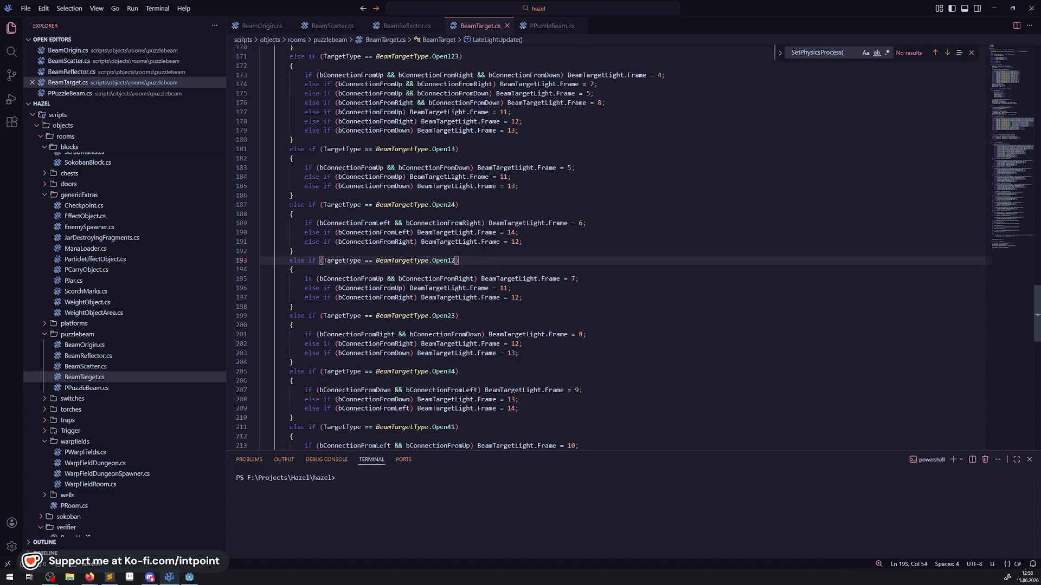
left_click_drag(360, 279, 484, 280)
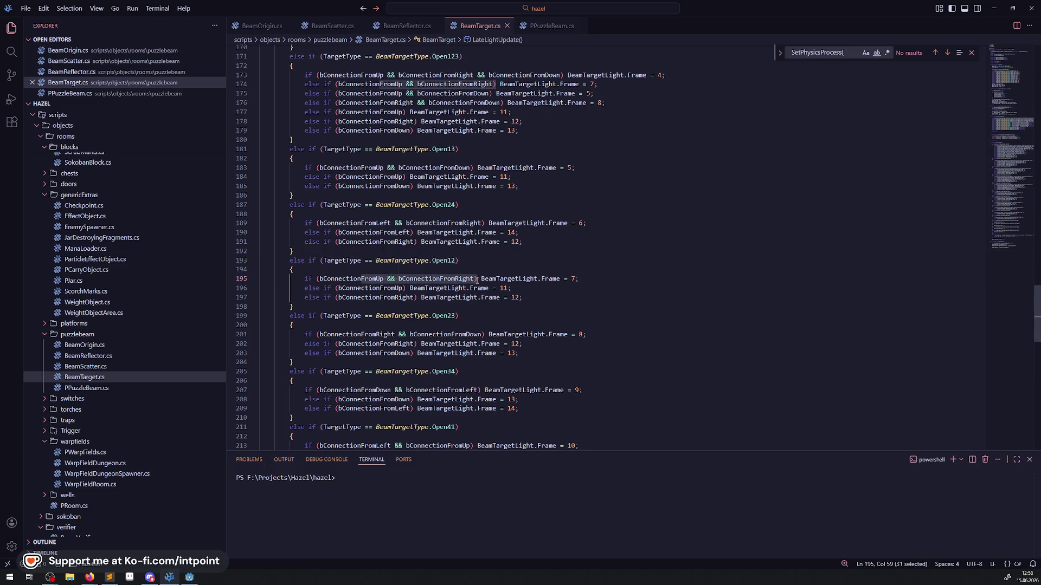
mouse_move(477, 280)
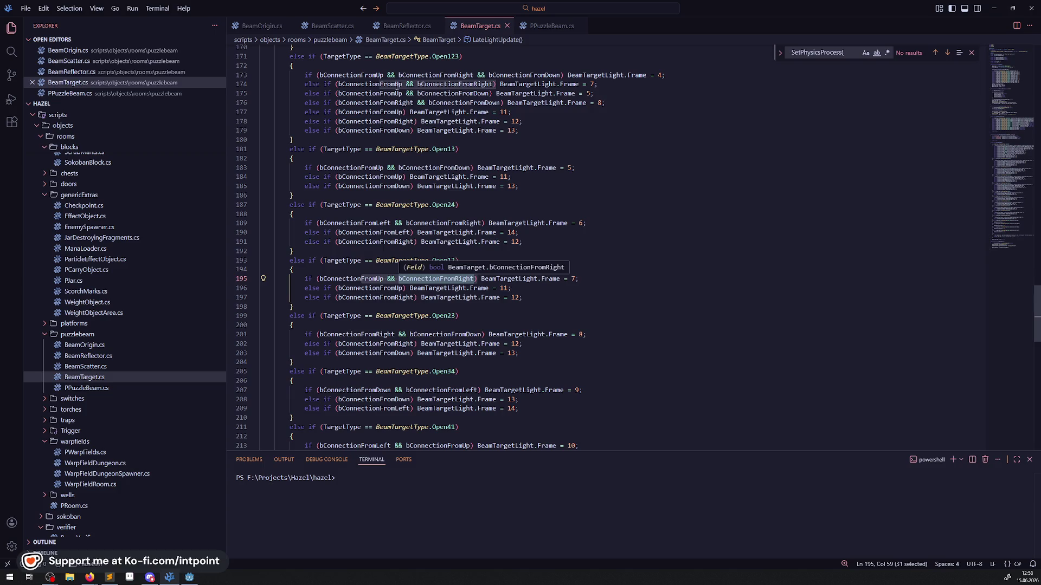
mouse_move(437, 287)
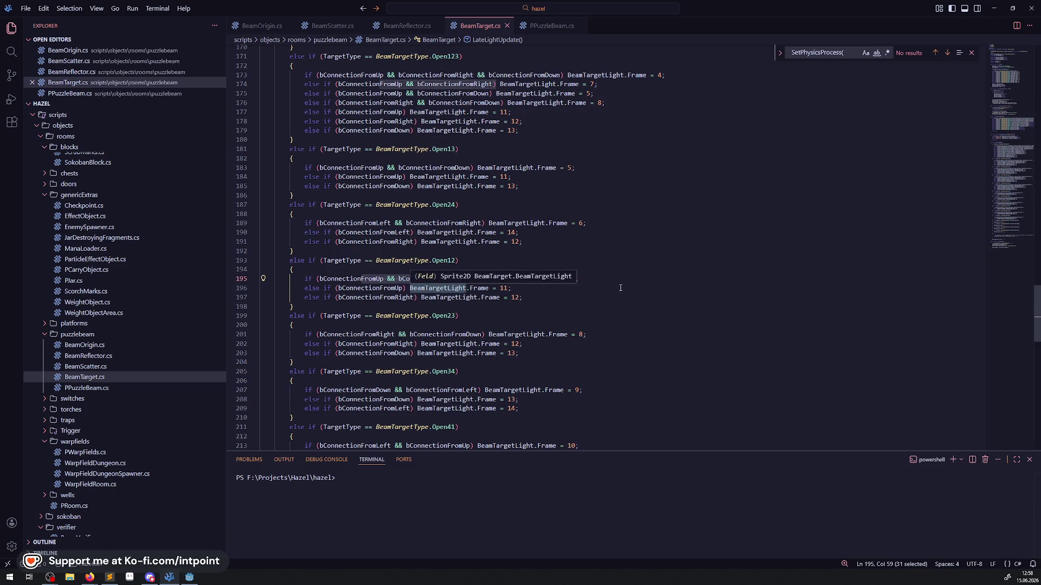
left_click(540, 297)
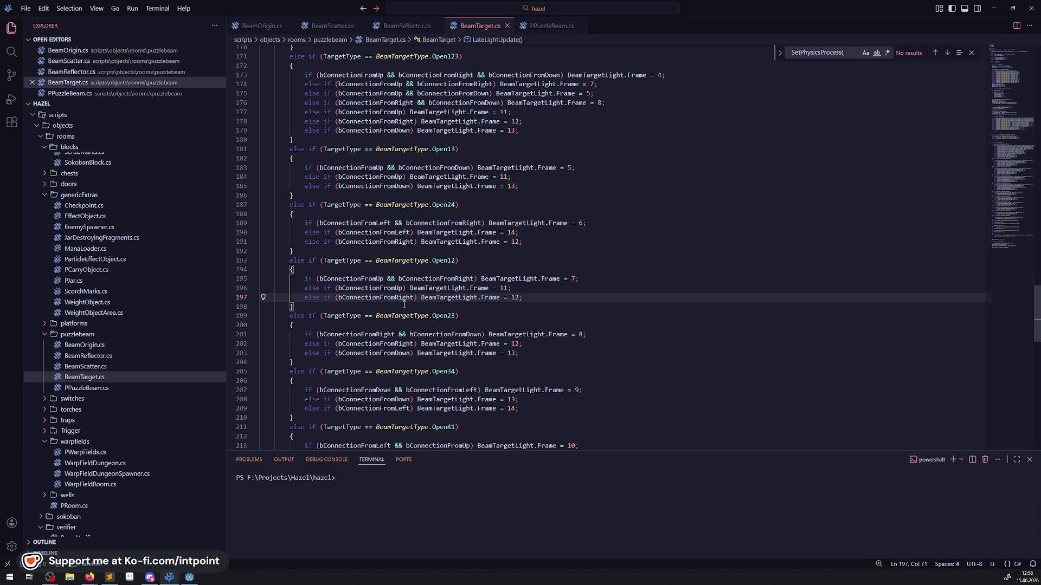
- Select the fallback branch's hide-and-return lines, then go back to the running game in Godot
mouse_move(192, 578)
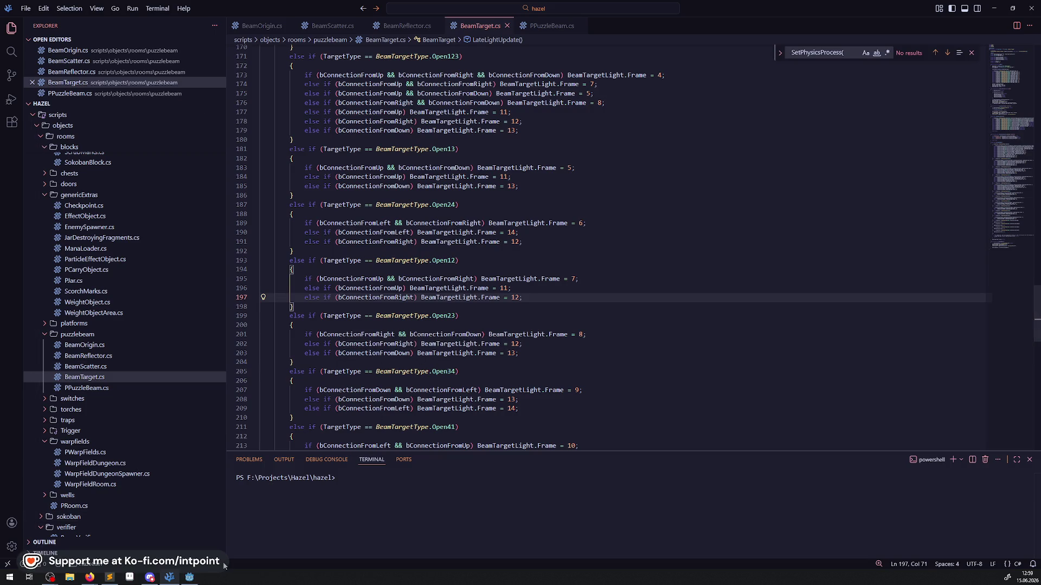
scroll(510, 338, "down", 3)
scroll(509, 339, "down", 5)
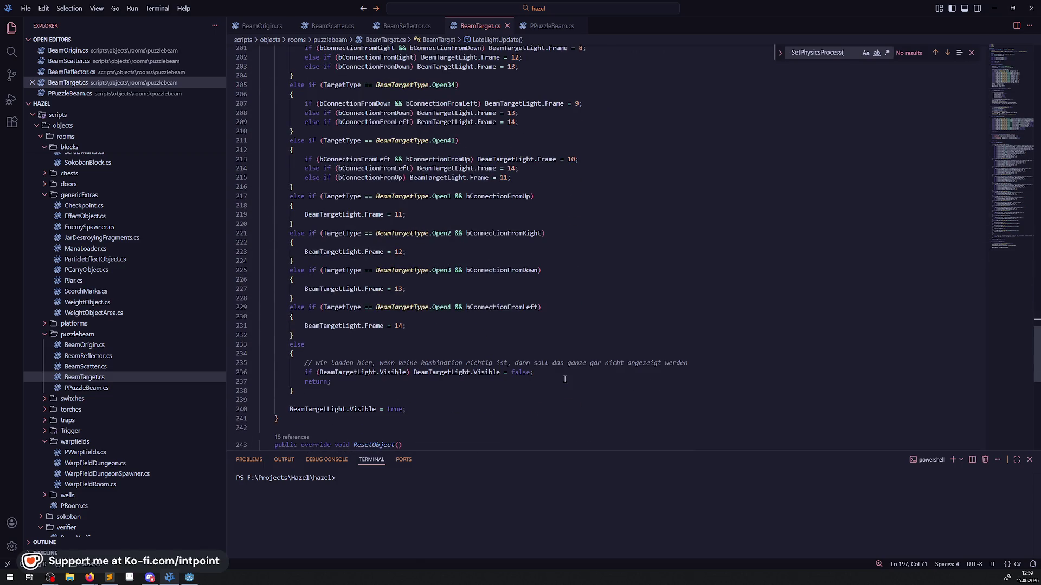
left_click_drag(564, 380, 295, 362)
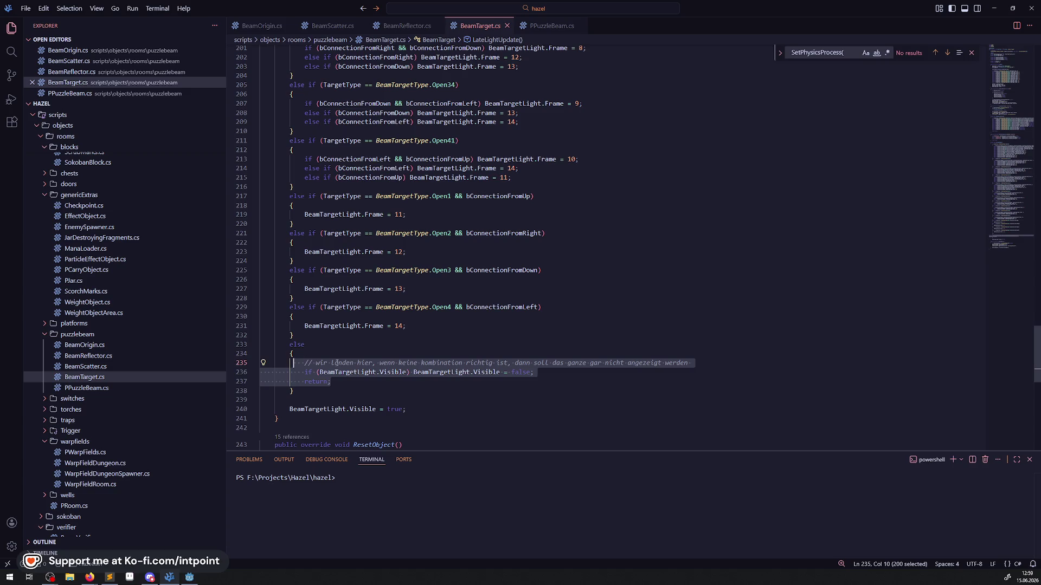
left_click(191, 578)
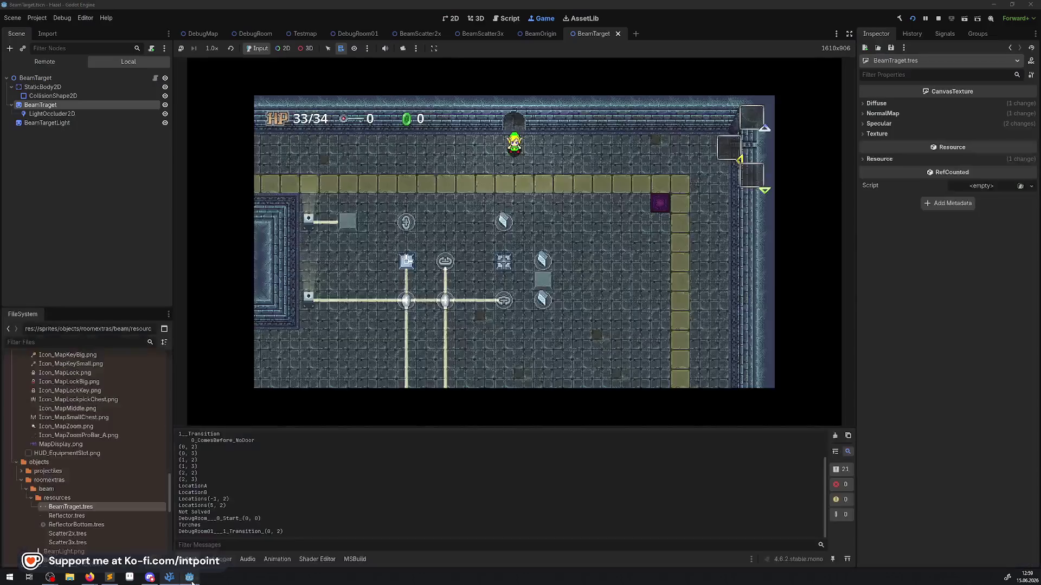
- Pick the beam target's CollisionShape2D in the running game and inspect the live BeamTarget node
left_click(283, 49)
right_click(402, 263)
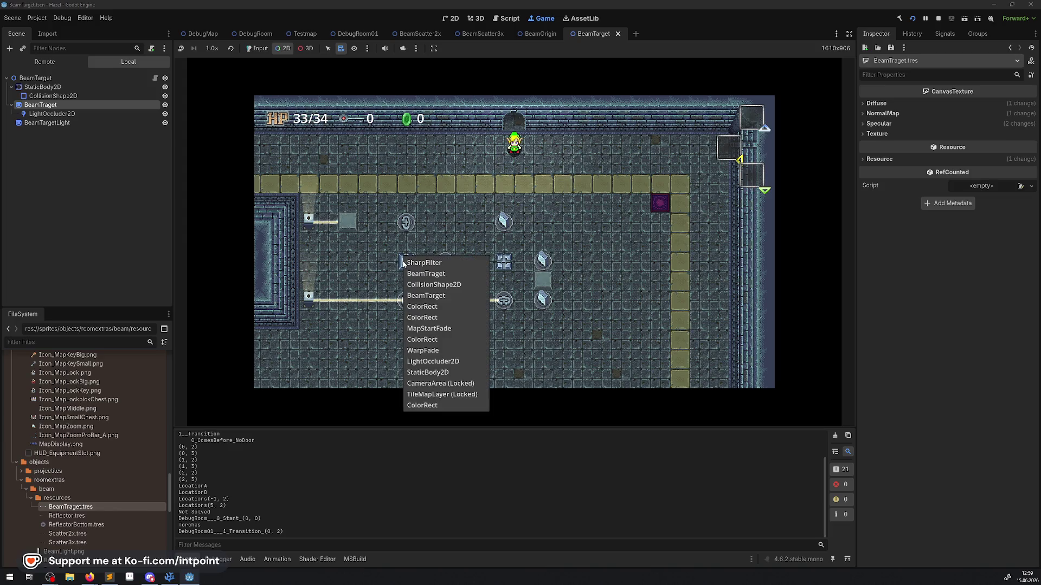
left_click(417, 285)
left_click(24, 62)
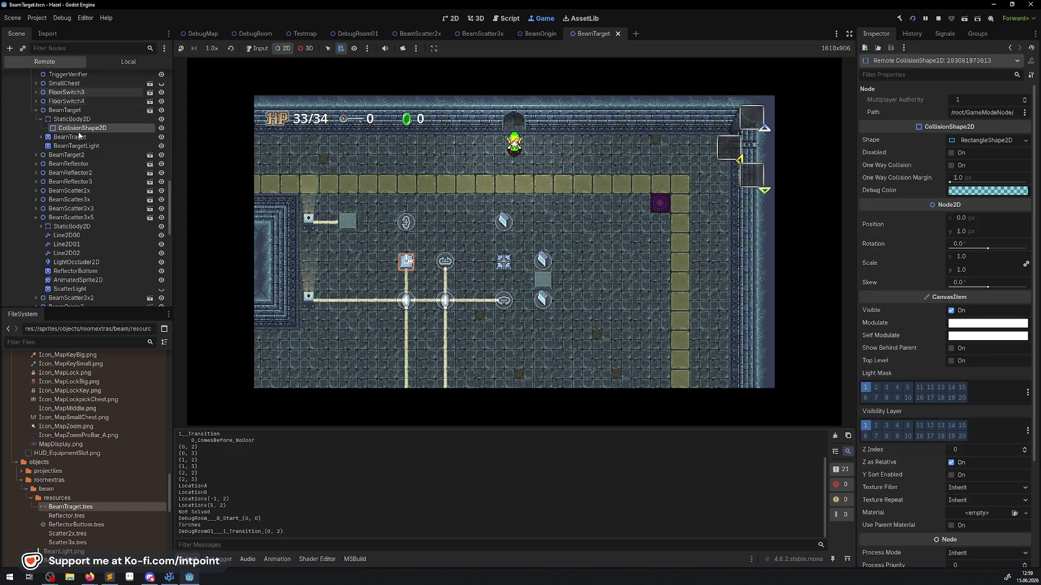
left_click(64, 110)
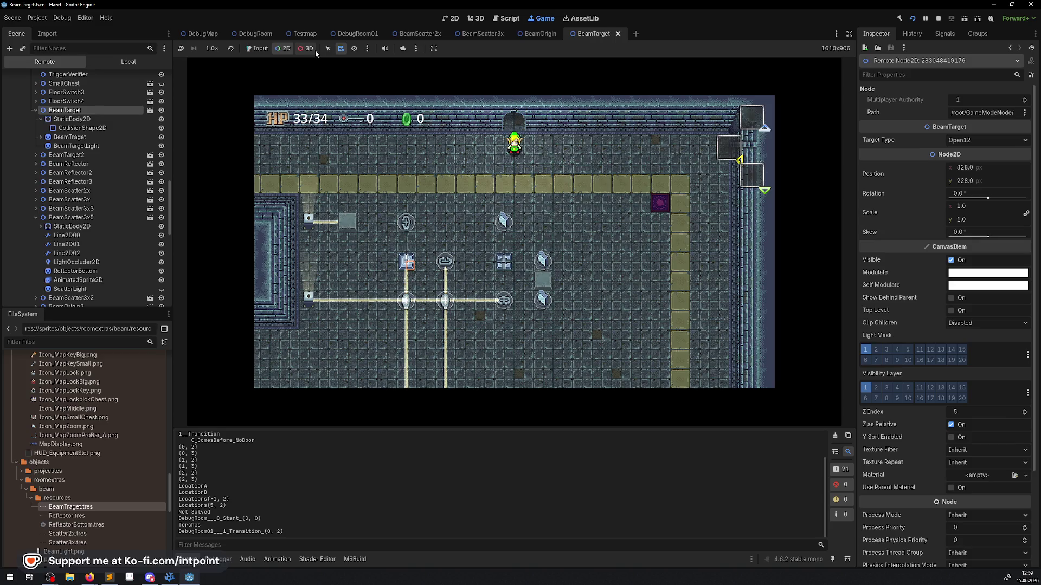
- Inspect the BeamTraget sprite, then BeamTargetLight's live properties at frame 7 of 15
left_click(257, 49)
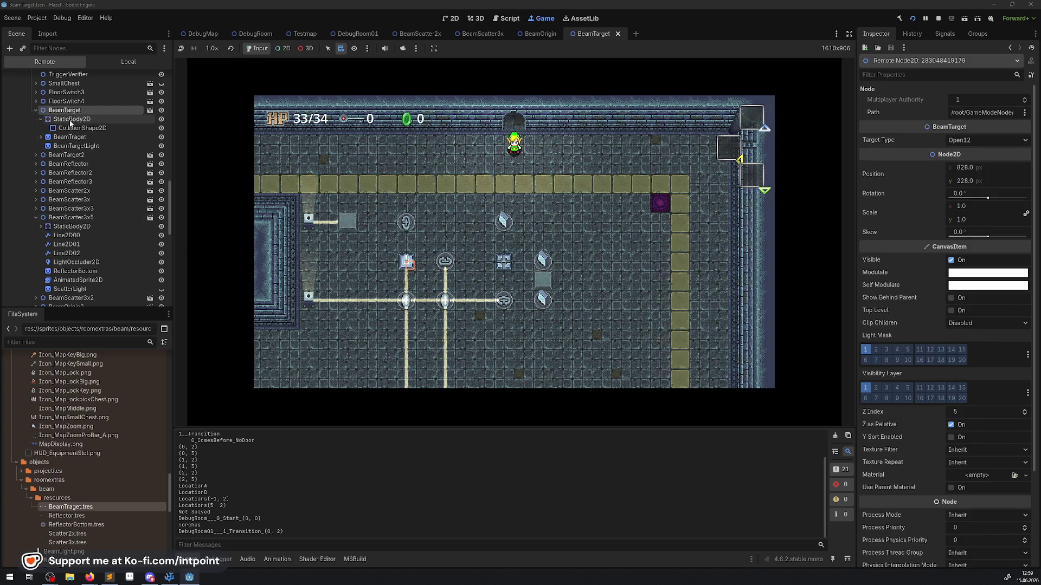
left_click(73, 139)
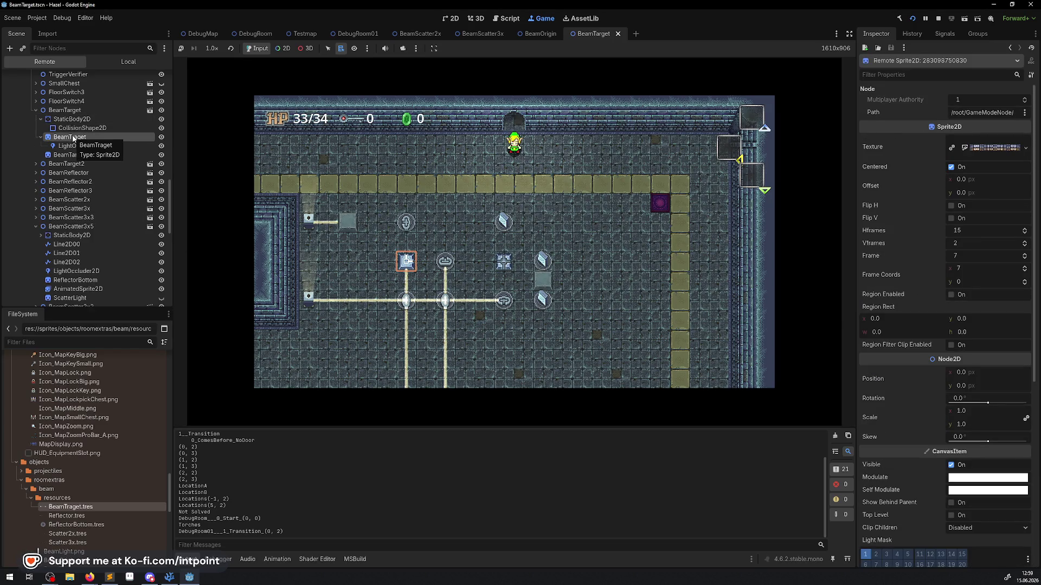
left_click(76, 154)
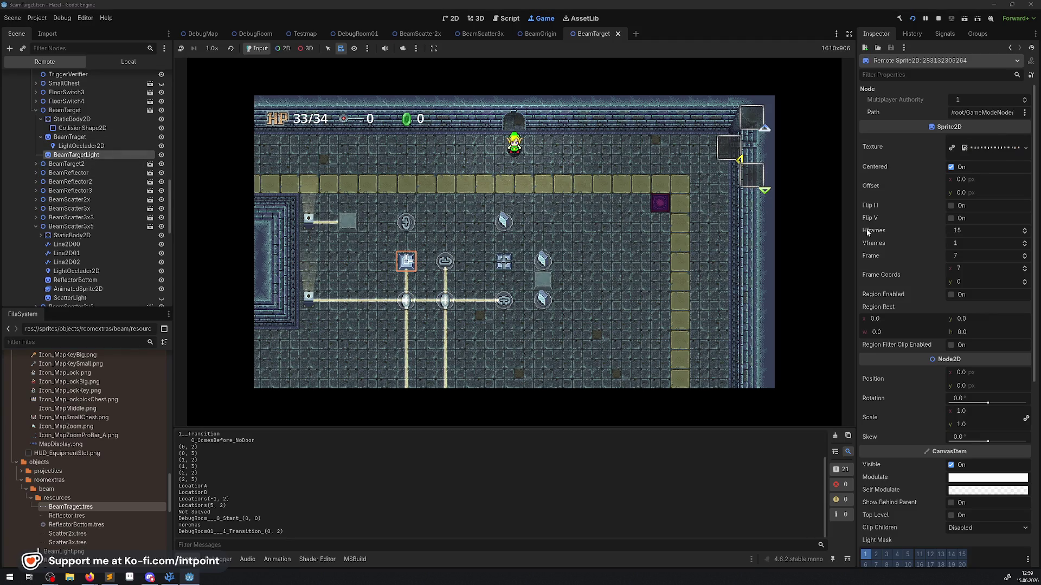
left_click(167, 576)
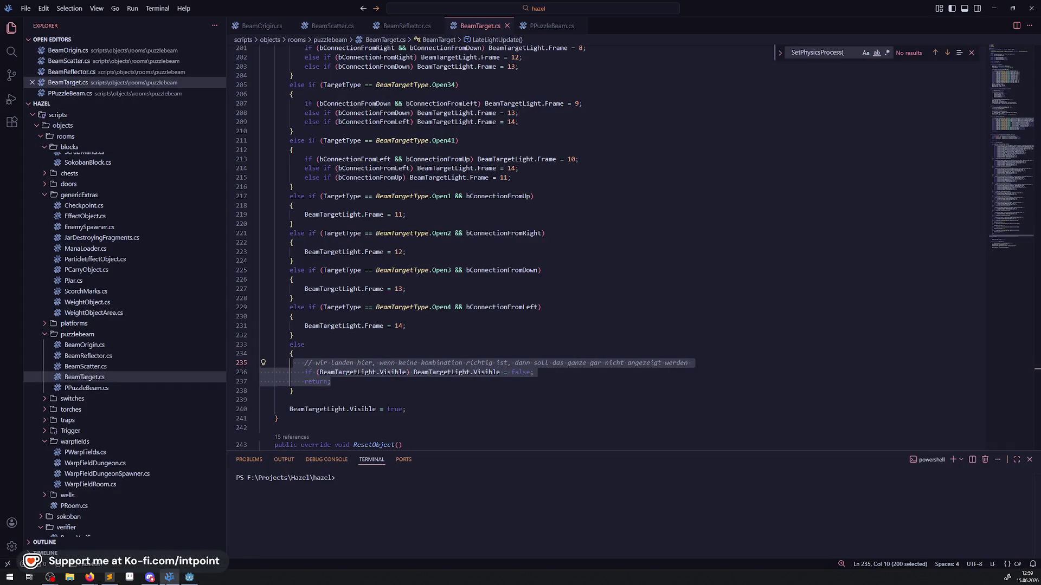
- Review the Open12 lines in BeamTarget.cs that set BeamTargetLight.Frame to 7, 11 and 12
scroll(464, 336, "up", 4)
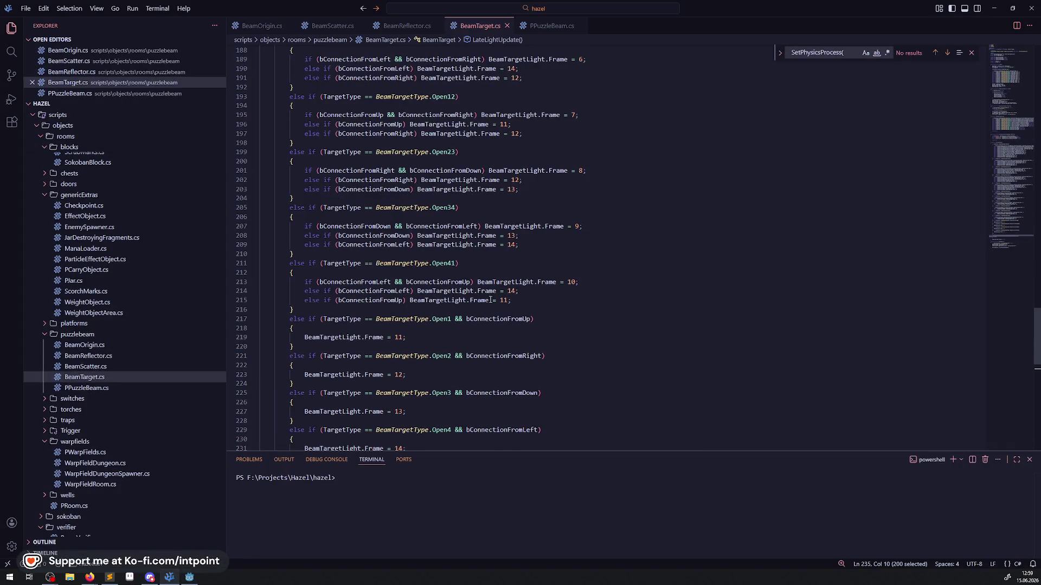
scroll(491, 308, "up", 2)
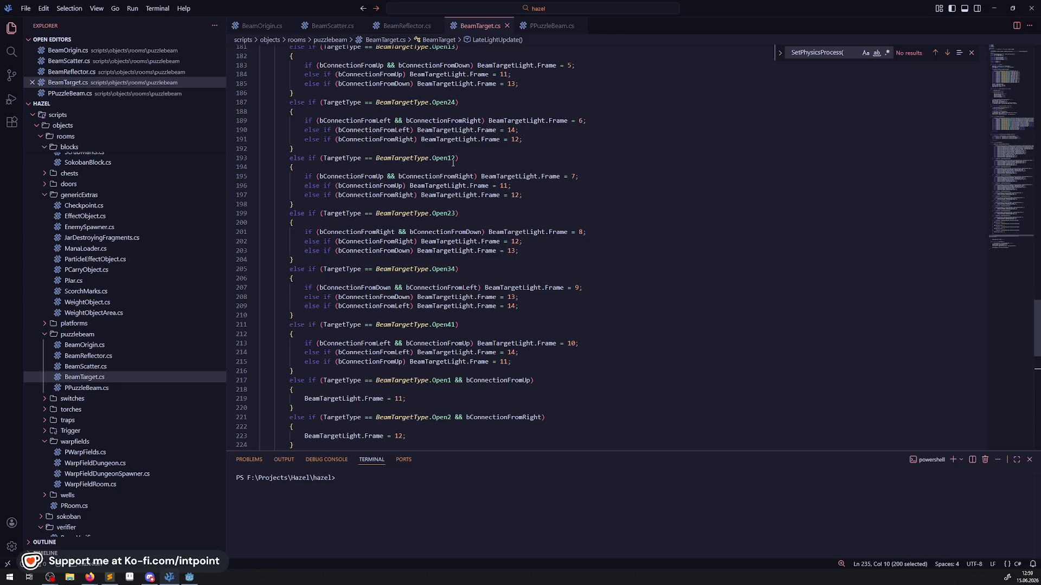
left_click_drag(558, 195, 392, 157)
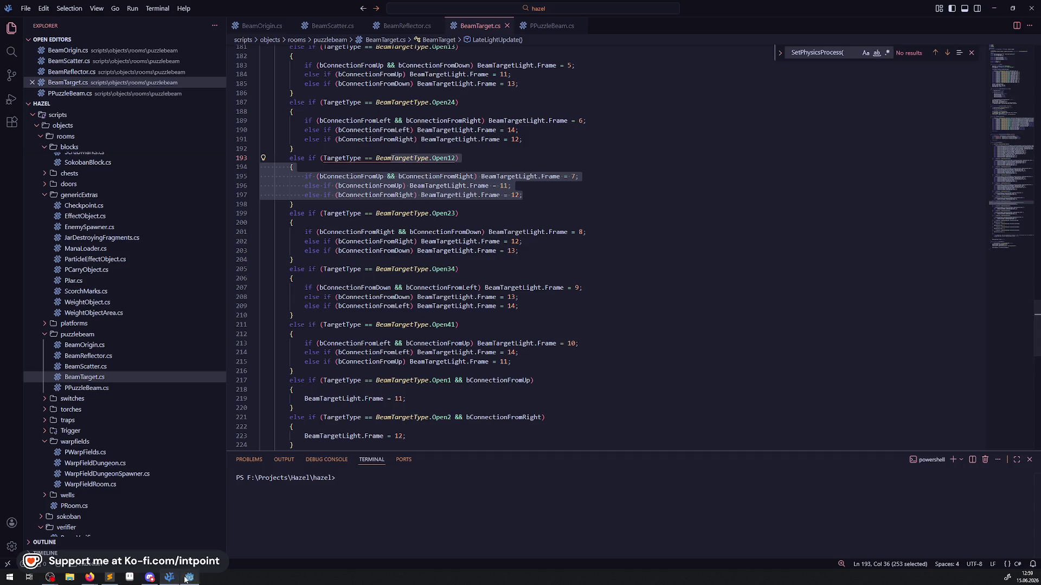
left_click(185, 579)
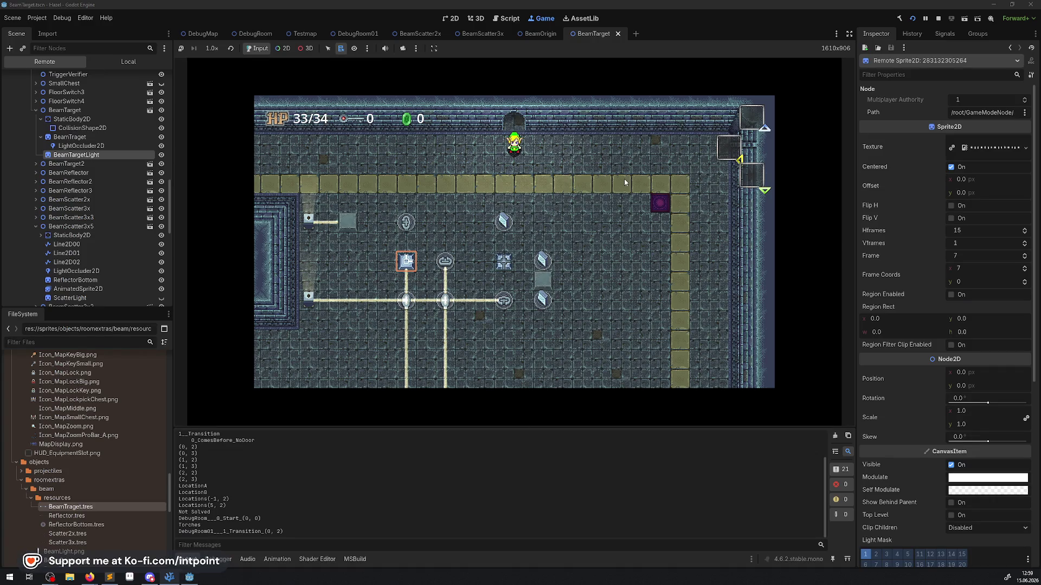
- Walk the player down, left and right around the beam block, then stop the game
key("Down")
key("Left")
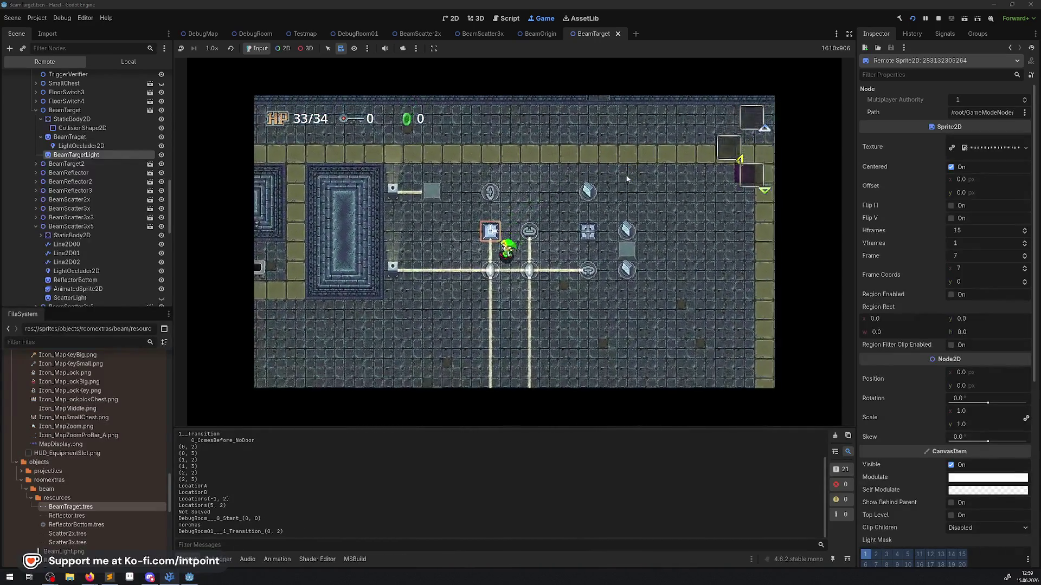
key("Left")
key("Right")
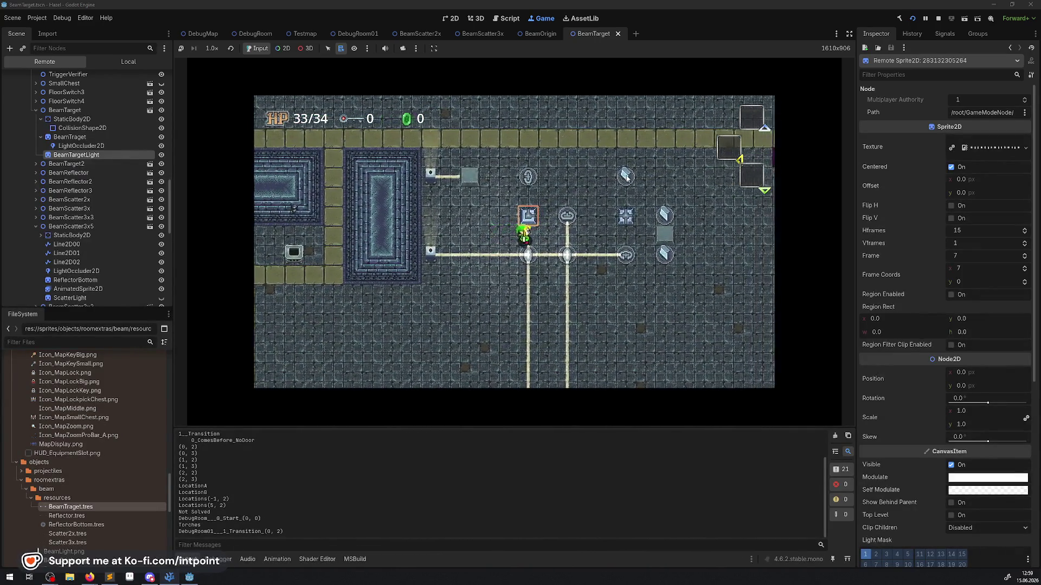
key("Left")
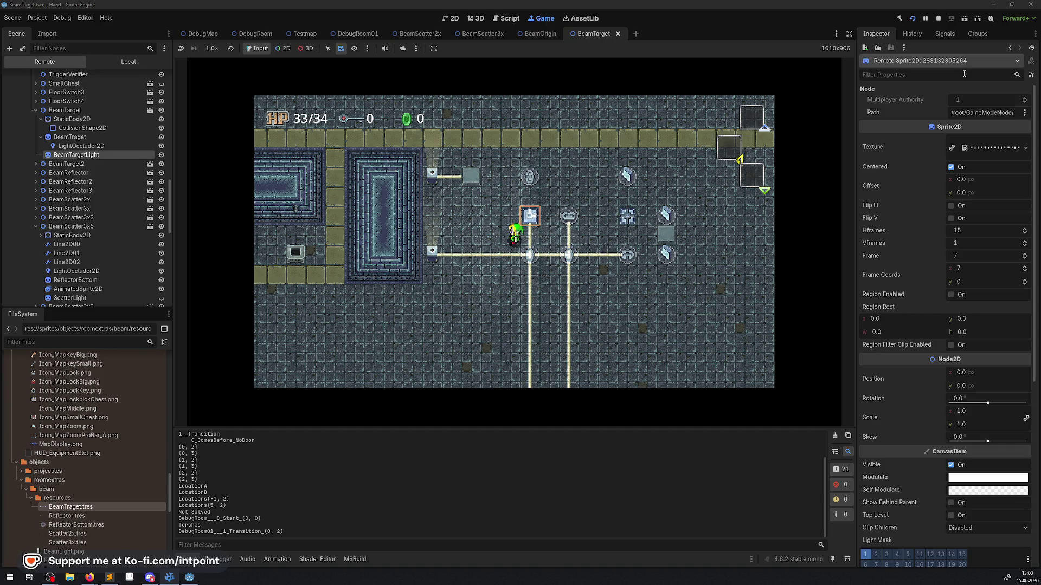
left_click(938, 18)
left_click(169, 577)
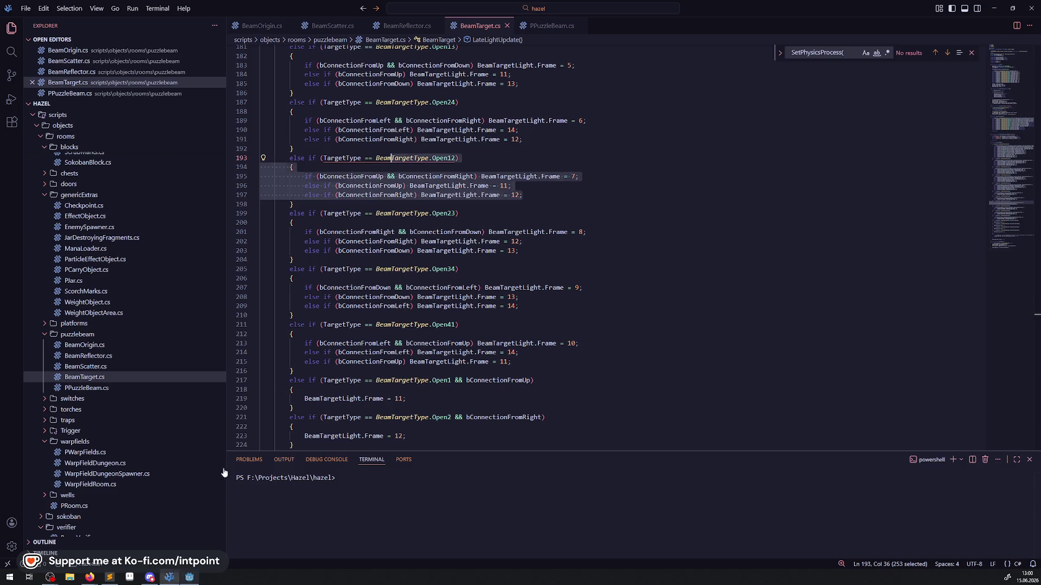
- Insert GD.Print("AAAAAAAAAA"); at the top of _PhysicsProcess and run the project to rebuild
scroll(425, 293, "up", 15)
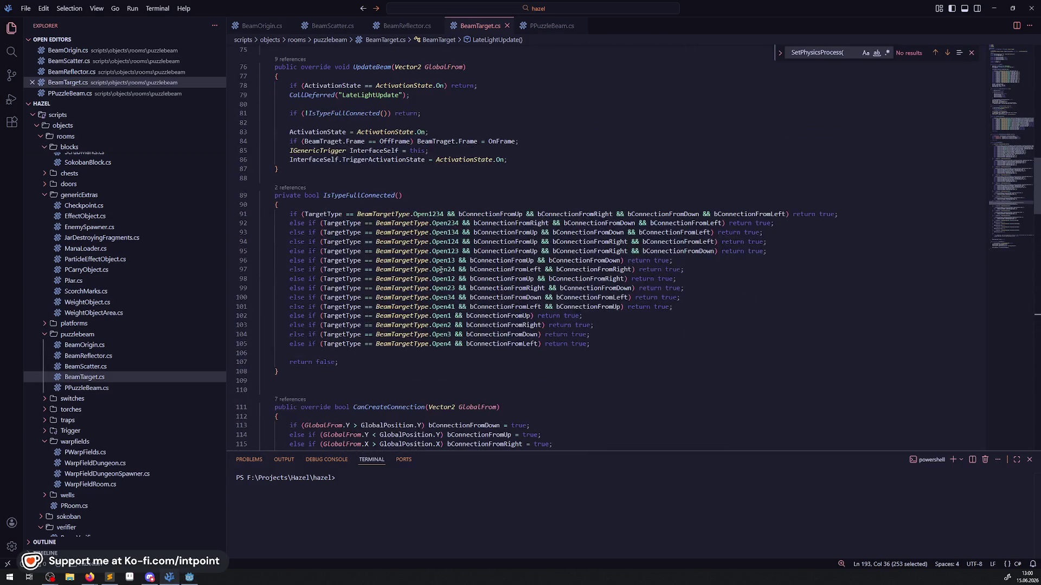
scroll(441, 269, "up", 5)
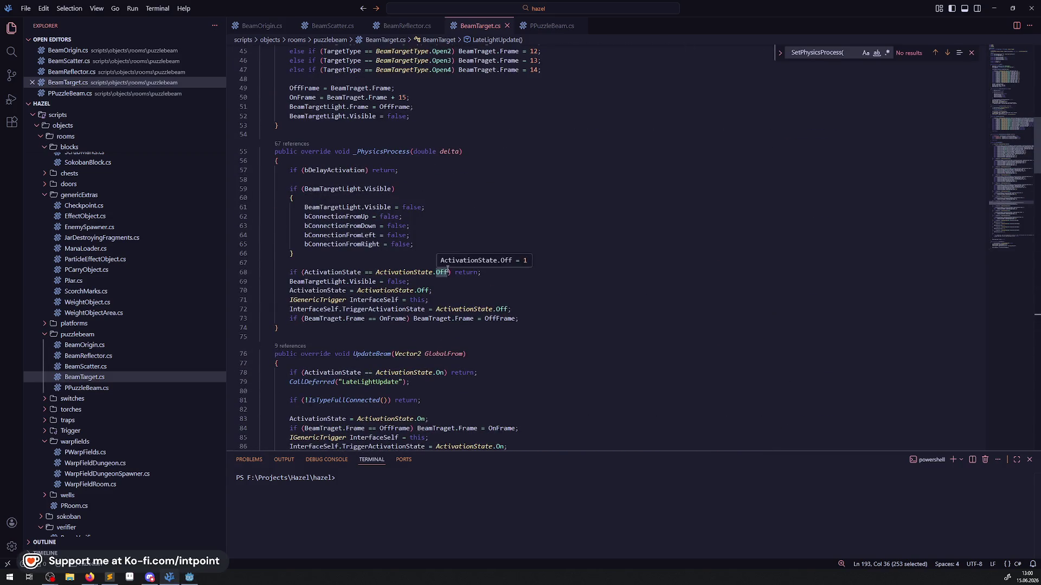
scroll(447, 269, "up", 1)
left_click(387, 225)
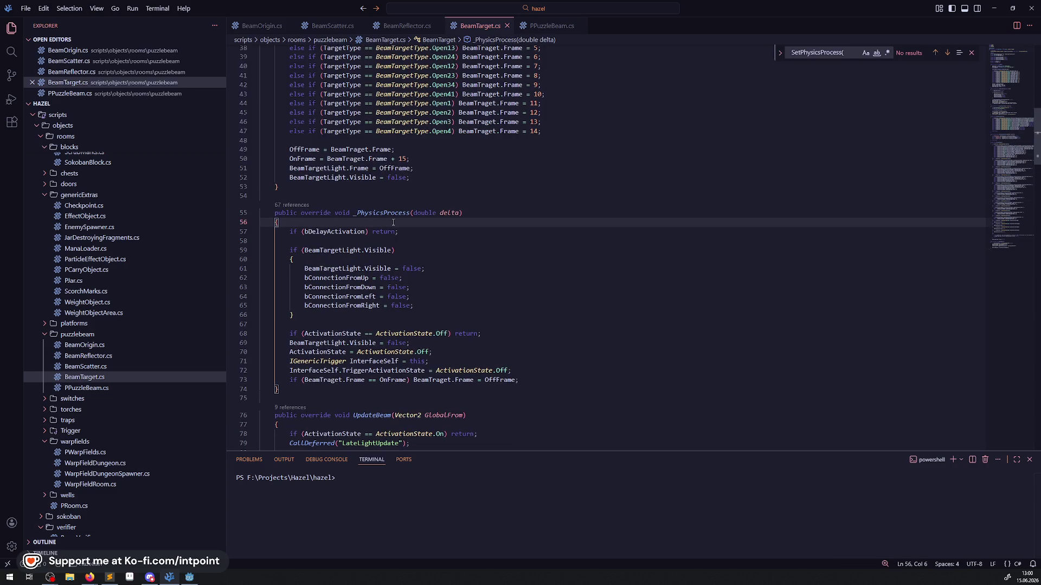
key("Return")
type("GD.Print(")
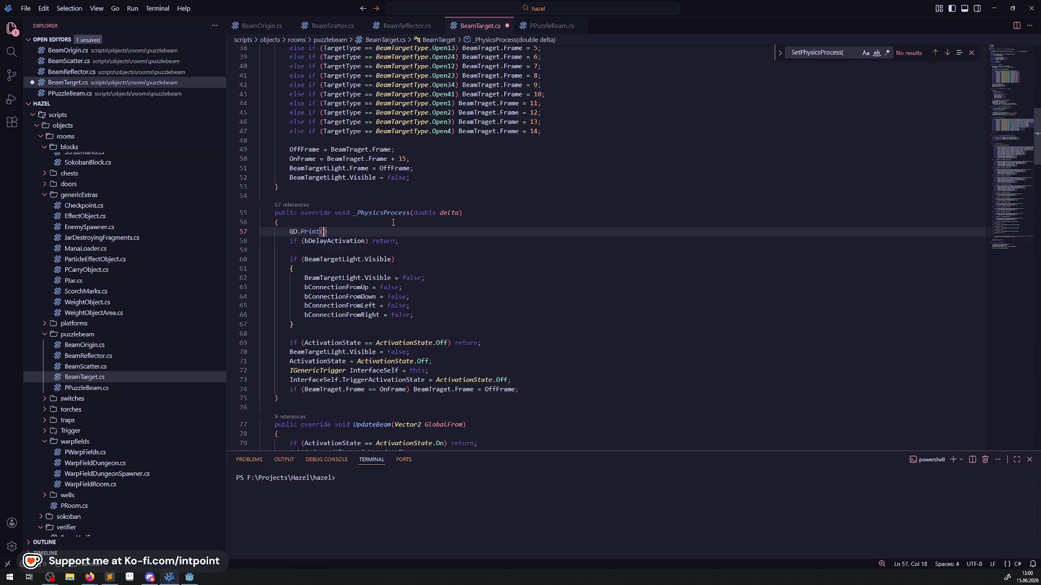
type("(!S")
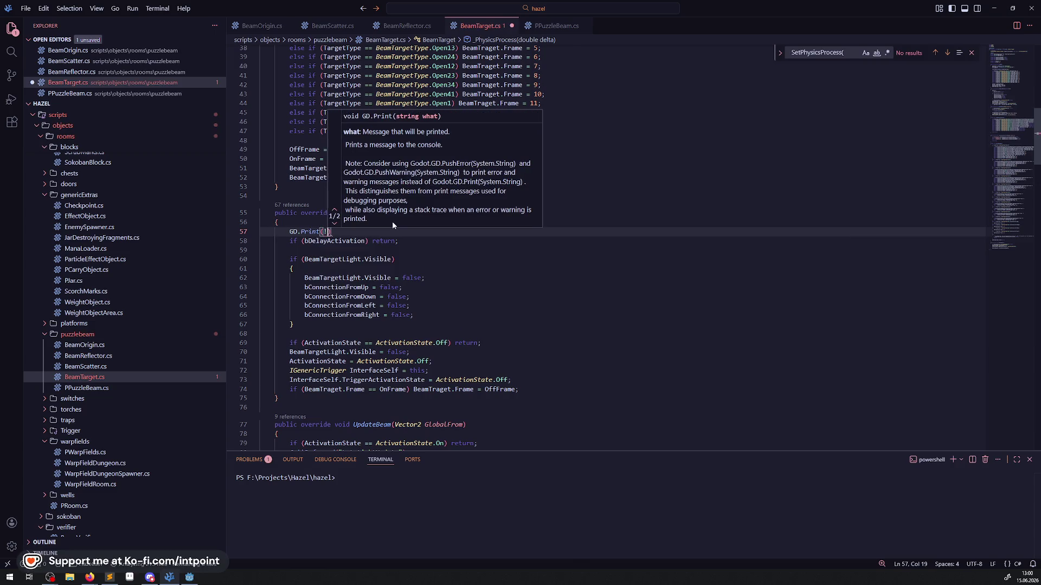
key("BackSpace")
key("BackSpace")
type("\"A")
type("AAAAAAAAA\");")
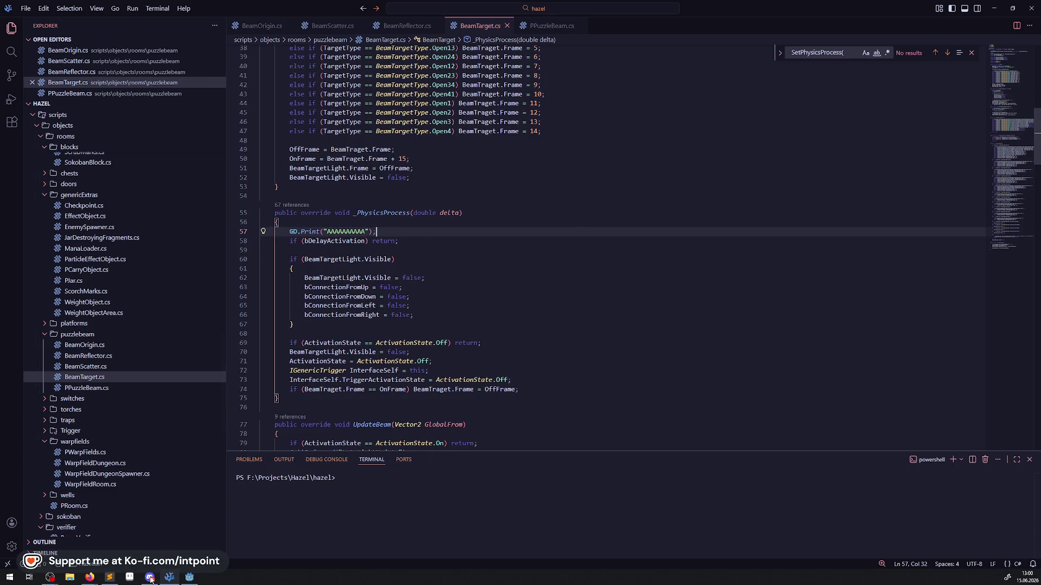
left_click(189, 577)
left_click(912, 18)
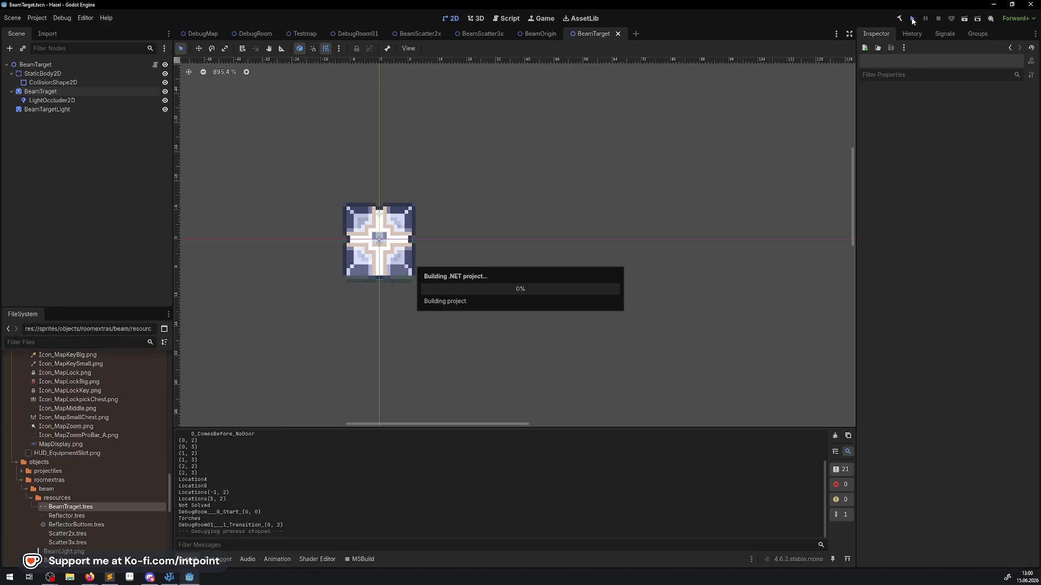
- Play through several rooms with the arrow keys while AAAAAAAAAA floods the Output, then stop
left_click(172, 580)
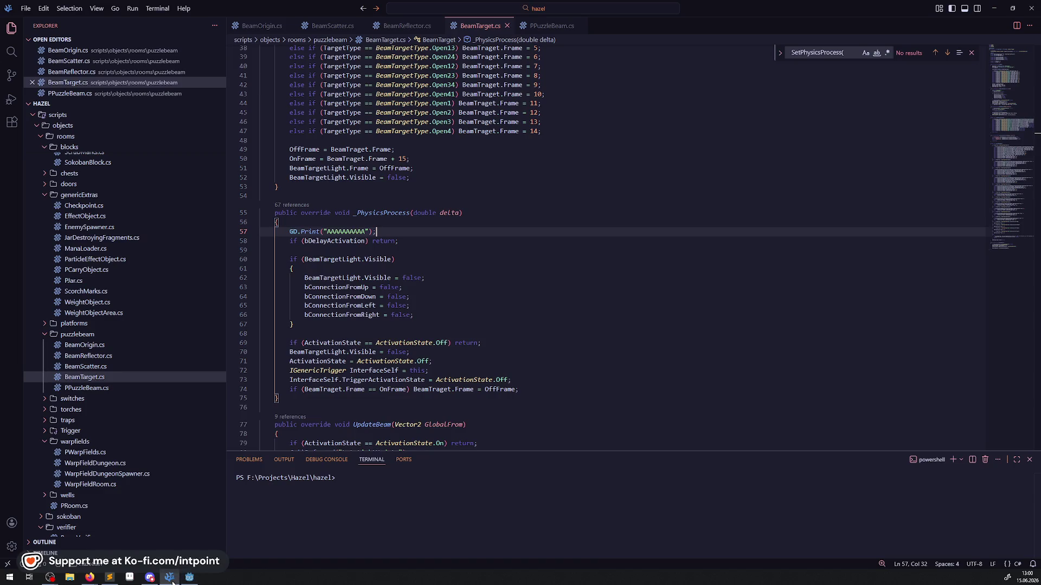
left_click(171, 579)
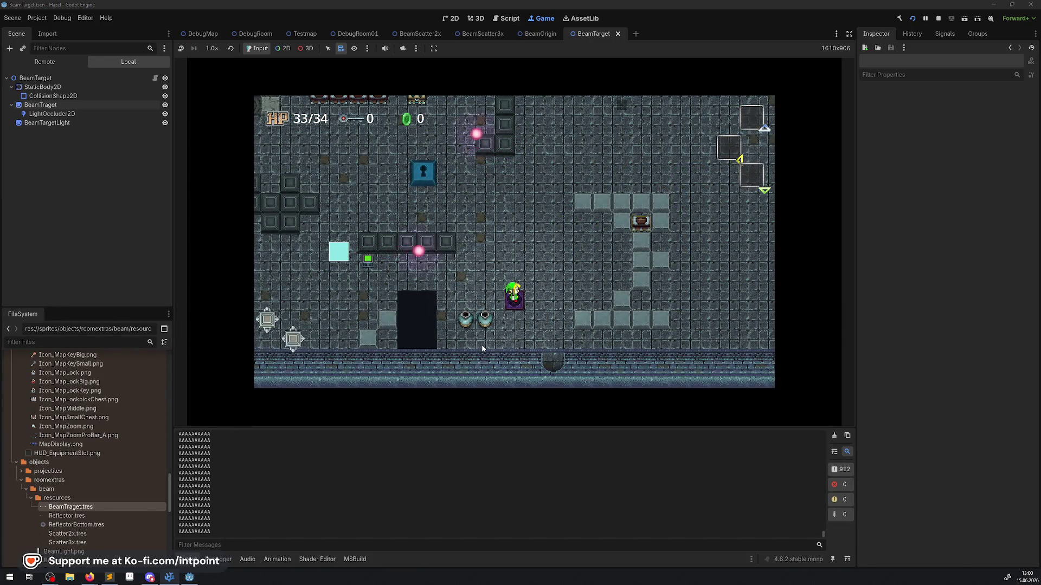
key("Up")
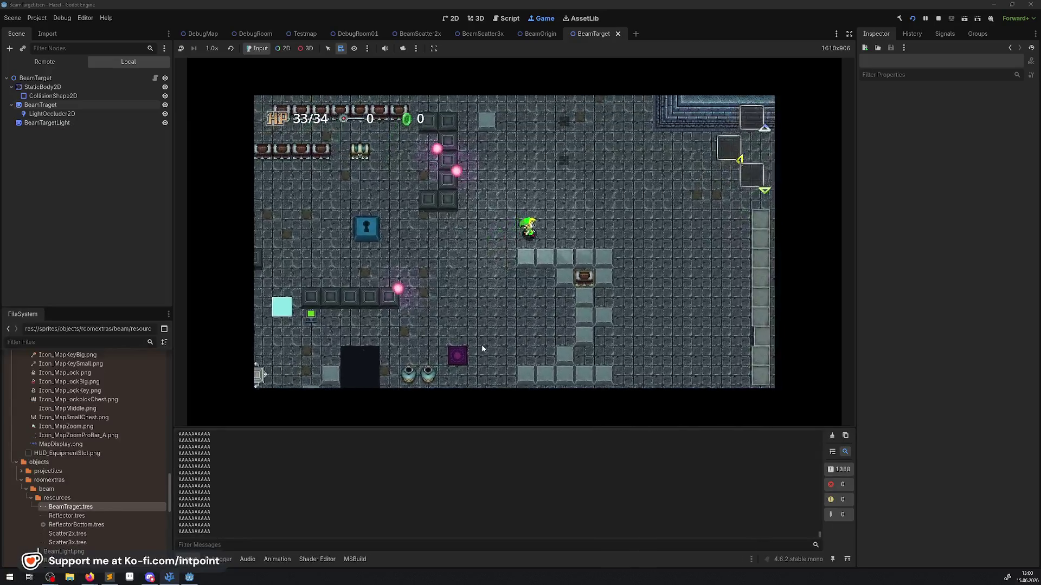
key("Right")
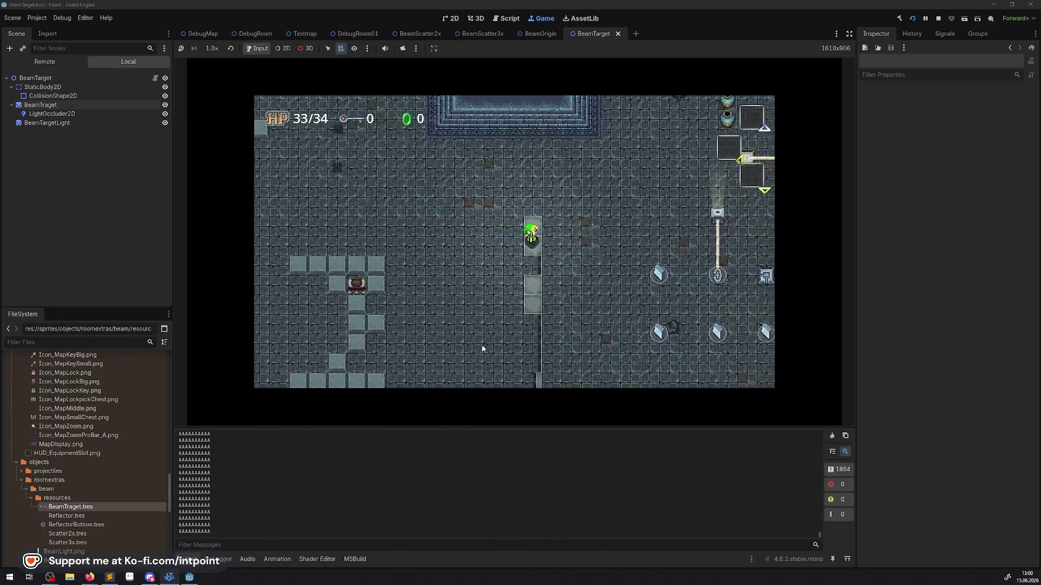
key("Left")
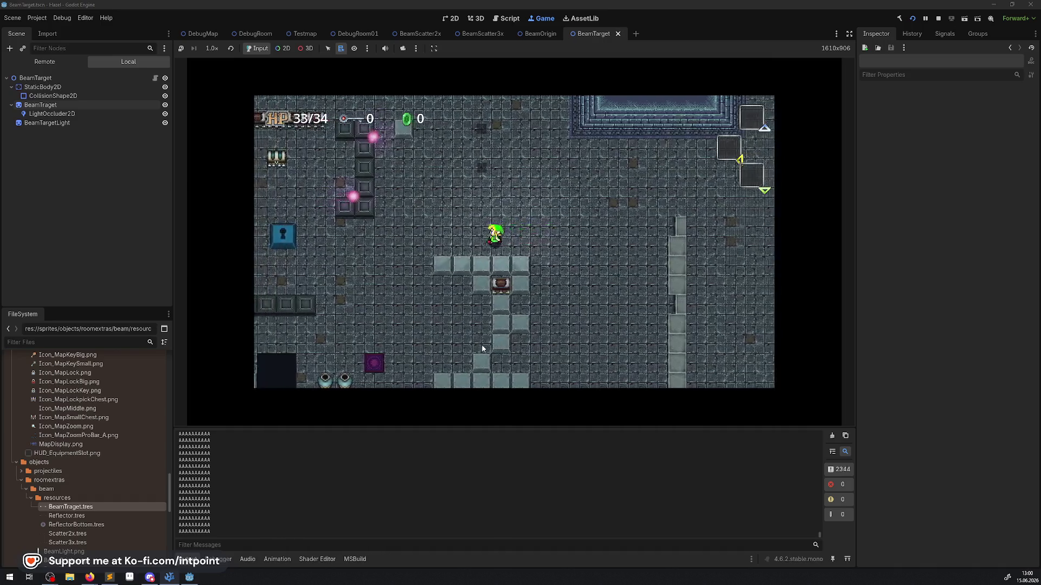
key("Down")
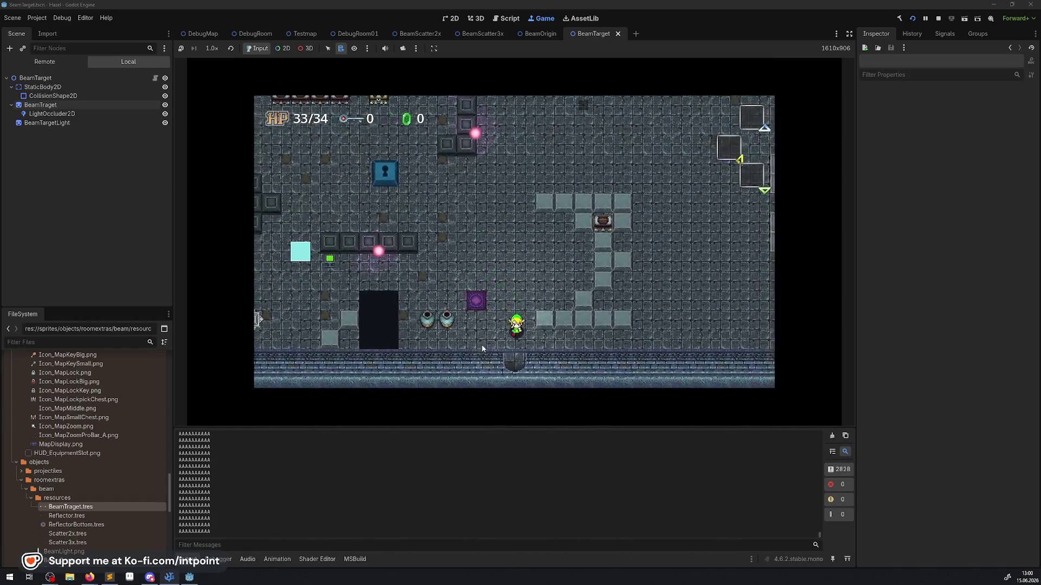
key("Down")
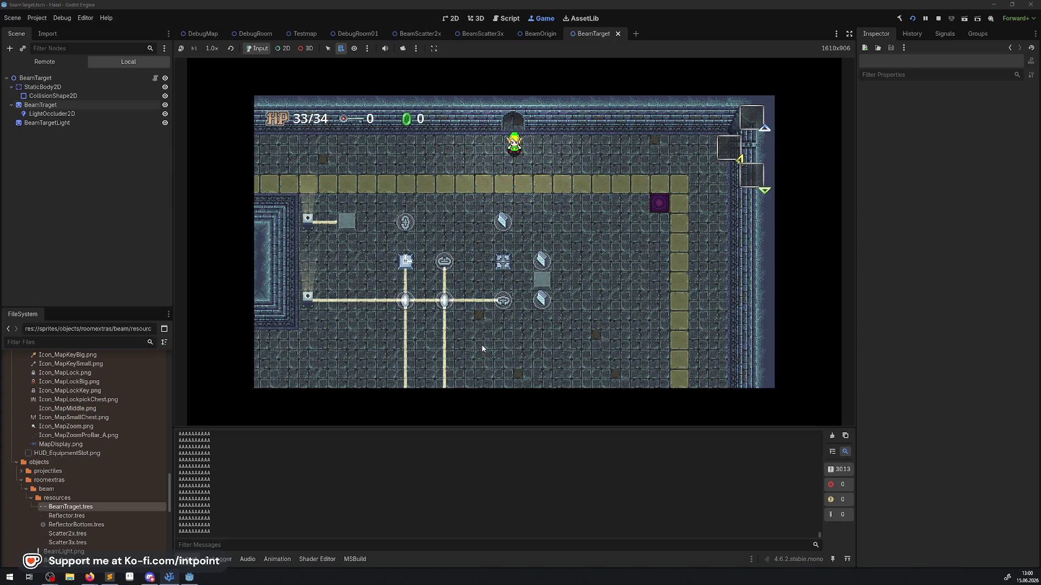
key("Up")
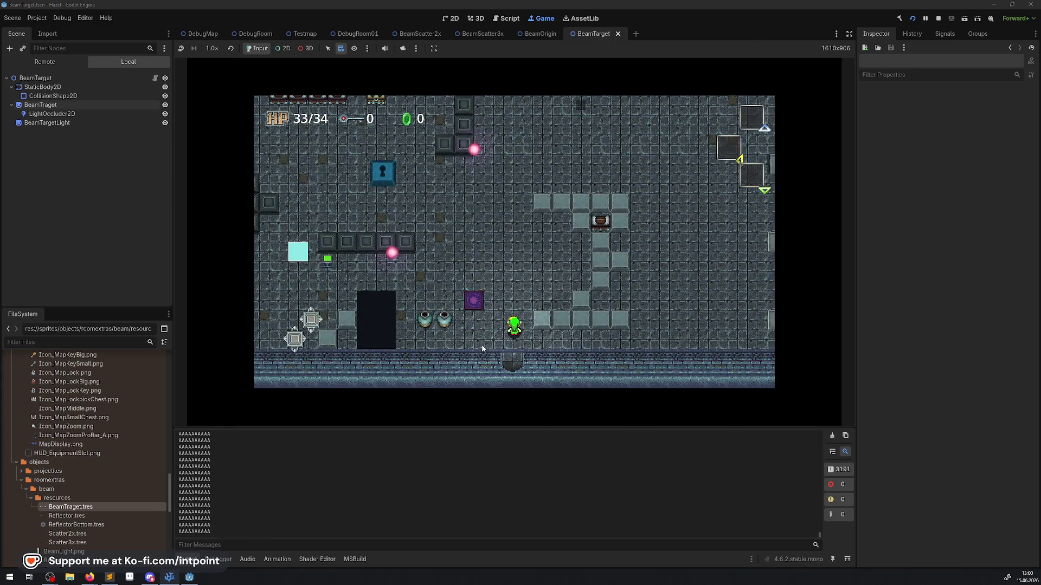
key("Down")
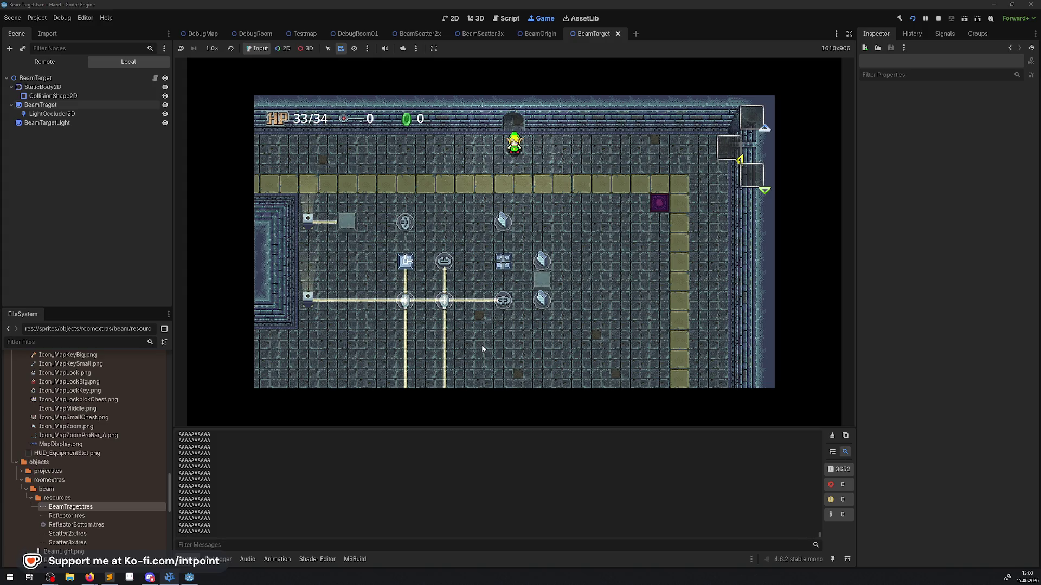
left_click(939, 19)
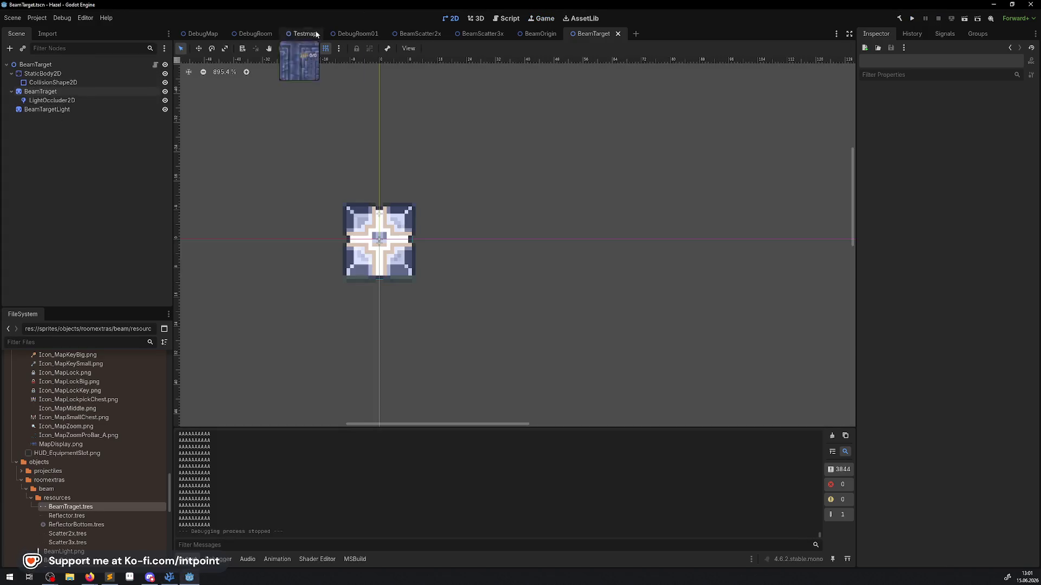
- In the DebugRoom scene, box-select and delete the nine beam puzzle nodes
left_click(206, 35)
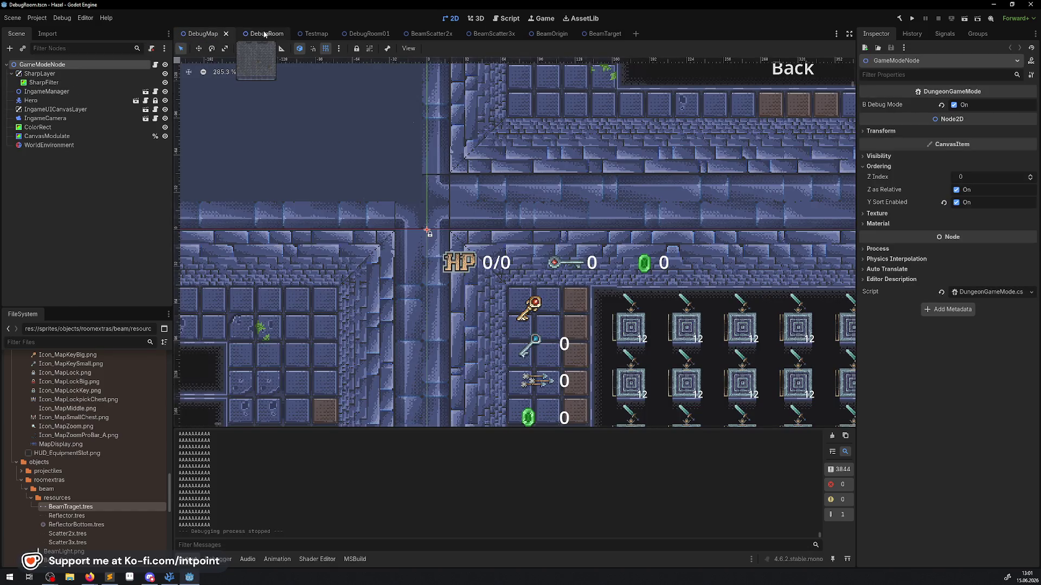
left_click(265, 34)
scroll(552, 233, "down", 3)
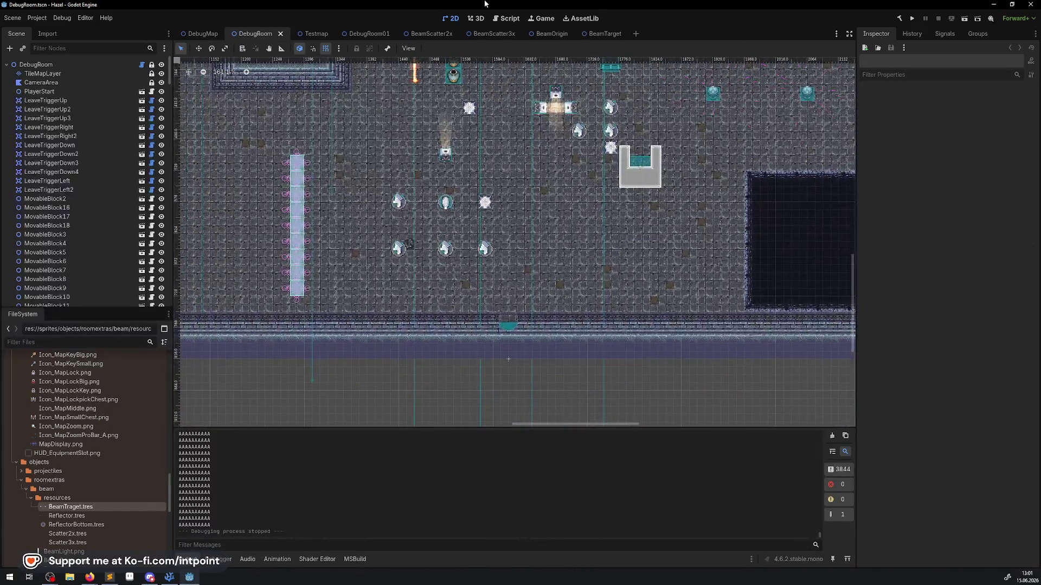
scroll(353, 241, "up", 3)
left_click_drag(382, 171, 623, 297)
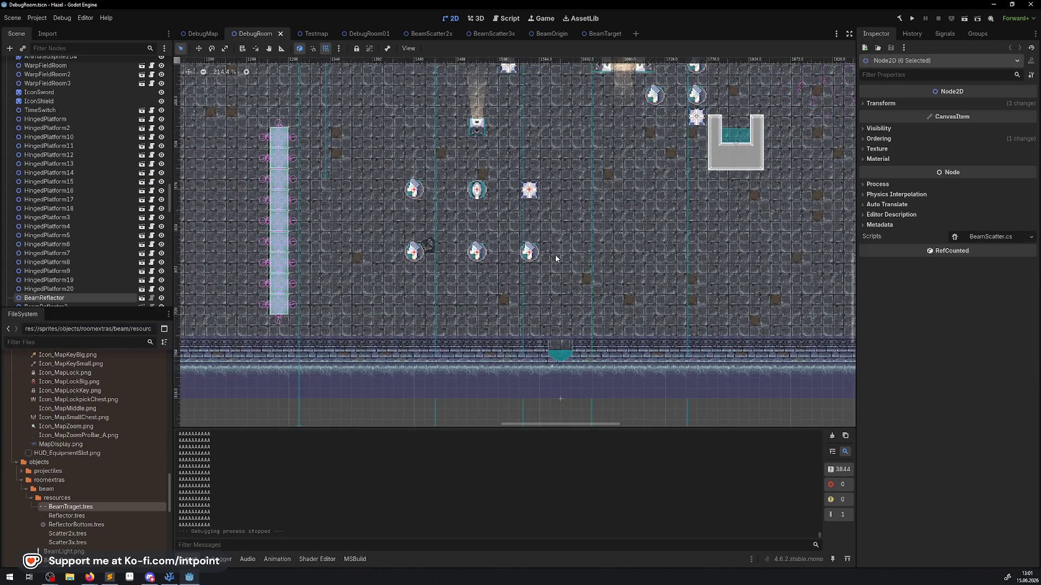
left_click_drag(555, 258, 528, 358)
scroll(351, 251, "down", 2)
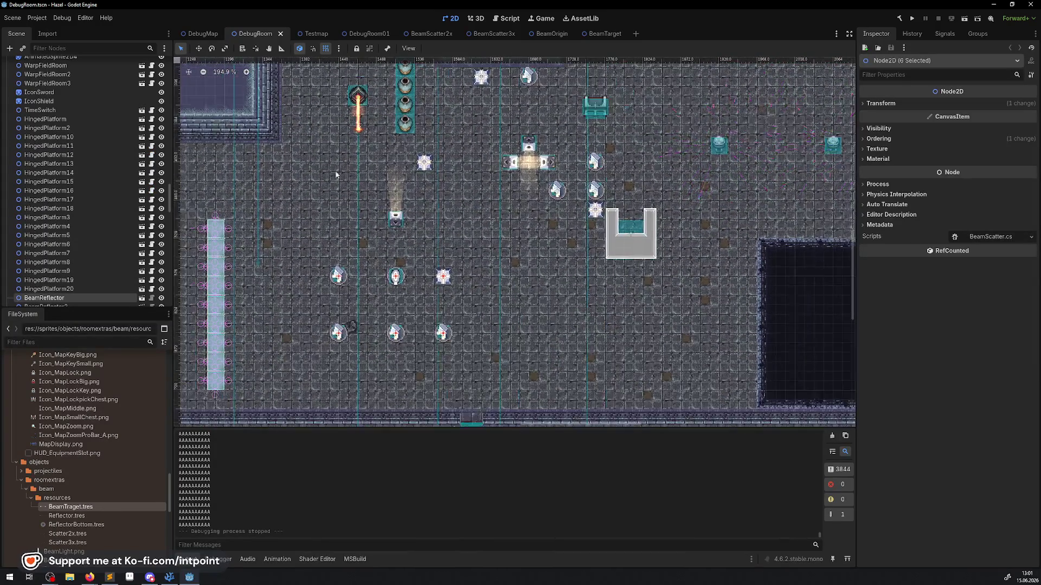
left_click_drag(306, 151, 524, 381)
key("Delete")
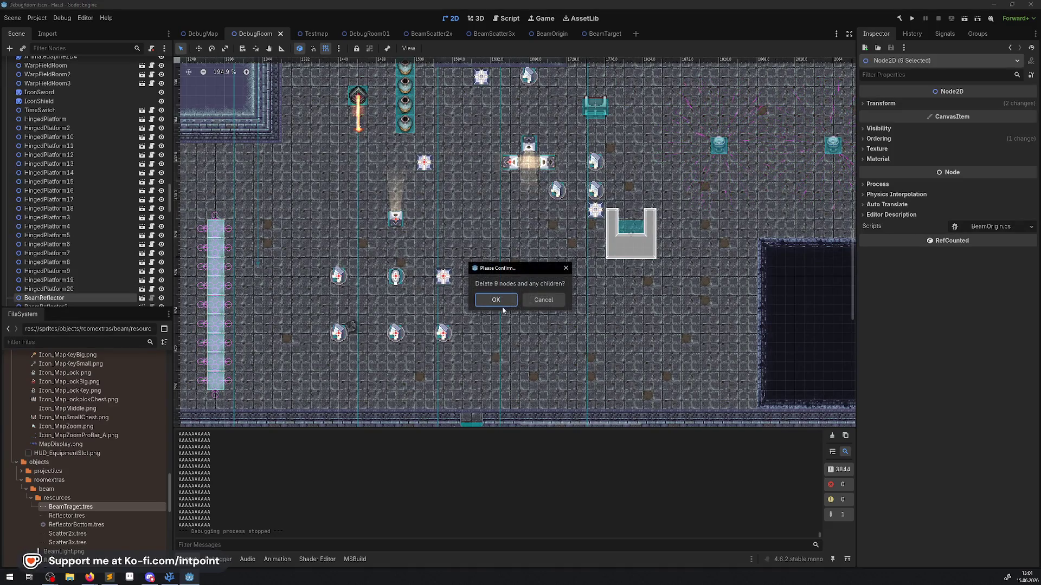
left_click(502, 293)
- Delete the two remaining beam nodes, then save the scene and run the game
left_click_drag(489, 234, 397, 326)
left_click_drag(371, 164, 472, 203)
key("Delete")
left_click(499, 301)
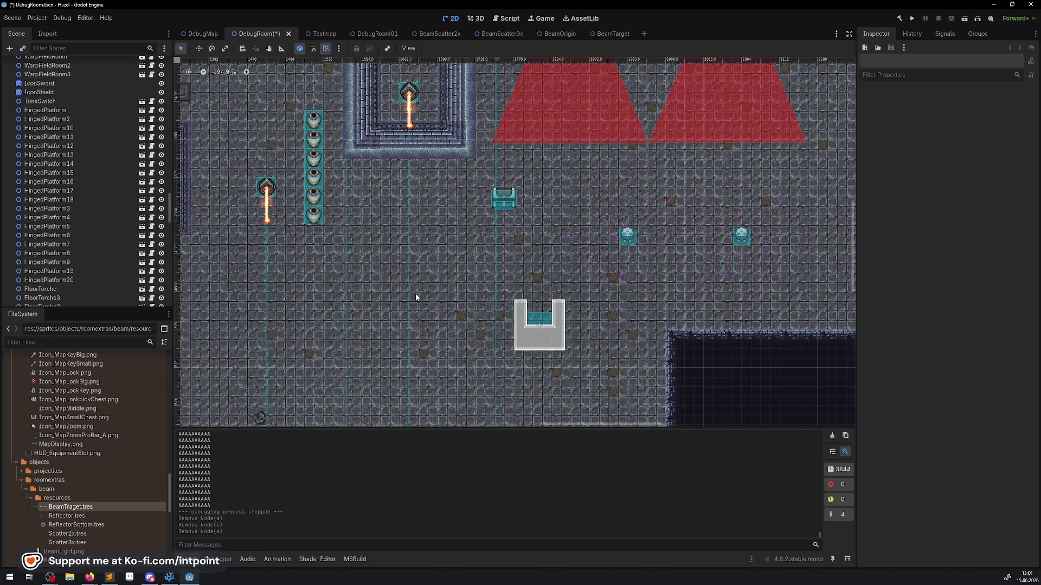
left_click(912, 18)
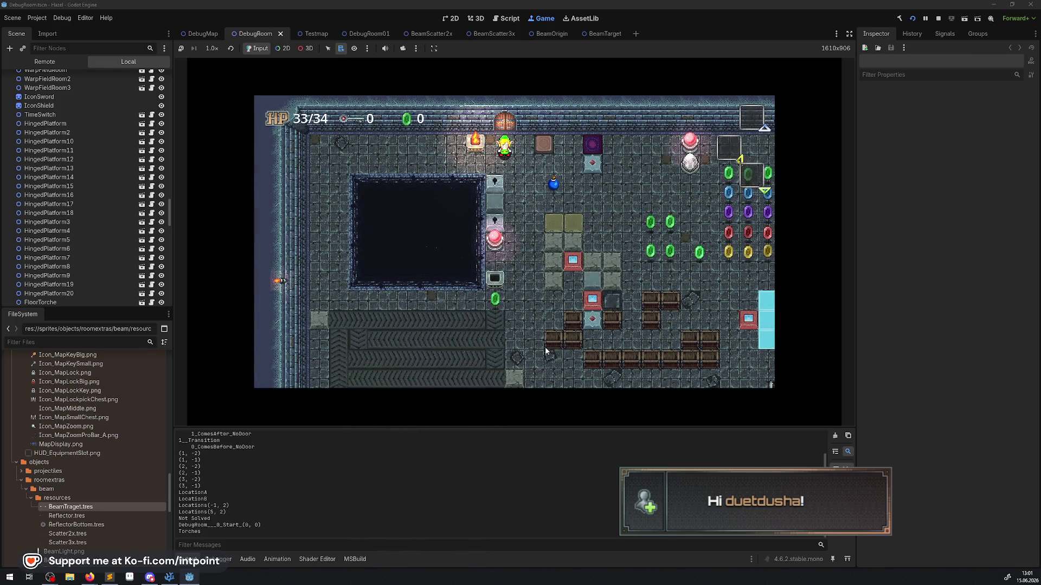
- Enlarge the game view and walk the player through the teleporter and around the first room
left_click(848, 34)
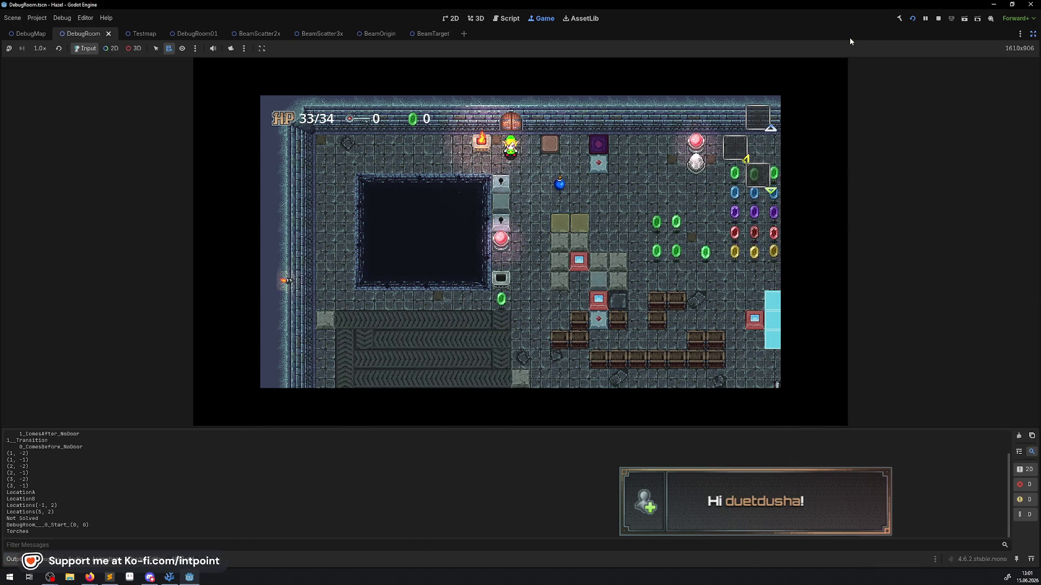
key("Right")
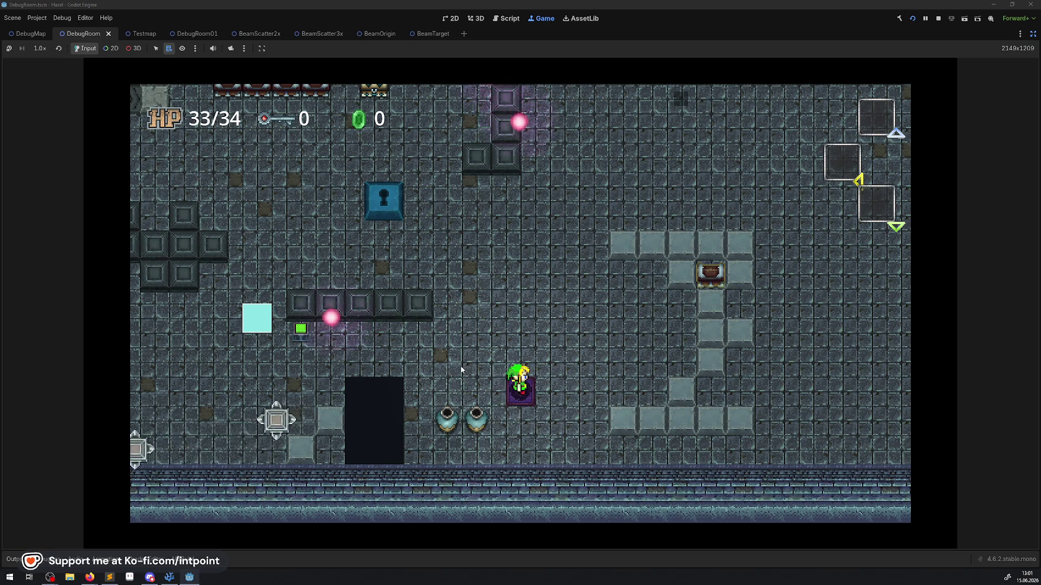
key("Down")
key("Right")
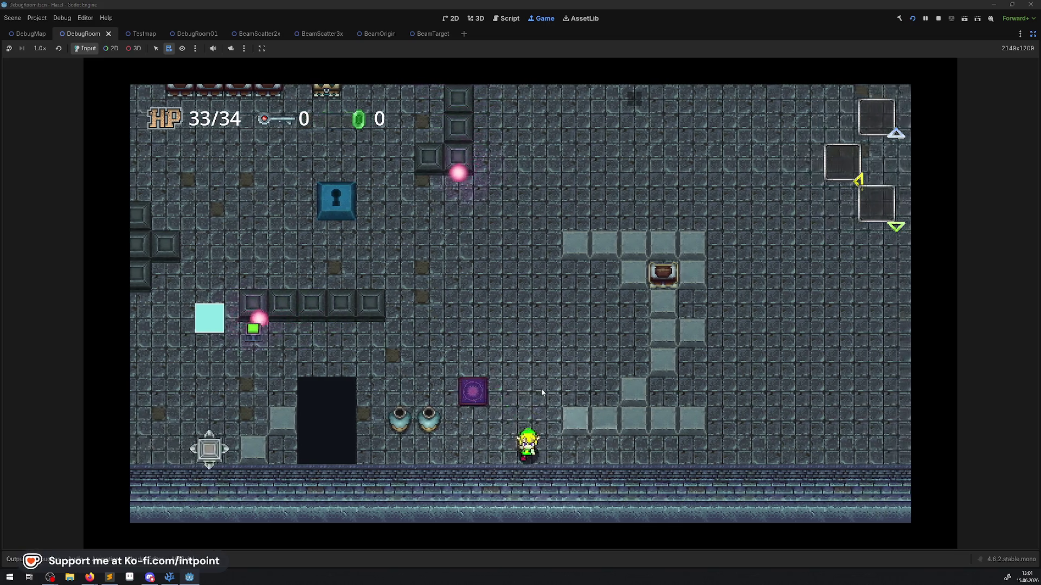
key("Right")
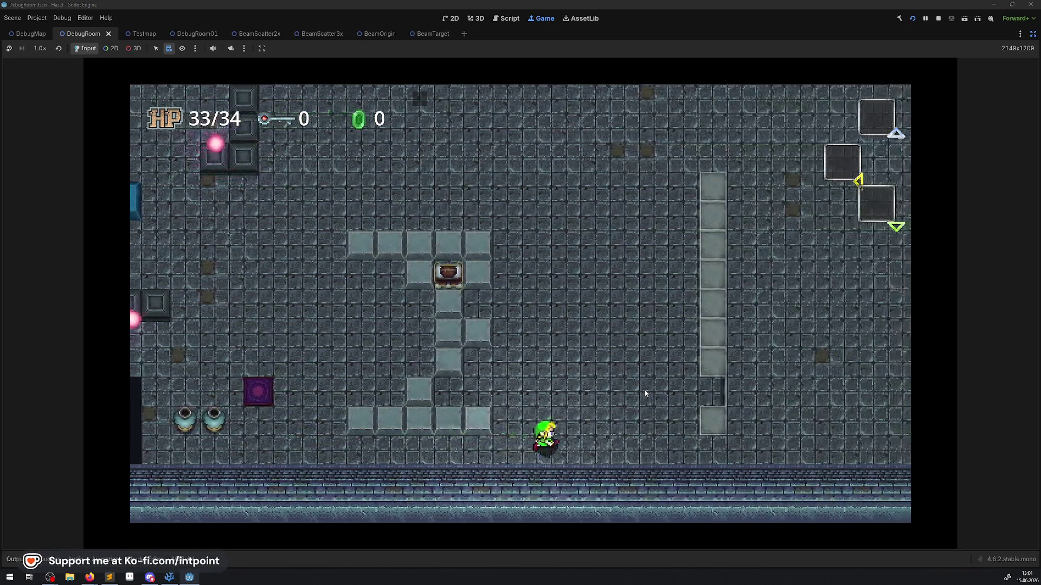
key("Up")
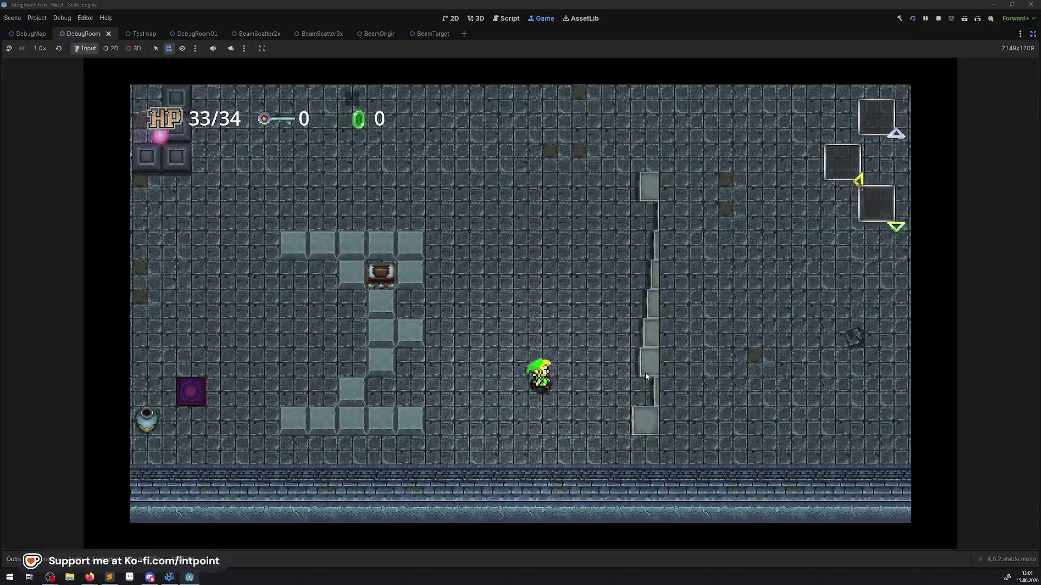
key("Left")
key("Left")
key("Up")
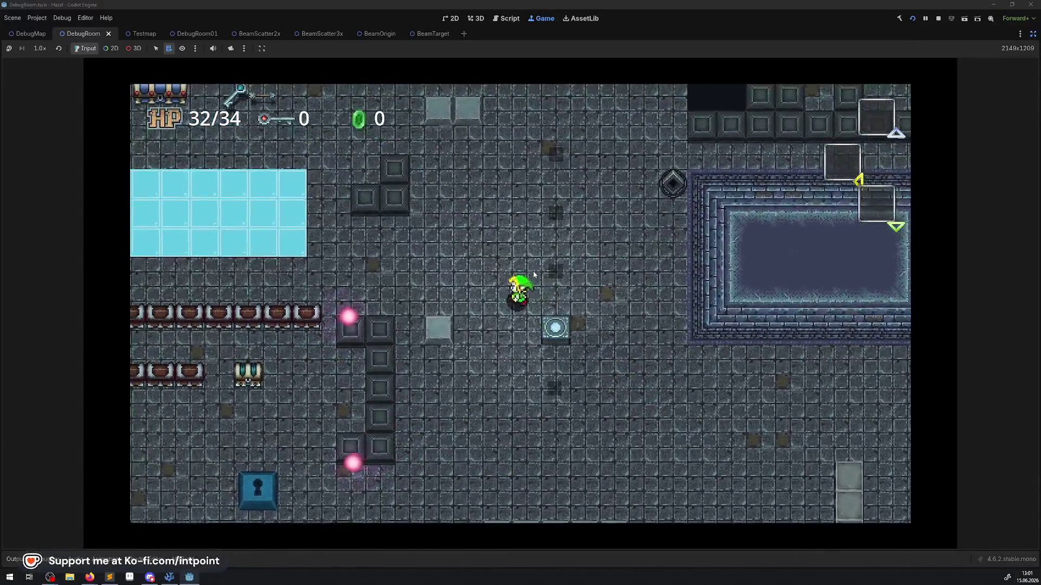
key("Down")
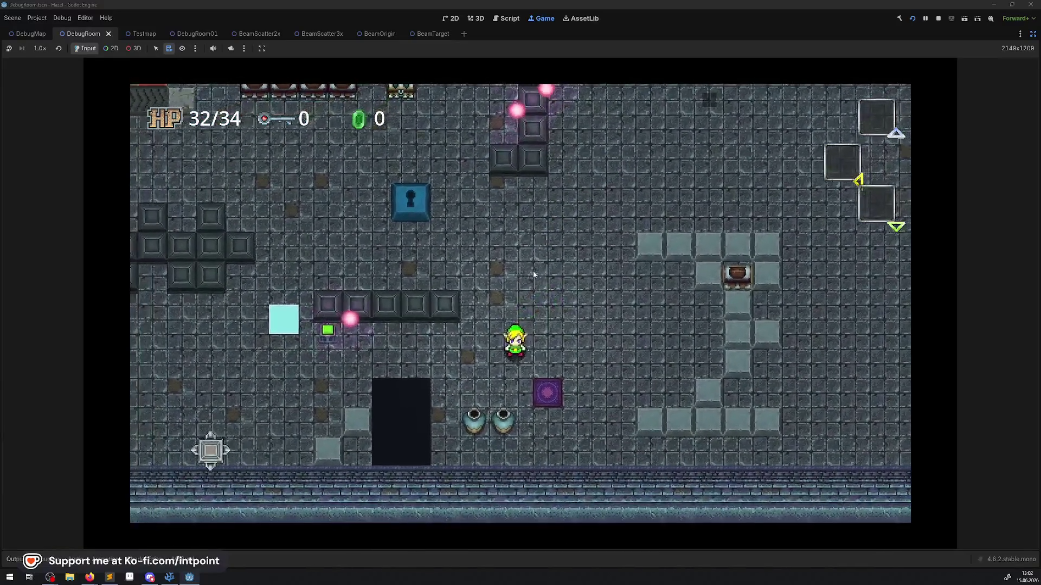
key("Up")
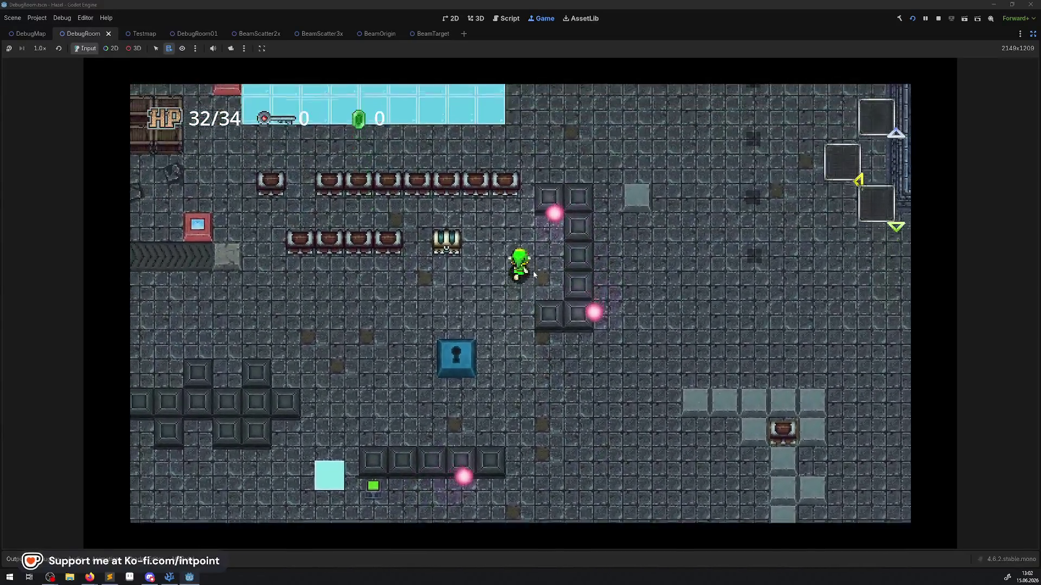
key("Left")
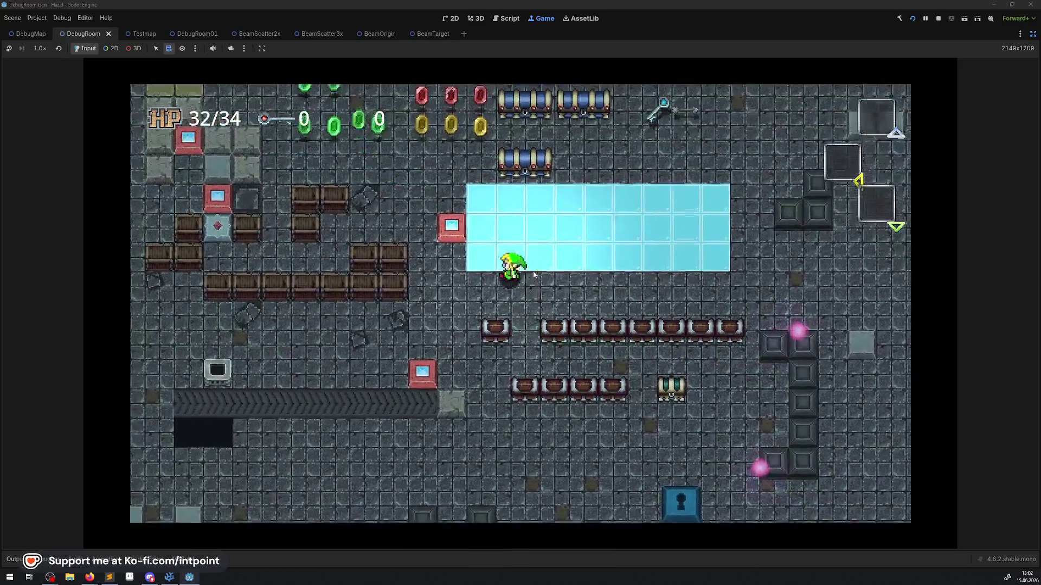
- Walk the player past the pool and along the top row toward the lasers
key("Up")
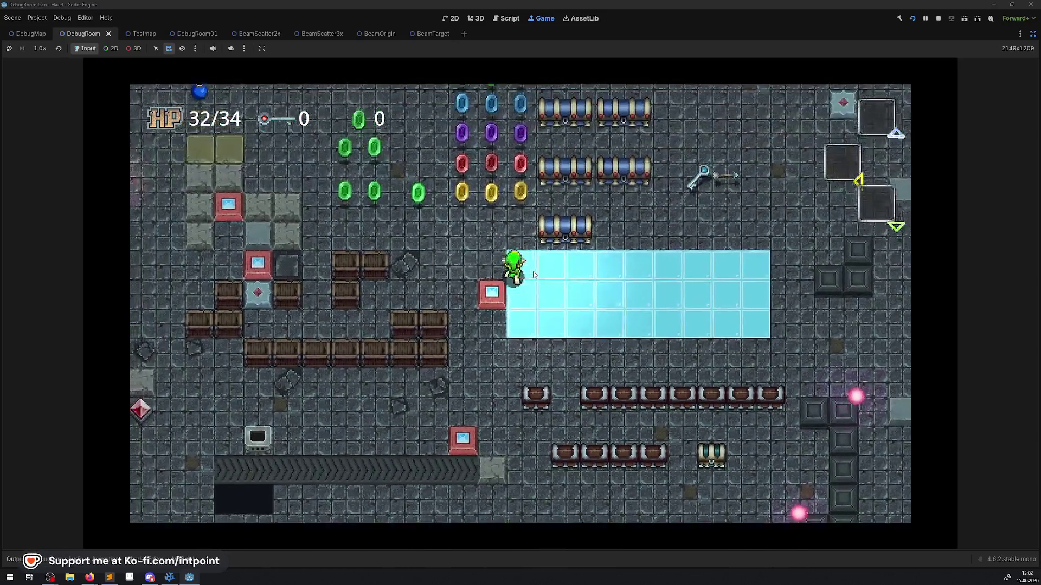
key("Right")
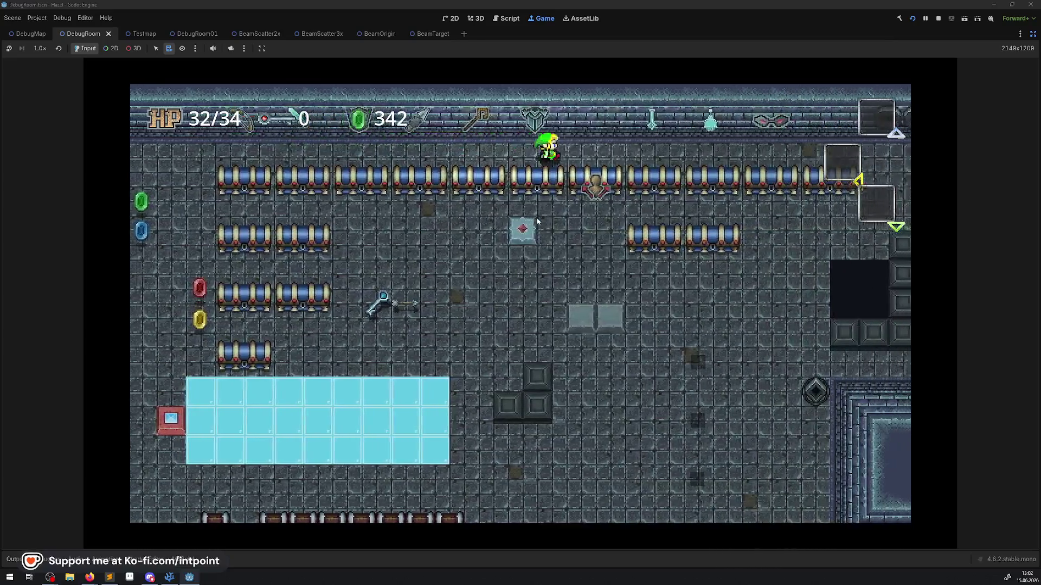
key("Right")
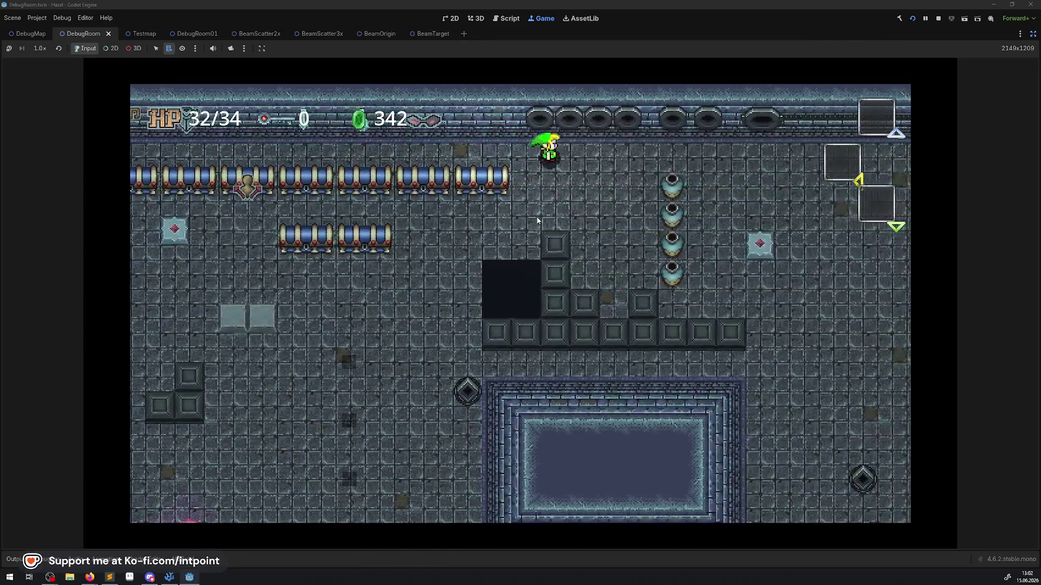
key("Right")
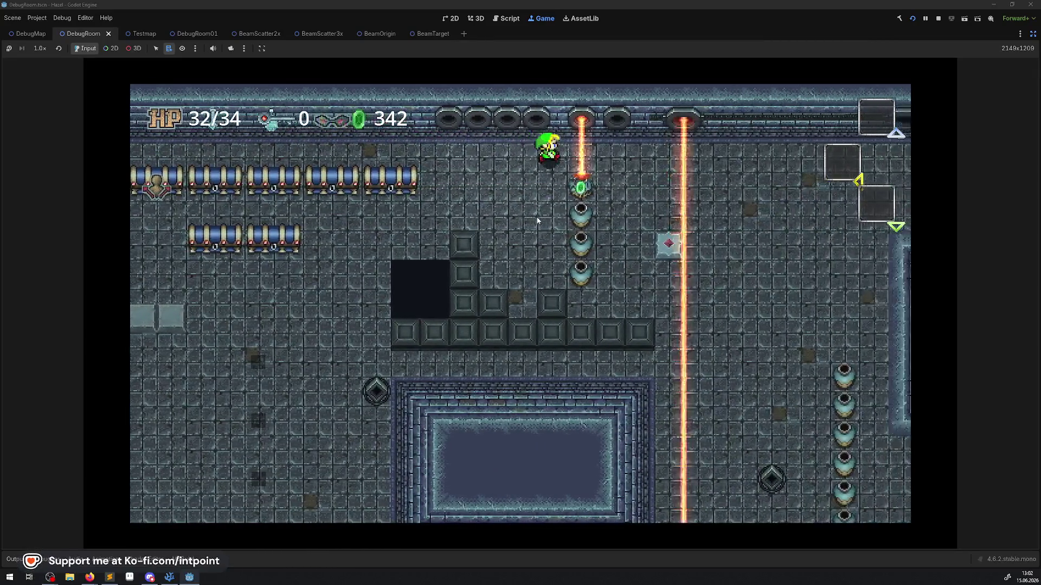
key("Down")
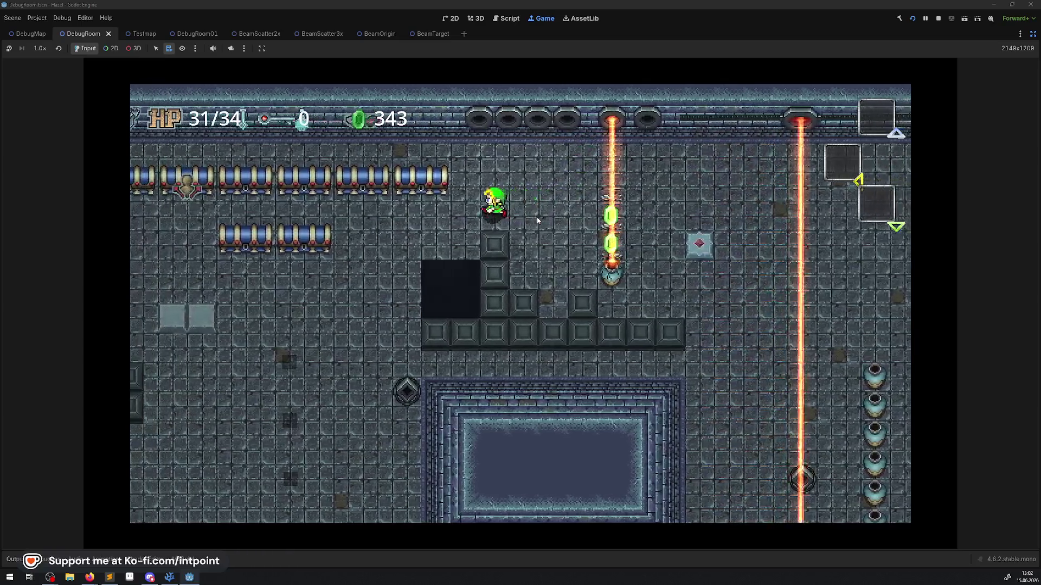
key("Down")
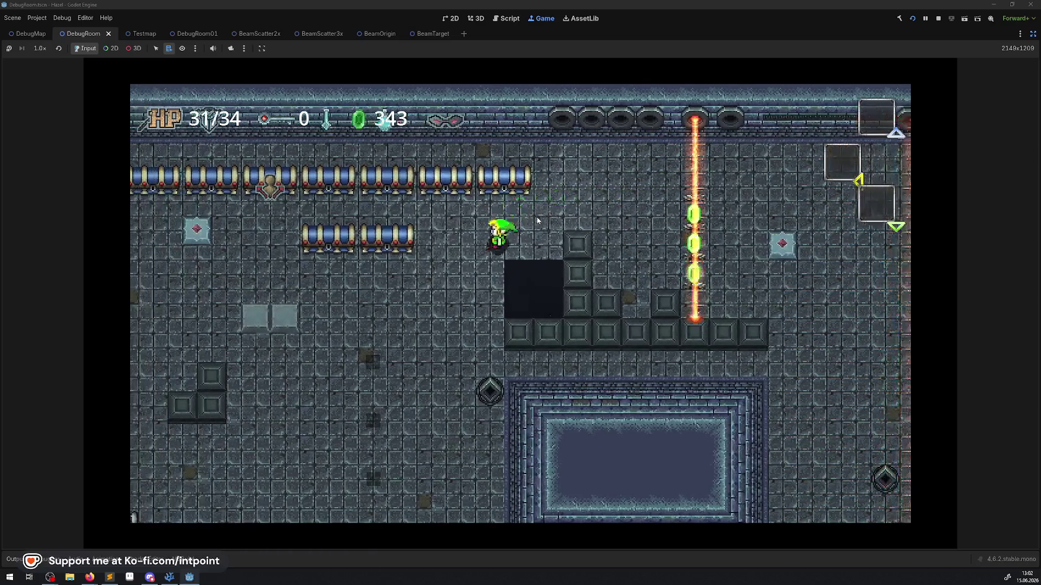
key("Right")
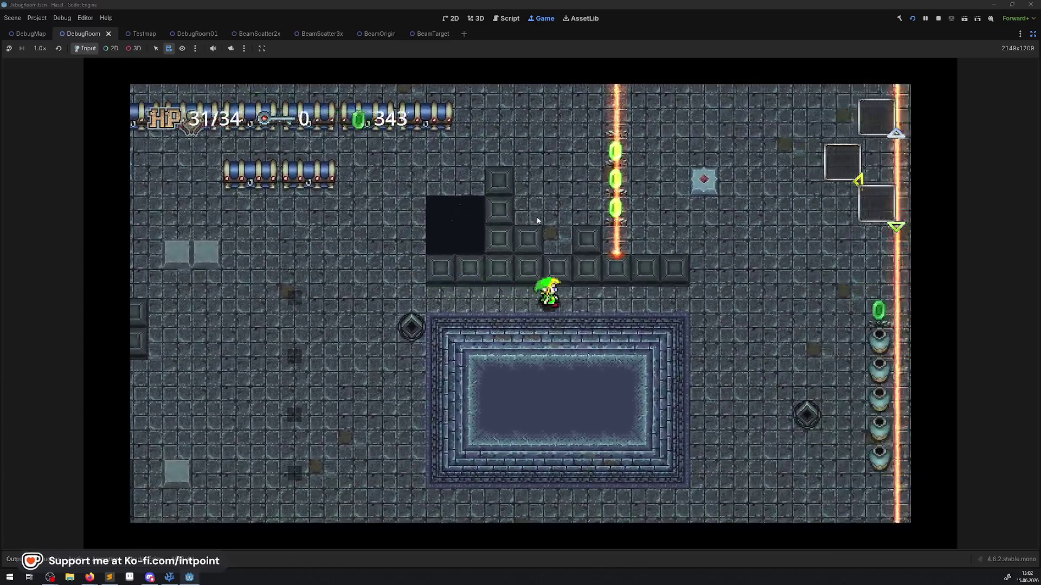
key("Right")
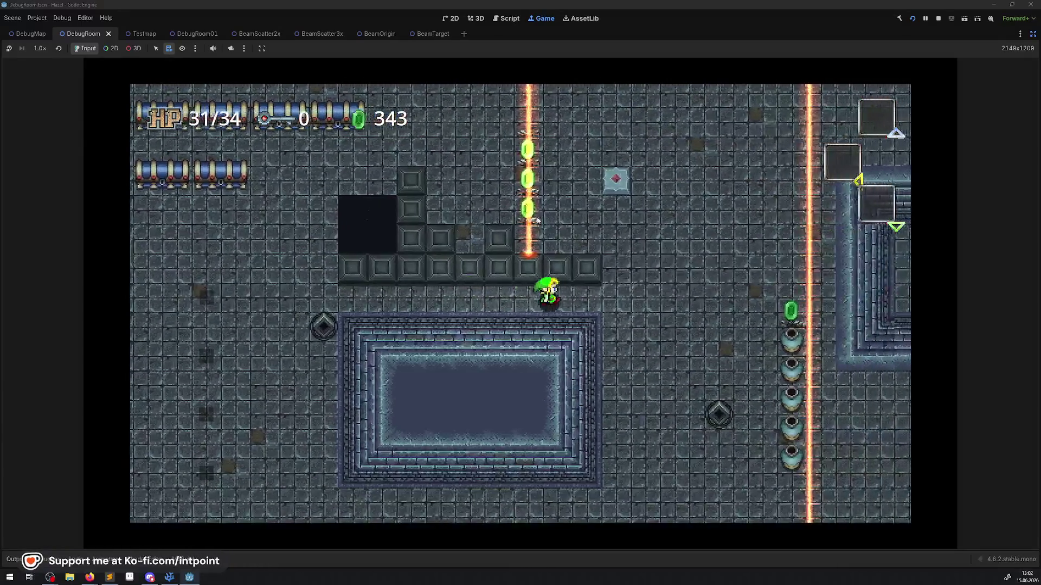
key("Down")
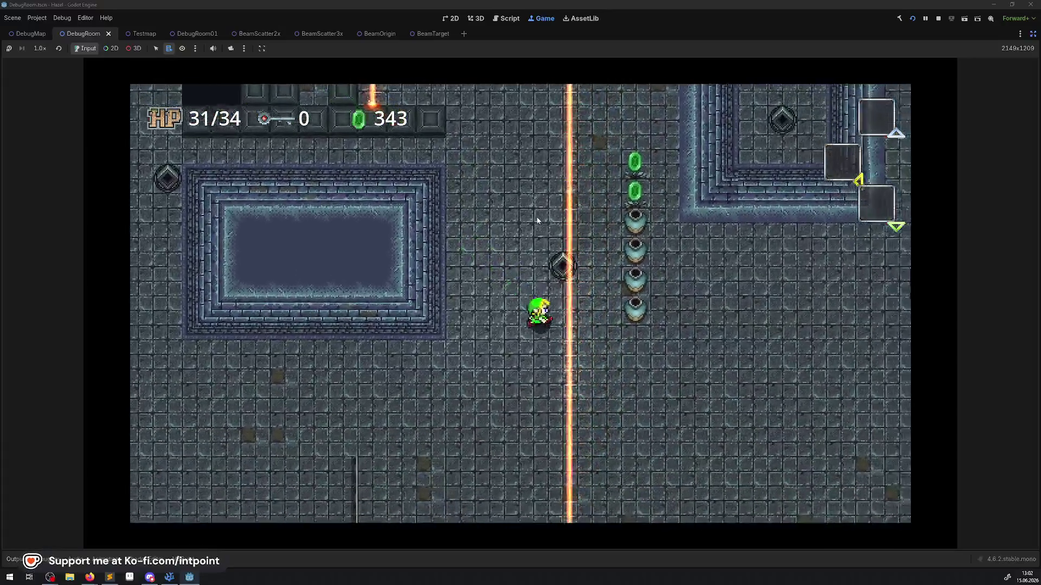
key("Down")
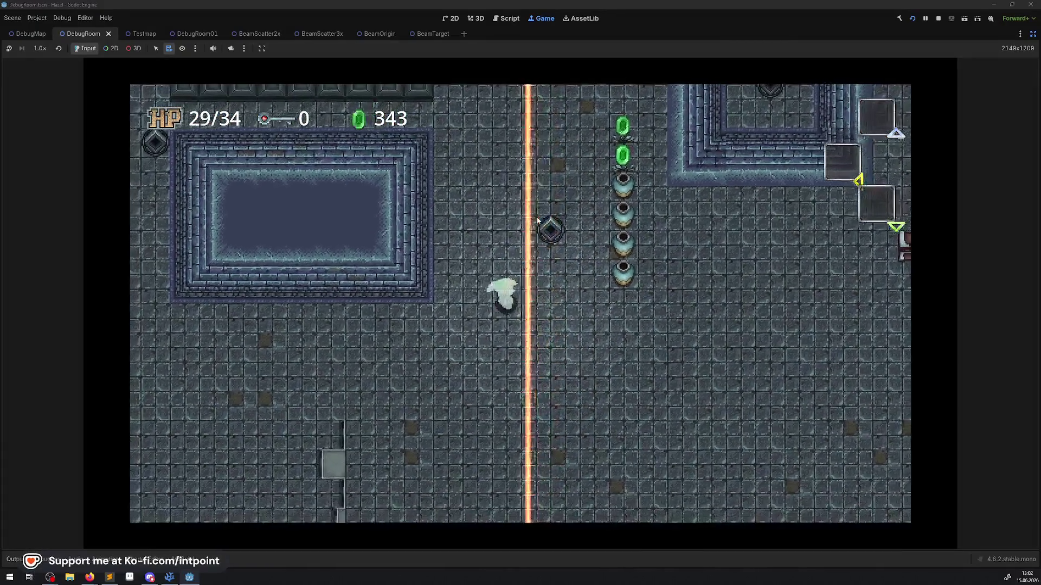
key("Left")
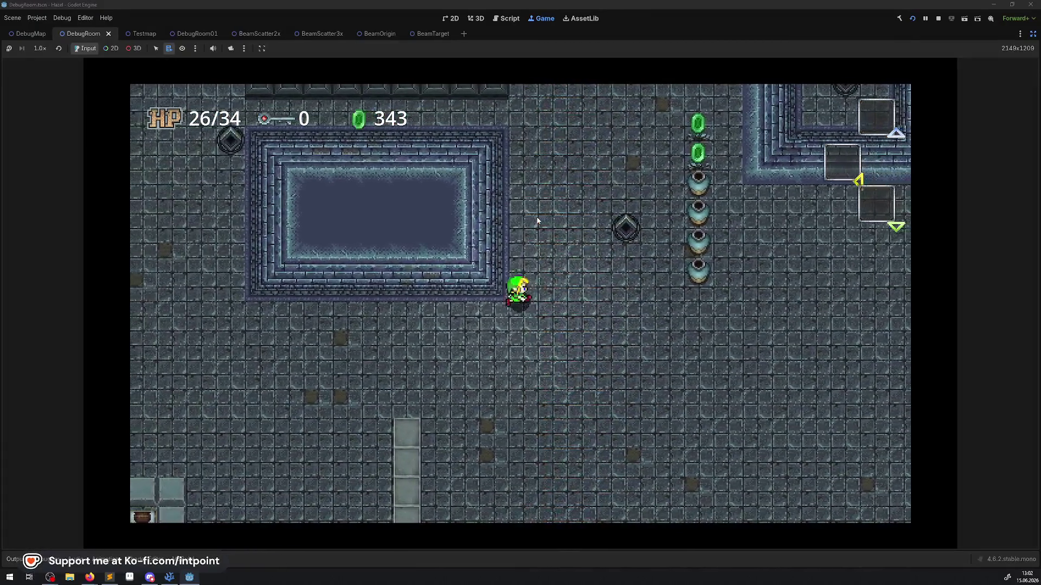
- Walk the player up through the top door into the room with the beam devices
key("Right")
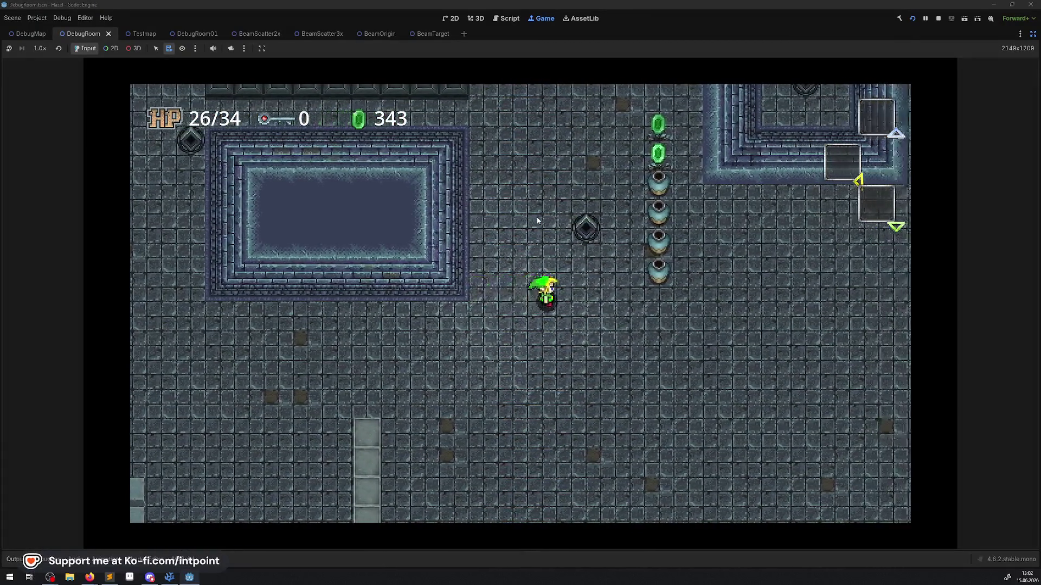
key("Up")
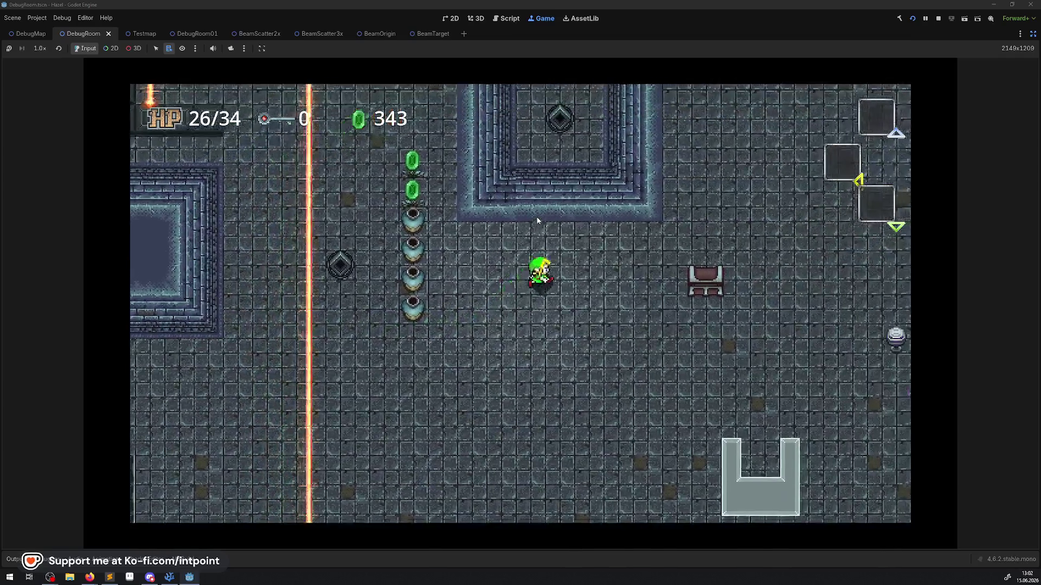
key("Right")
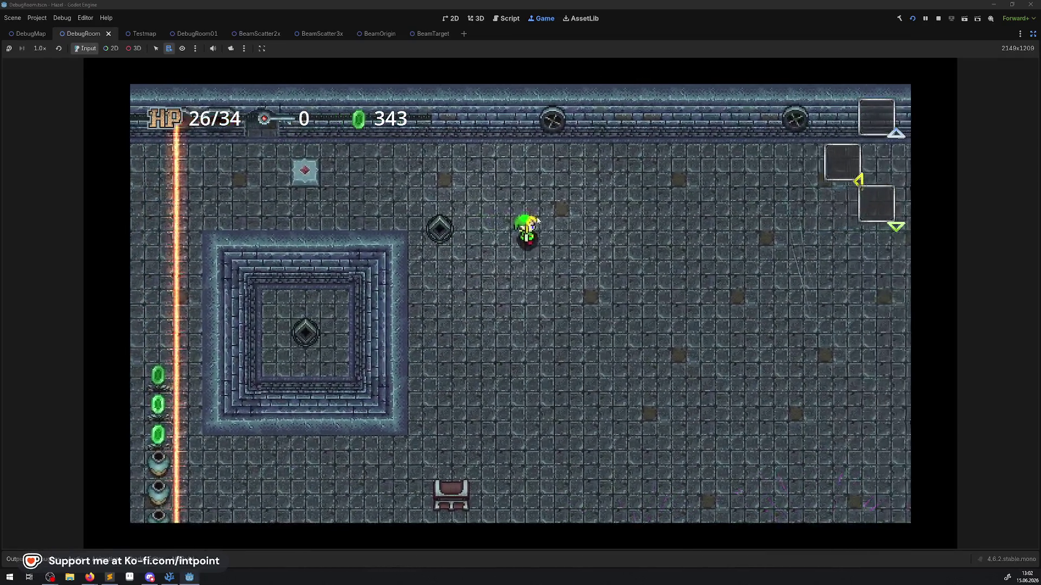
key("Up")
key("Left")
key("Up")
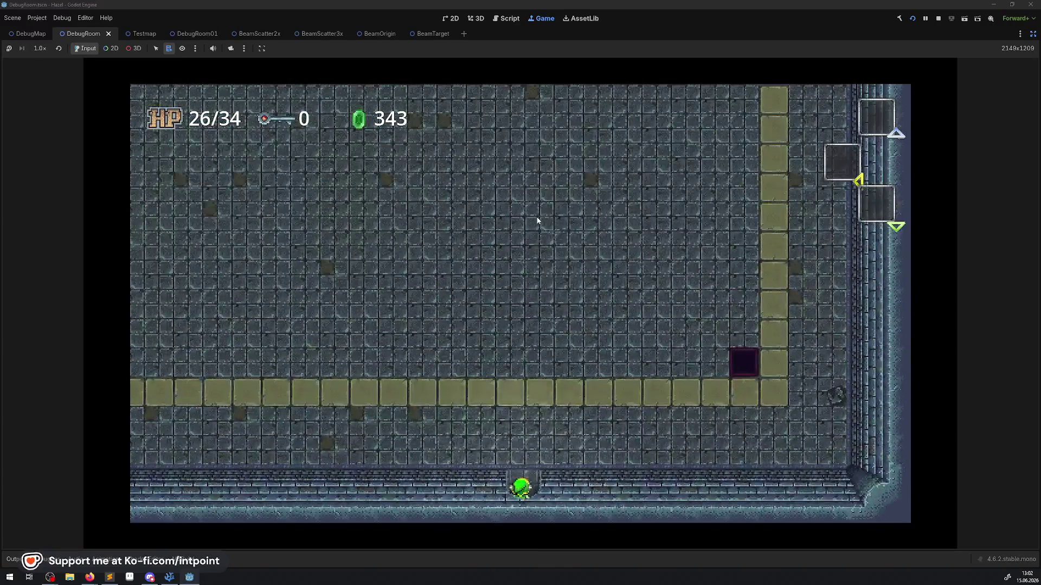
key("Up")
key("Up")
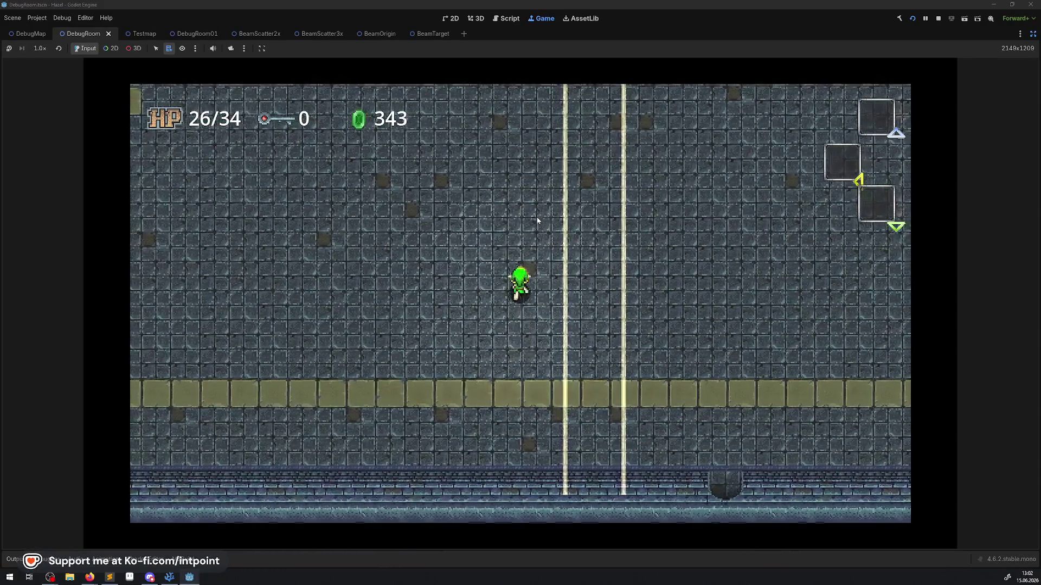
key("Up")
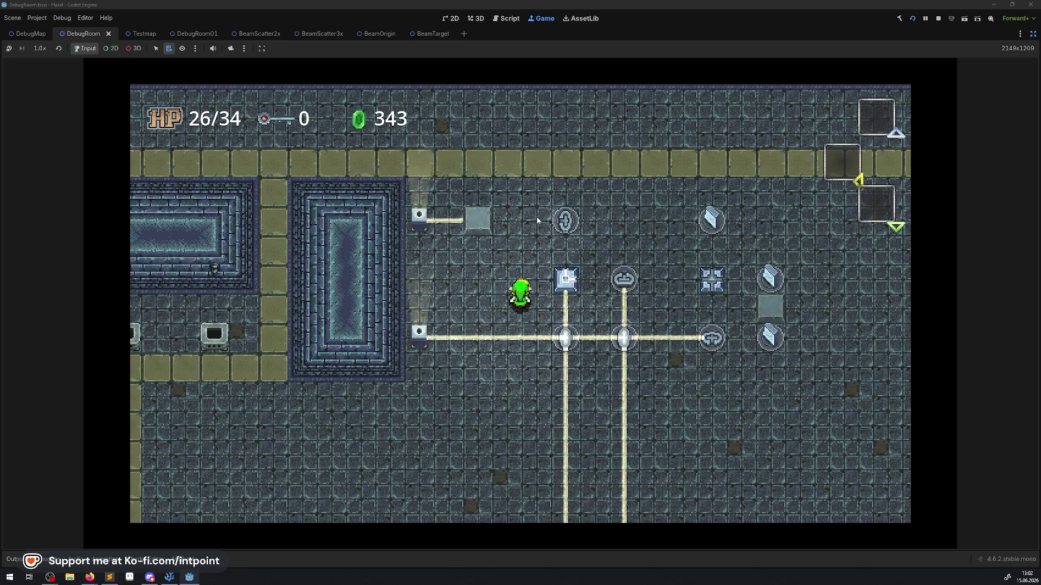
- Restore the docks, pick the beam target in the running game, and inspect BeamTargetLight remotely
left_click(1033, 34)
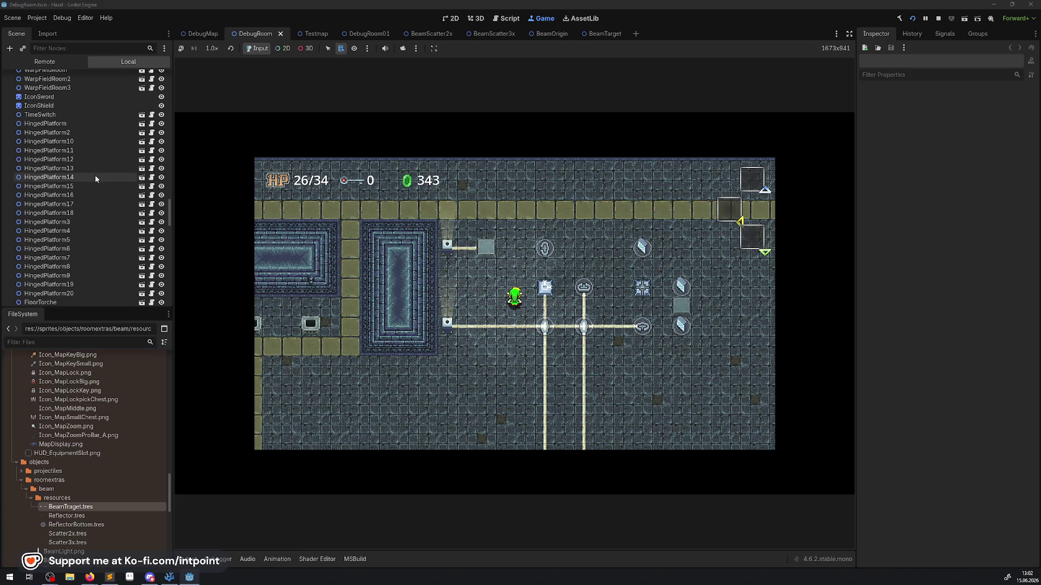
left_click(282, 48)
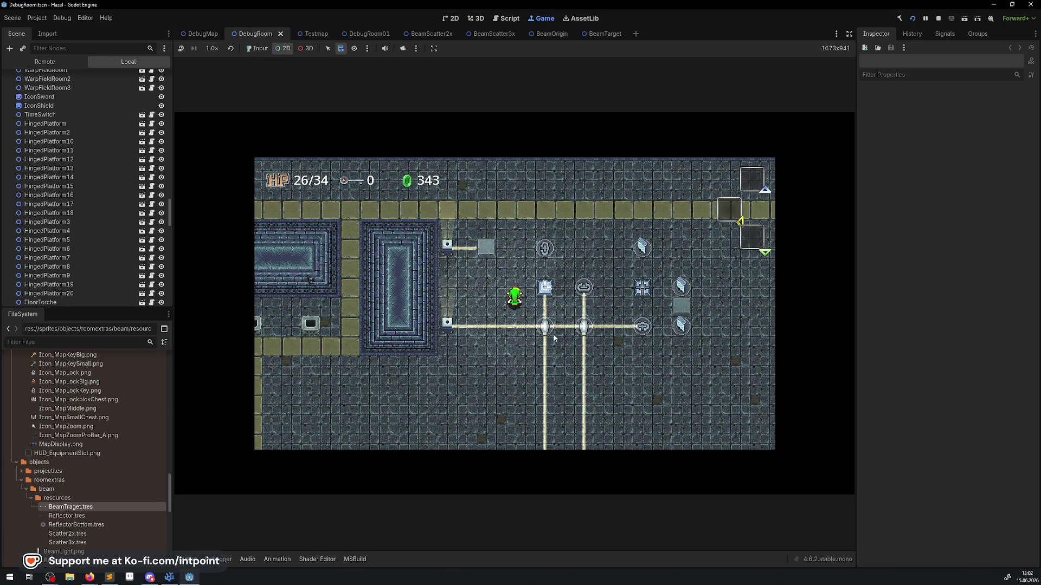
right_click(545, 287)
left_click(580, 273)
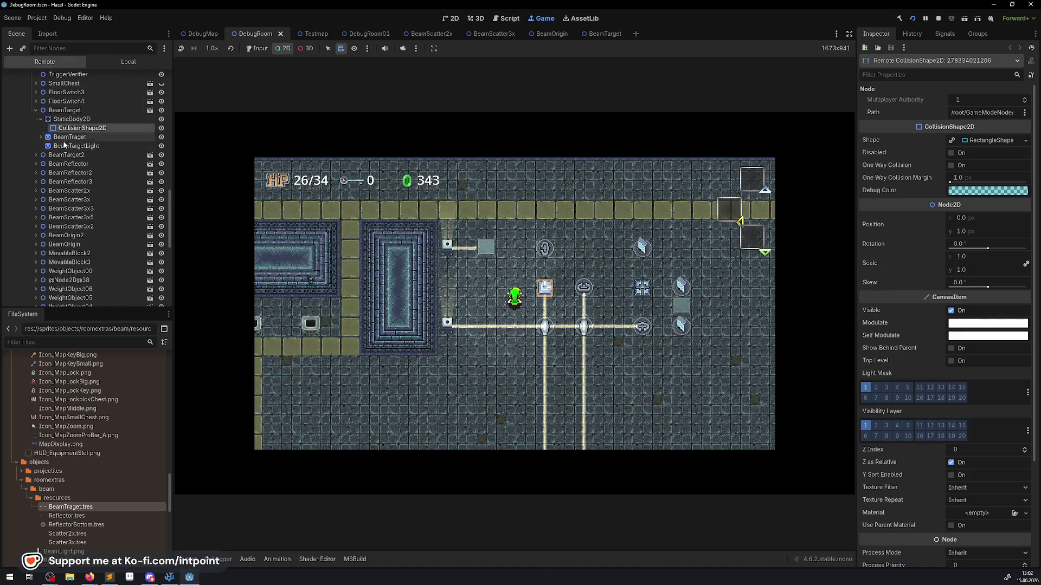
left_click(76, 146)
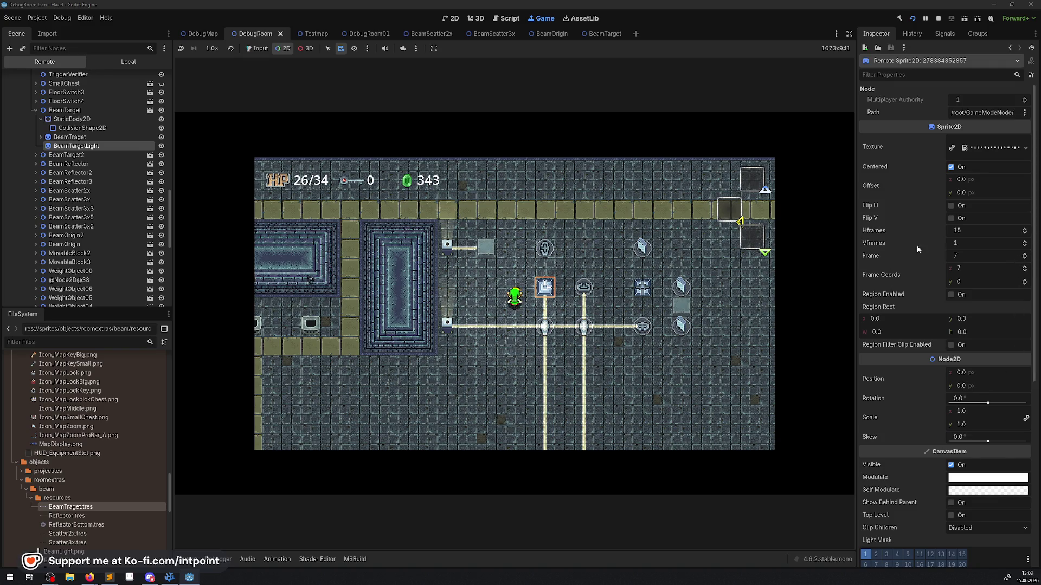
- Stop the running DebugRoom test and bring BeamTarget.cs up in VS Code
left_click(937, 18)
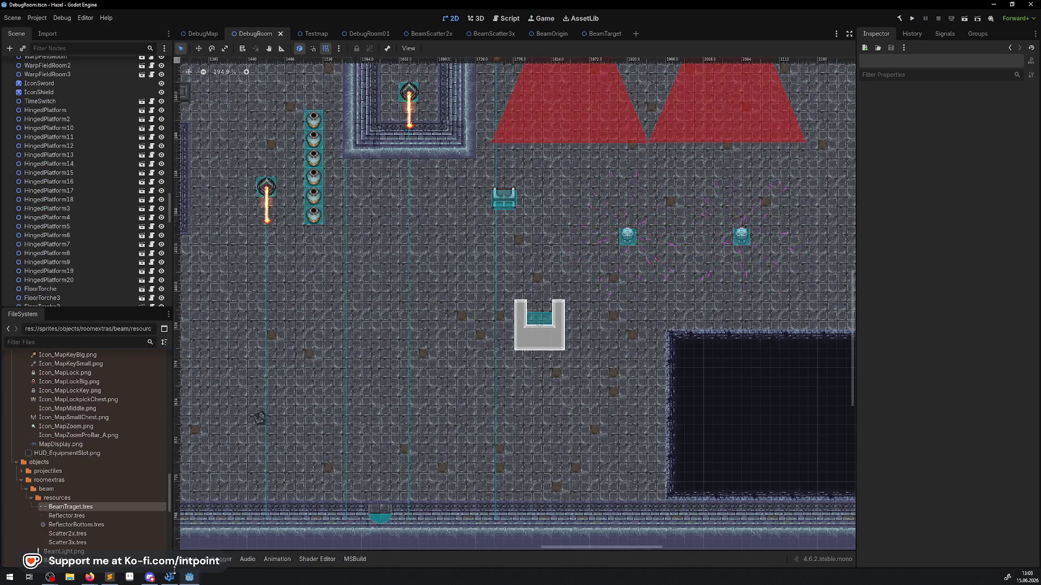
left_click(130, 577)
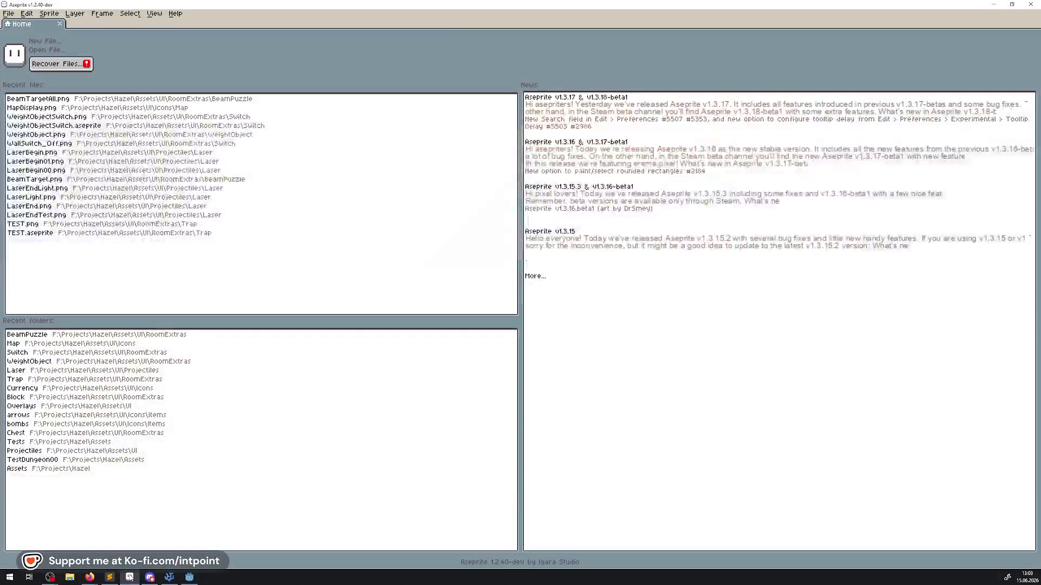
left_click(129, 577)
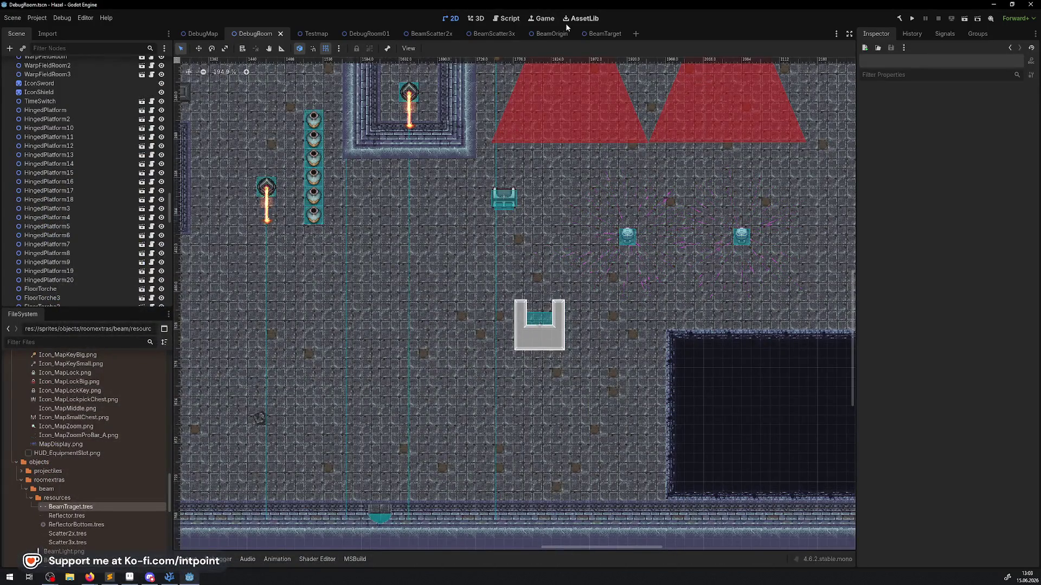
left_click(169, 577)
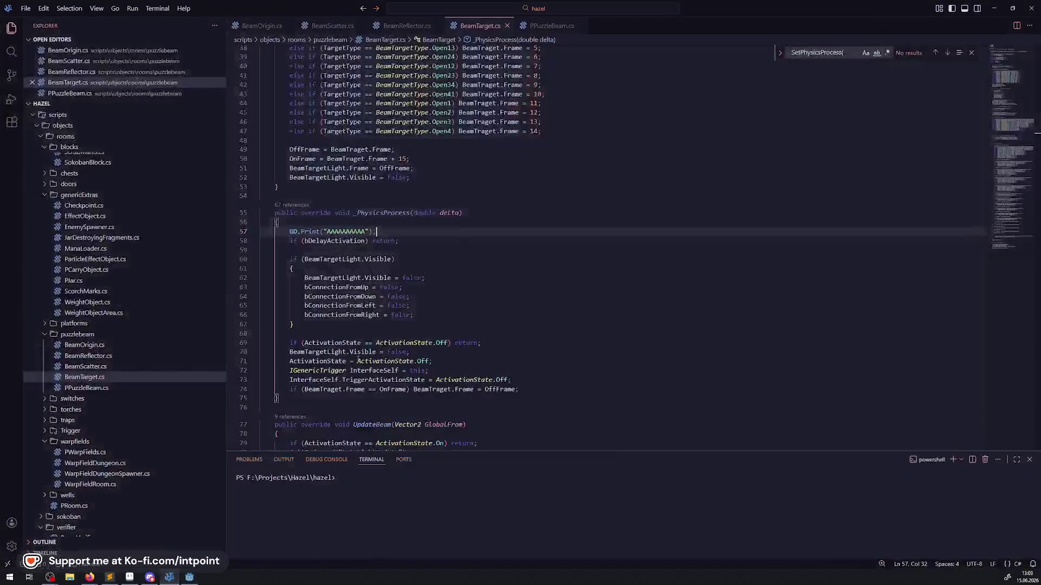
- Delete the GD.Print debug line from _PhysicsProcess and save BeamTarget.cs
scroll(373, 352, "up", 1)
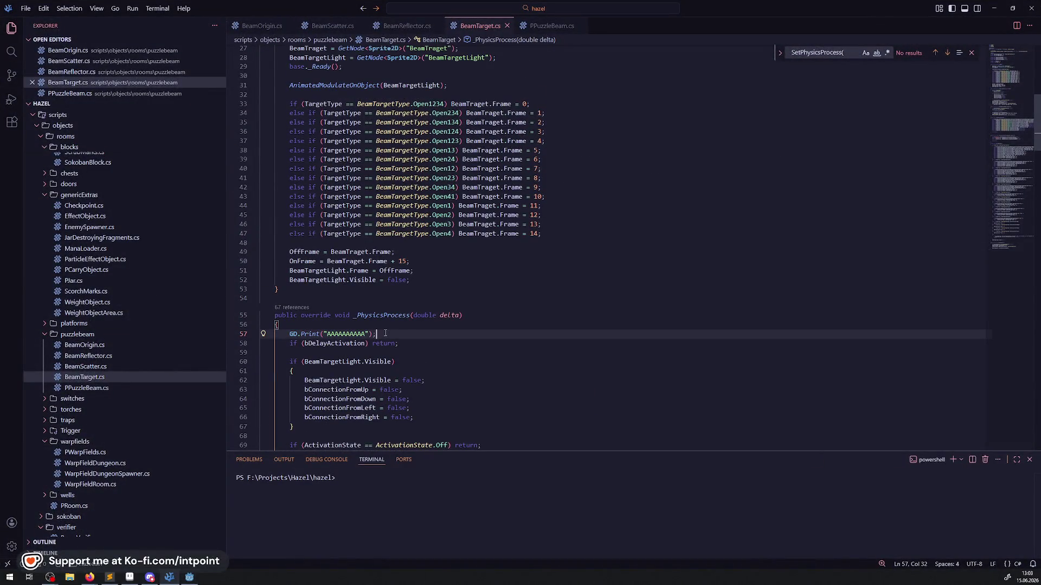
key("shift+Home")
key("BackSpace")
key("BackSpace")
key("BackSpace")
key("BackSpace")
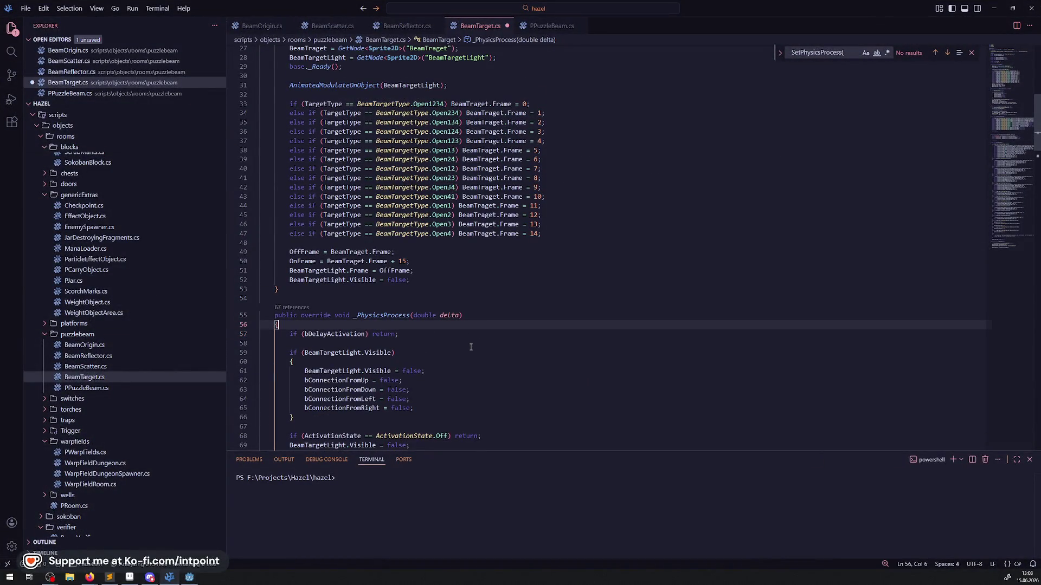
left_click(470, 346)
key("ctrl+s")
- Look through the file to LateLightUpdate and place the caret after its opening brace
scroll(477, 325, "down", 2)
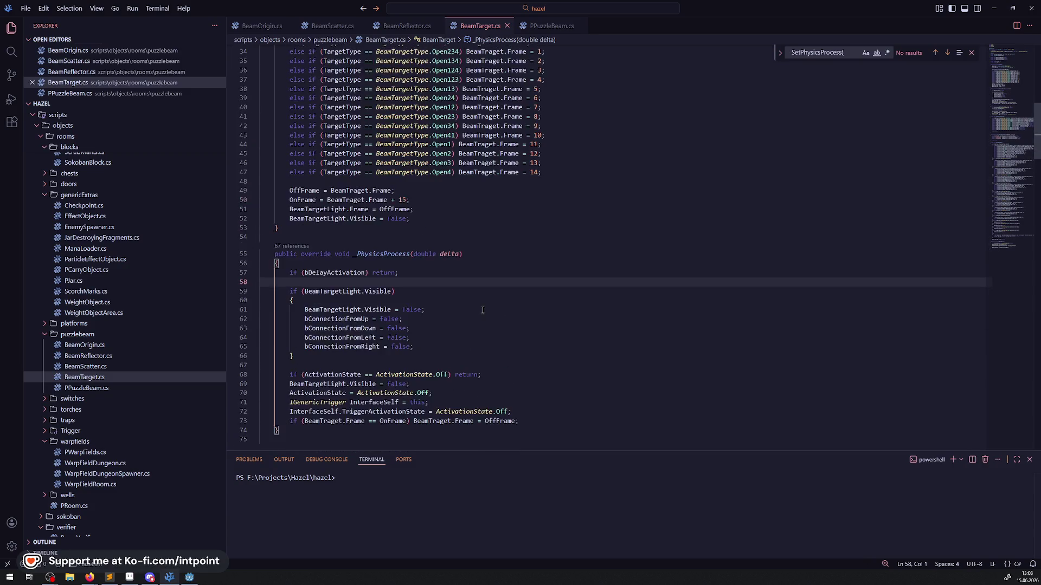
scroll(482, 310, "up", 2)
left_click_drag(540, 172, 264, 172)
scroll(450, 254, "down", 14)
scroll(450, 254, "down", 6)
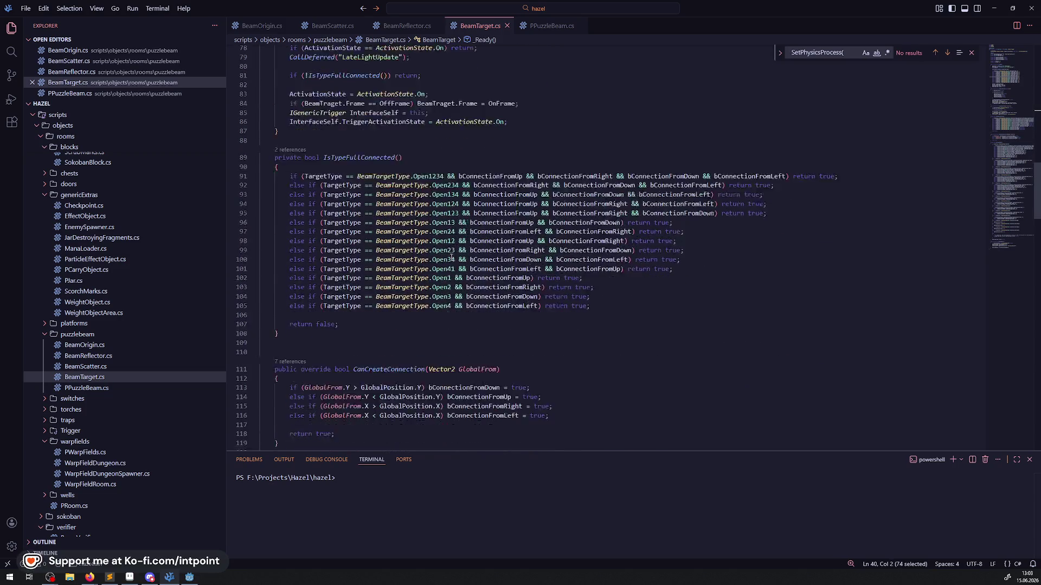
scroll(443, 249, "down", 11)
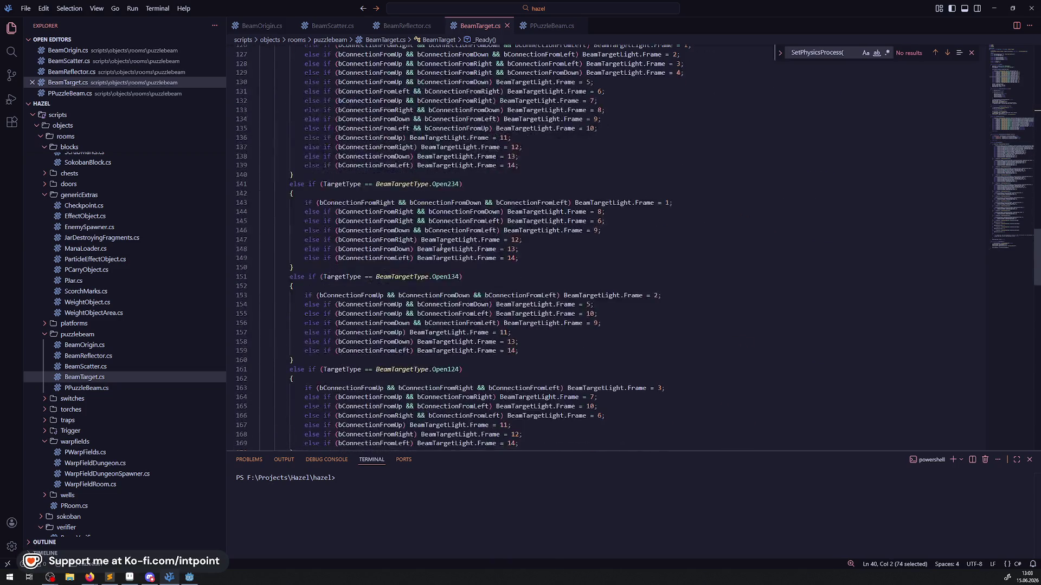
scroll(440, 245, "down", 20)
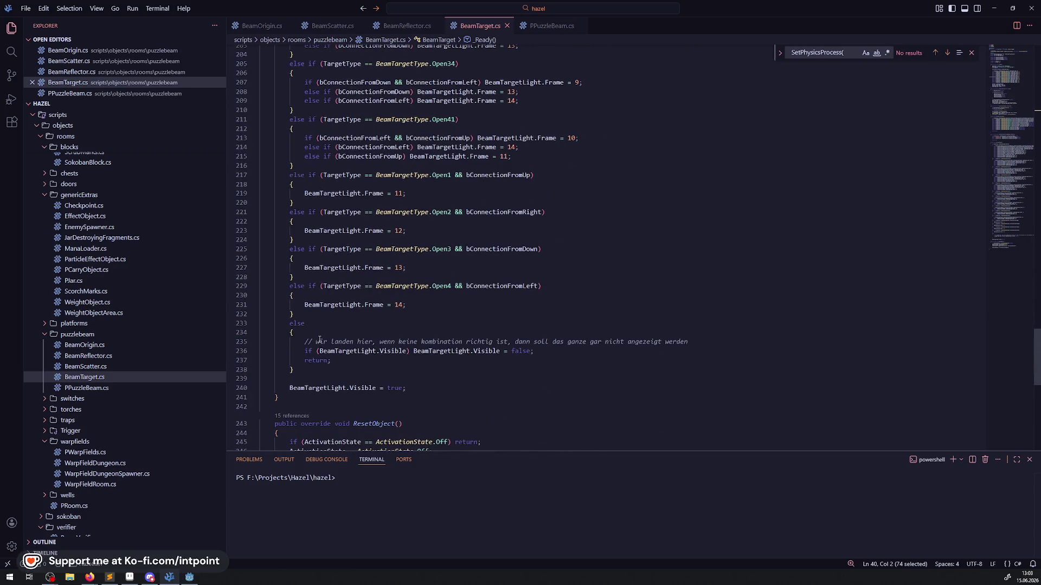
left_click(334, 327)
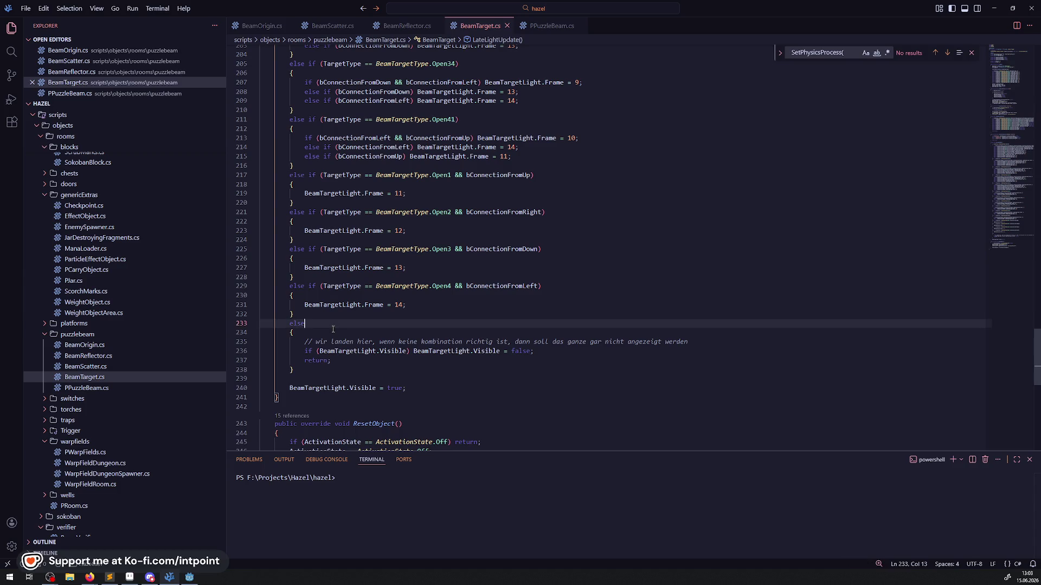
scroll(332, 329, "up", 8)
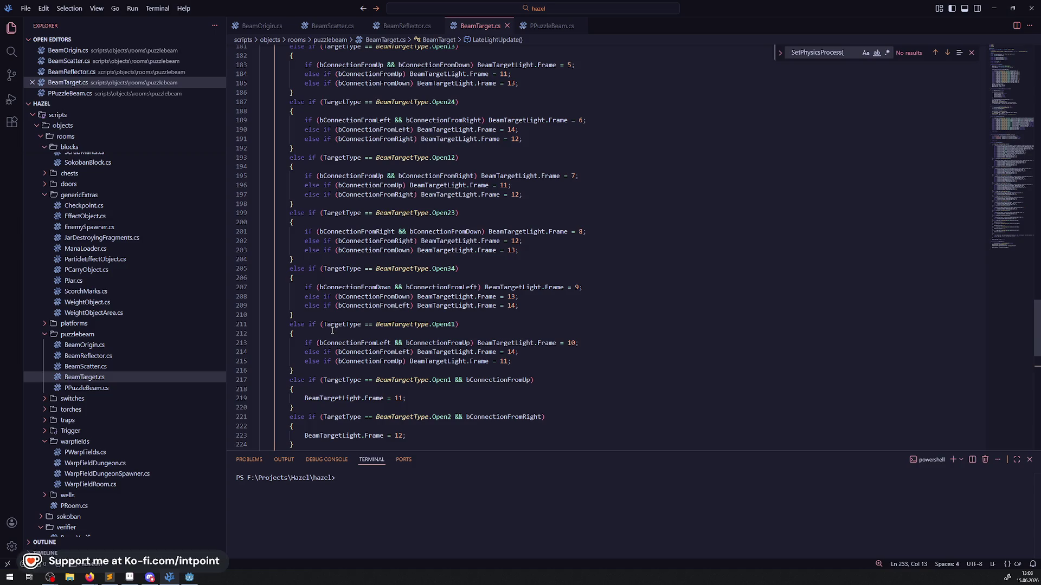
scroll(332, 330, "up", 4)
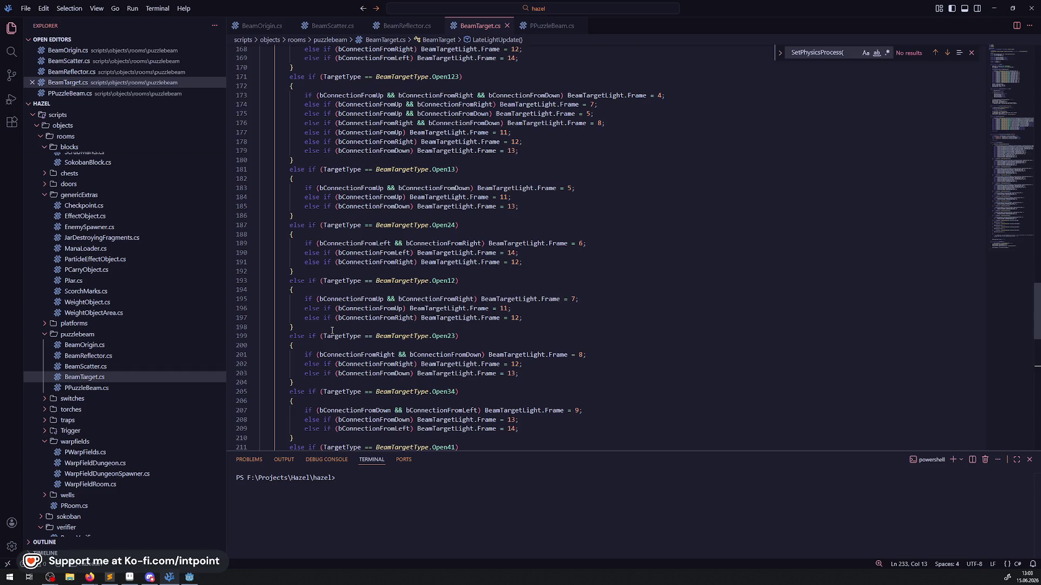
scroll(333, 330, "up", 15)
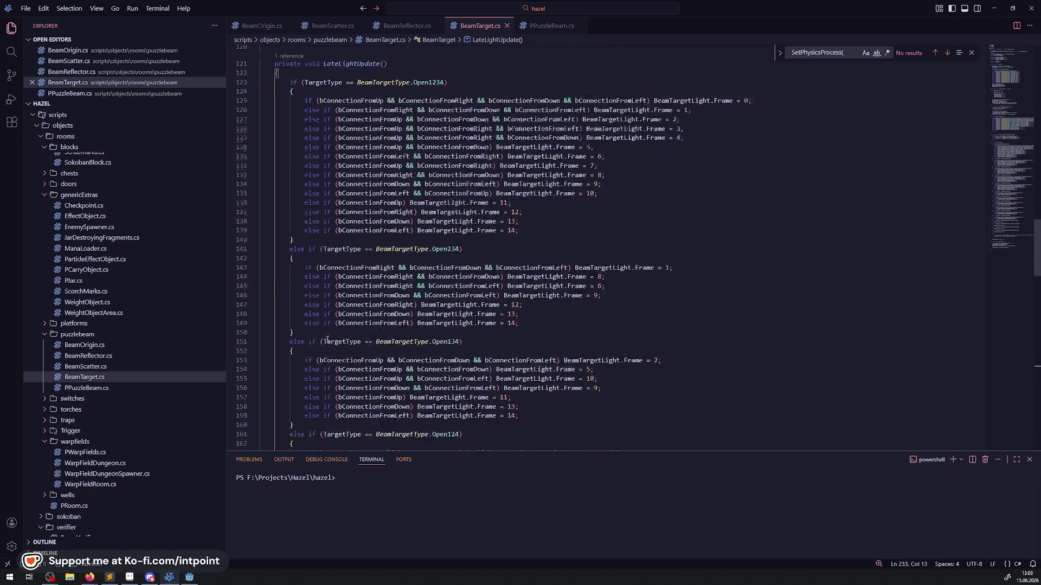
scroll(342, 286, "up", 3)
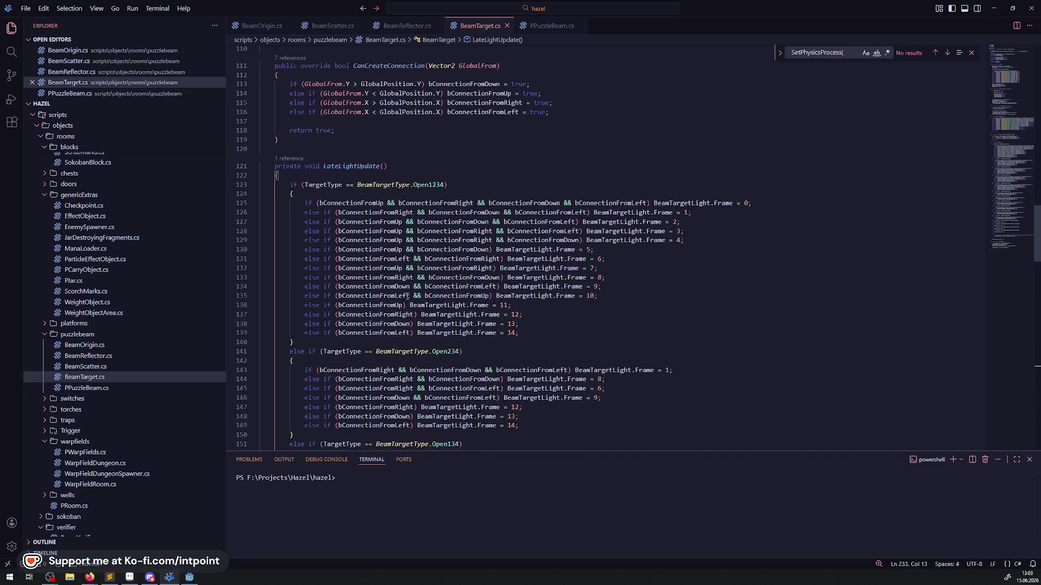
left_click(392, 169)
- Declare a bHasConnection bool at the top of LateLightUpdate and save
key("Return")
key("Return")
left_click(325, 186)
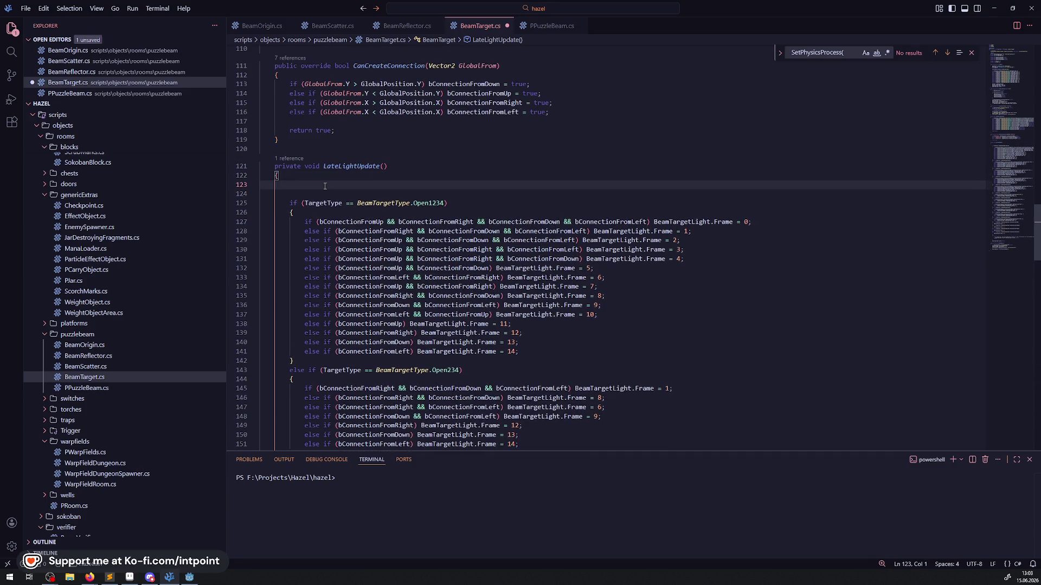
type("bool b")
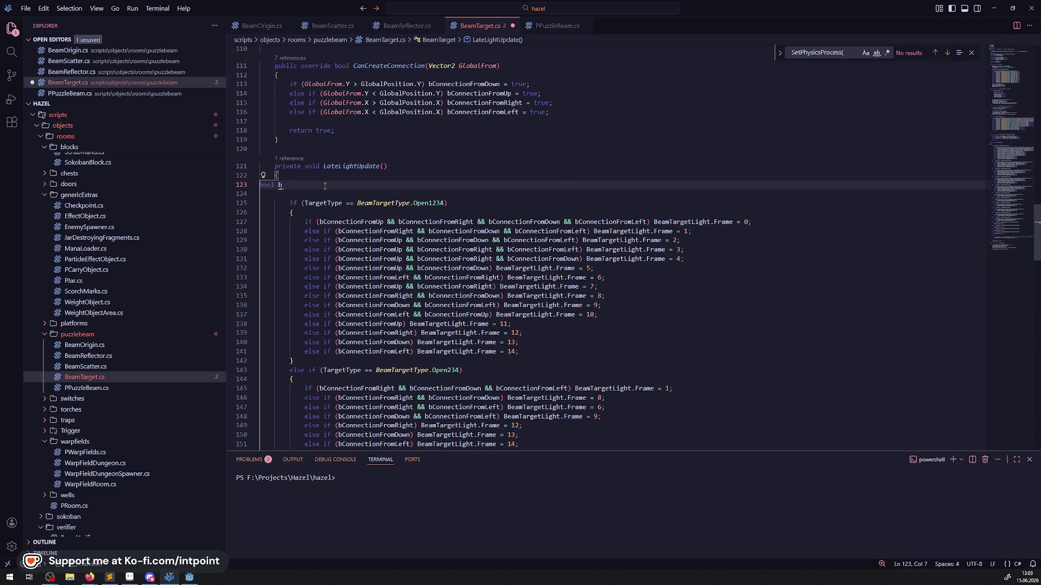
type("Has")
type("Connection")
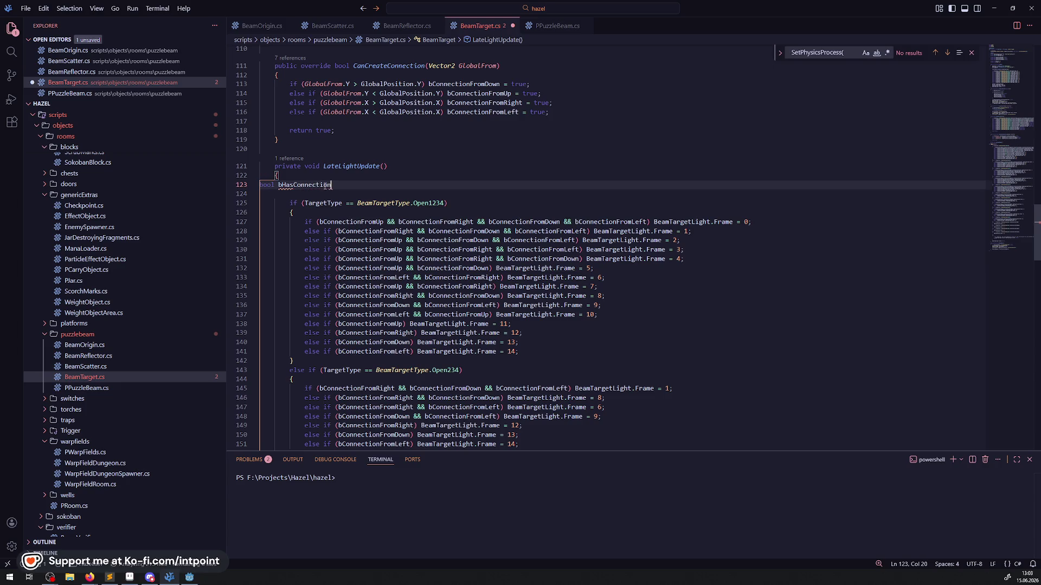
type(" = false;")
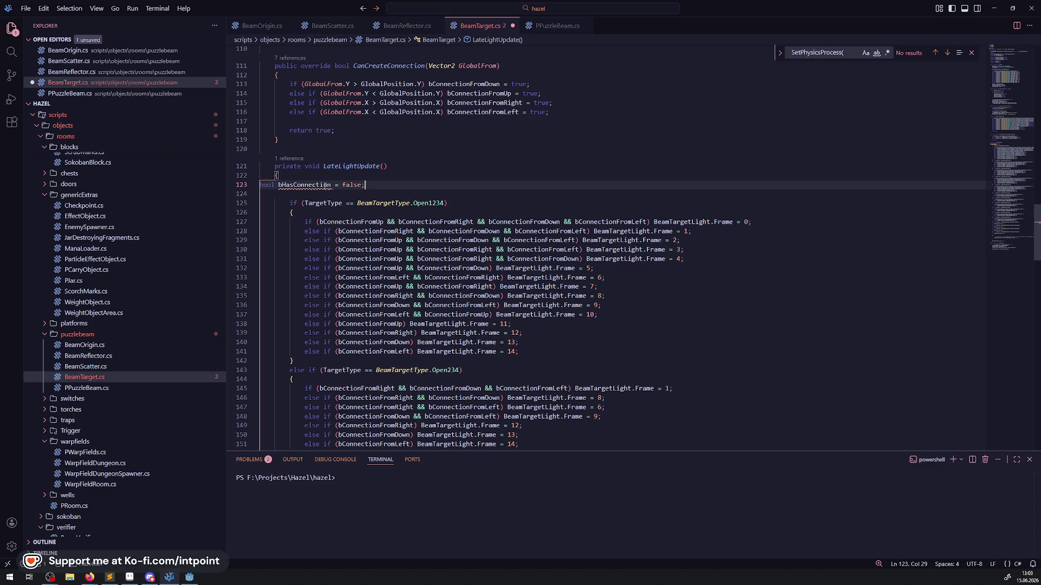
key("ctrl+s")
double_click(325, 184)
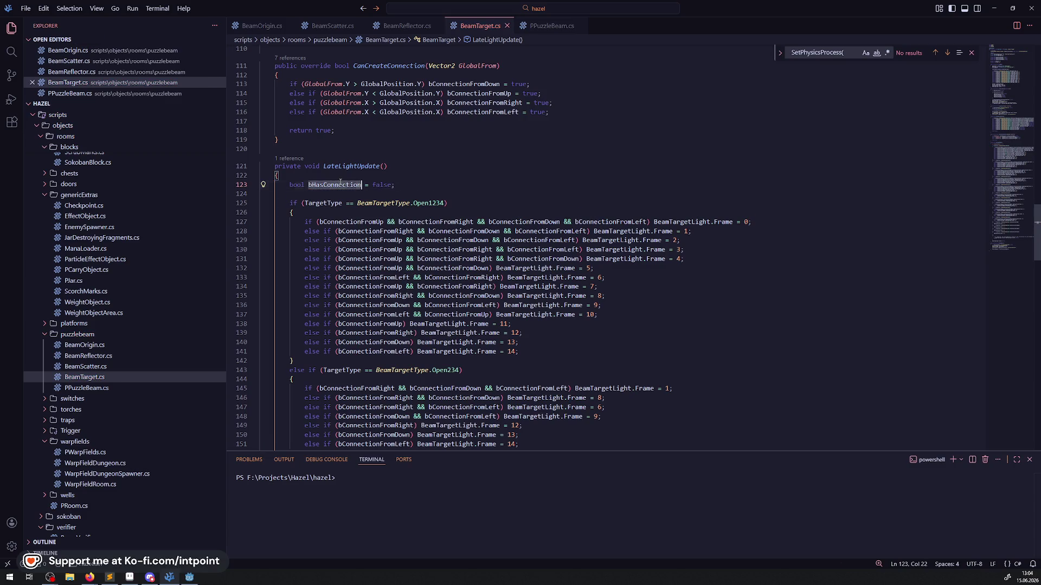
- Add 'else bHasConnection = false;' after the last Open1234 case, fixing the typo, and save
left_click(529, 352)
key("Return")
type("els")
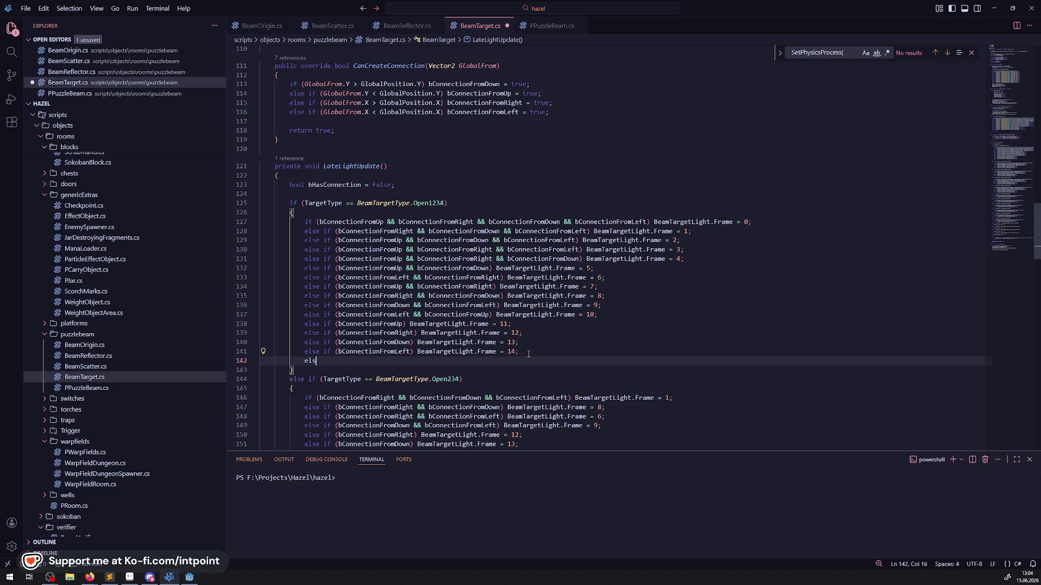
type("e = bHasConnection;")
key("ctrl+s")
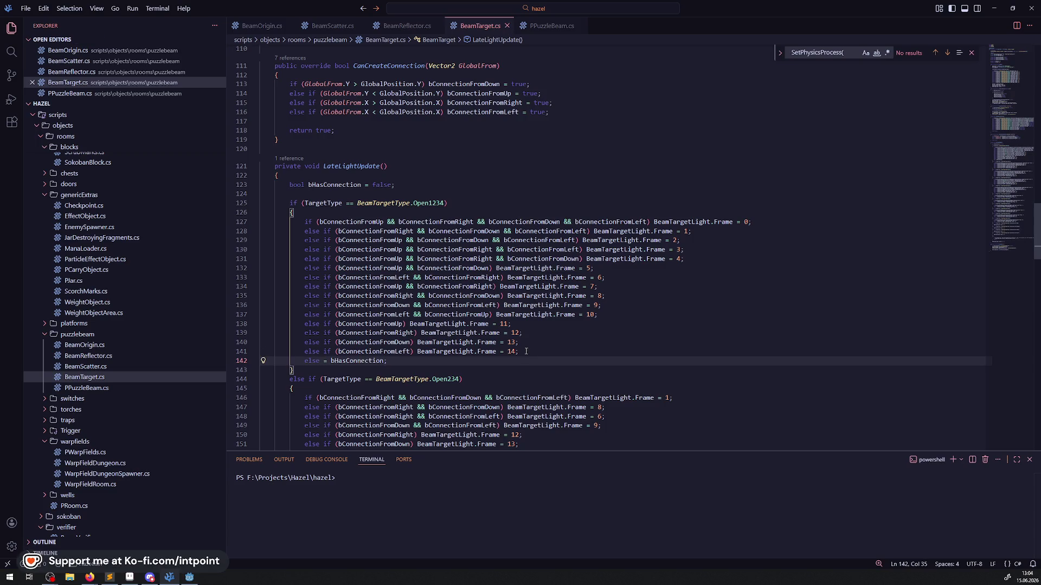
left_click(329, 362)
key("BackSpace")
key("BackSpace")
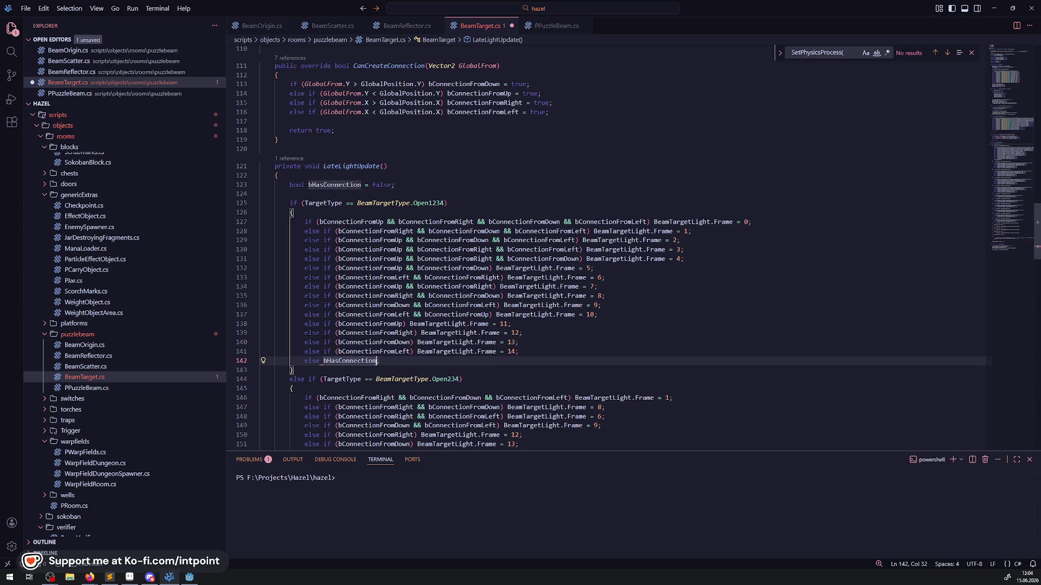
key("End")
type("= t")
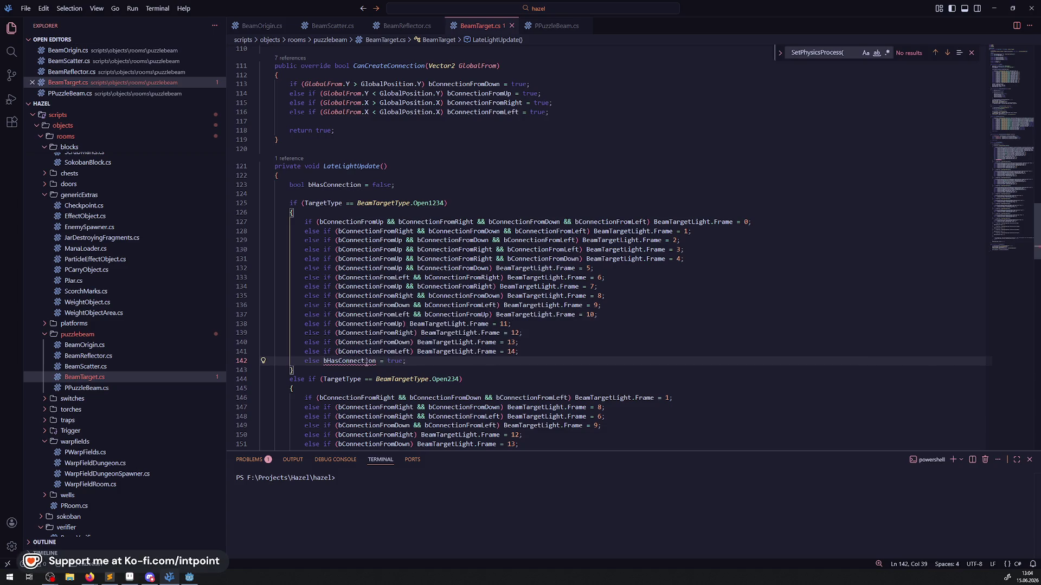
key("ctrl+s")
double_click(395, 361)
type("fals")
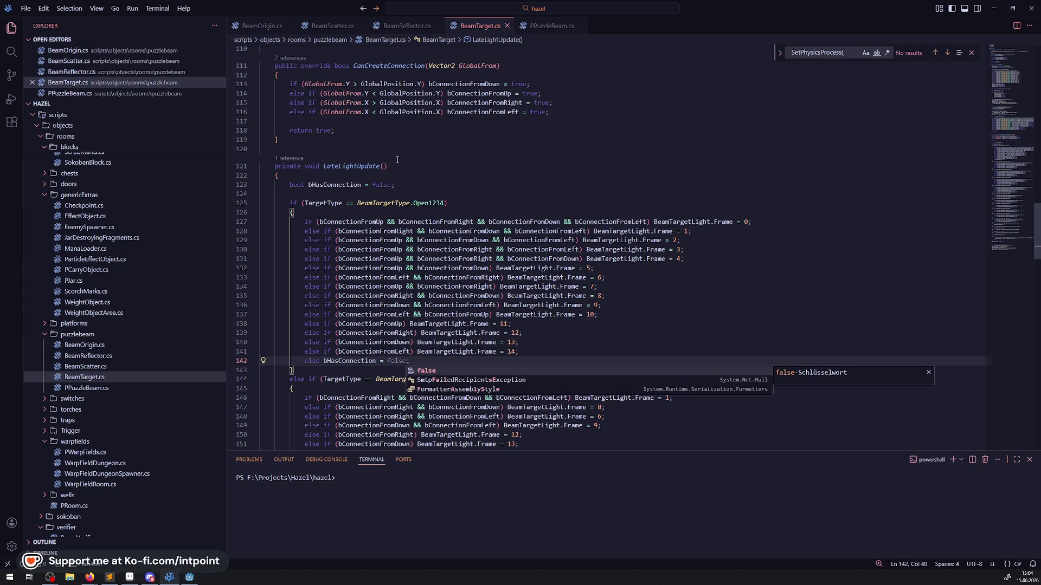
- Initialize bHasConnection to true, save, and select the else fallback line for reuse
double_click(386, 184)
type("true")
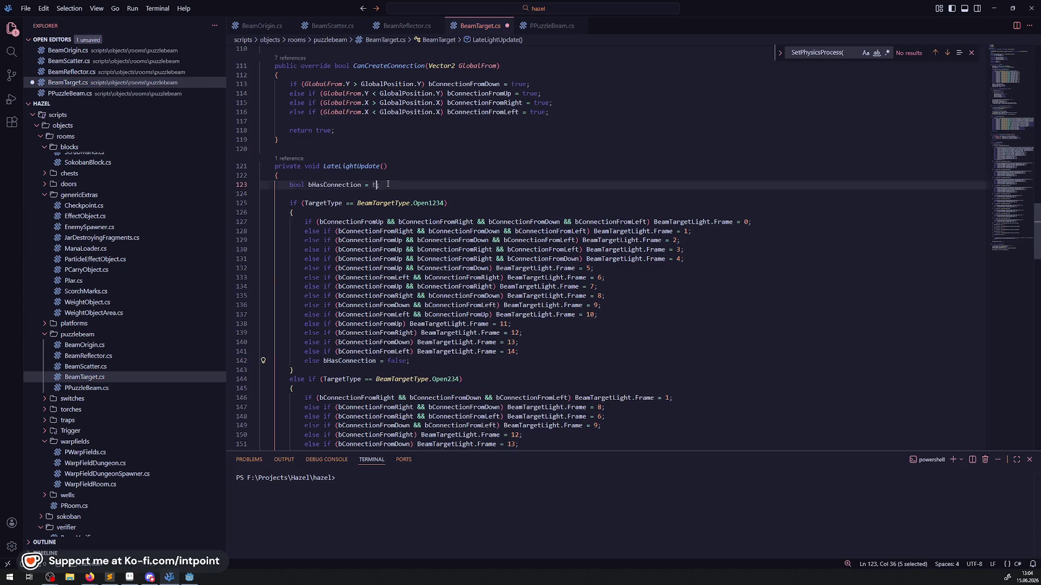
key("Left")
key("ctrl+space")
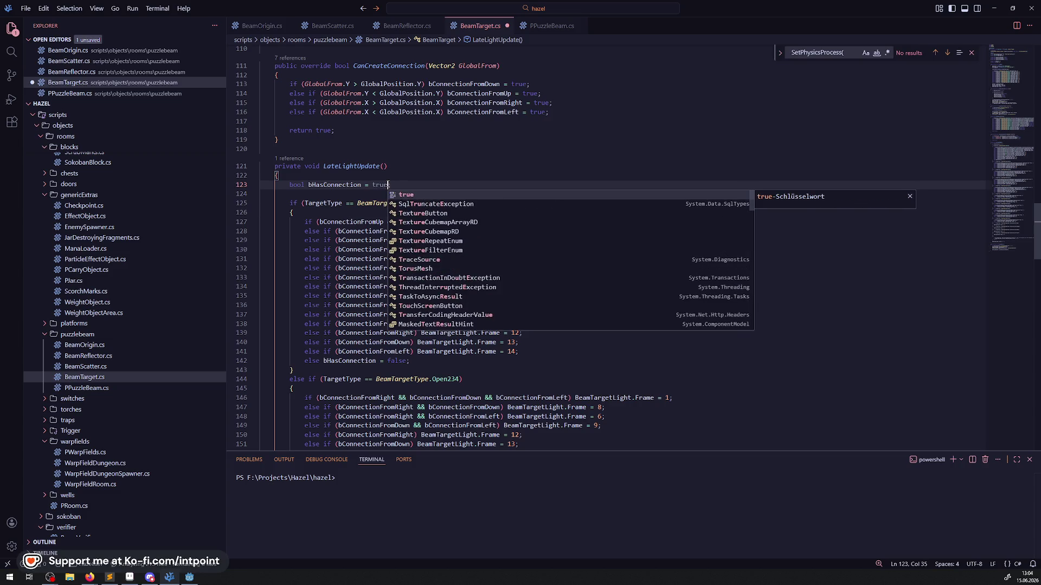
key("ctrl+s")
key("Escape")
key("Up")
key("Up")
key("Up")
left_click_drag(436, 358, 271, 360)
key("ctrl+c")
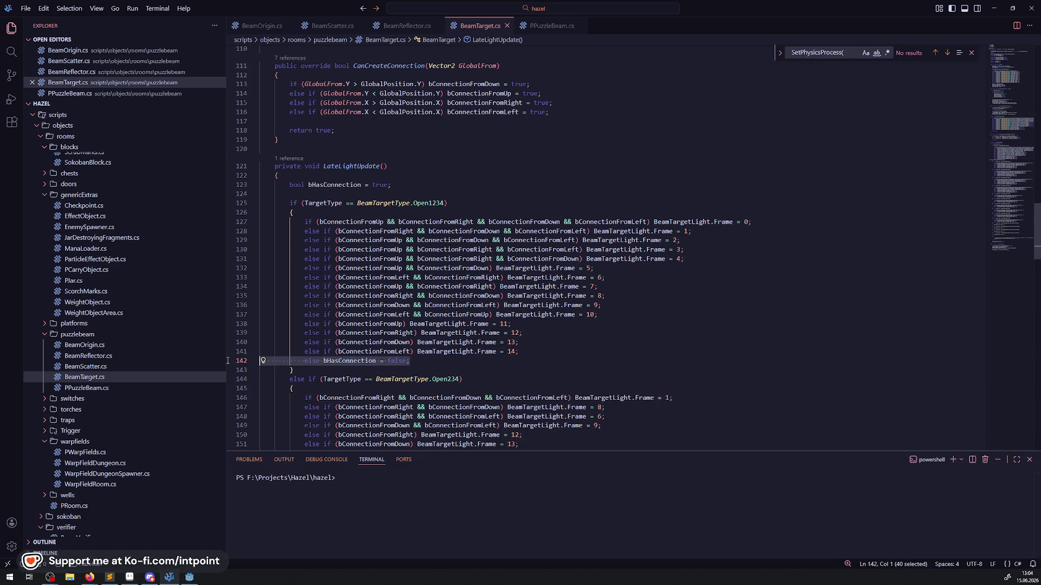
- Paste the bHasConnection = false fallback after the Open234, Open134, Open124, Open123 and Open13 branches
scroll(463, 311, "down", 4)
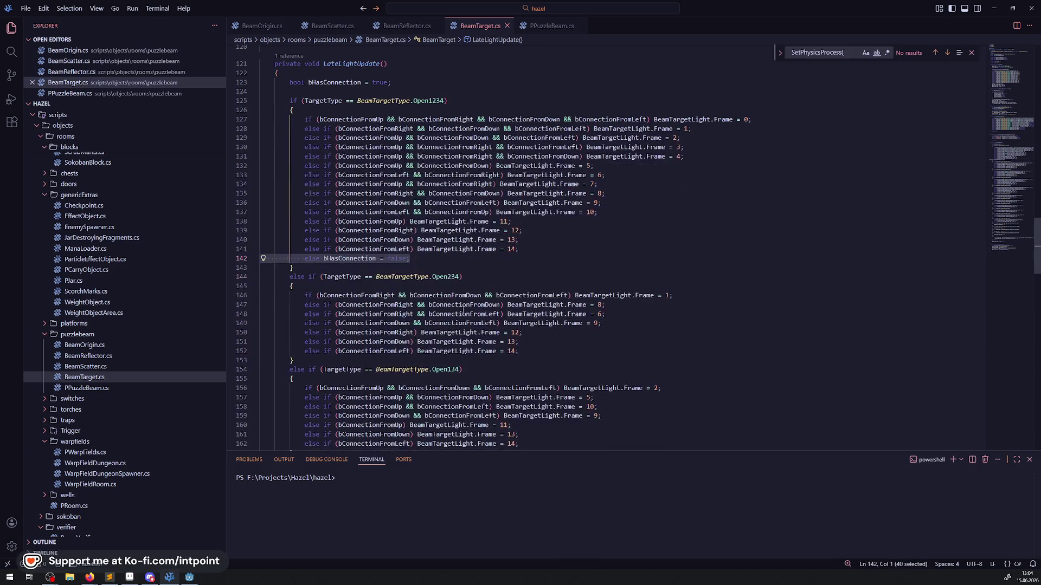
left_click(519, 353)
key("Return")
key("ctrl+v")
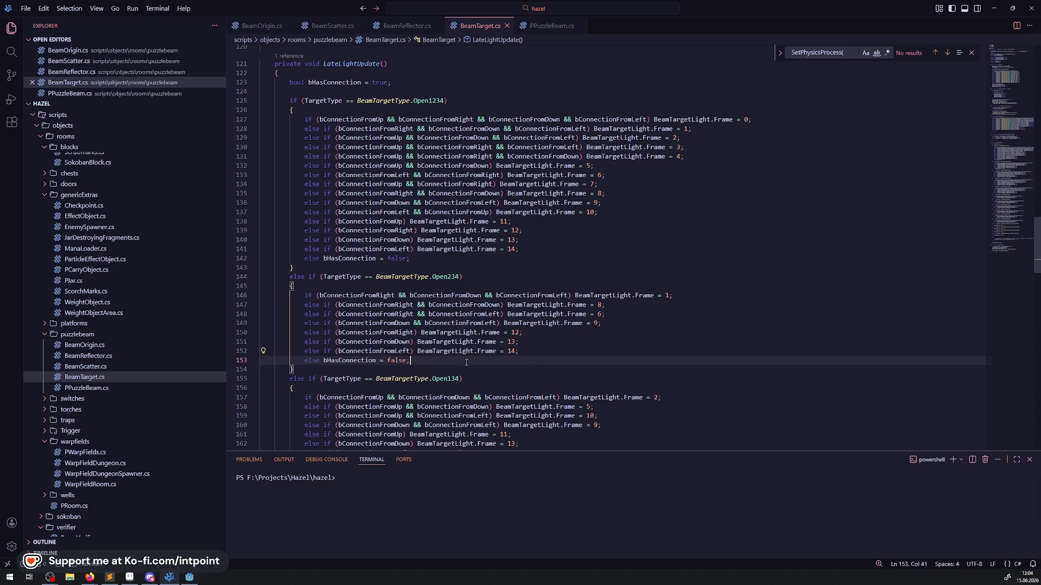
scroll(537, 347, "down", 4)
left_click(540, 324)
left_click(536, 330)
key("Return")
key("ctrl+v")
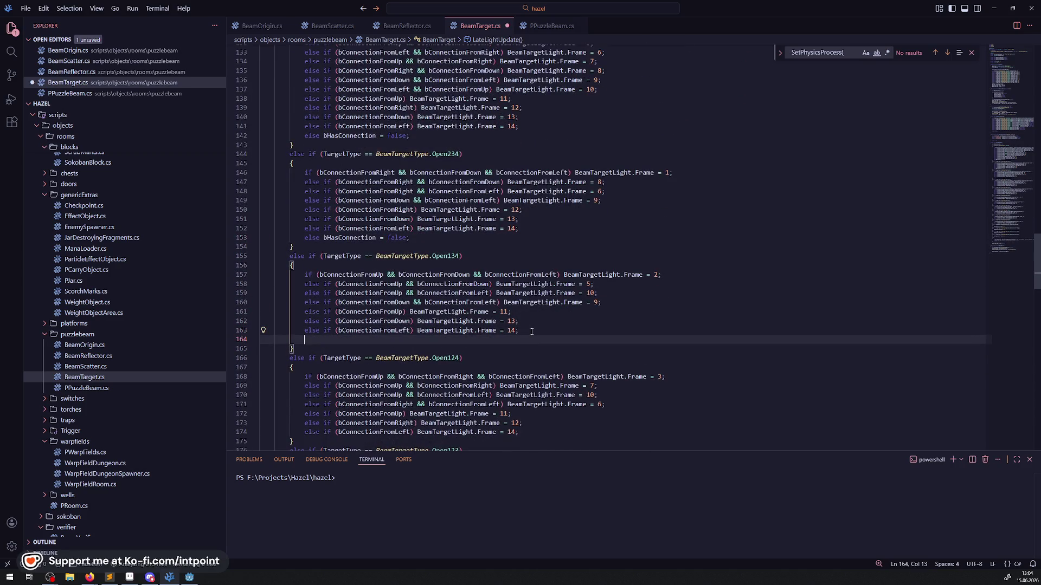
scroll(488, 320, "down", 3)
left_click(548, 349)
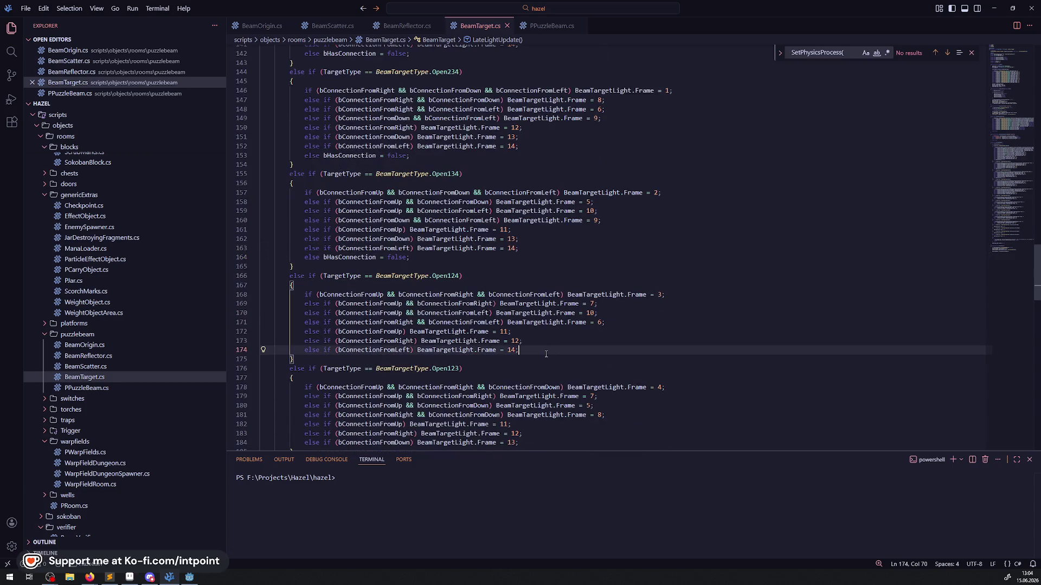
key("Return")
key("ctrl+v")
scroll(459, 306, "down", 3)
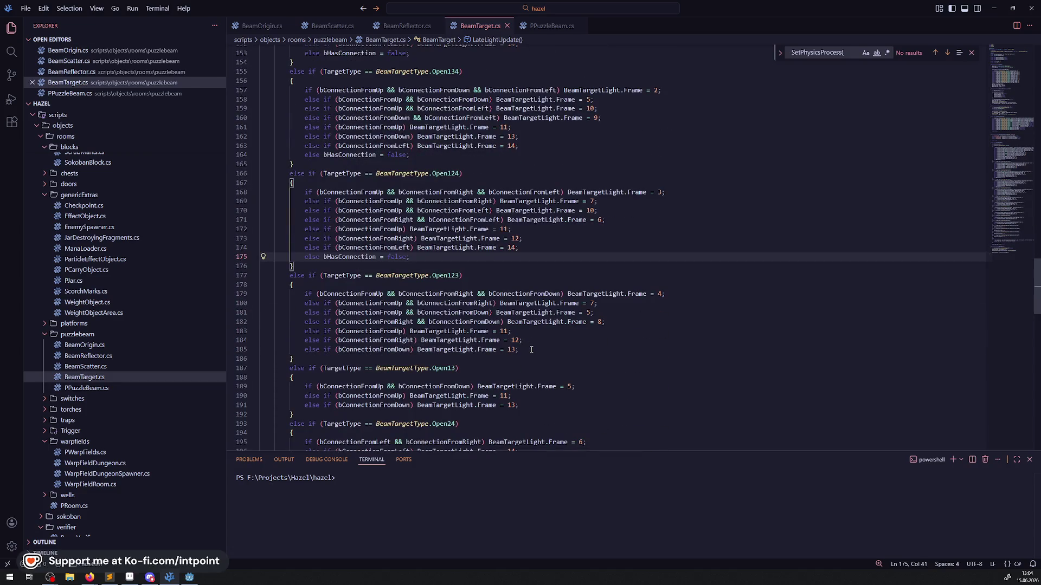
left_click(534, 349)
key("Return")
key("ctrl+v")
scroll(534, 348, "down", 3)
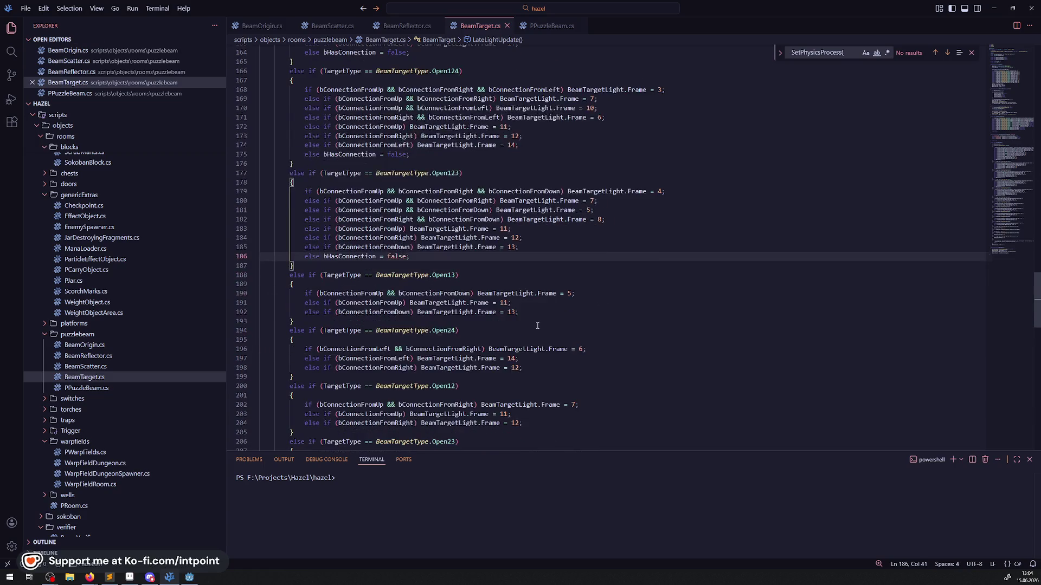
left_click(539, 310)
key("Return")
key("ctrl+v")
- Paste the same fallback after the Open24, Open12, Open23, Open34 and Open41 branches
scroll(540, 311, "down", 3)
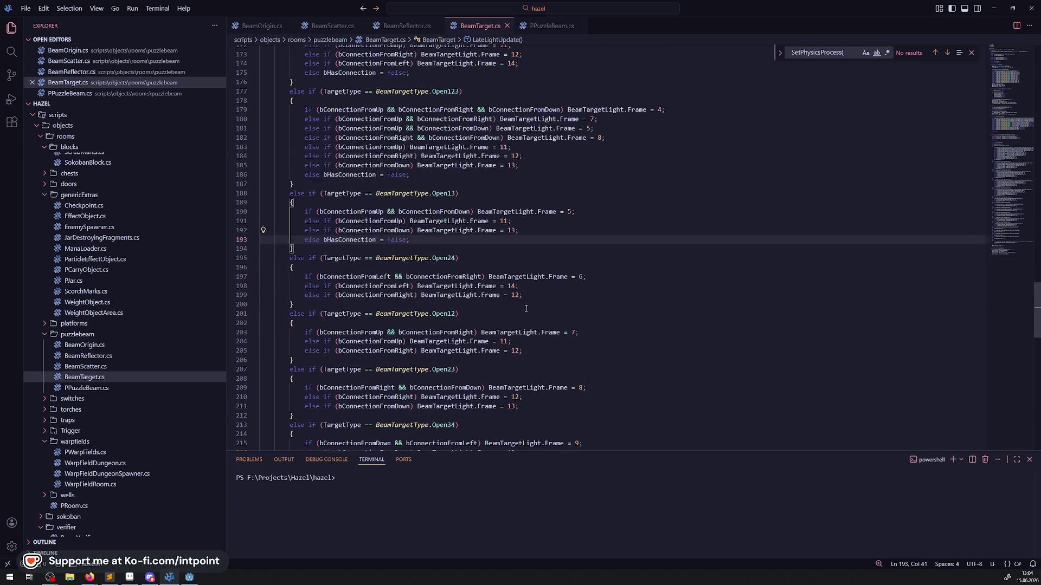
left_click(536, 299)
key("Return")
key("ctrl+v")
scroll(535, 299, "down", 2)
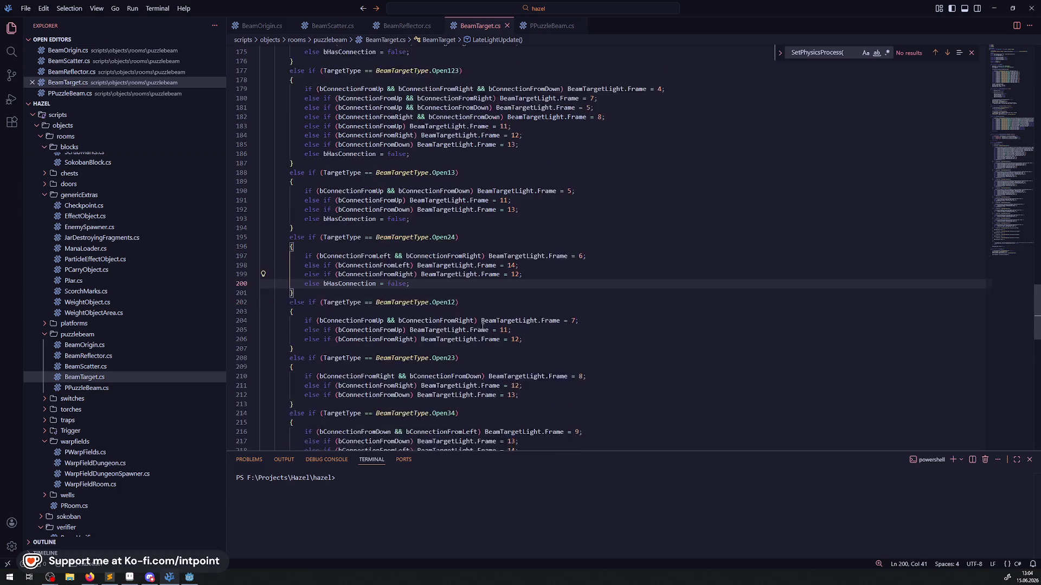
left_click(539, 322)
key("Return")
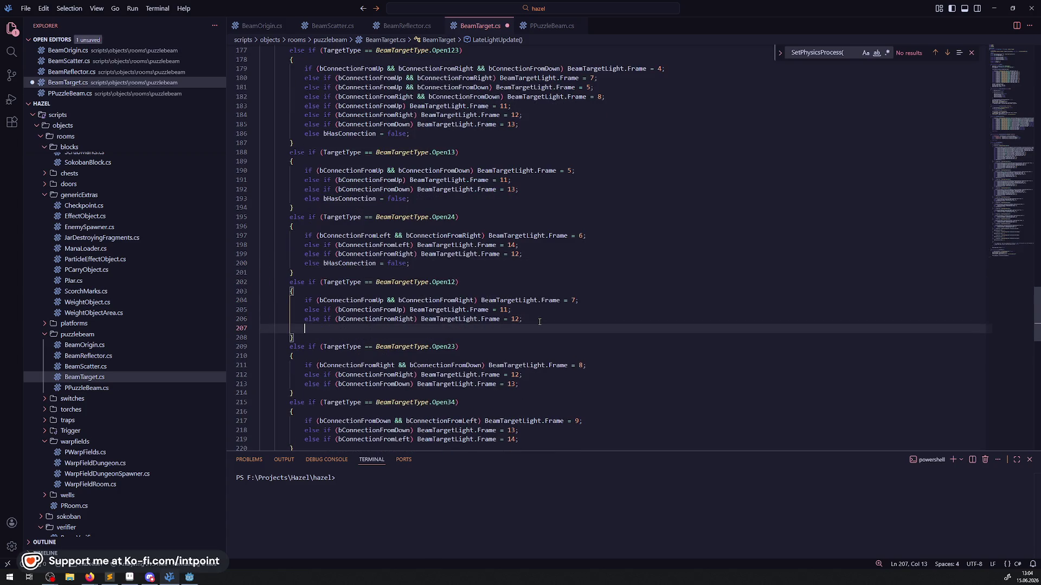
key("ctrl+v")
scroll(530, 299, "down", 3)
left_click(529, 299)
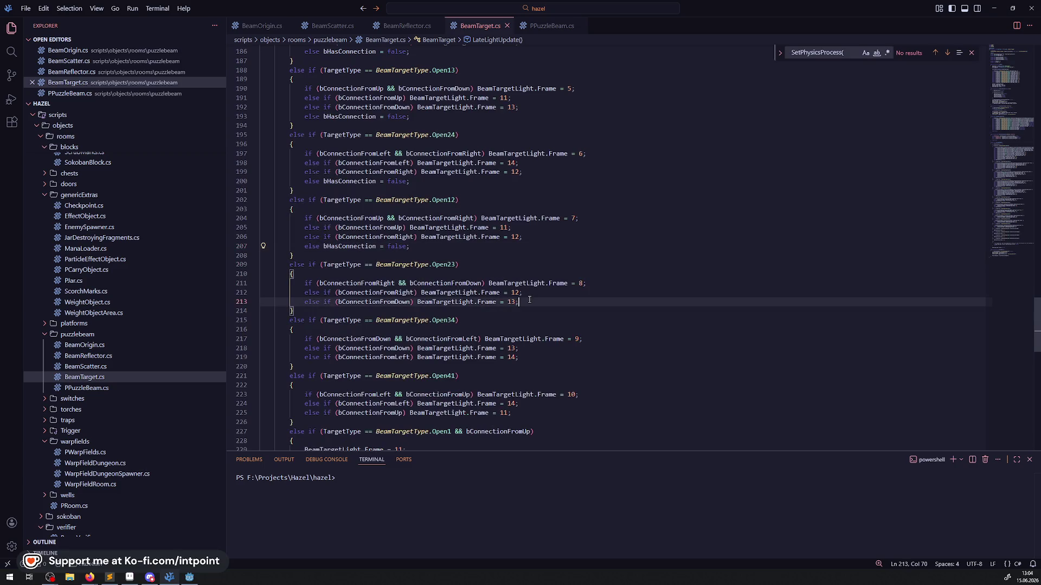
key("Return")
key("ctrl+v")
left_click(540, 372)
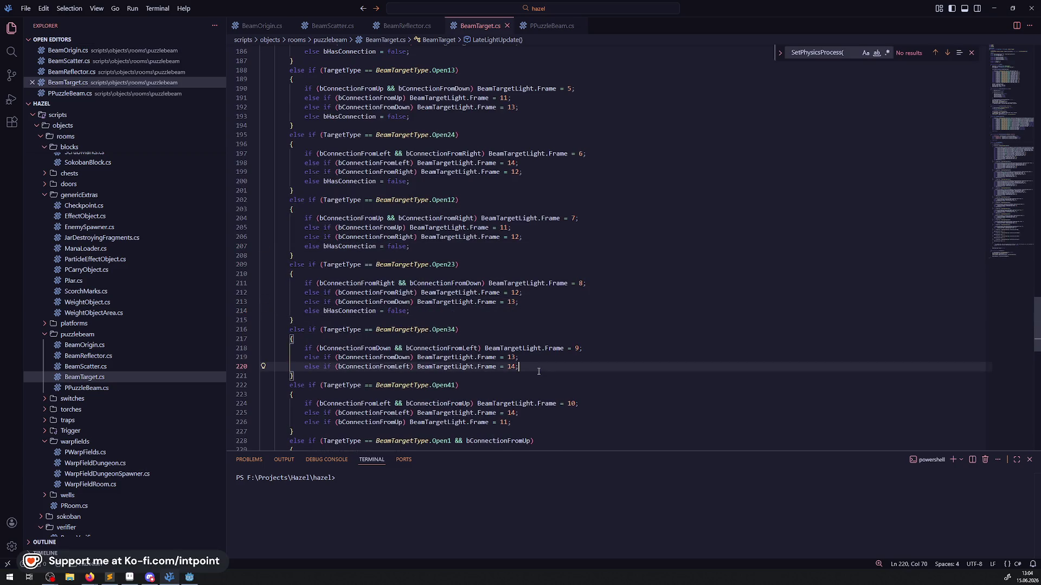
key("Return")
key("ctrl+v")
scroll(549, 330, "down", 4)
left_click(536, 307)
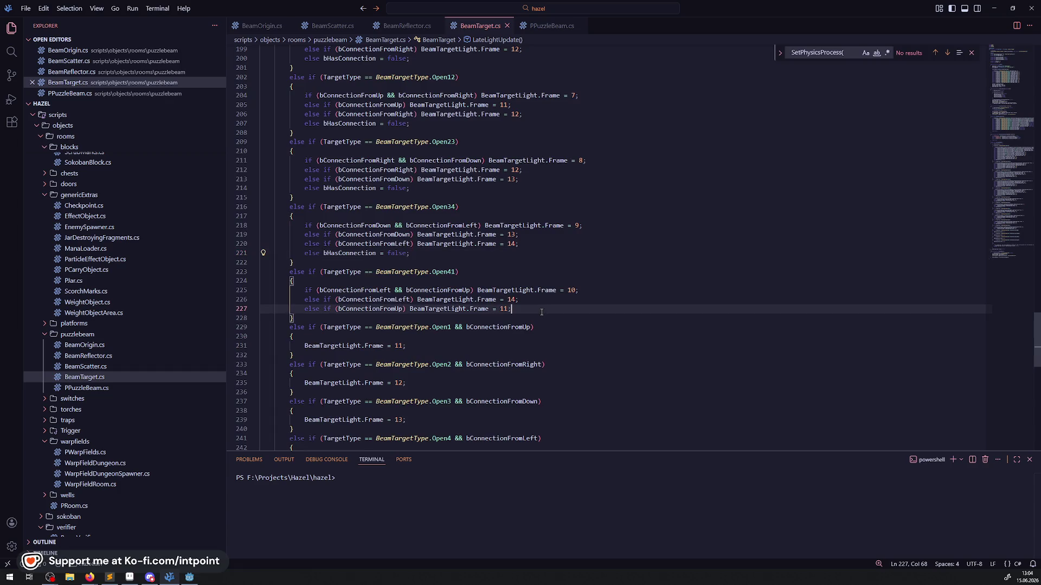
key("Return")
key("ctrl+v")
- Add an if (!bHasConnection) block below the final else block
scroll(521, 320, "down", 3)
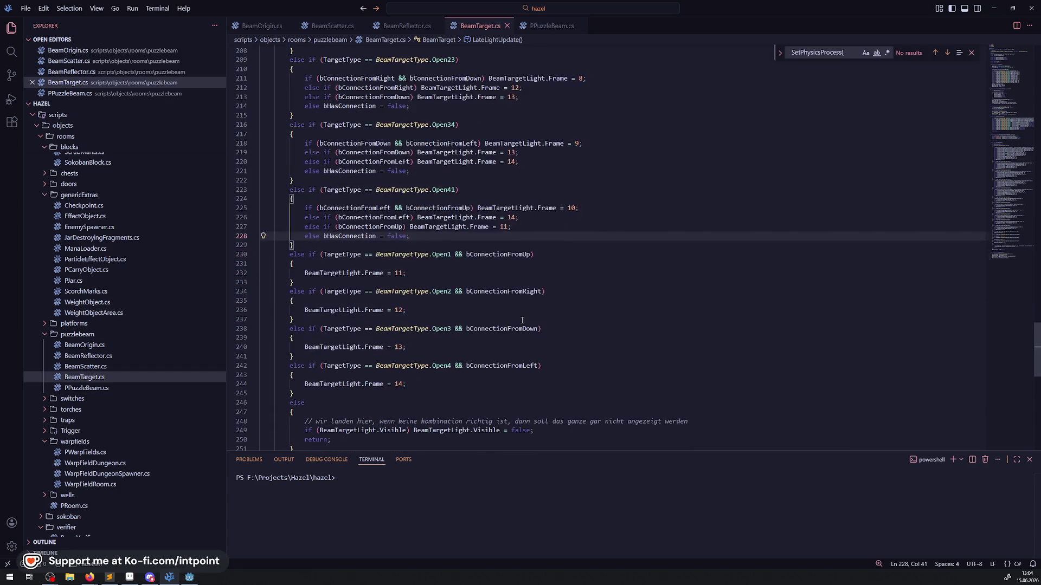
scroll(356, 324, "down", 3)
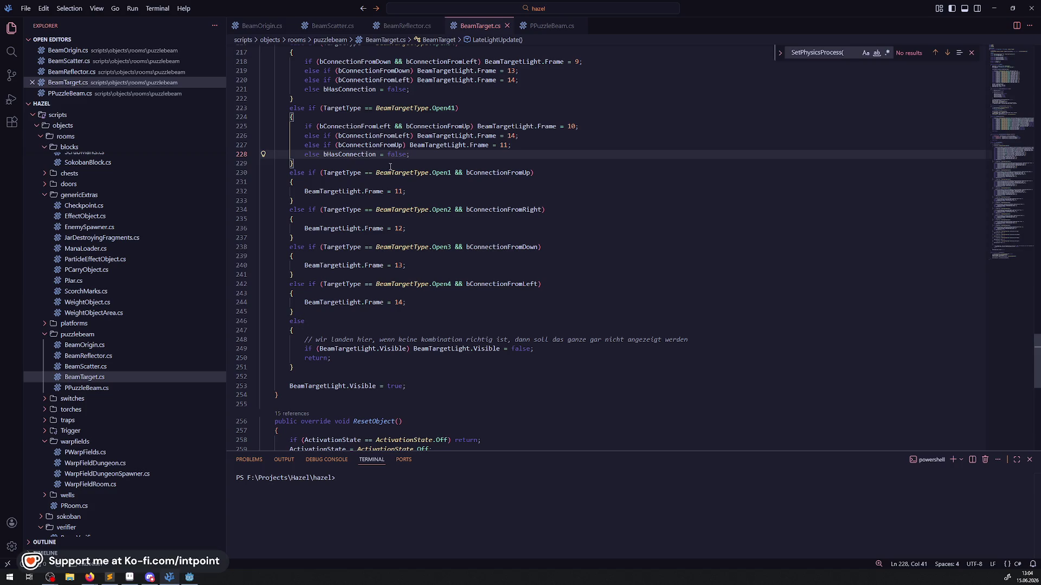
double_click(353, 155)
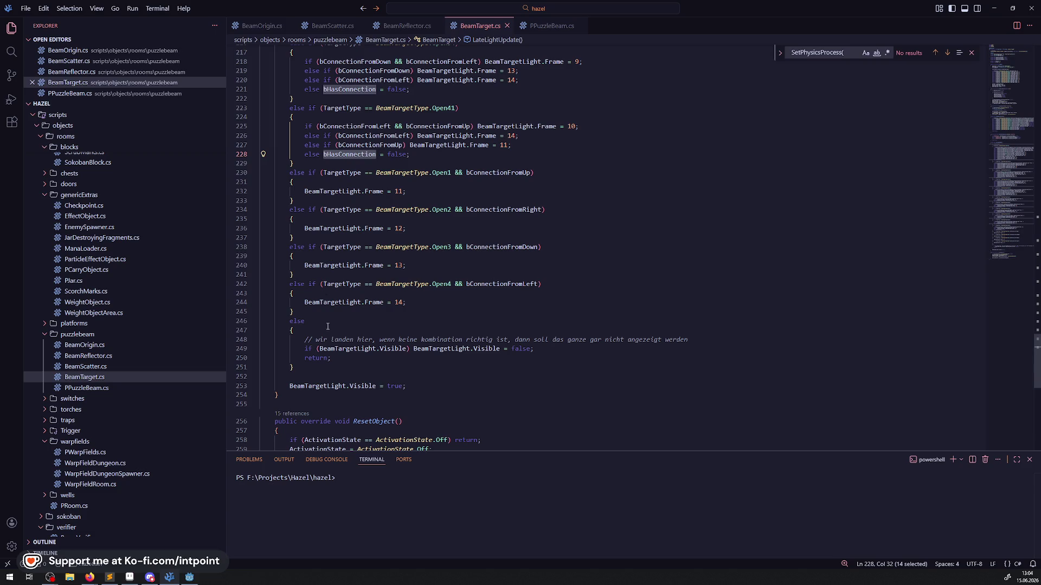
left_click(314, 371)
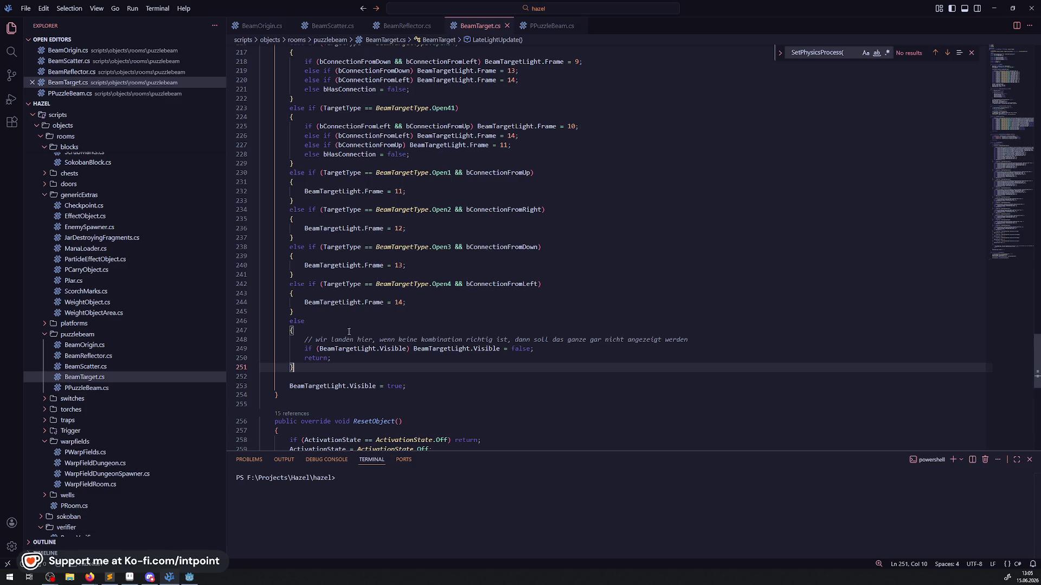
left_click(323, 358)
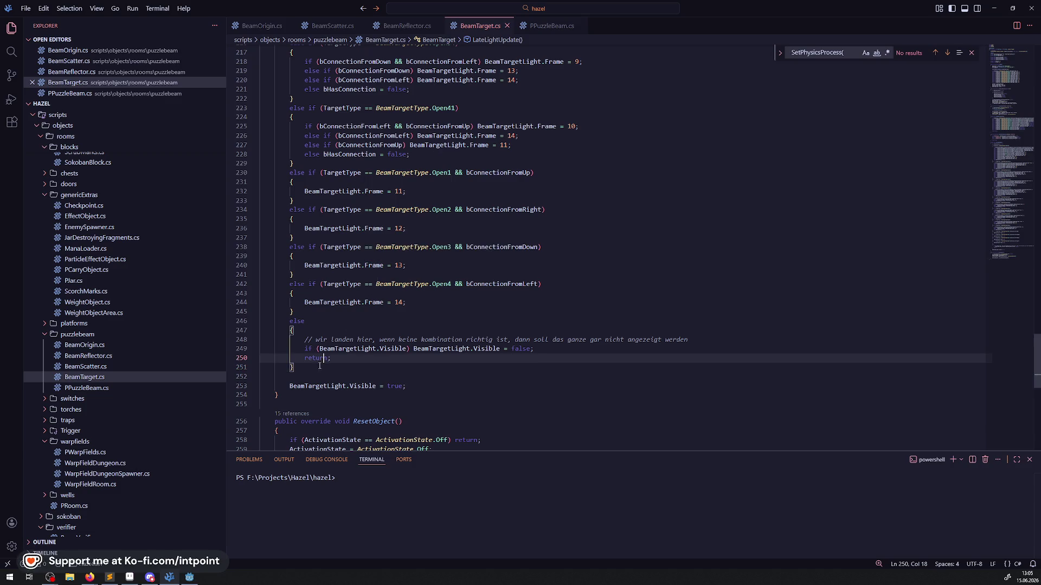
left_click(311, 369)
key("Return")
key("Return")
type("if()")
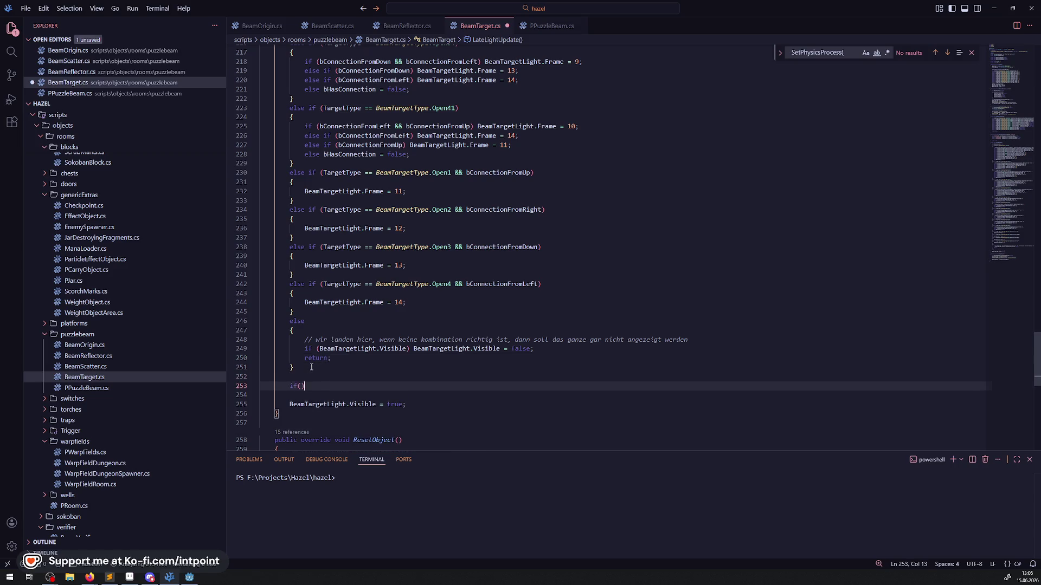
key("Return")
type("{")
key("Return")
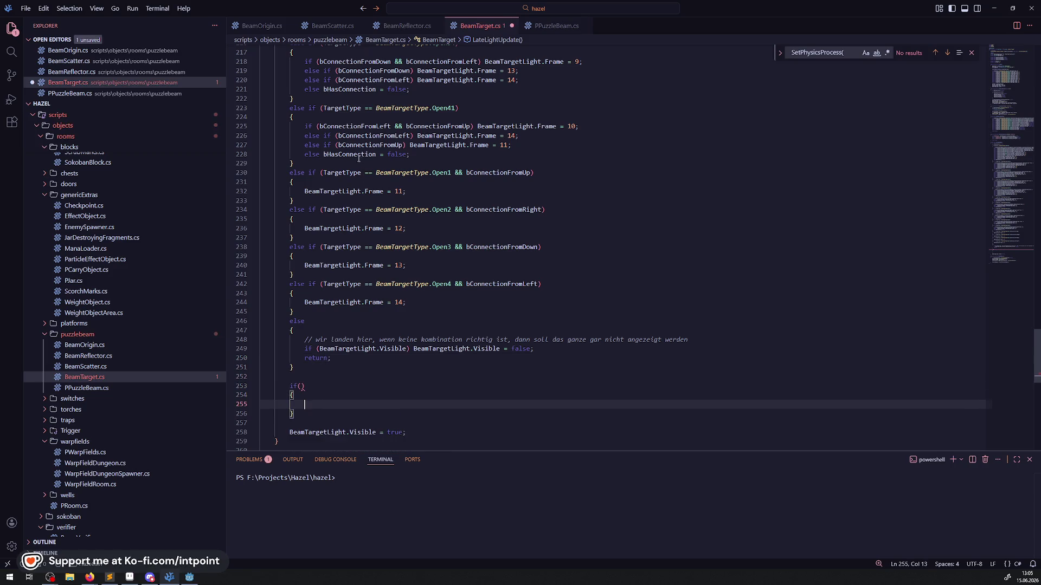
double_click(356, 155)
key("ctrl+c")
left_click(302, 386)
key("ctrl+v")
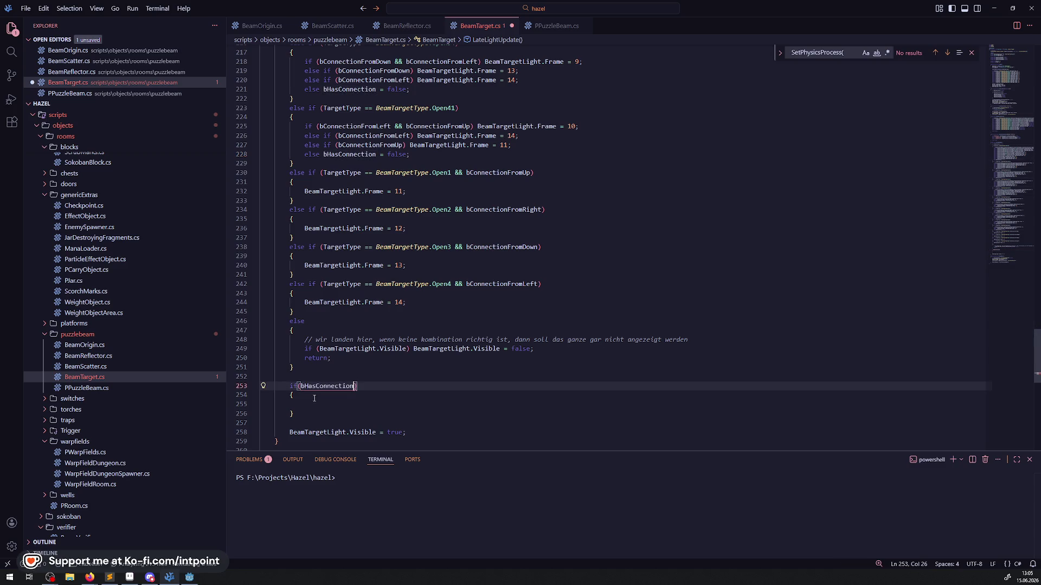
type("!")
- Copy the hide-light and return lines into the new block, save, and rebuild in Godot
left_click_drag(304, 340, 352, 358)
key("ctrl+c")
left_click(320, 409)
key("ctrl+v")
key("ctrl+s")
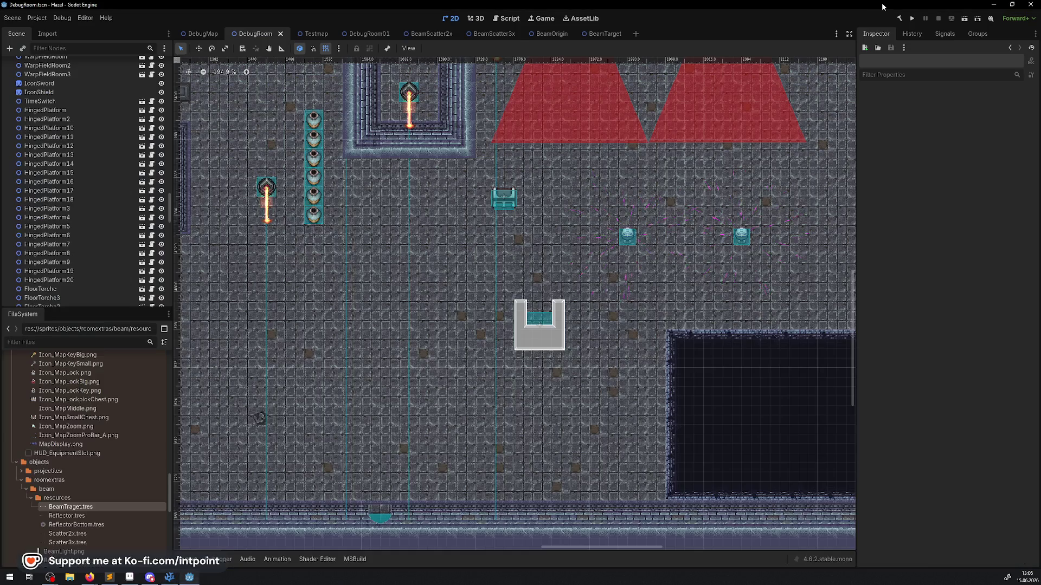
key("alt+Tab")
left_click(899, 18)
- Run the DebugRoom game and walk the player upward out of the starting room
left_click(910, 20)
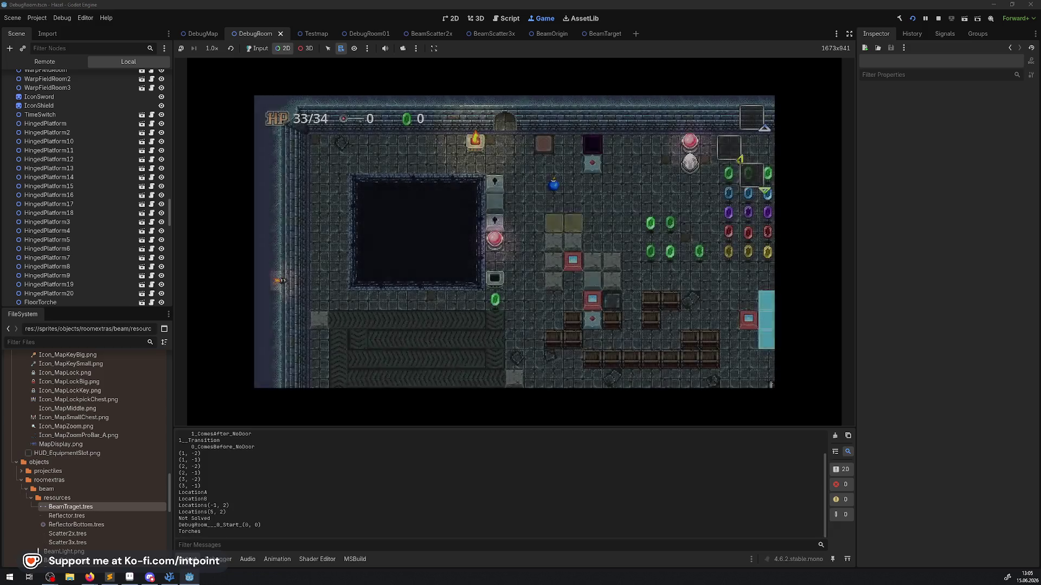
right_click(389, 237)
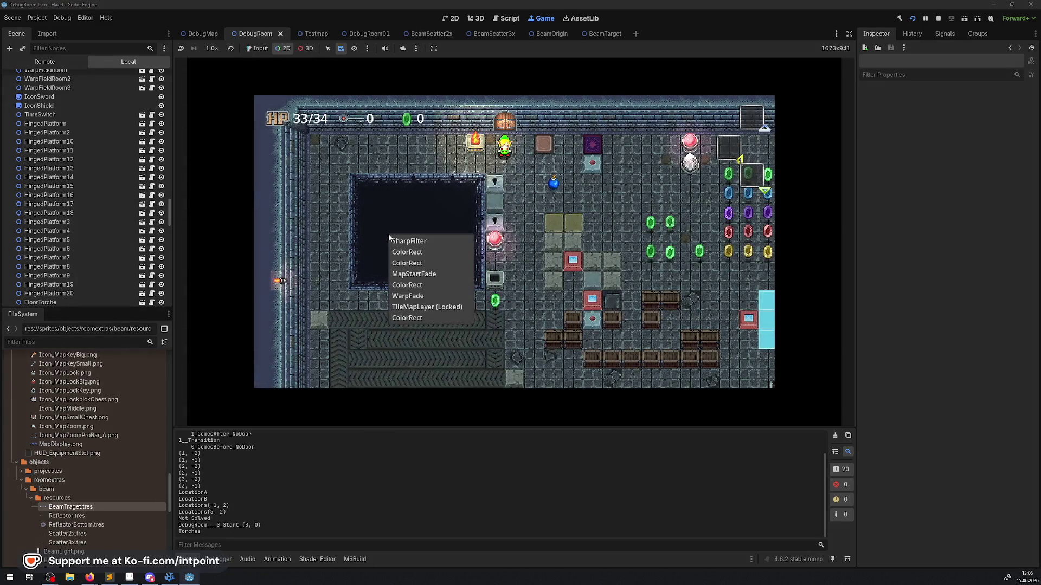
left_click(257, 48)
key("Up")
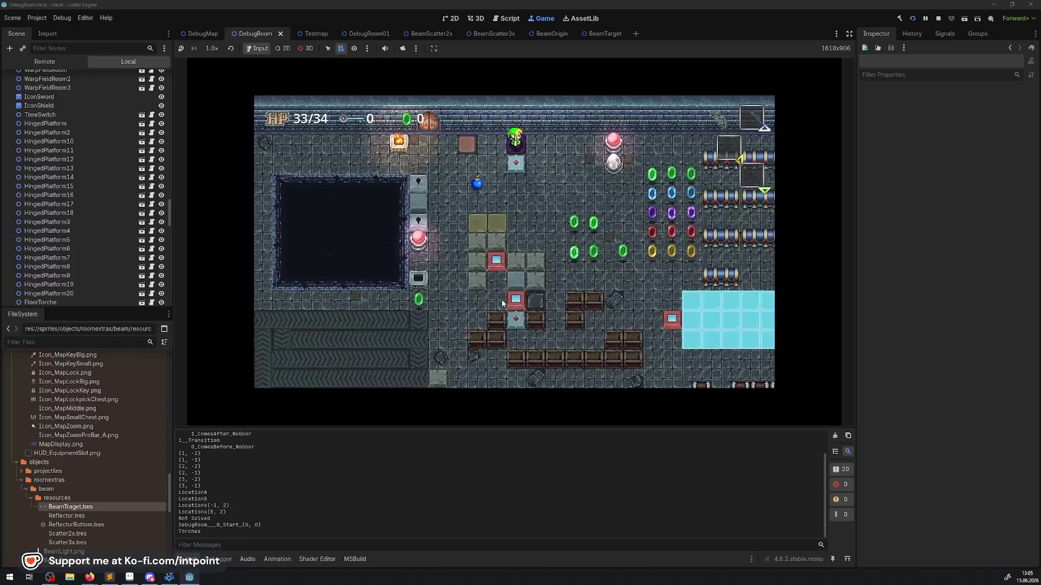
key("Up")
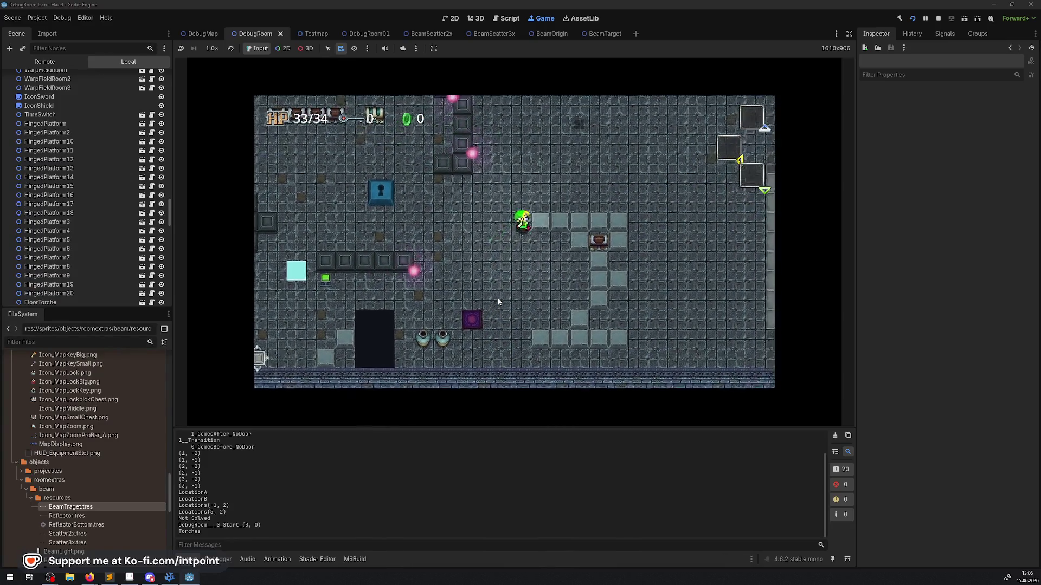
key("Up")
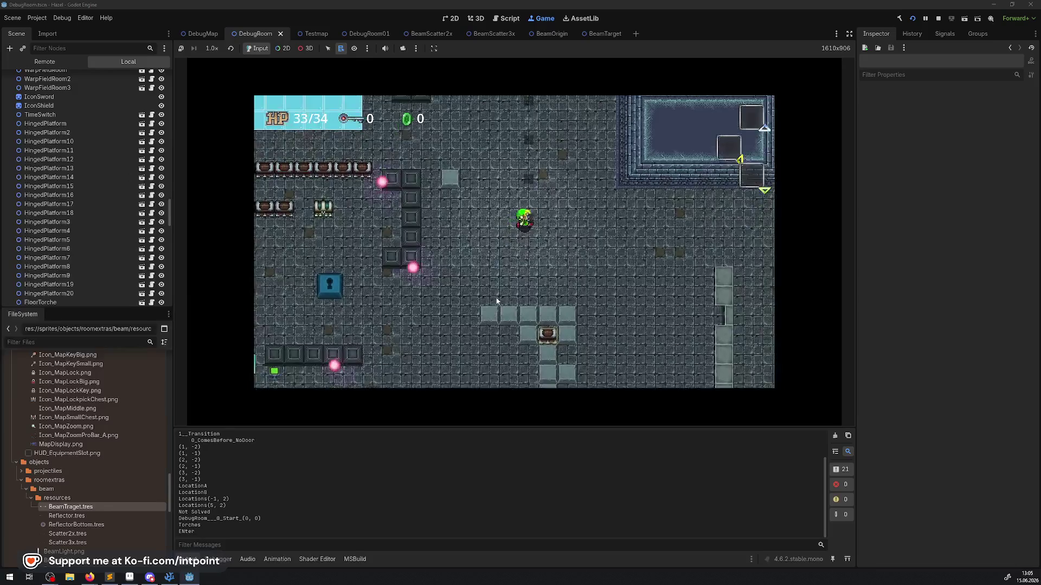
key("Up")
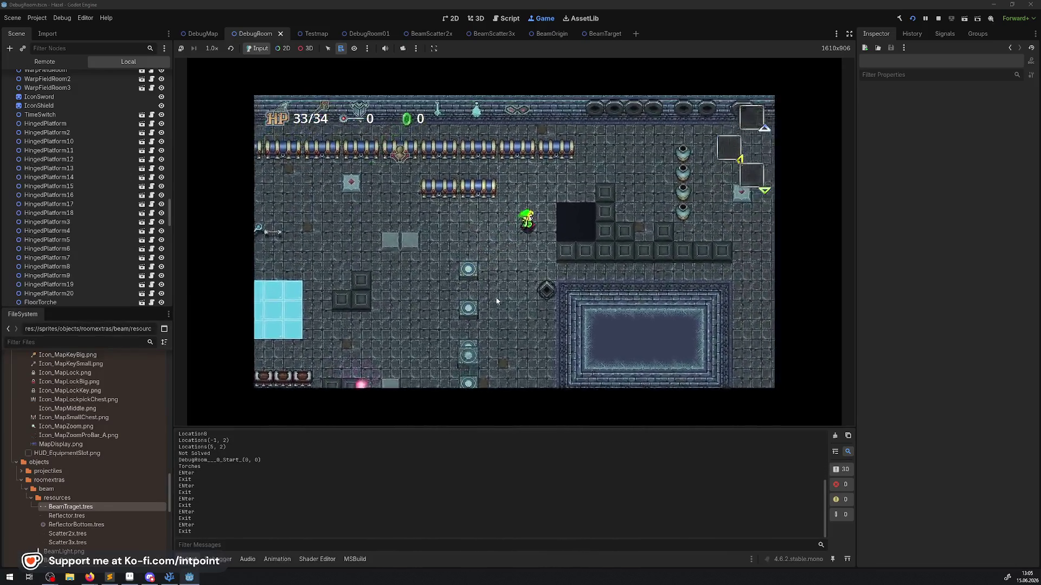
- Walk into the beam-puzzle room, step into the right beam's path, and maximize the game view
key("Right")
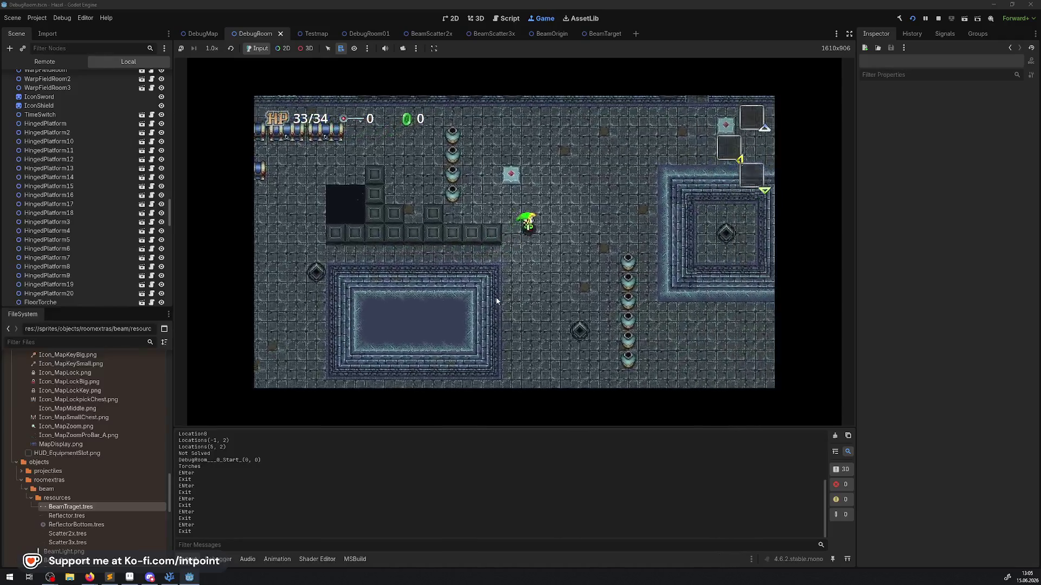
key("Up")
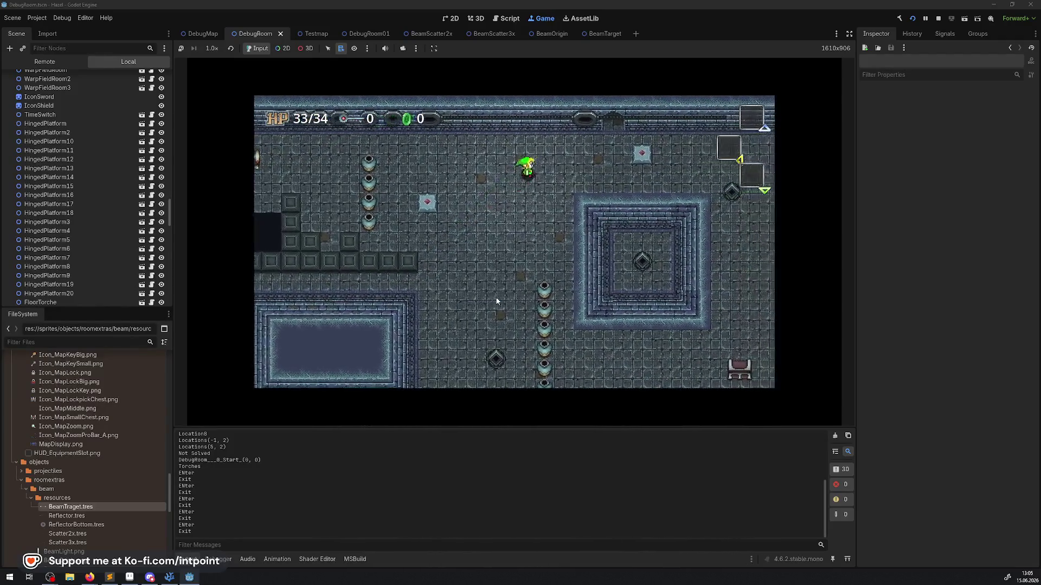
key("Up")
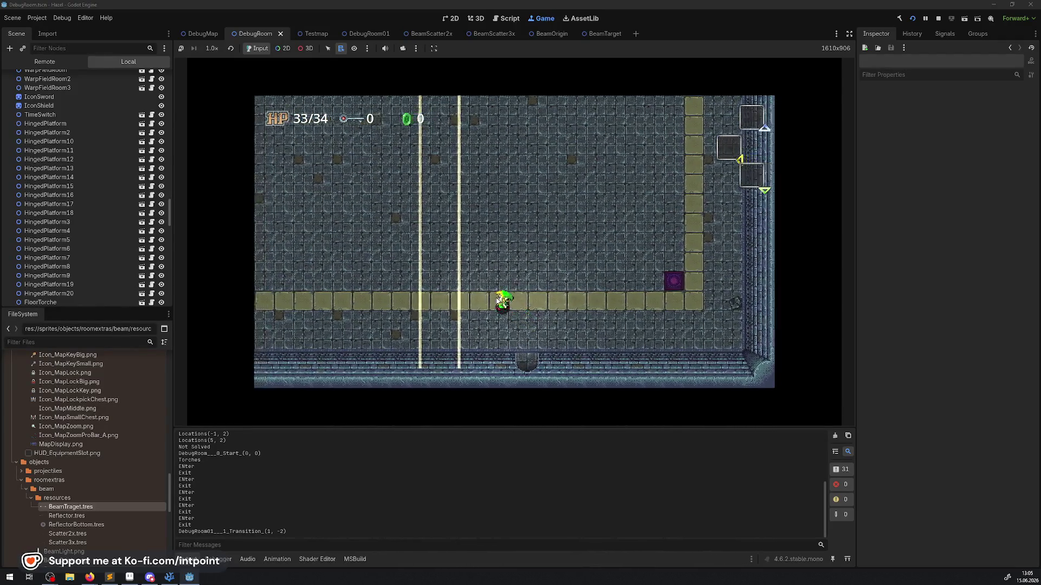
key("Left")
key("Up")
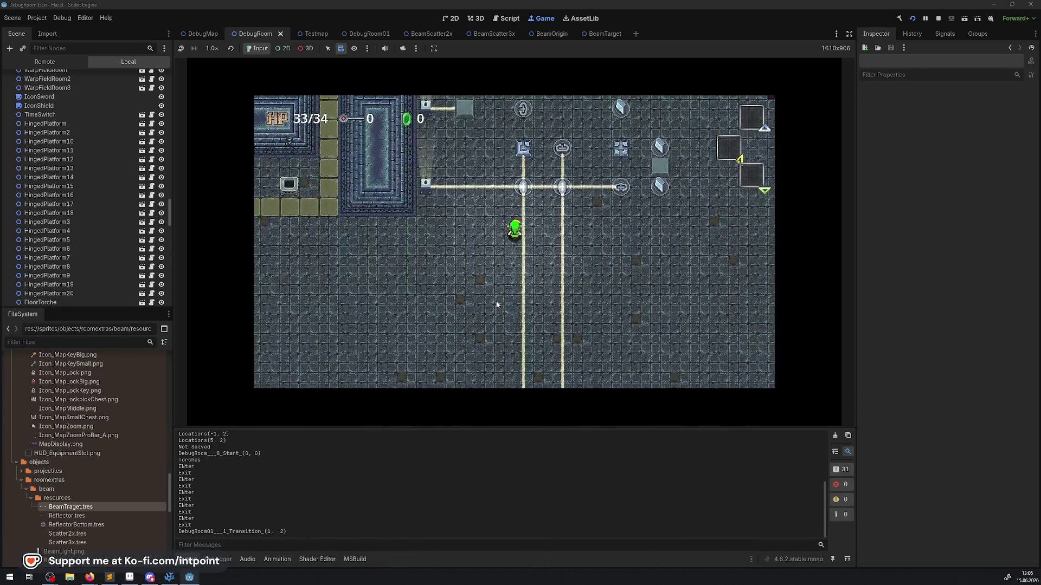
key("Right")
key("Up")
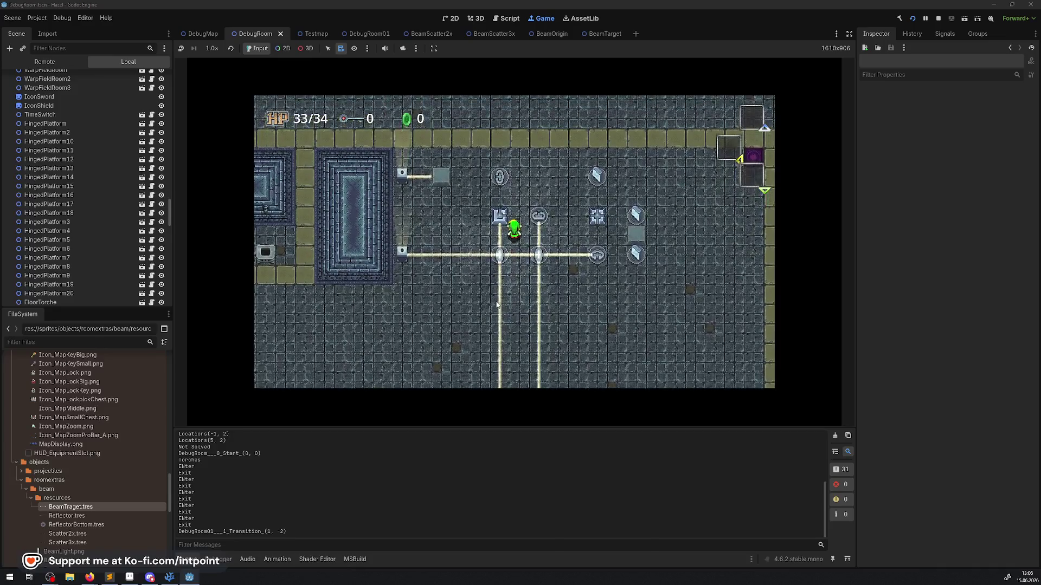
key("Down")
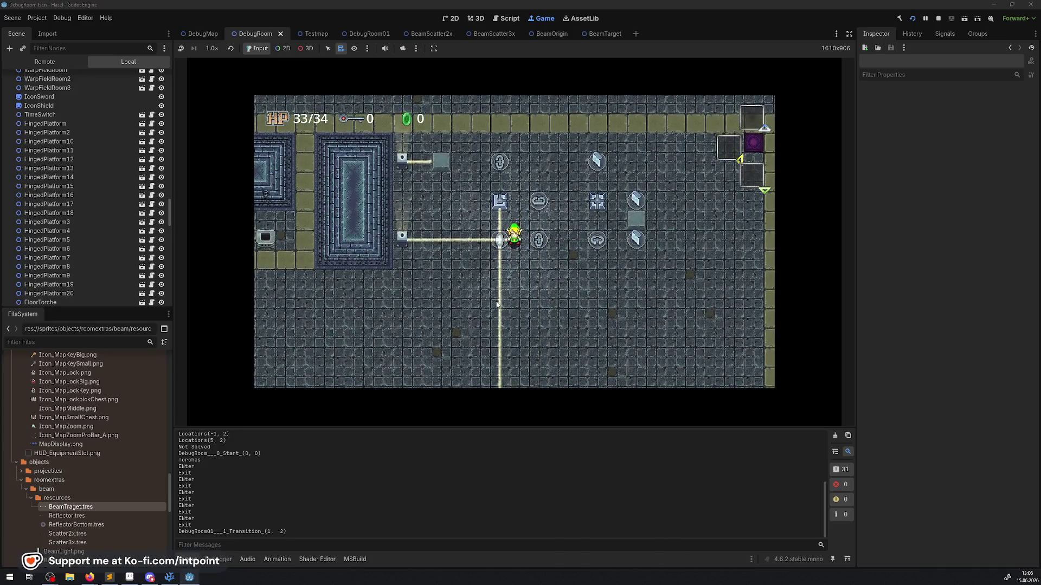
left_click(848, 34)
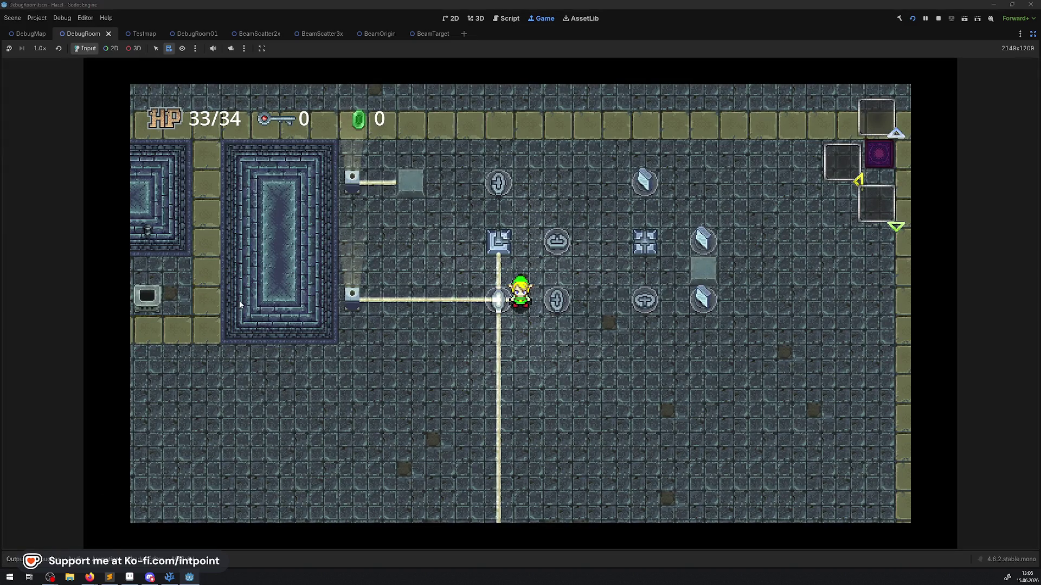
- Walk past the beam pieces and onto the yellow path, shifting the beam layout
key("Right")
key("Down")
key("Up")
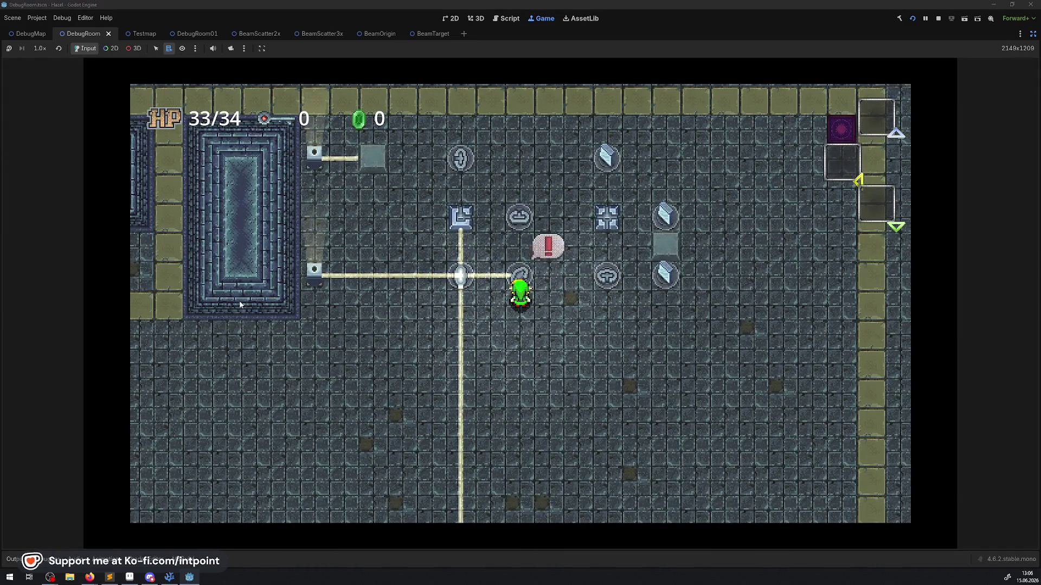
key("Up")
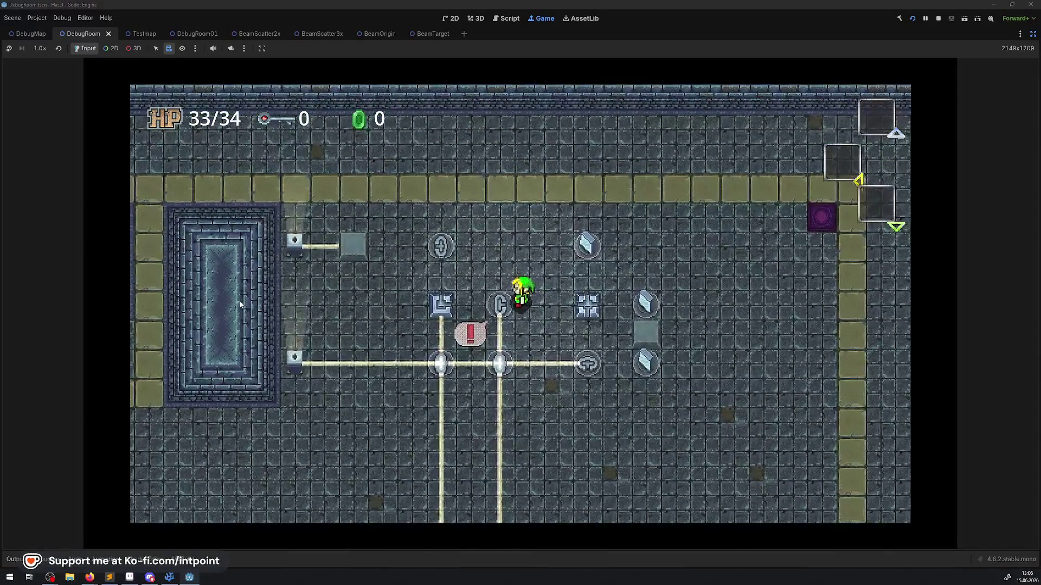
key("Left")
key("Up")
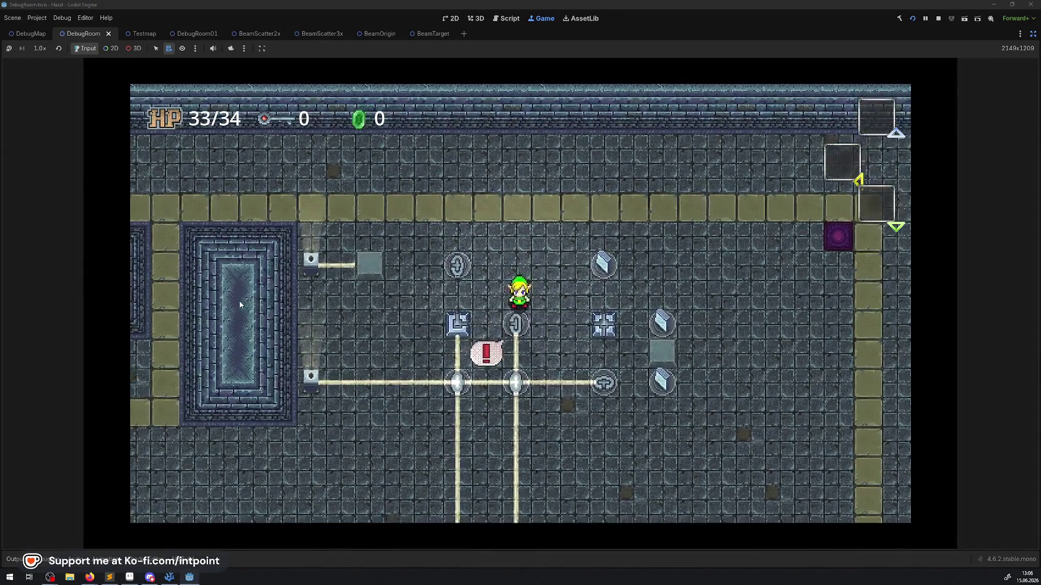
key("Up")
key("Left")
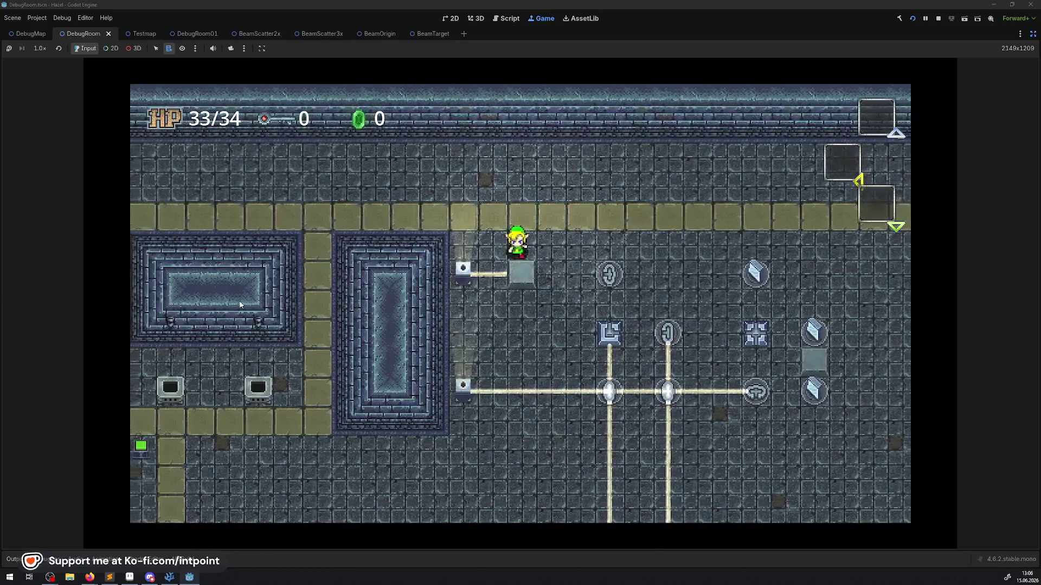
- Turn the beam device and extend the lower beam to the right-hand and lower mirrors, then stop the game
key("Right")
key("Down")
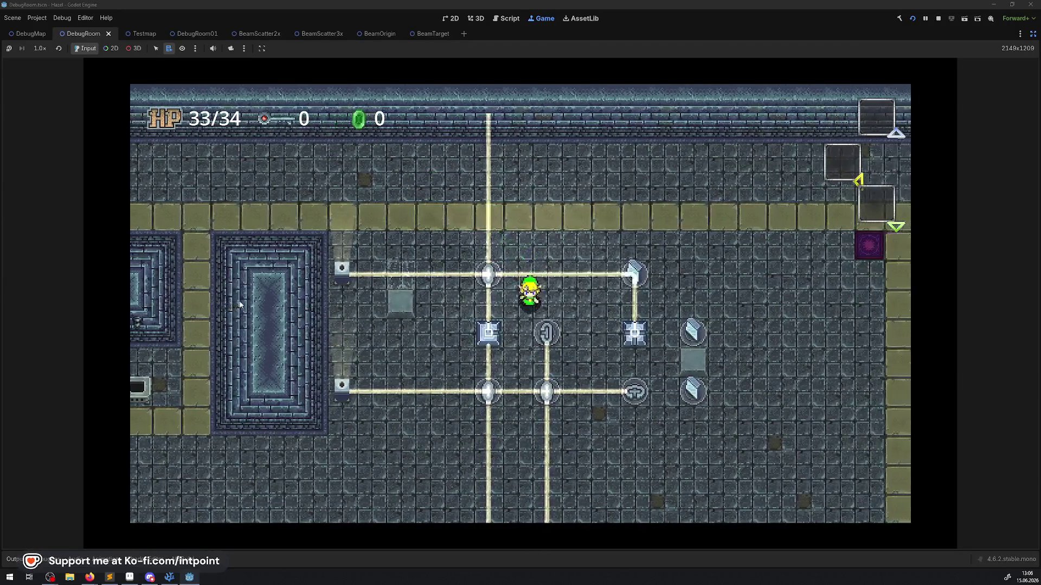
key("Down")
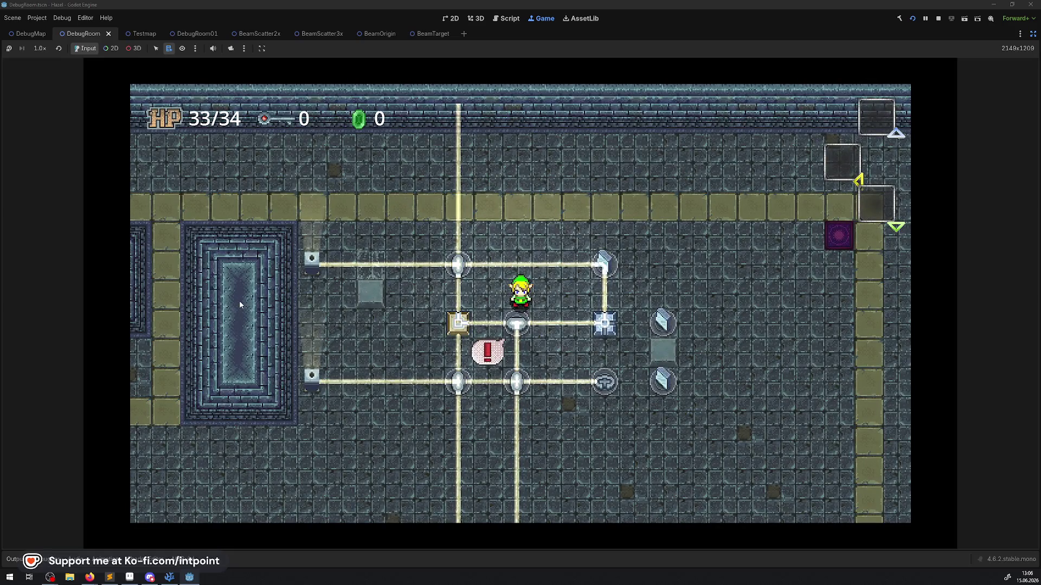
key("Right")
key("Down")
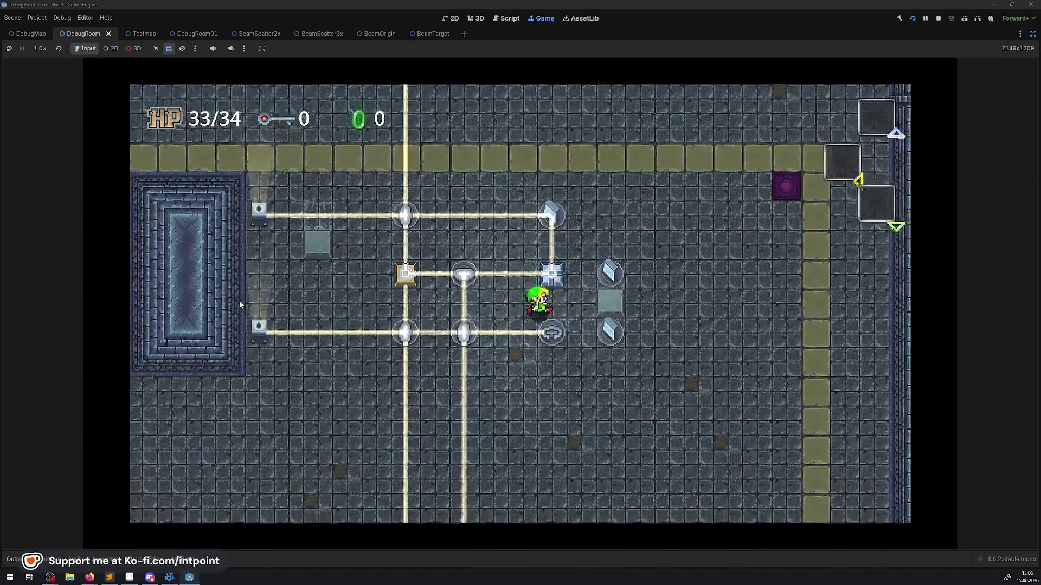
key("Left")
key("Up")
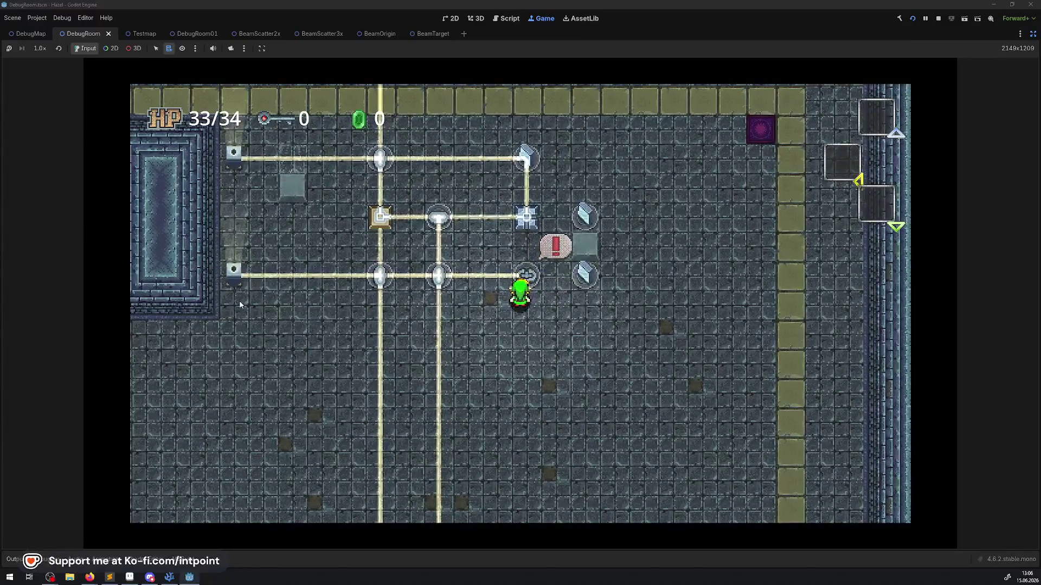
key("Right")
key("Up")
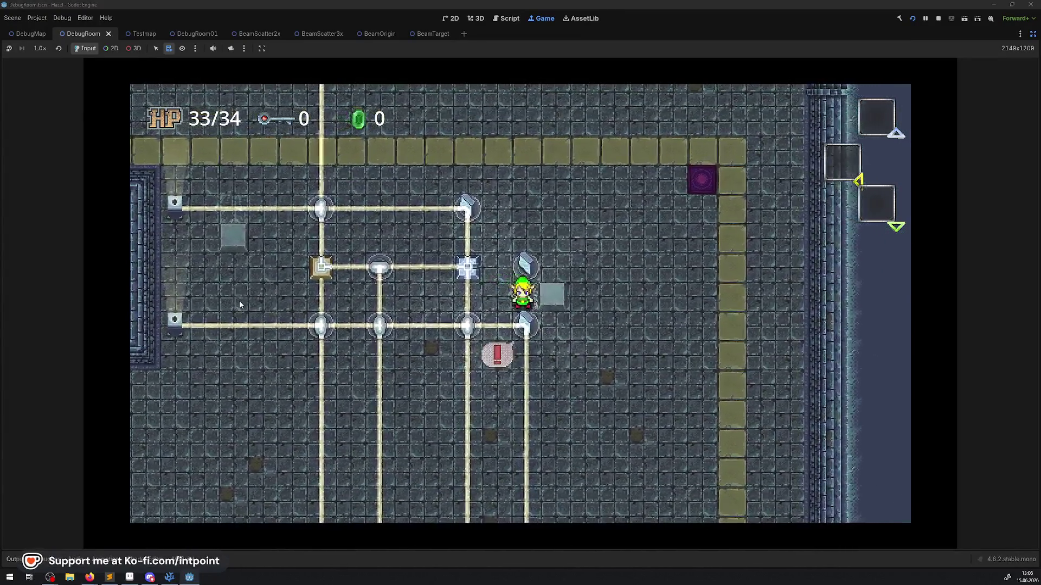
key("Up")
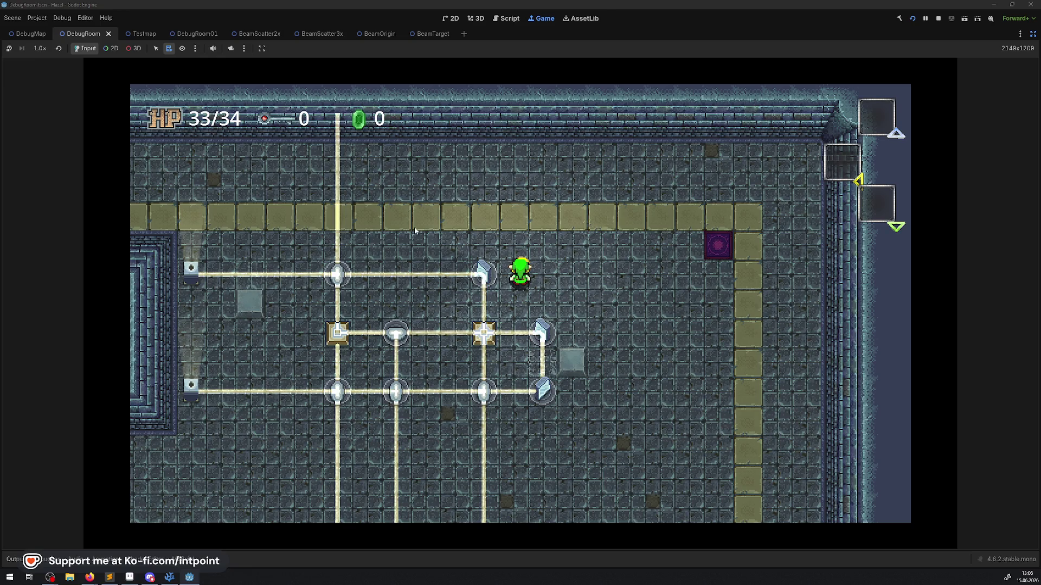
left_click(935, 20)
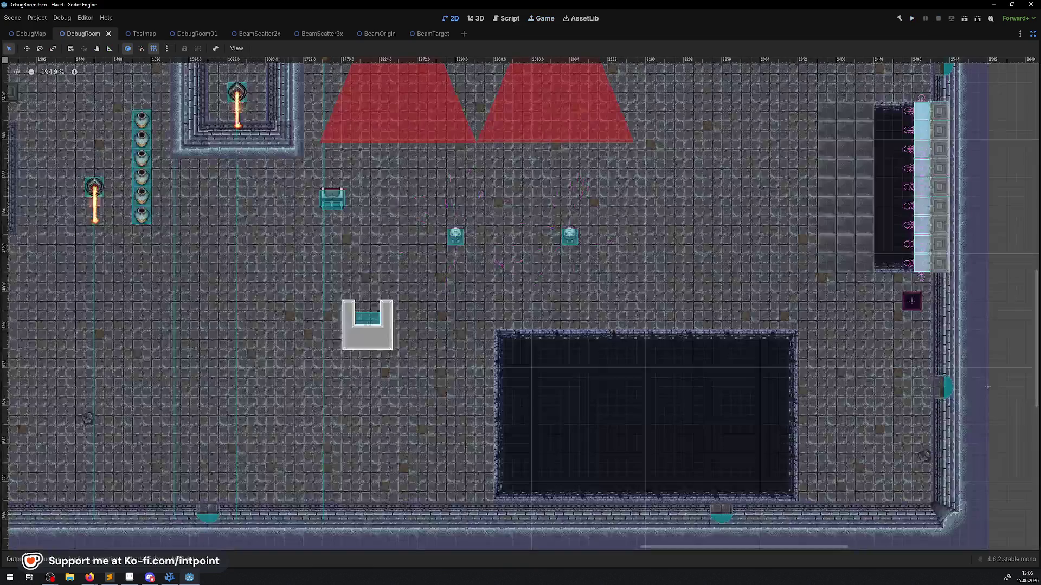
- Return to BeamTarget.cs and select the else bHasConnection = false line
left_click(169, 577)
scroll(423, 301, "up", 4)
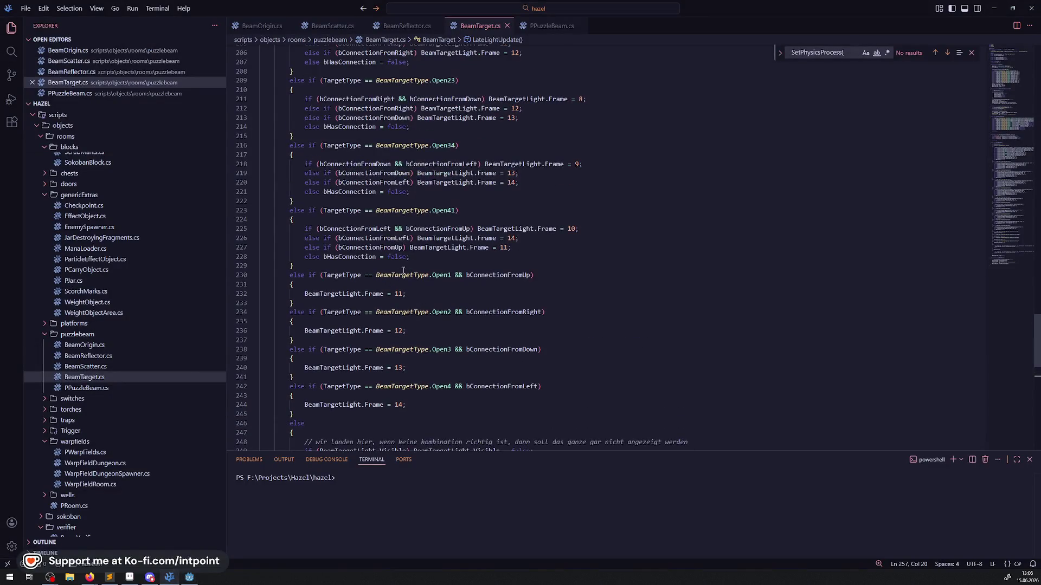
left_click_drag(409, 259, 286, 259)
scroll(398, 283, "down", 2)
scroll(406, 289, "down", 1)
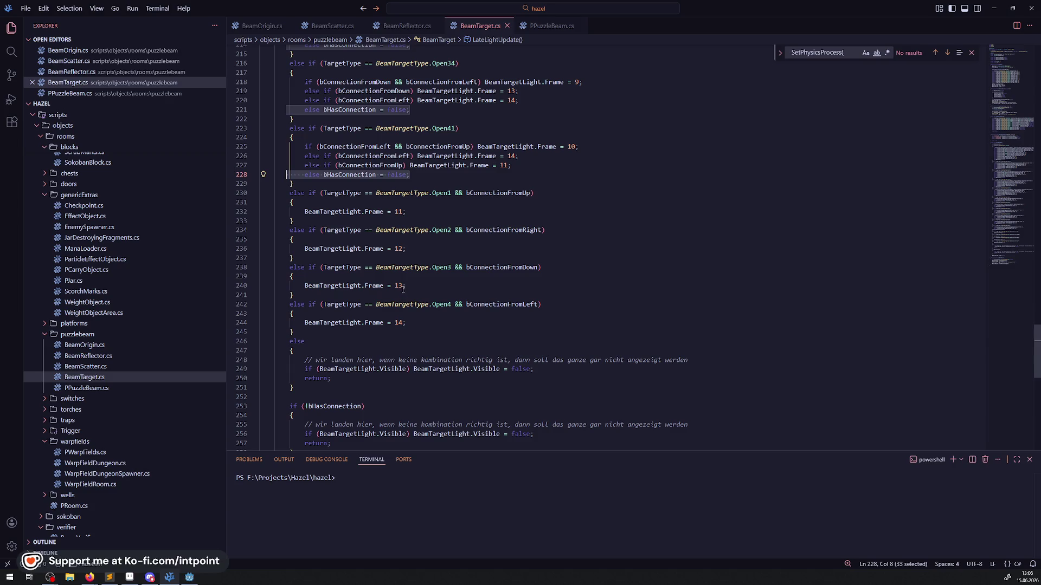
left_click(482, 331)
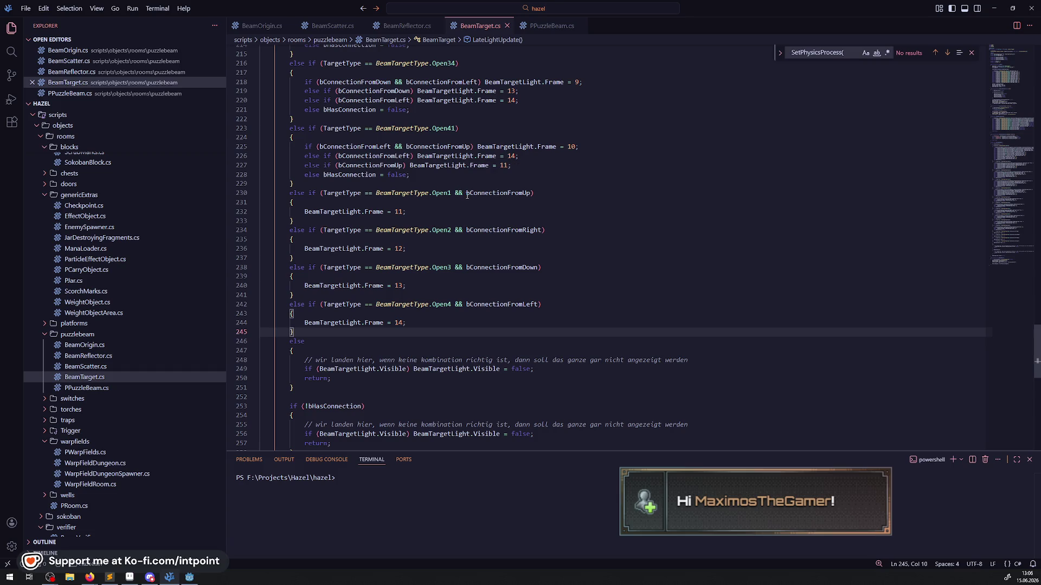
- Add an if (bConnectionFromUp) check inside the Open1 block and save
left_click_drag(467, 193, 549, 192)
key("shift+Left")
key("ctrl+c")
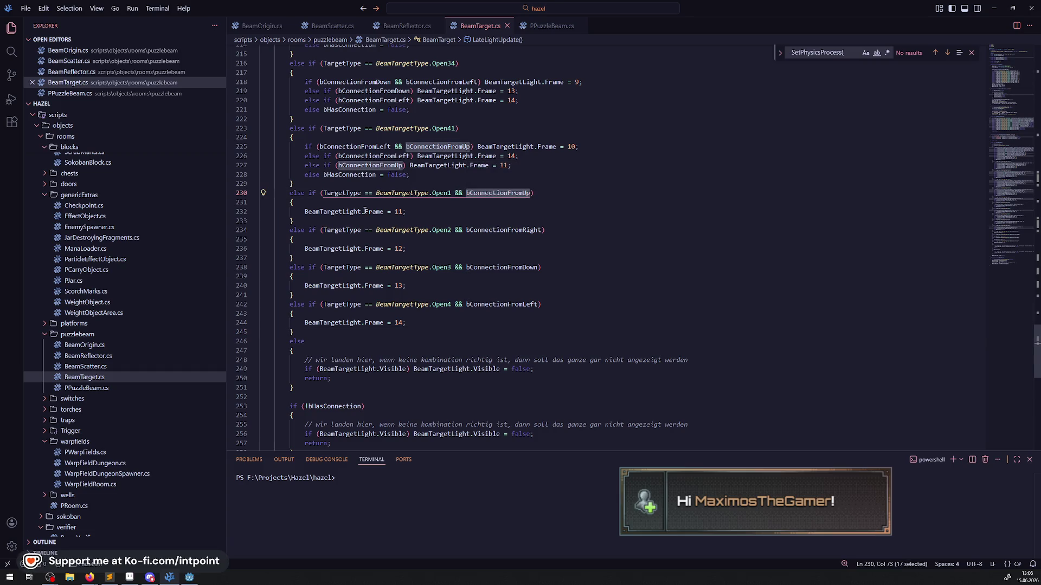
left_click(293, 212)
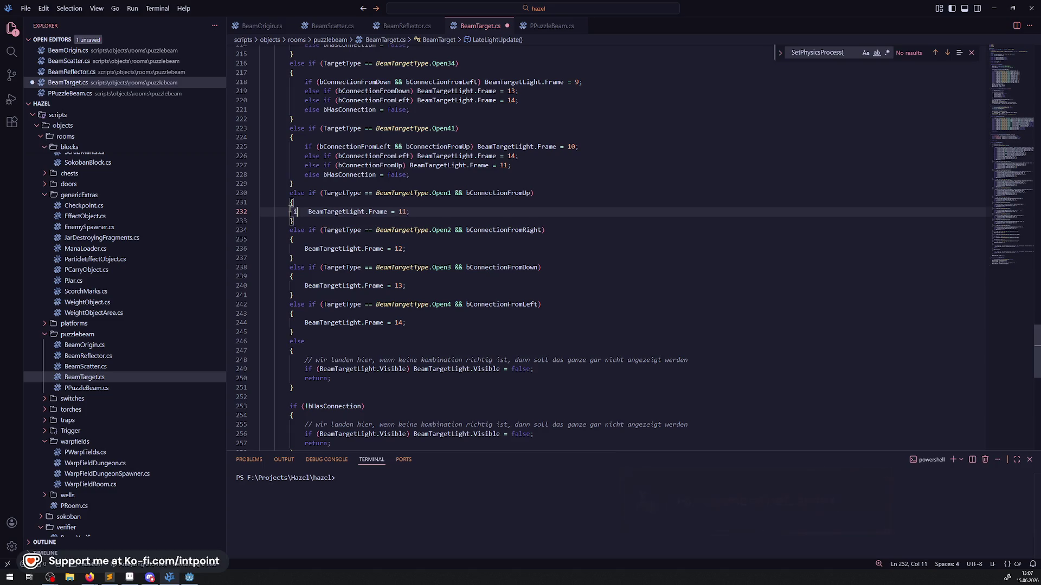
type("if(")
key("ctrl+v")
key("ctrl+s")
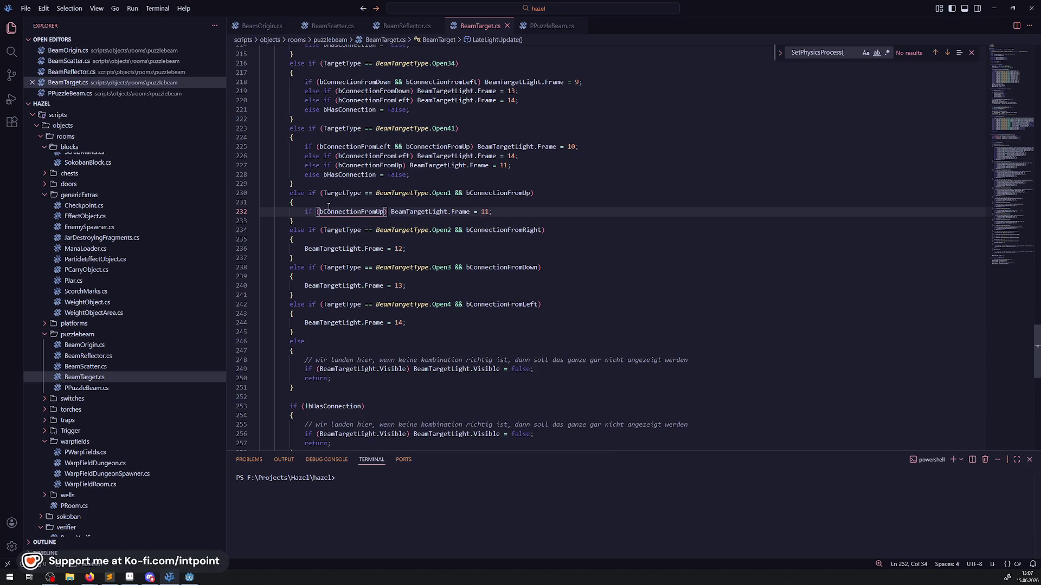
- Drop the extra connection check from the Open1 test and add else bHasConnection = false
left_click_drag(452, 193, 533, 193)
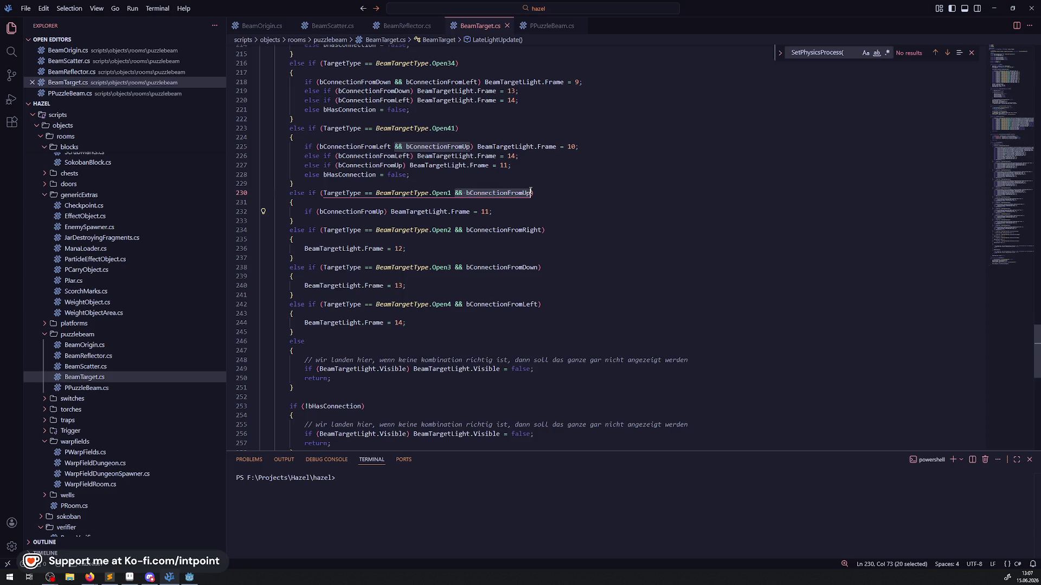
key("BackSpace")
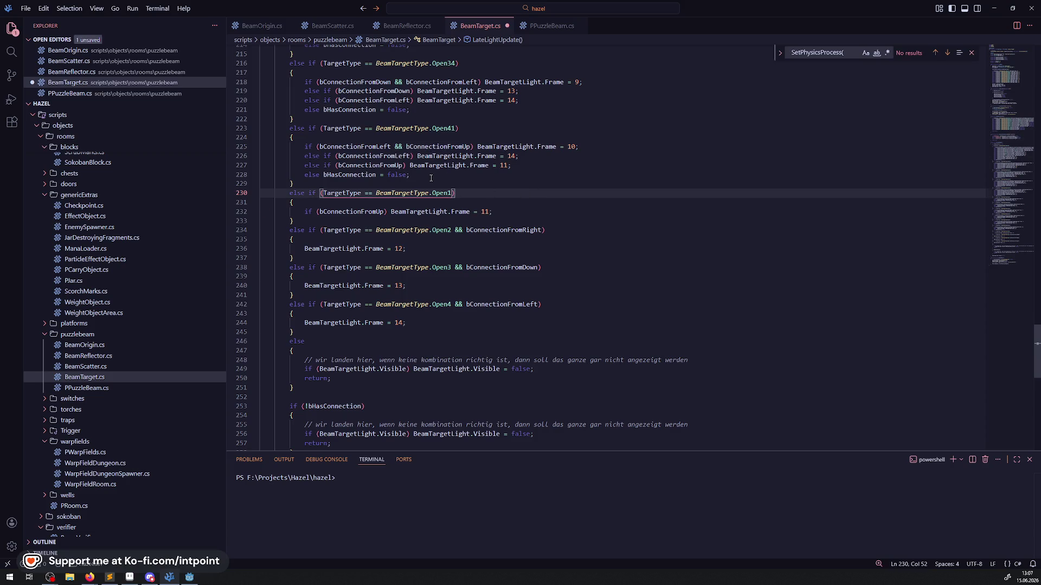
left_click(431, 178)
left_click(503, 211)
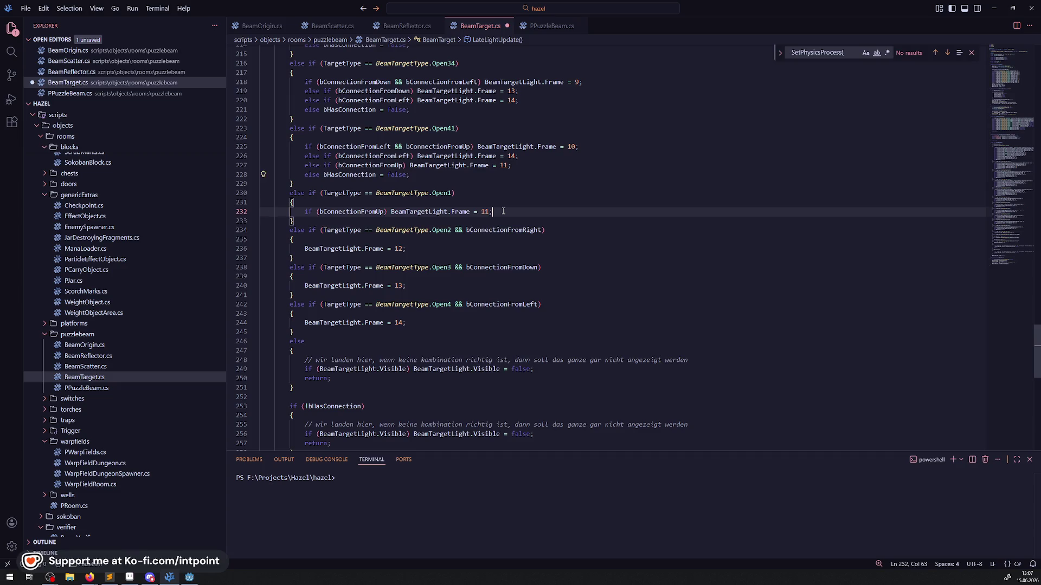
key("Return")
type("else bHasConnection = false;")
key("ctrl+s")
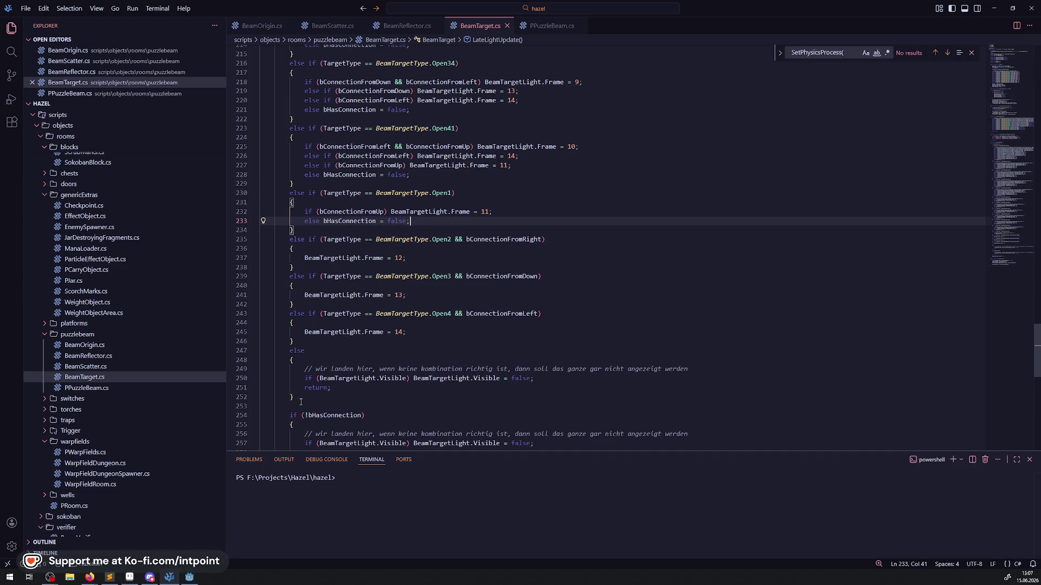
- Replace the comment and hide-light lines in the fallback else block with bHasConnection = false
left_click_drag(301, 401, 250, 354)
key("Delete")
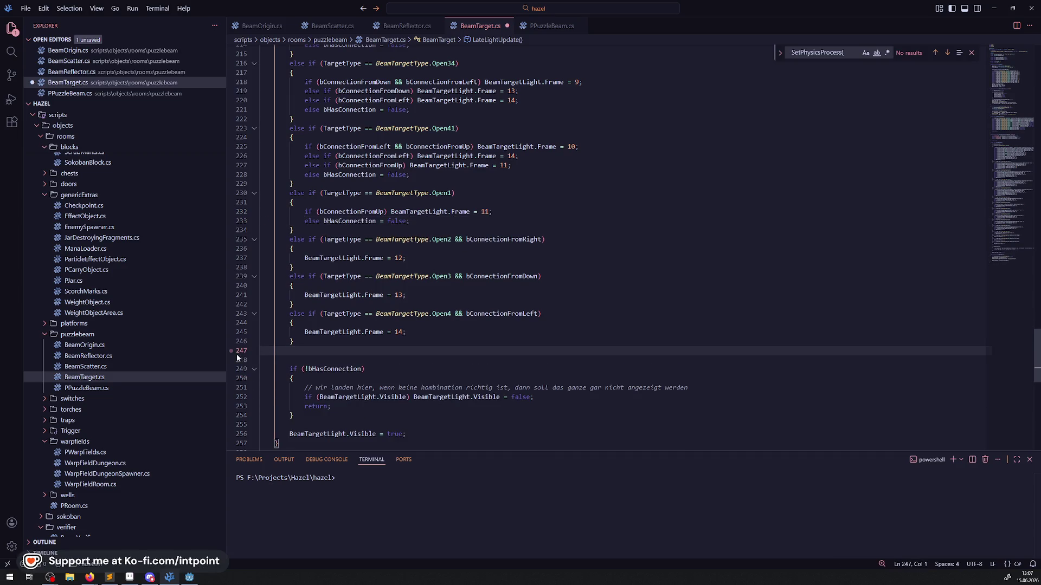
key("ctrl+z")
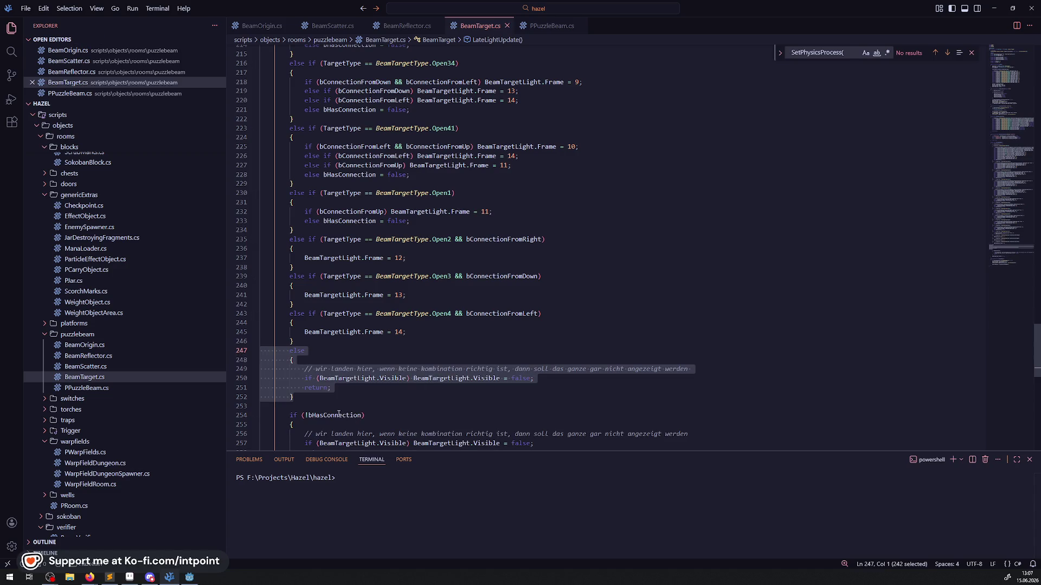
left_click(338, 414)
left_click_drag(330, 387, 297, 374)
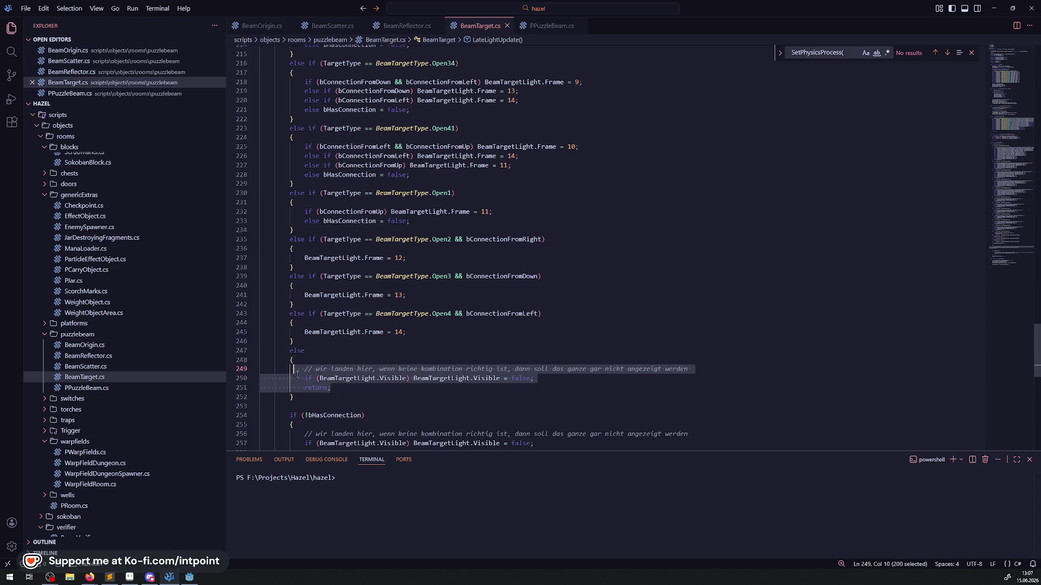
type("bHasConnection = false;")
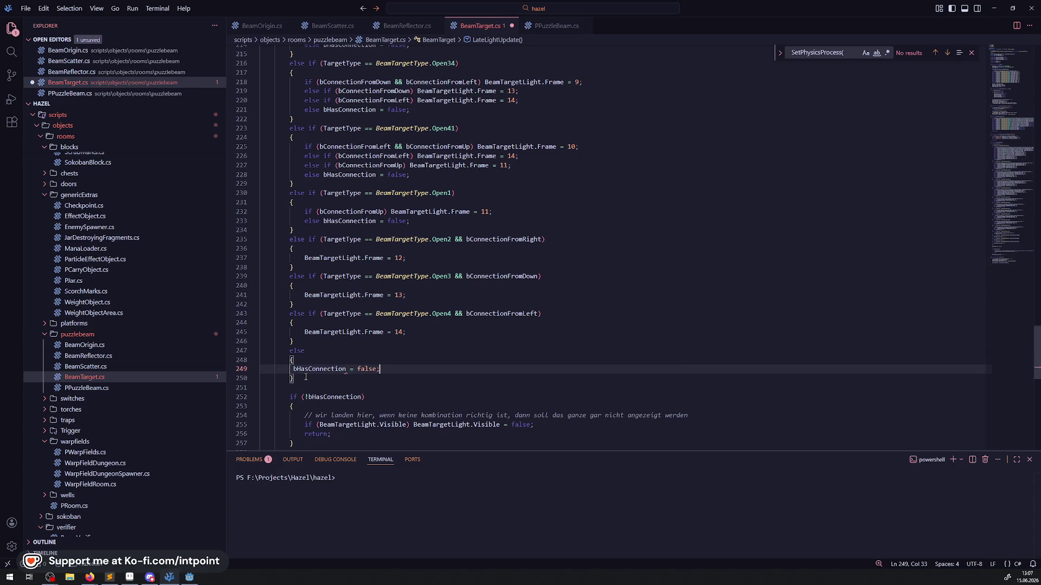
key("ctrl+s")
- Move bHasConnection = false directly after else, delete the empty brace block, and save
left_click_drag(302, 369, 456, 374)
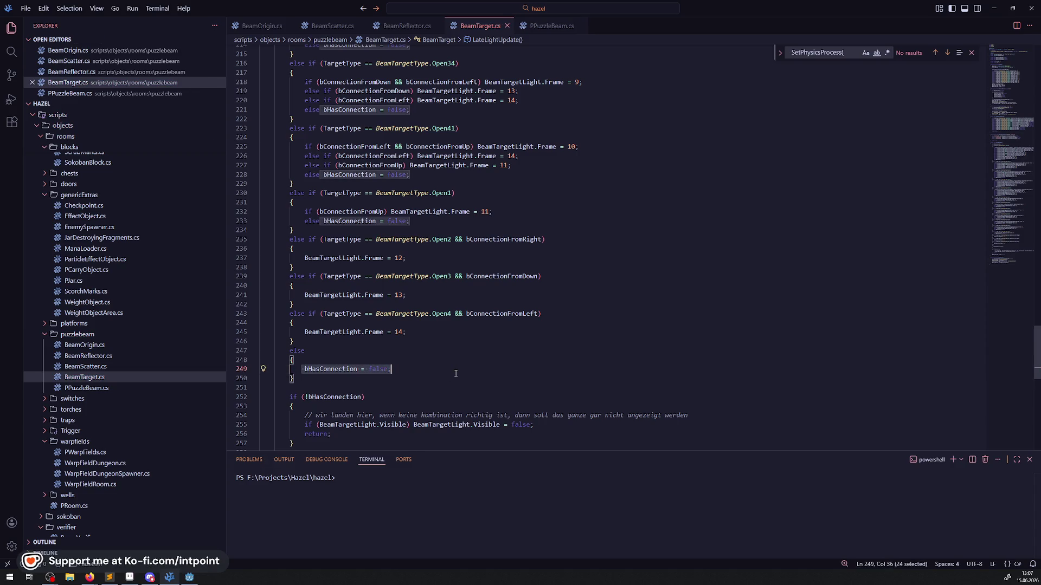
key("ctrl+x")
left_click(341, 350)
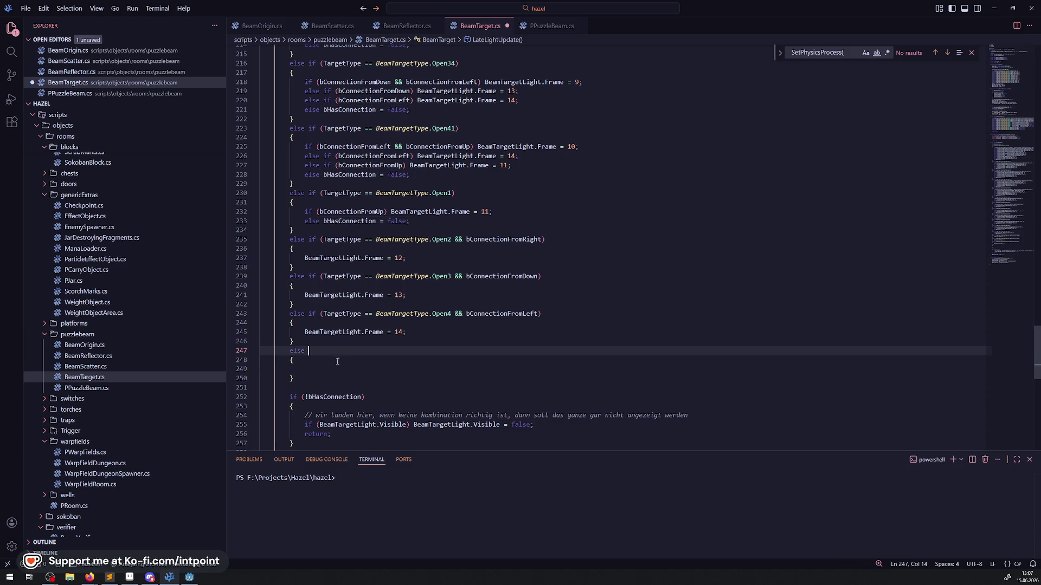
key("ctrl+v")
left_click_drag(304, 378, 260, 360)
key("BackSpace")
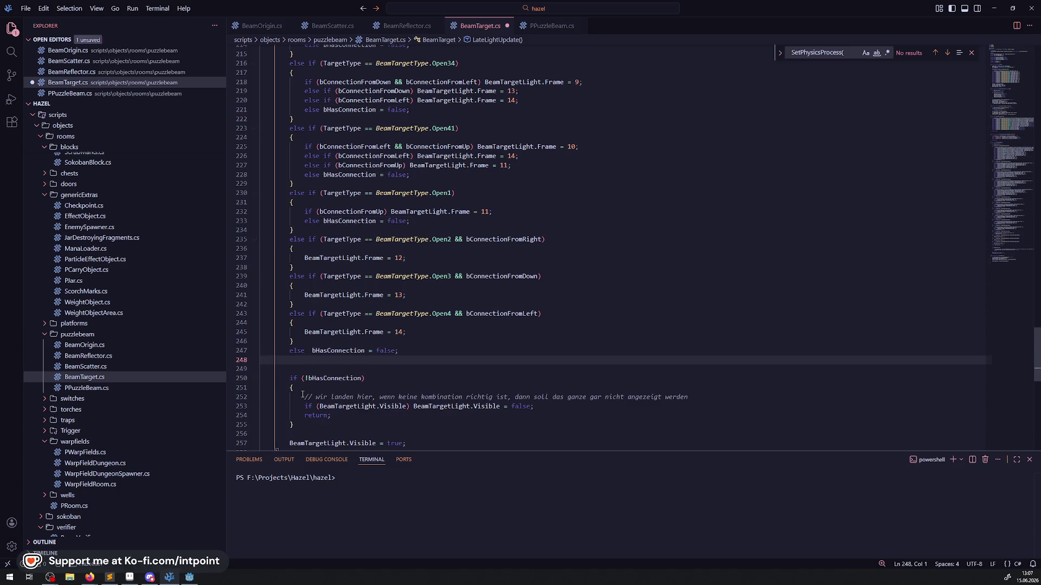
key("Delete")
key("ctrl+s")
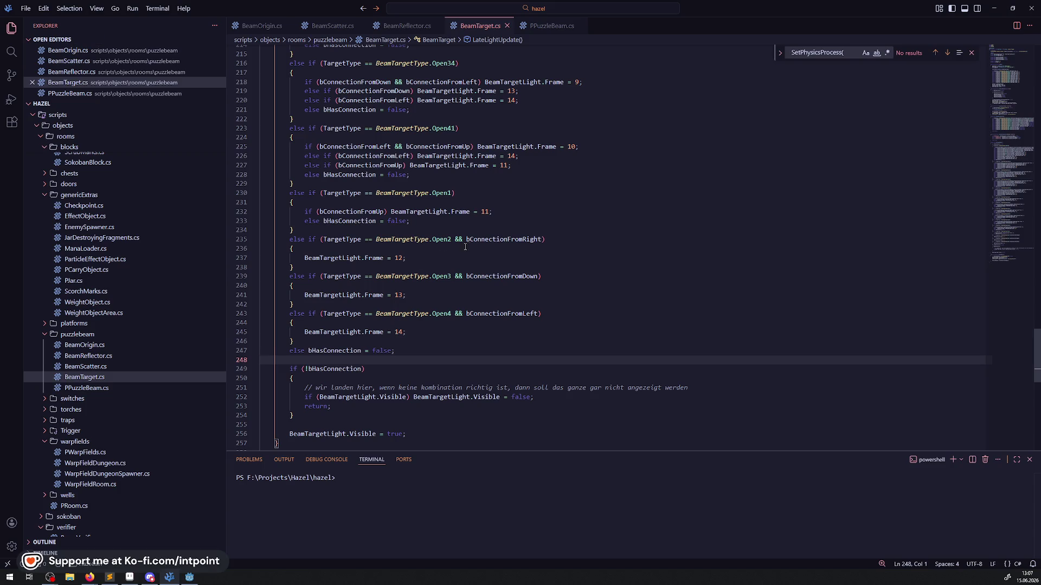
- Guard the Open2 frame 12 assignment with if (bConnectionFromRight) and save
double_click(490, 239)
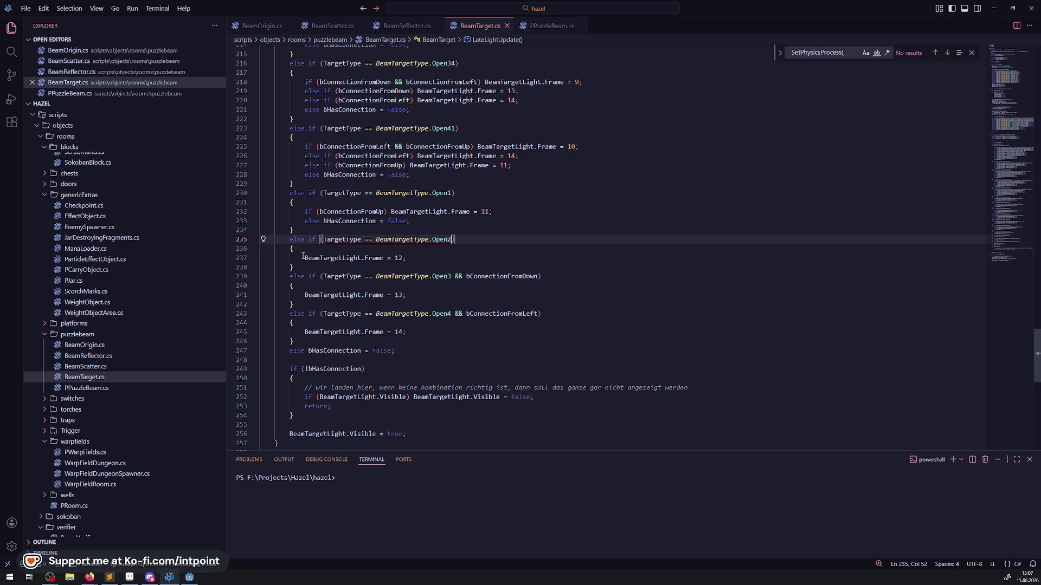
left_click(303, 258)
type("if (")
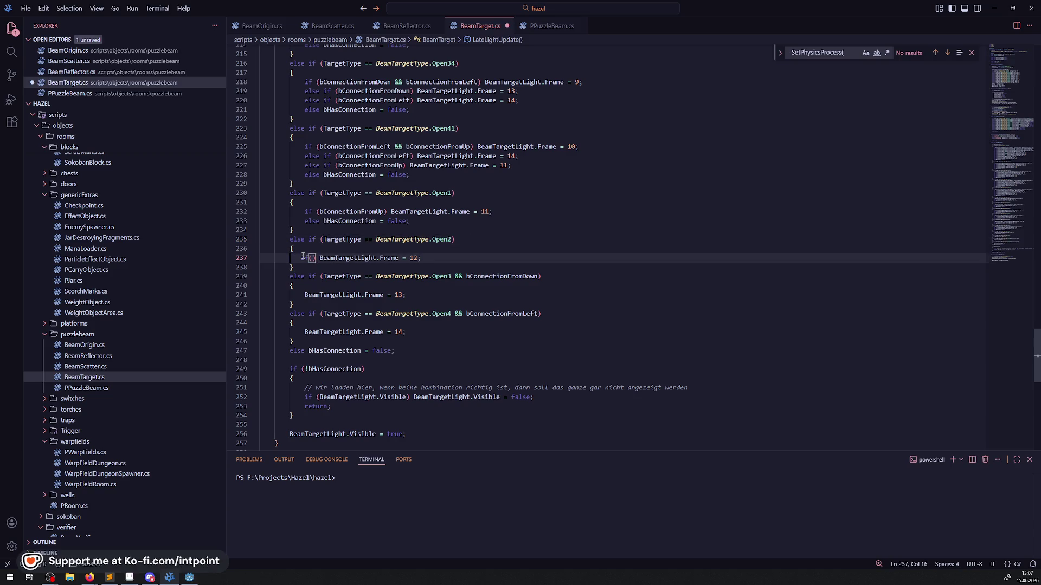
type("bConnectionFromRight)")
key("ctrl+s")
scroll(502, 235, "up", 10)
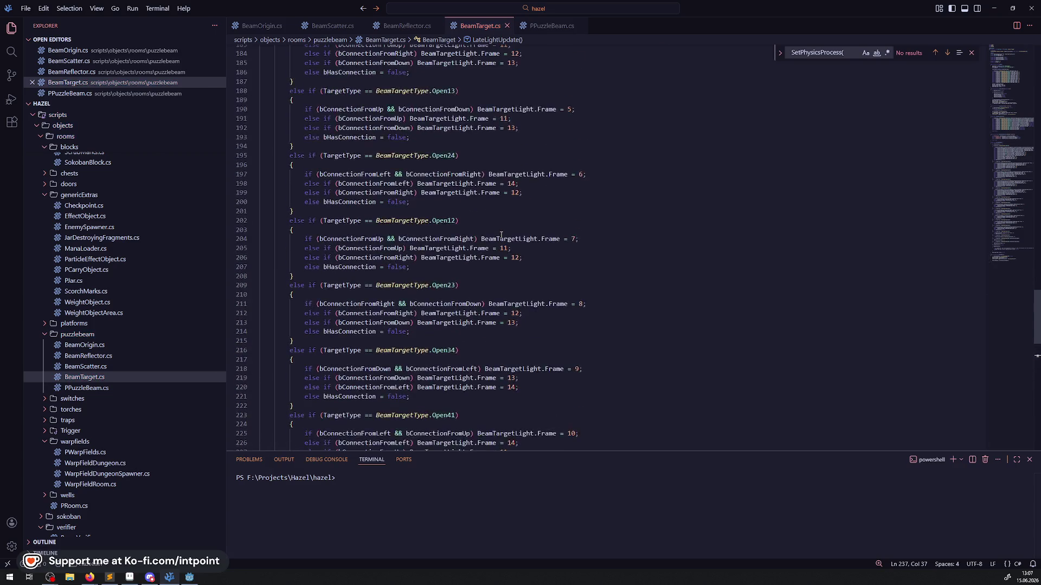
scroll(501, 234, "up", 20)
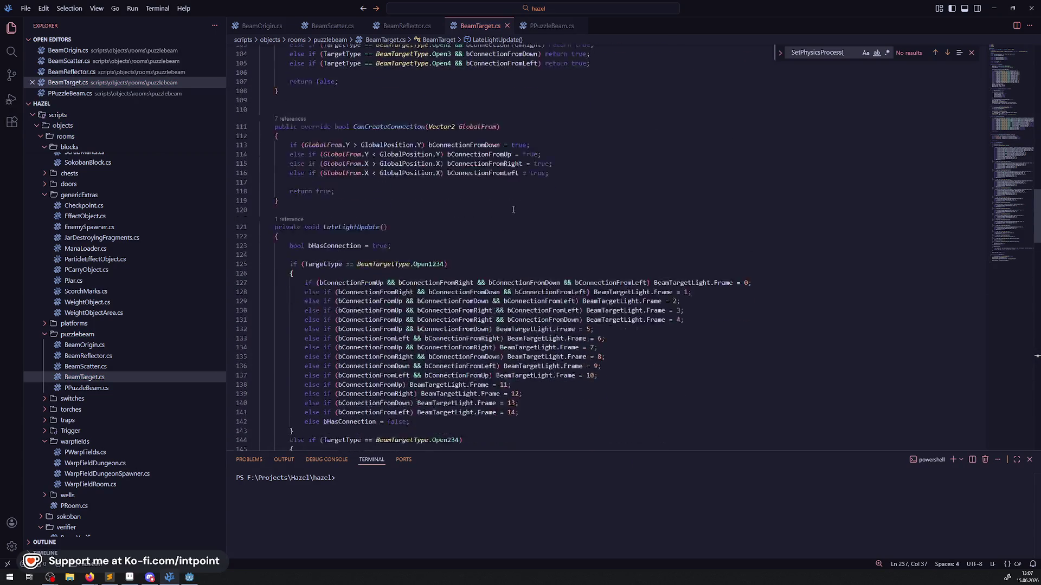
scroll(497, 180, "down", 20)
scroll(427, 240, "down", 3)
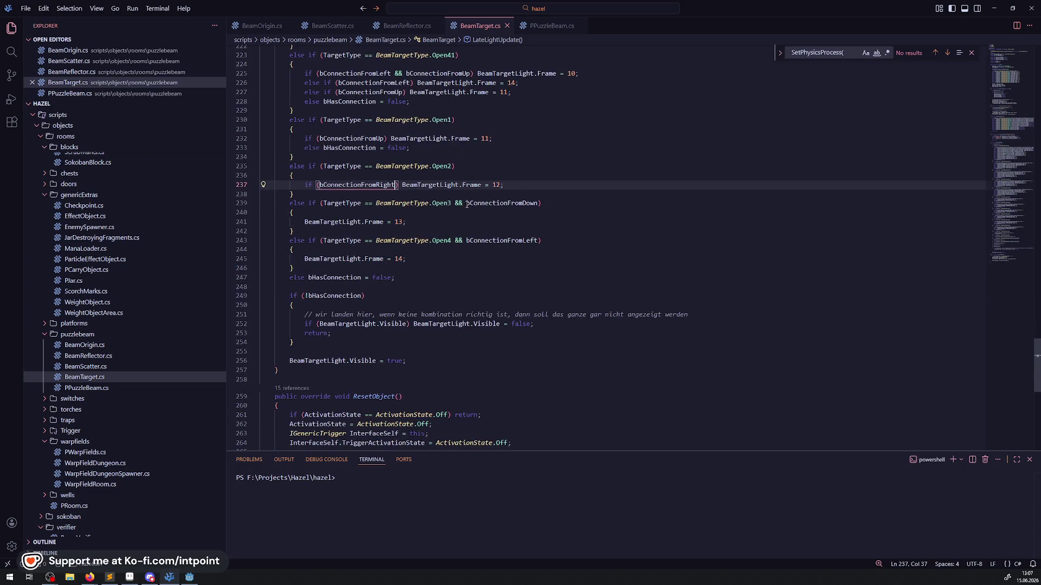
- Move the bConnectionFromDown check out of the Open3 condition into an if around frame 13
double_click(477, 203)
key("BackSpace")
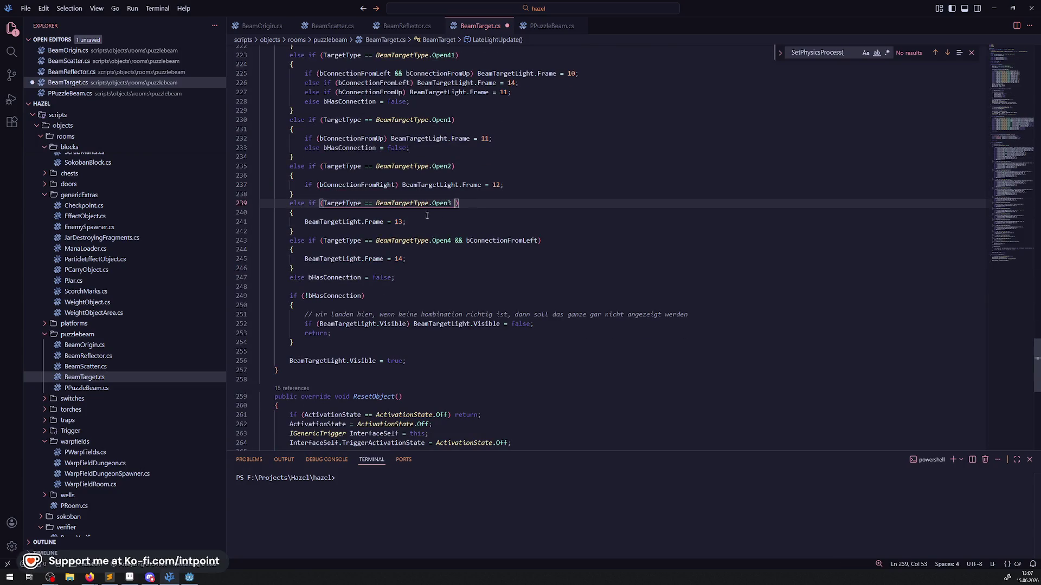
left_click(306, 221)
type("if(")
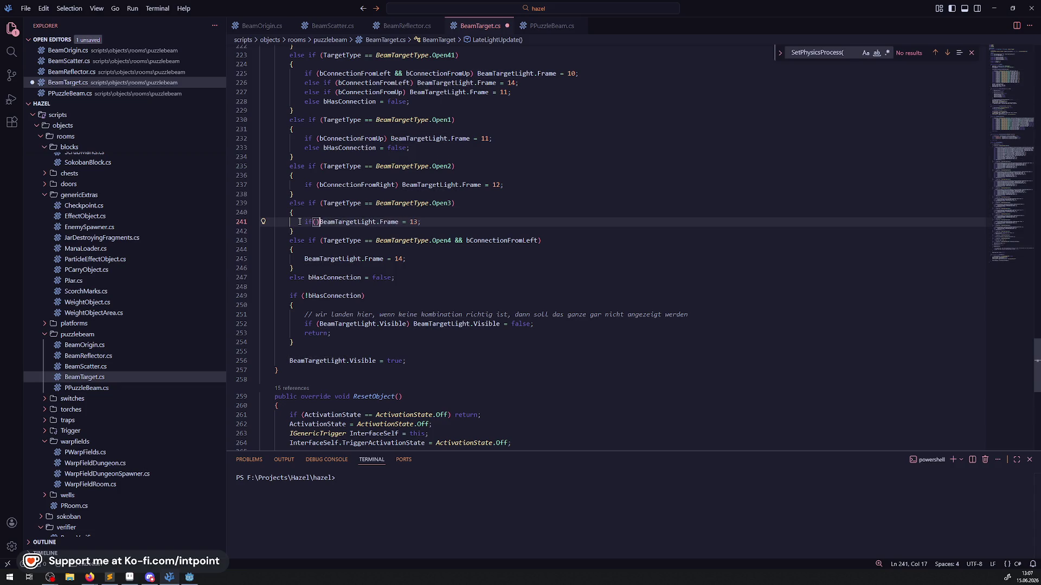
key("BackSpace")
key("ctrl+Right")
type(")")
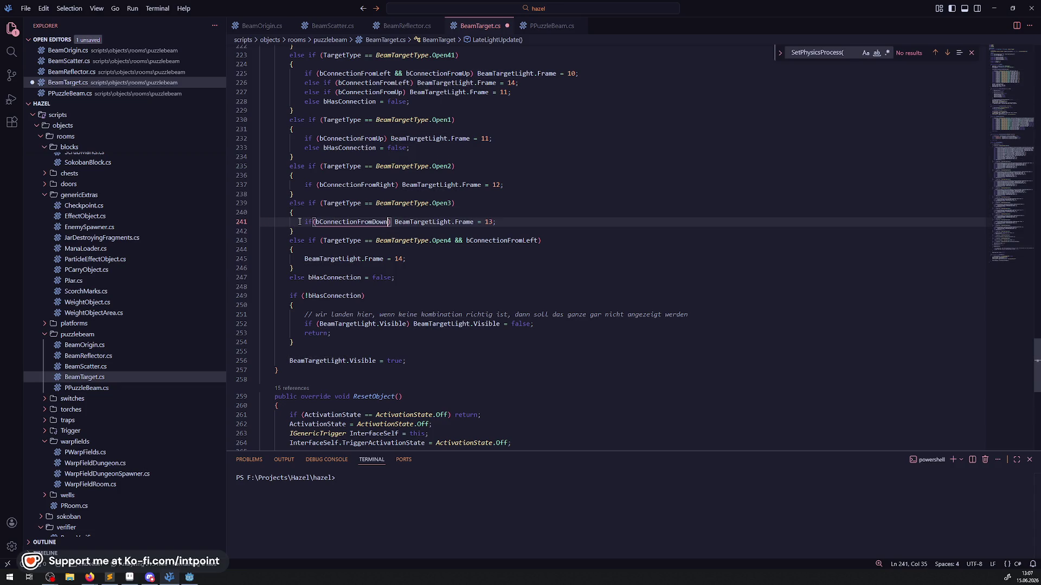
key("ctrl+s")
- Move the bConnectionFromLeft check out of the Open4 condition into an if around frame 14
double_click(485, 242)
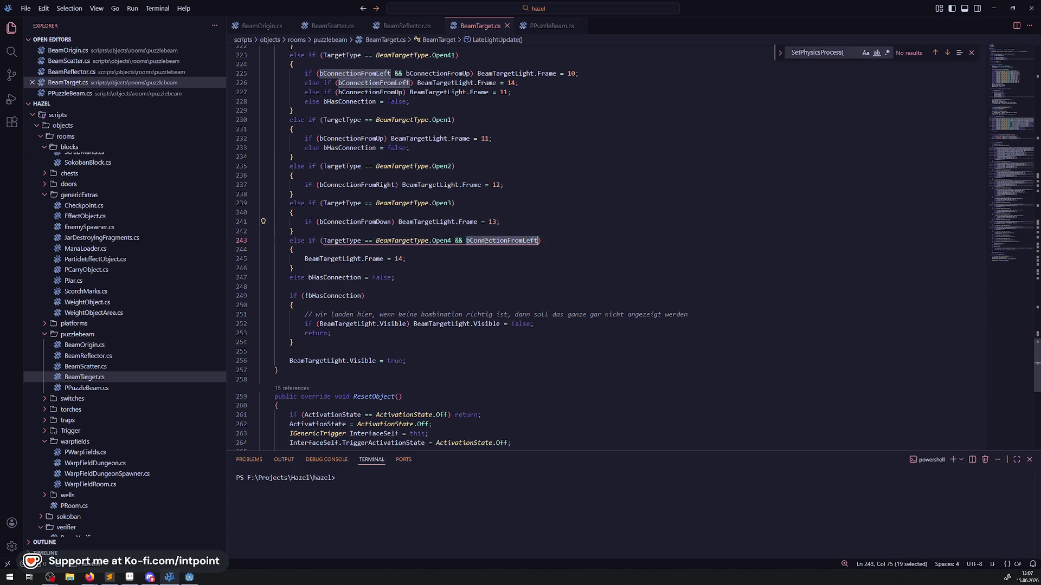
key("BackSpace")
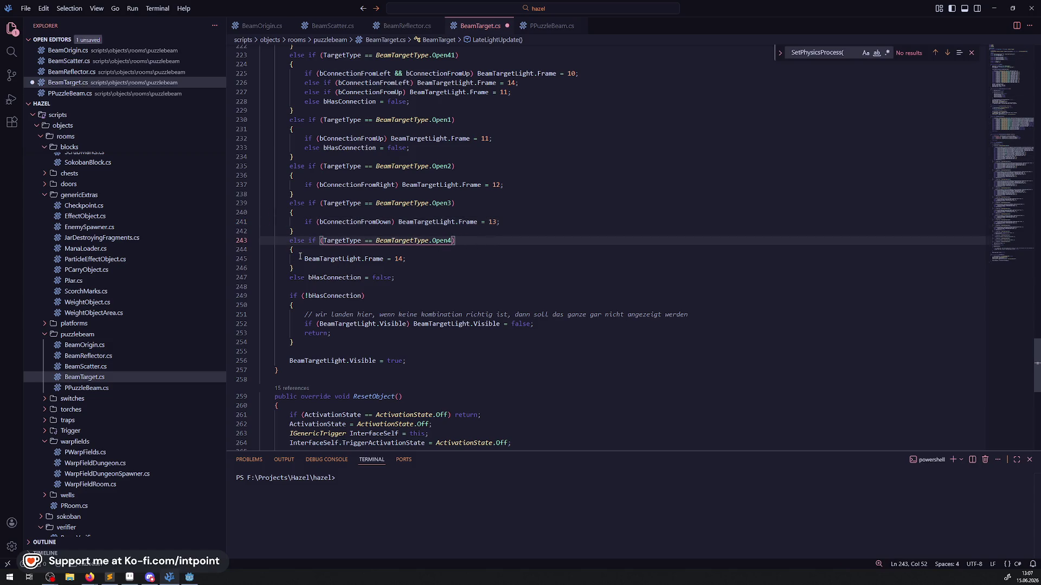
left_click(300, 258)
type("if (bConnectionFromLeft")
key("ctrl+s")
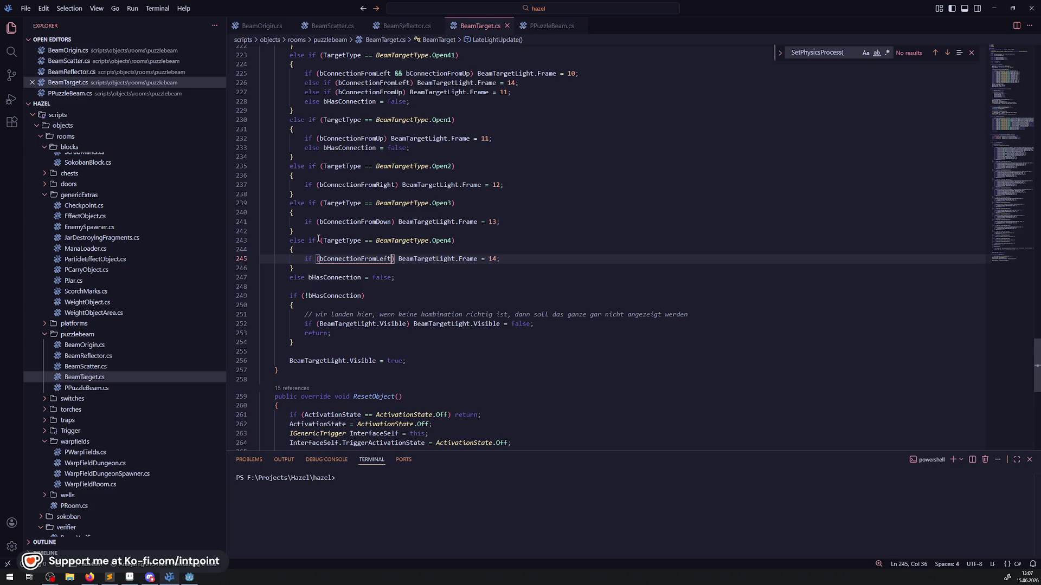
- Add else bHasConnection = false after the frame 12, 13 and 14 assignments and save
left_click_drag(302, 149, 455, 152)
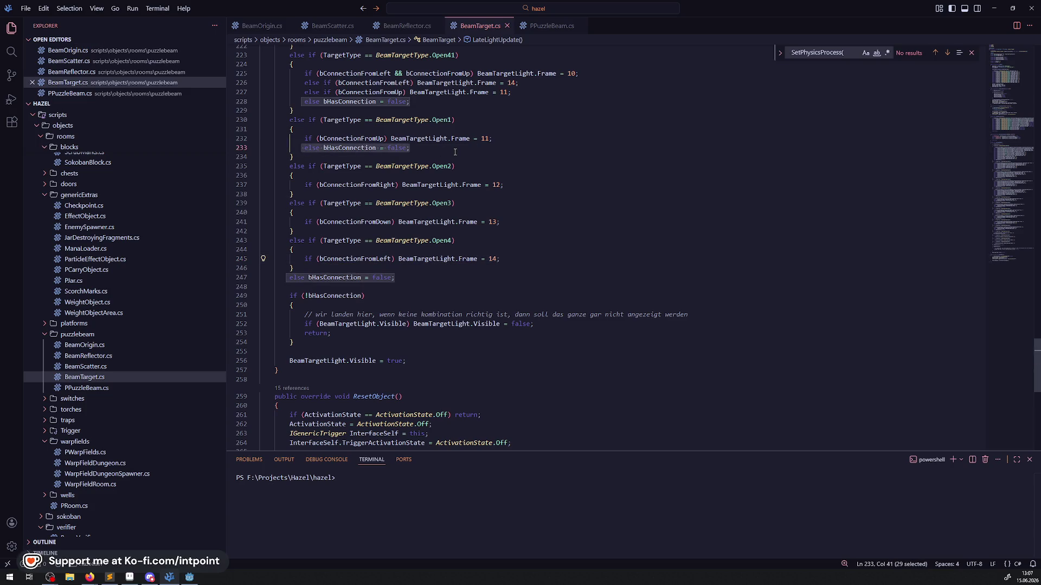
left_click(472, 203)
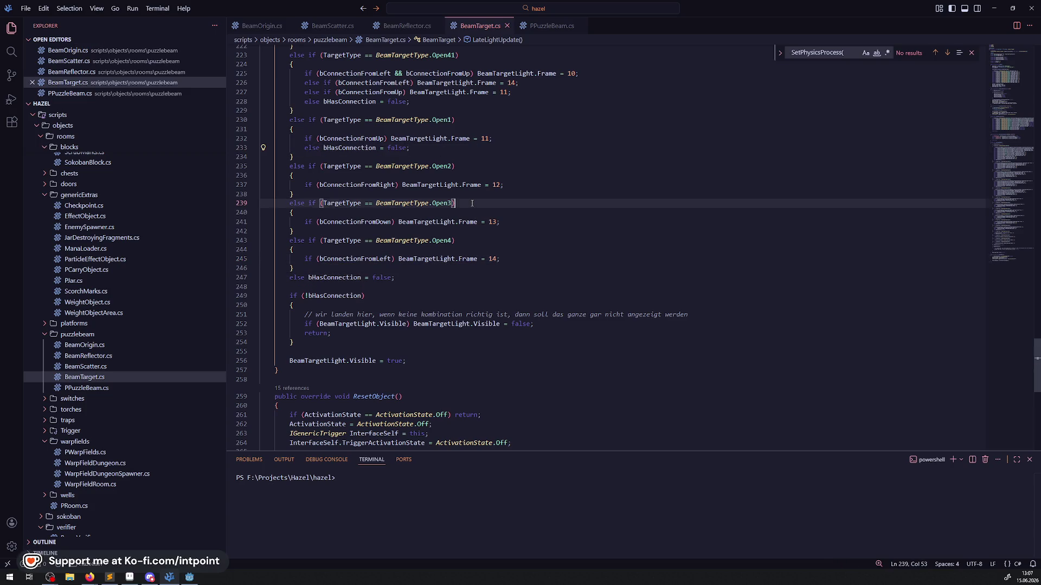
left_click(512, 186)
key("Return")
key("ctrl+v")
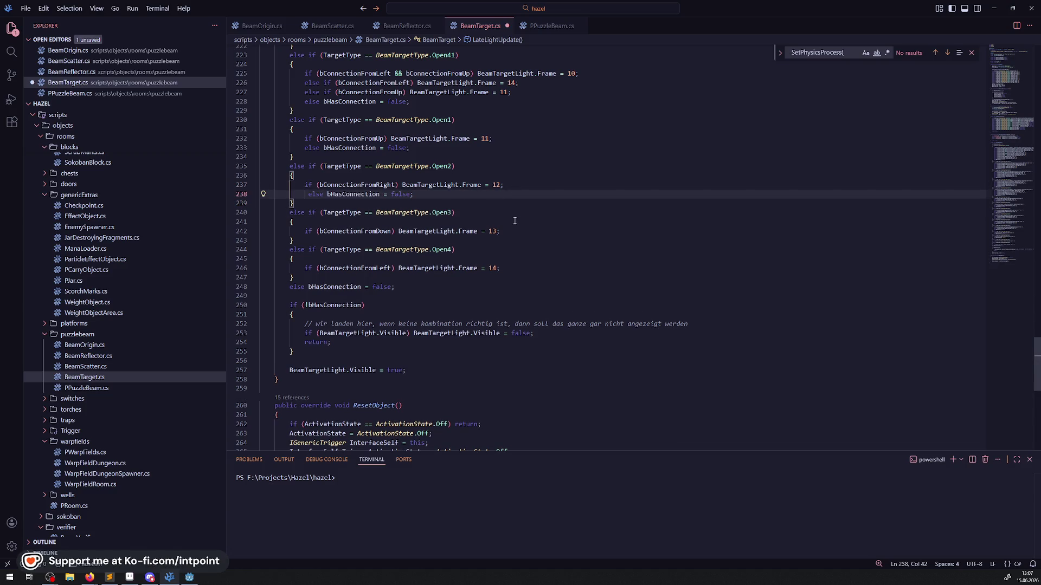
left_click(510, 230)
key("Return")
key("ctrl+v")
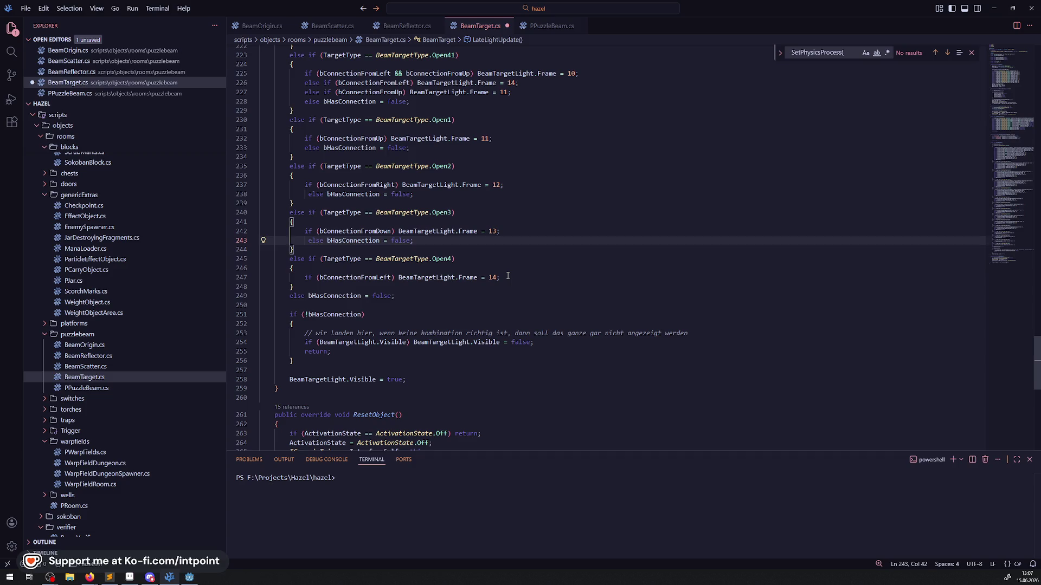
left_click(507, 277)
key("Return")
key("ctrl+v")
key("ctrl+s")
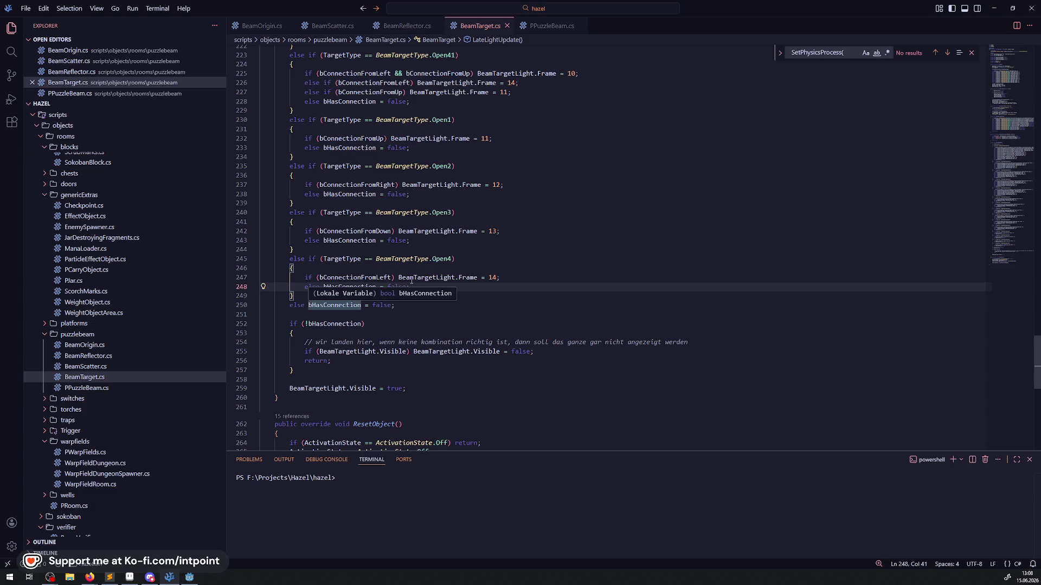
- Review the if (!bHasConnection) block, then build the .NET project in Godot
left_click_drag(294, 371, 266, 323)
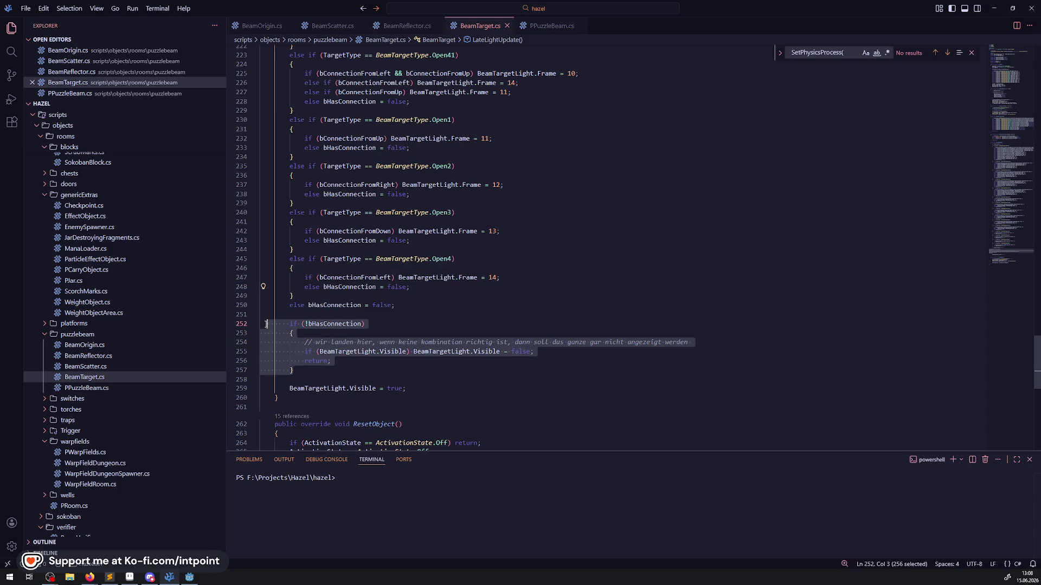
left_click(421, 363)
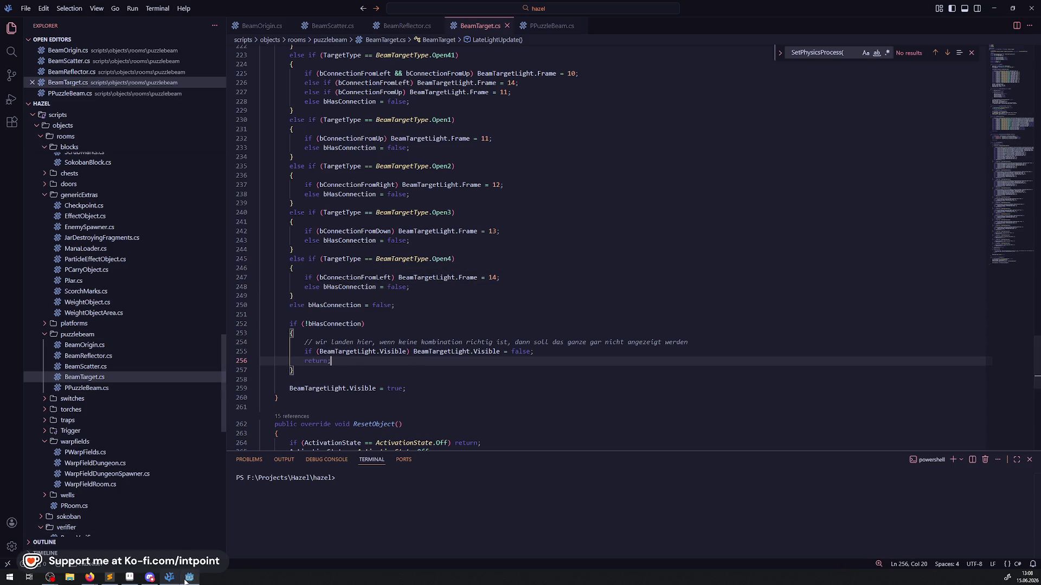
left_click(189, 577)
left_click(901, 20)
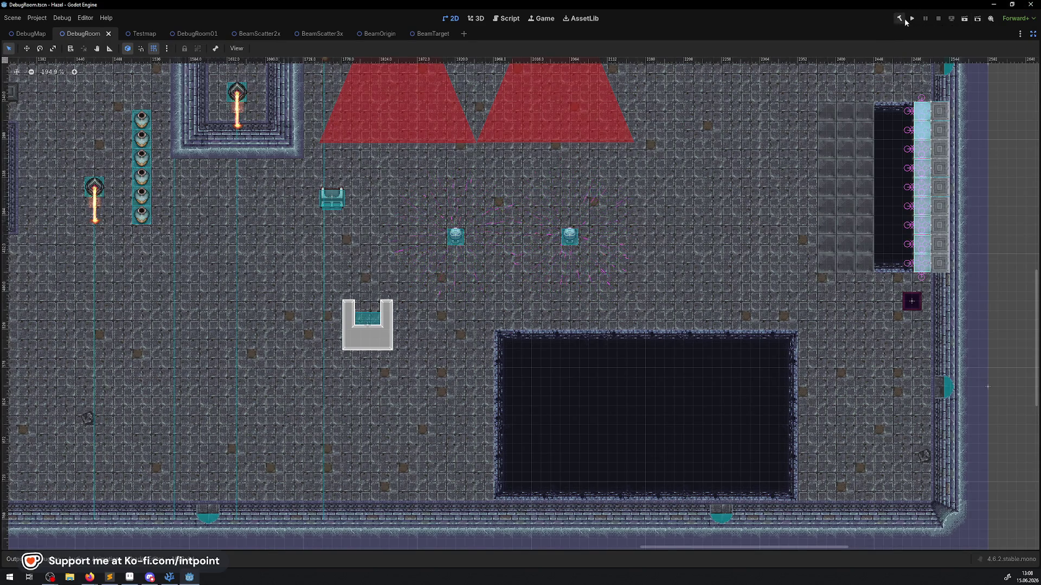
- Run the DebugRoom game and hide the output log to enlarge the game view
left_click(905, 20)
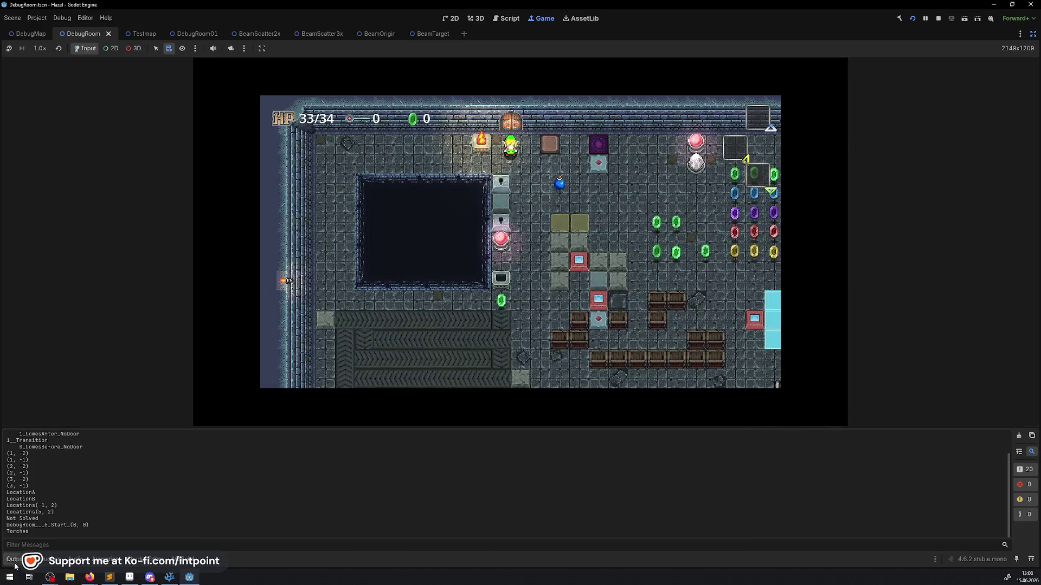
left_click(15, 564)
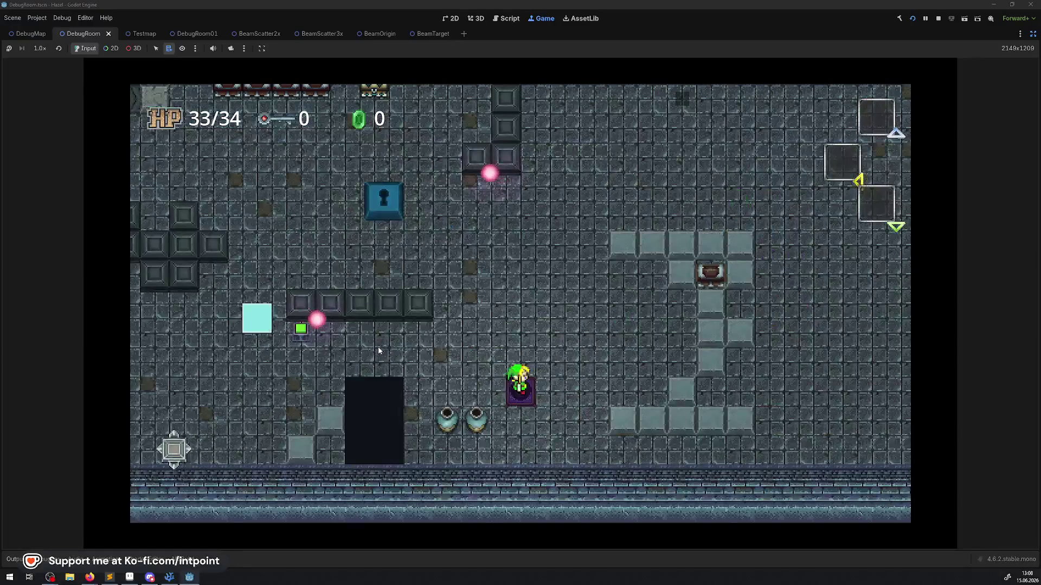
- Walk the player from the purple tile up through the next room to the beam puzzle
key("Right")
key("Up")
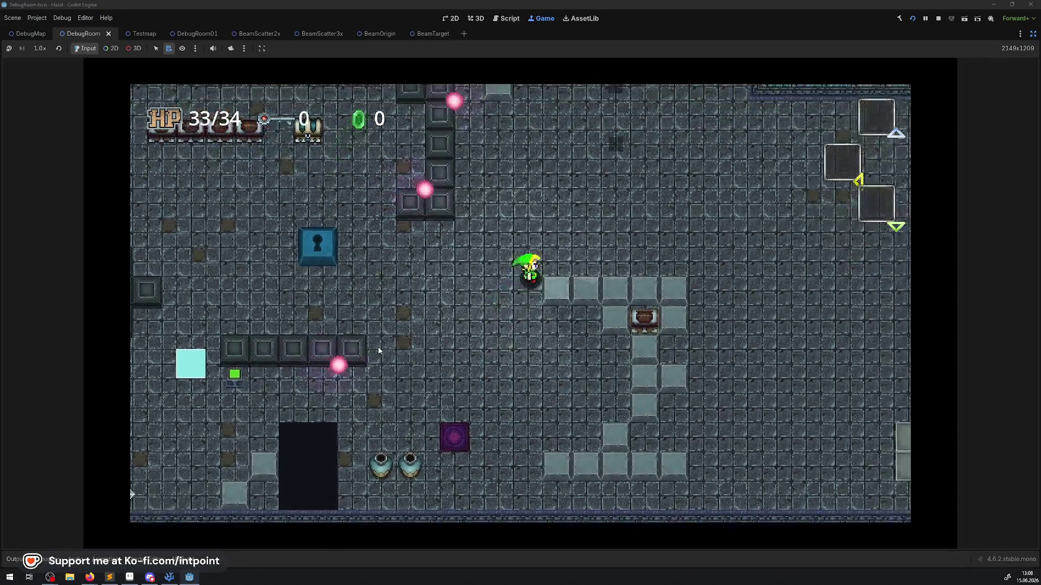
key("Up")
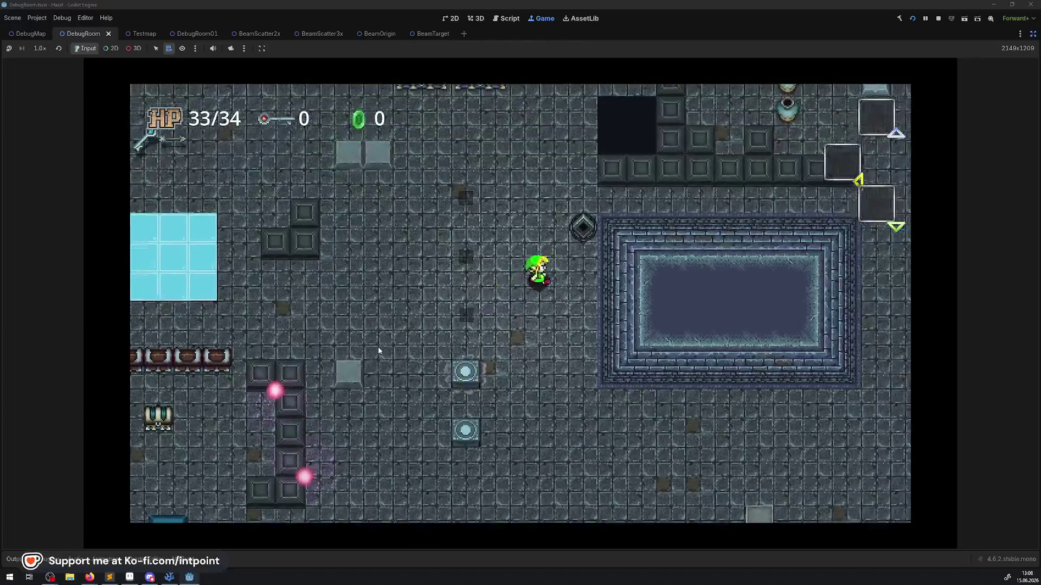
key("Right")
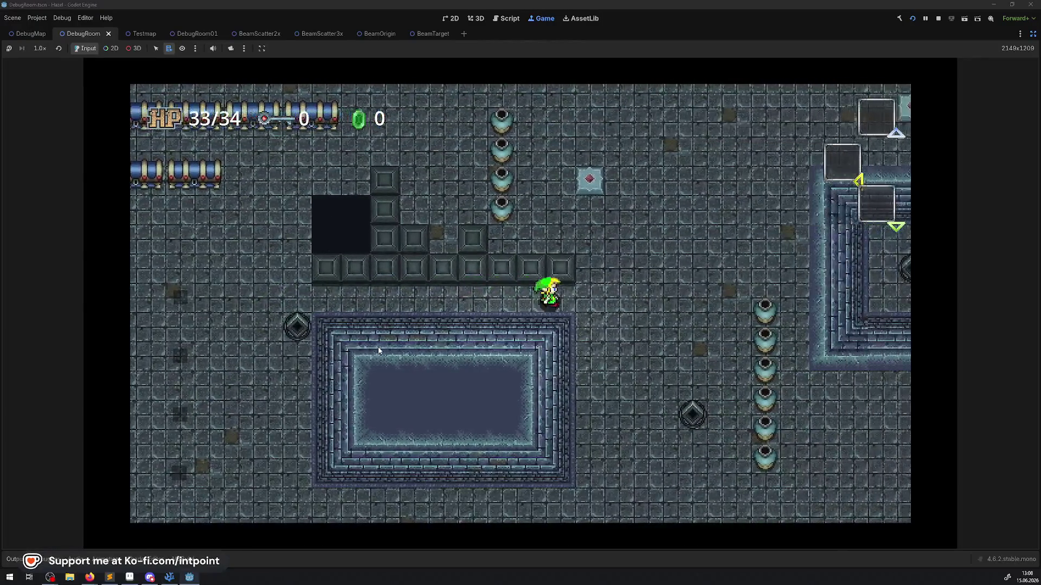
key("Right")
key("Up")
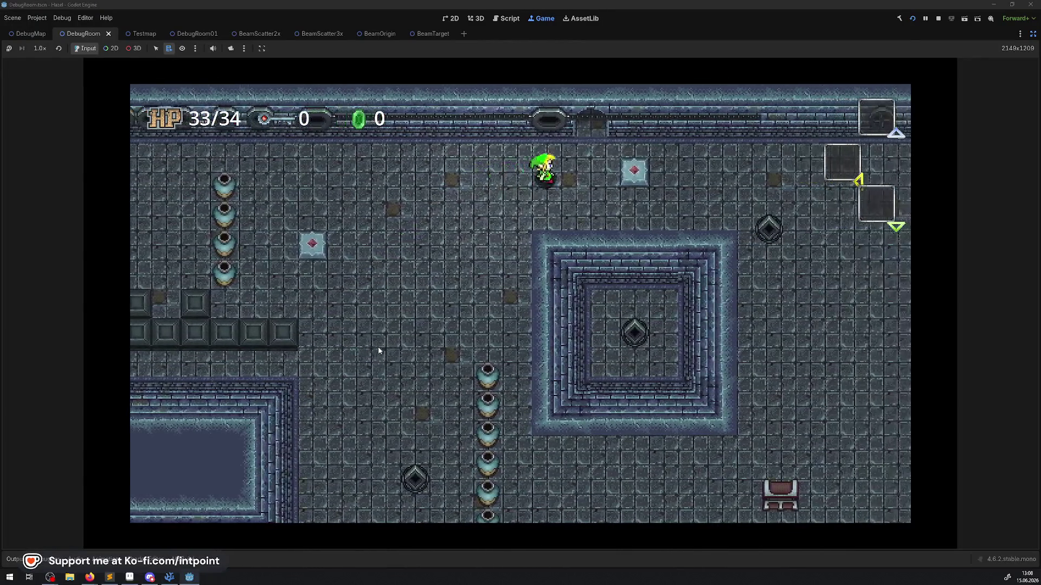
key("Up")
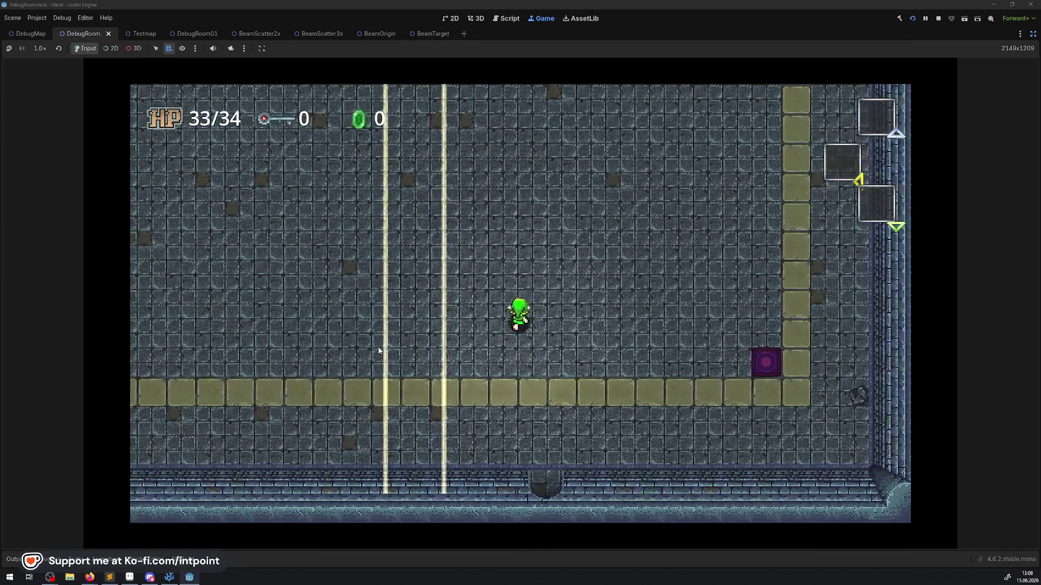
key("Up")
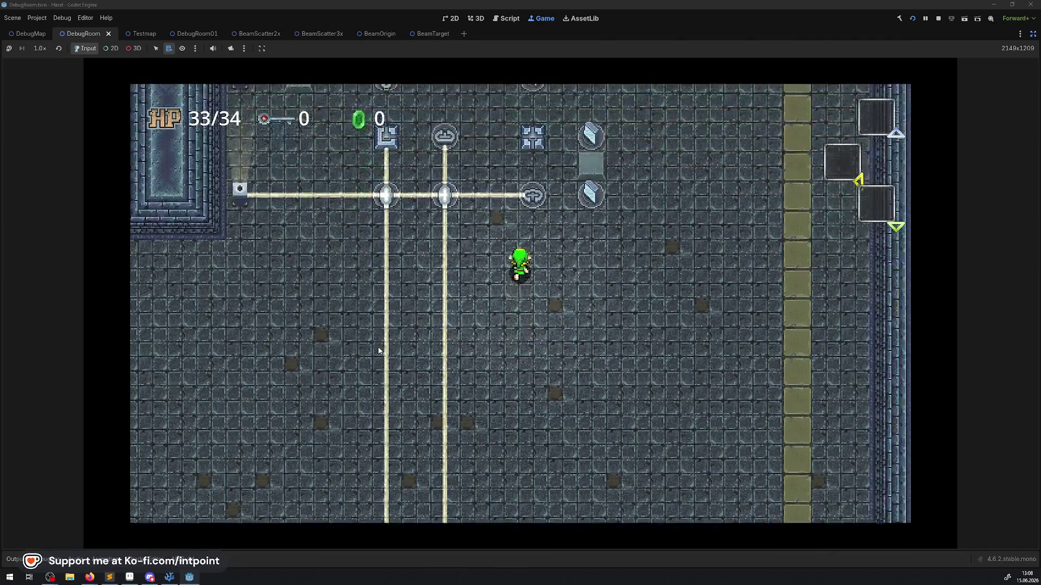
key("Up")
key("Right")
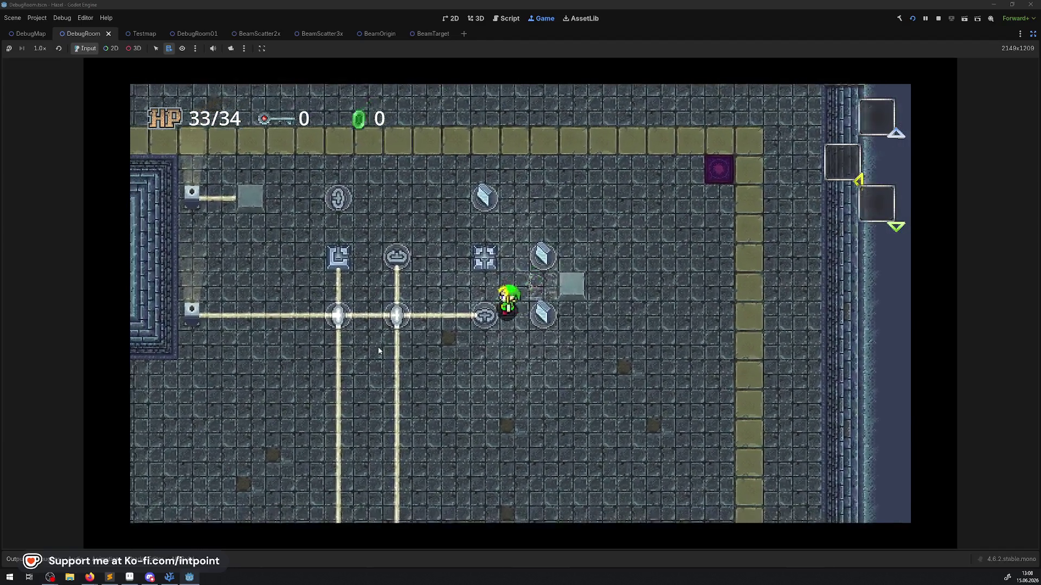
- Strike the beam rotator twice to change its shape, then walk along the upper corridor
key("space")
key("Up")
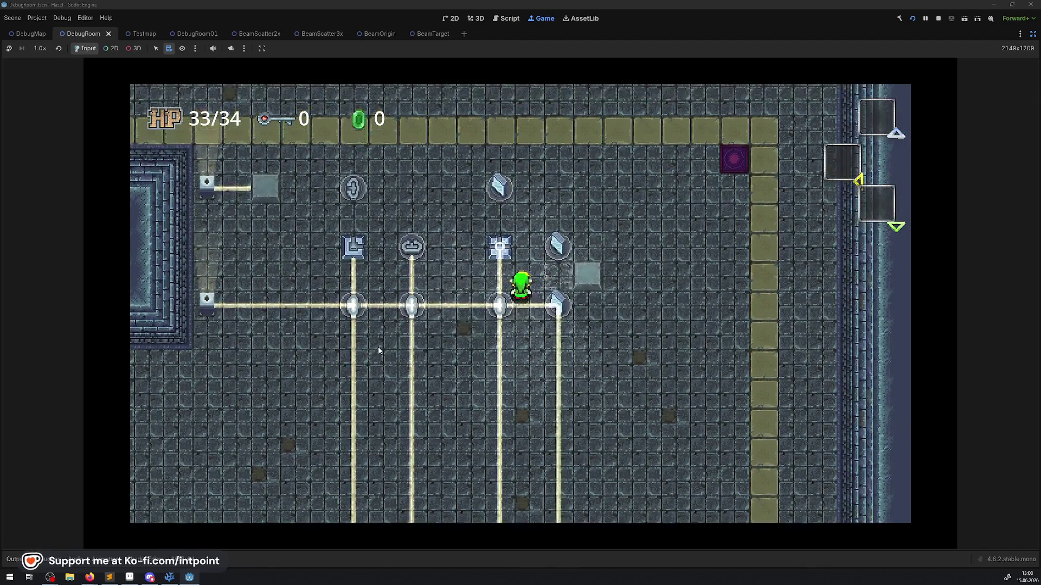
key("Down")
key("Left")
key("space")
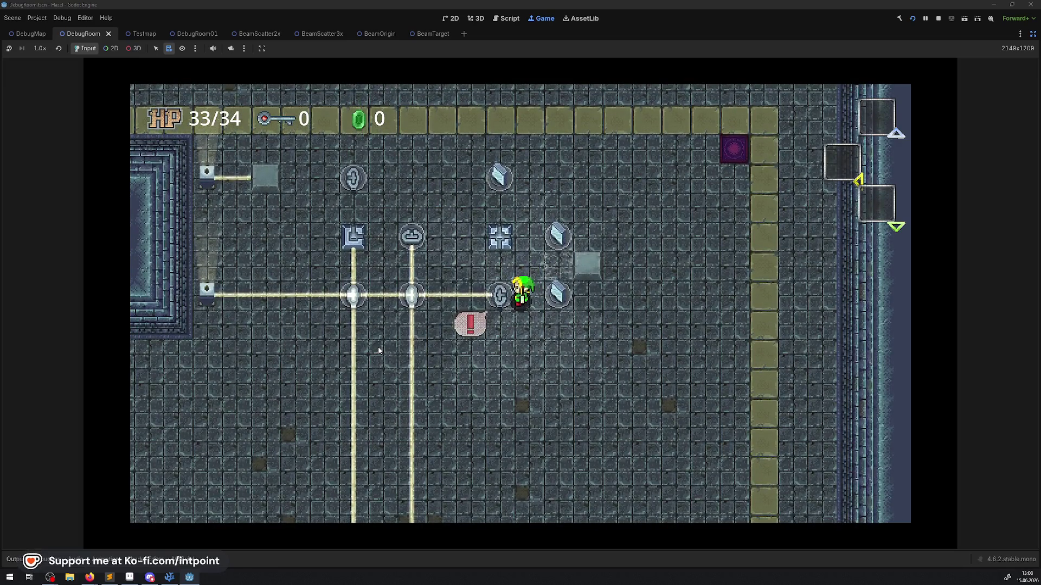
key("Up")
key("Left")
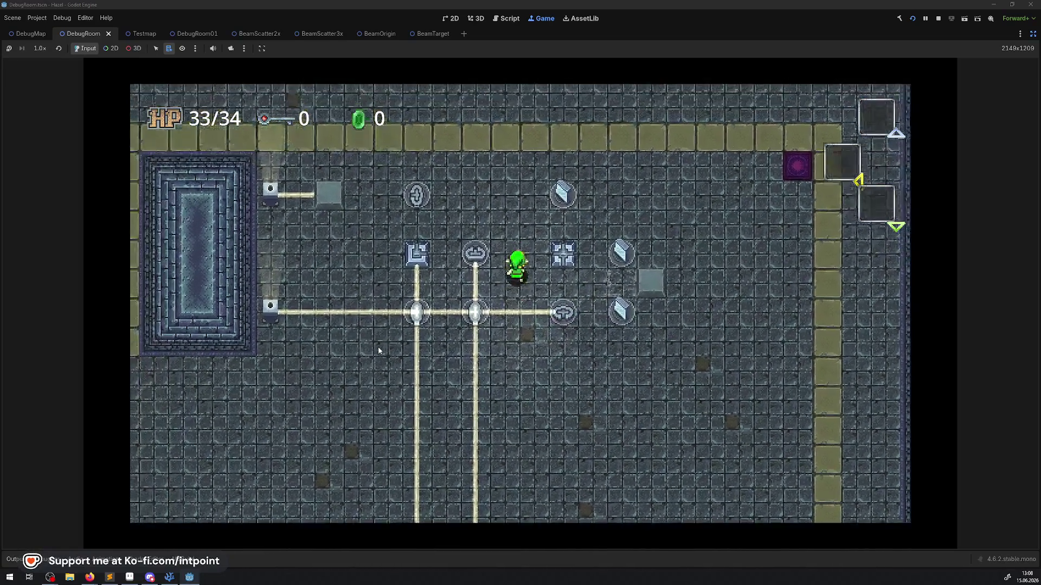
key("Up")
key("Left")
key("Down")
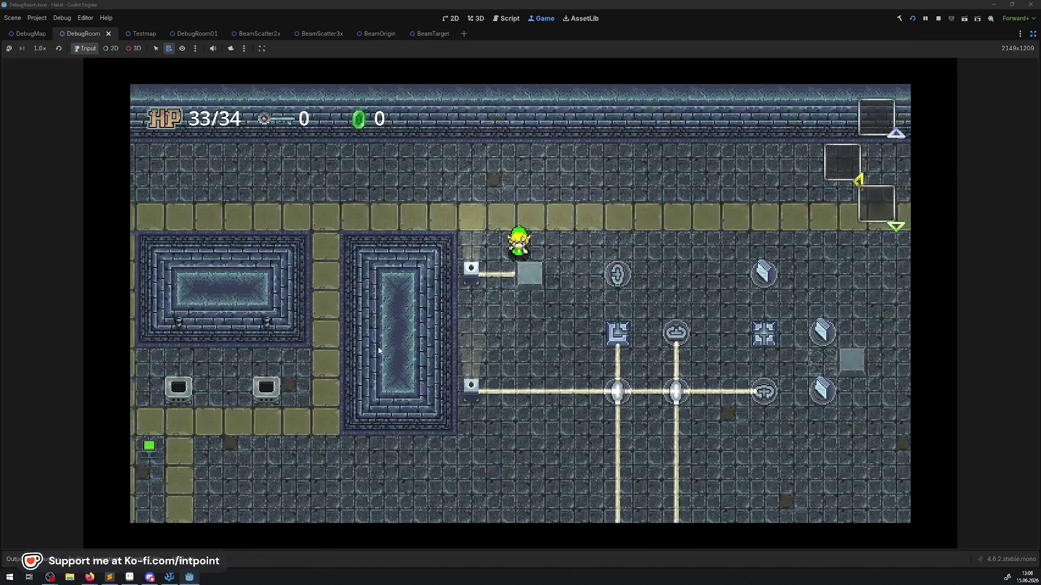
key("Up")
key("Right")
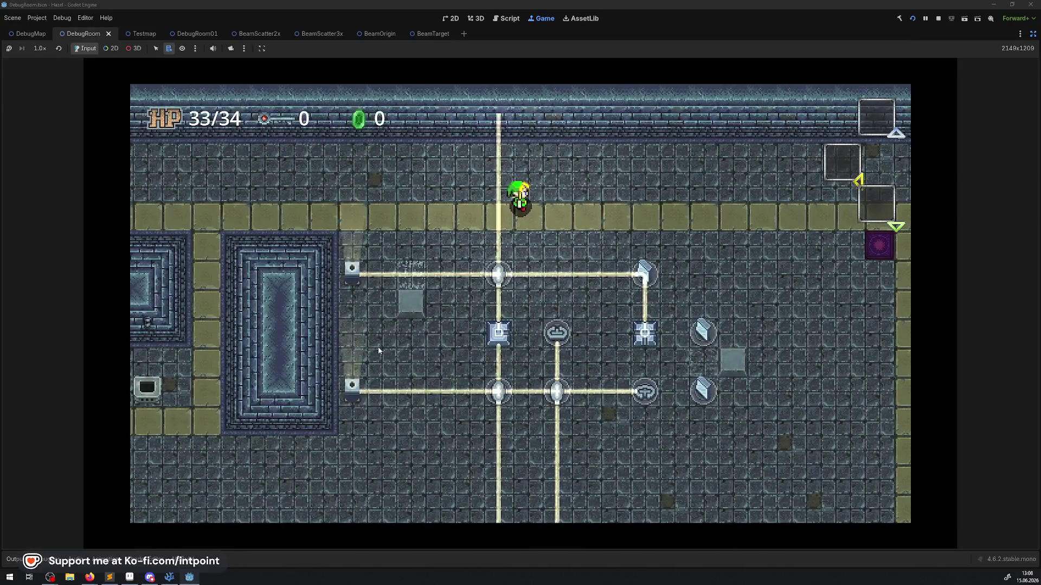
- Strike the mirror, walk past it across the room, and step in and out of the lower beam
key("Right")
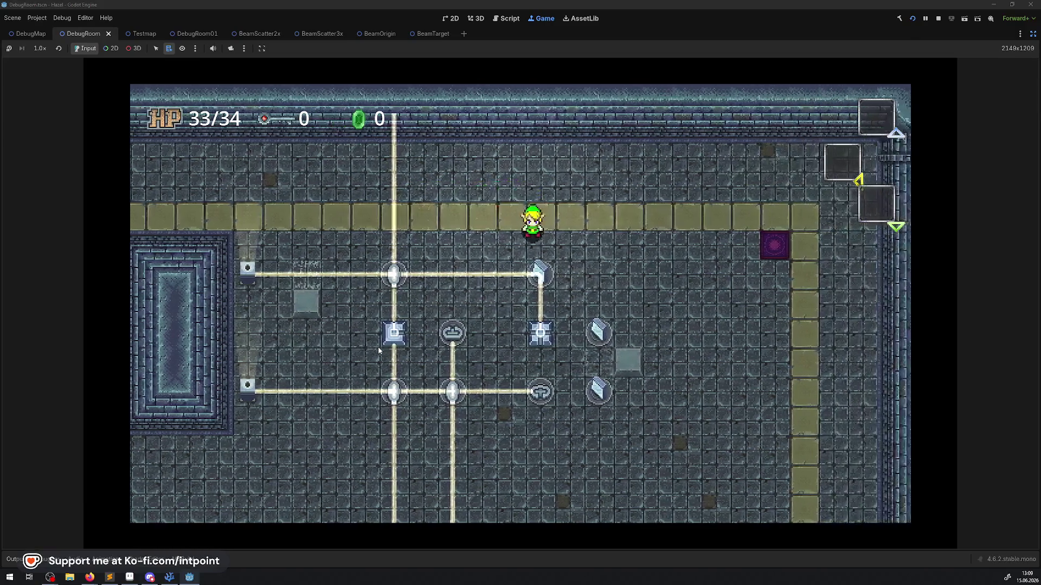
key("Down")
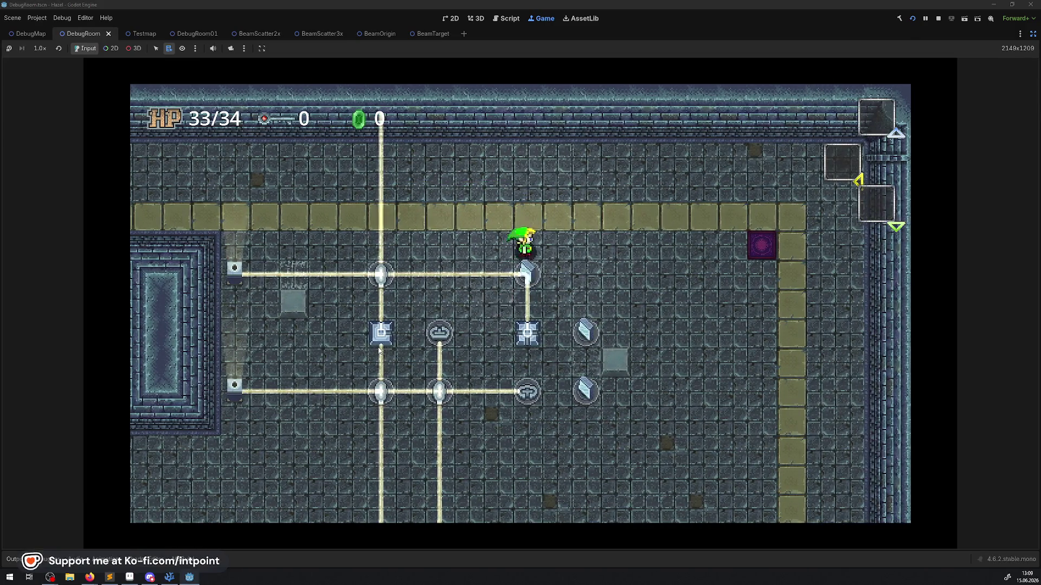
key("Right")
key("Down")
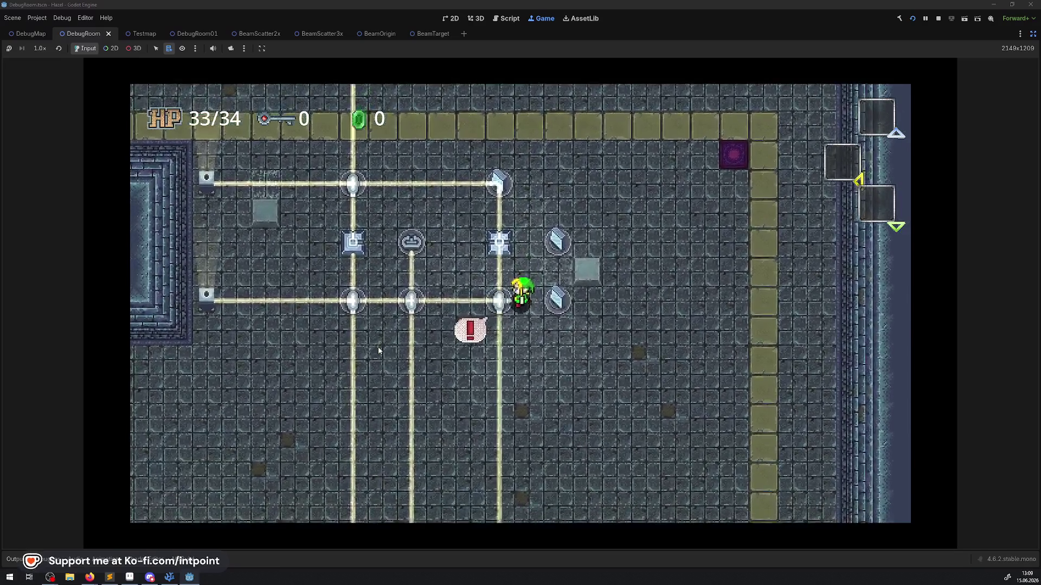
key("Right")
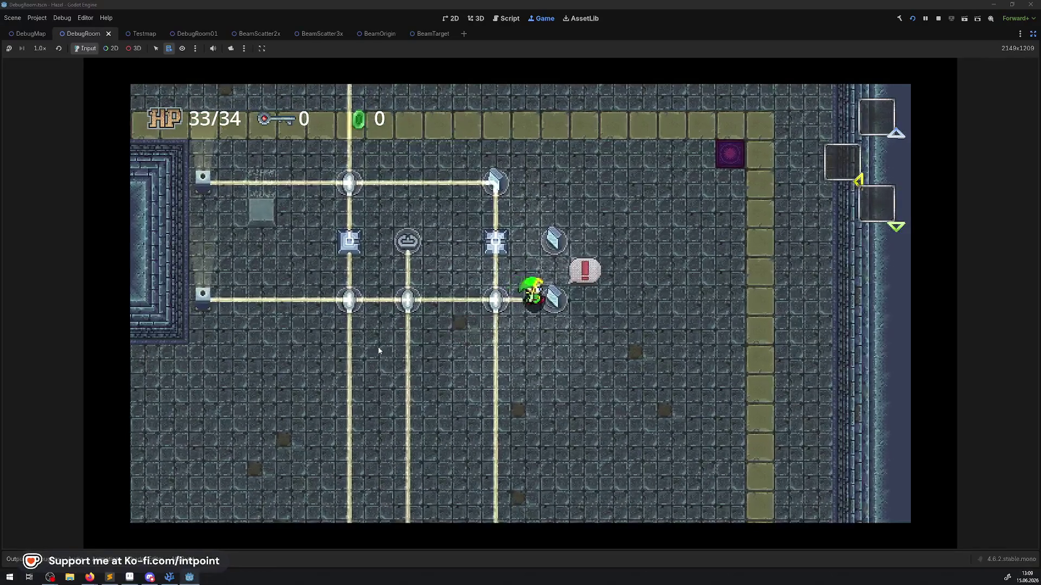
key("Up")
key("Left")
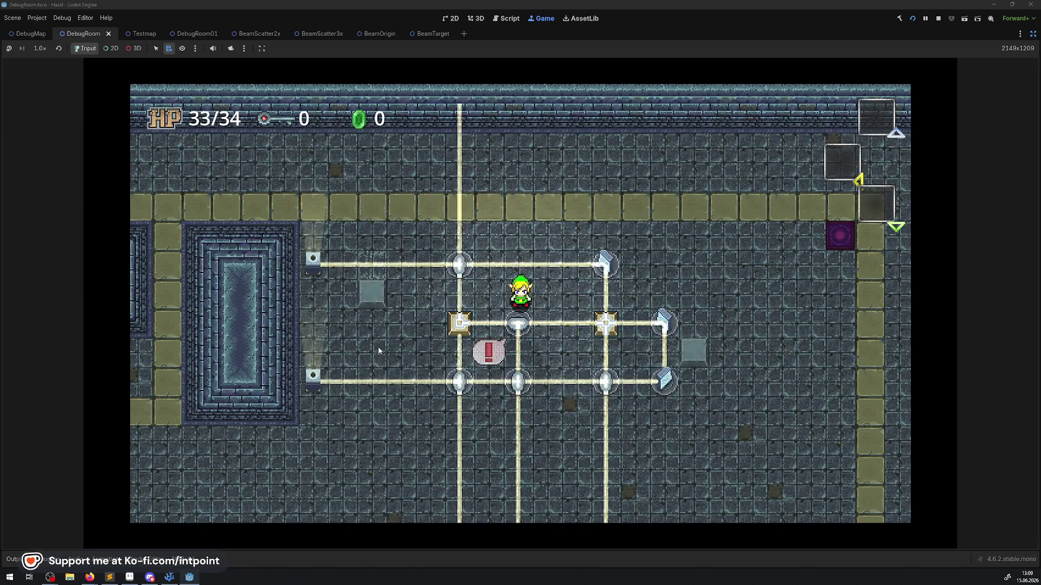
key("Left")
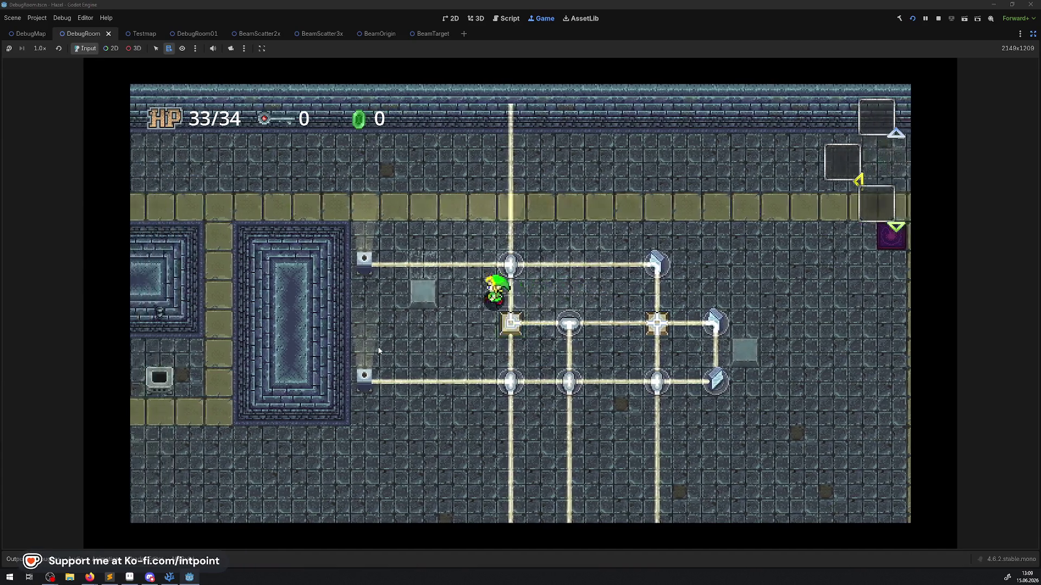
key("Down")
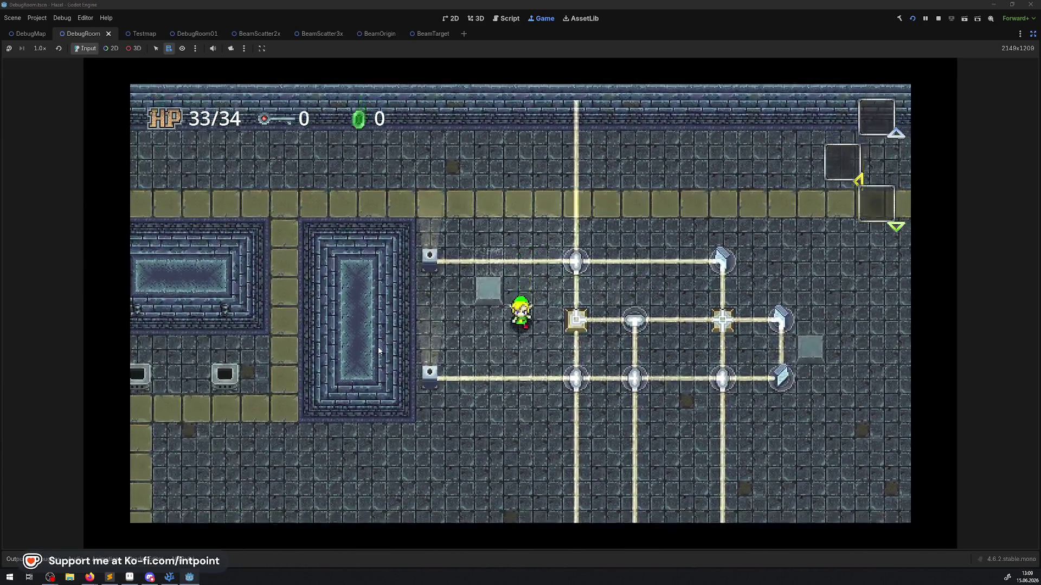
key("Down")
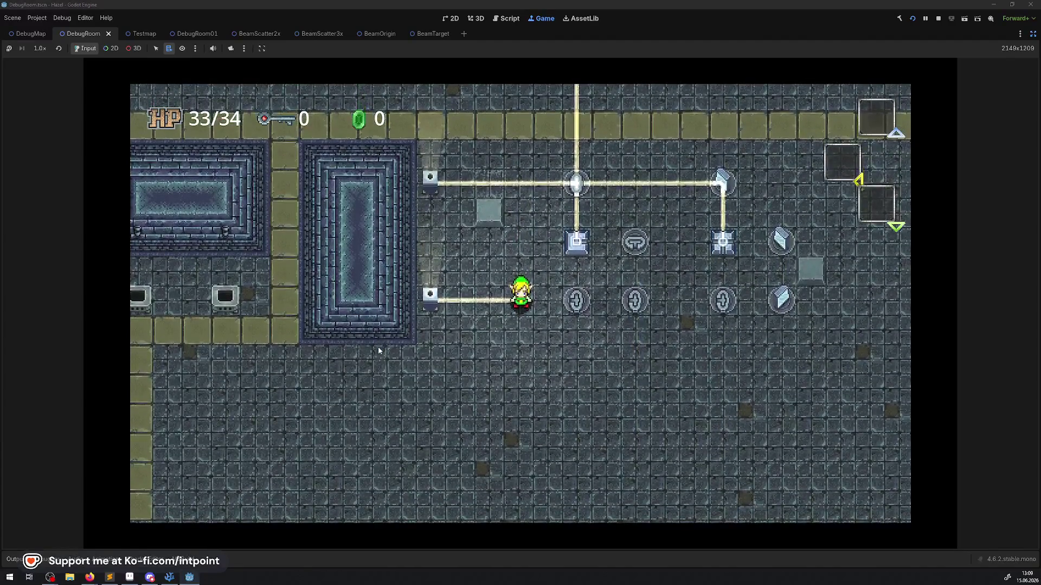
key("Up")
key("Up")
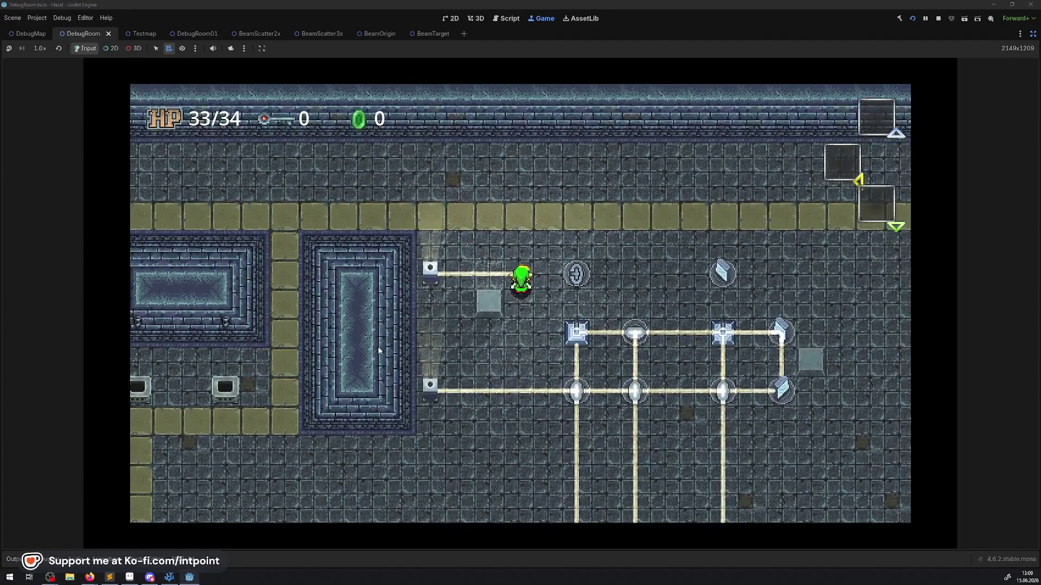
- Light the targets gold past the block, block the top beam, stop the game, and return to BeamTarget.cs
key("Down")
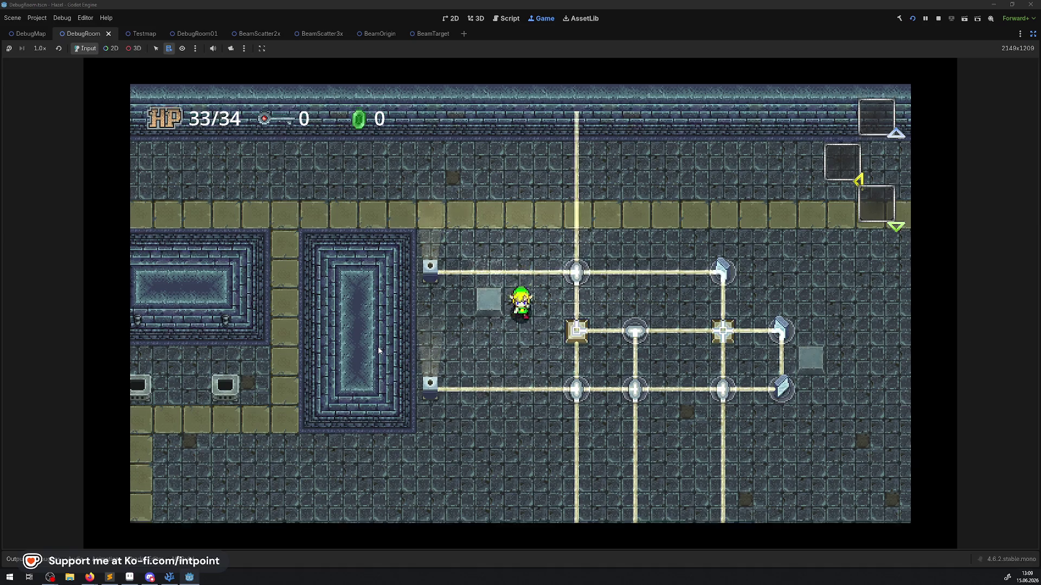
key("Right")
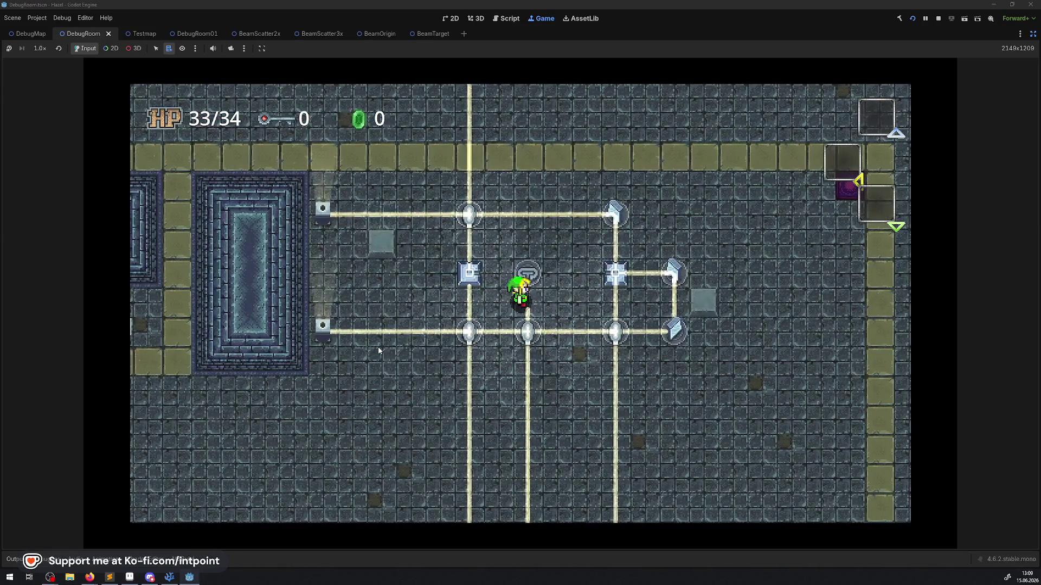
key("Right")
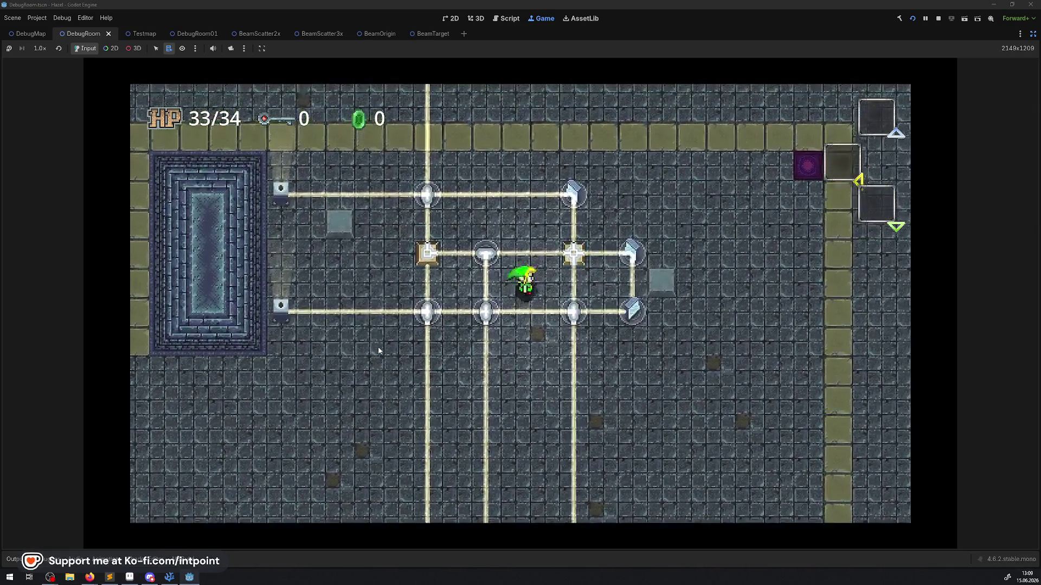
key("Right")
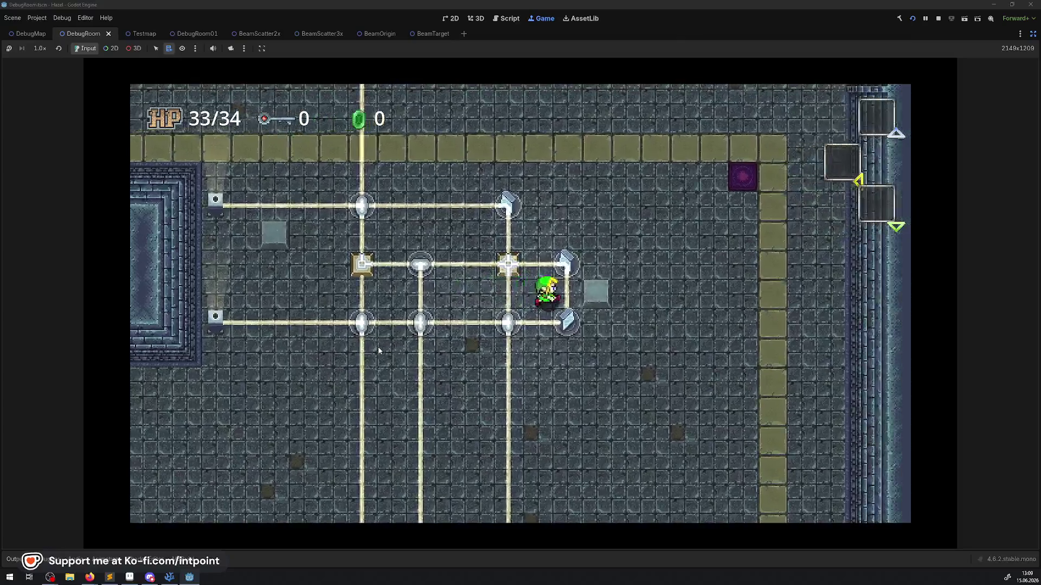
key("Up")
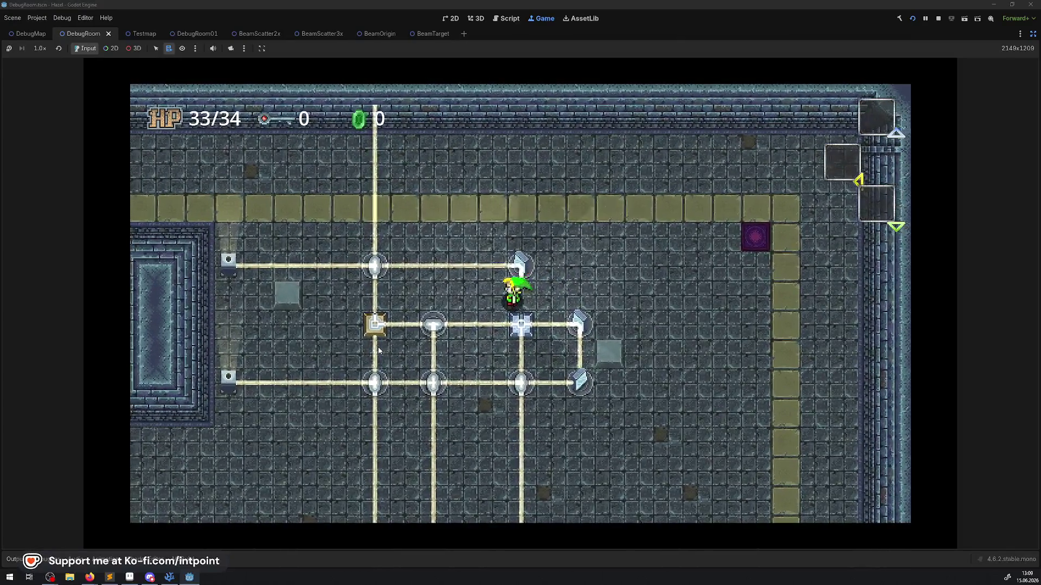
key("Left")
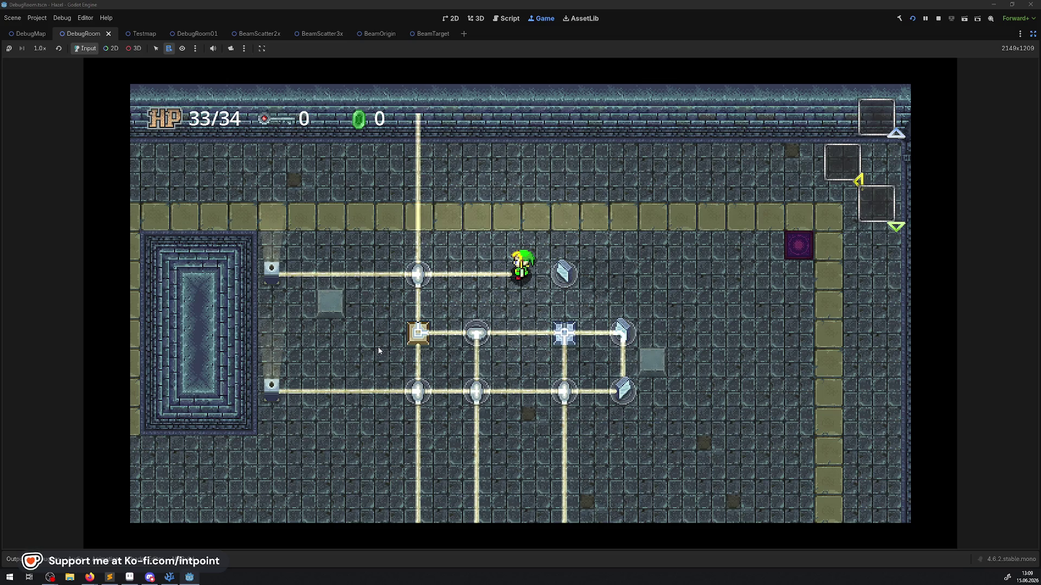
key("Left")
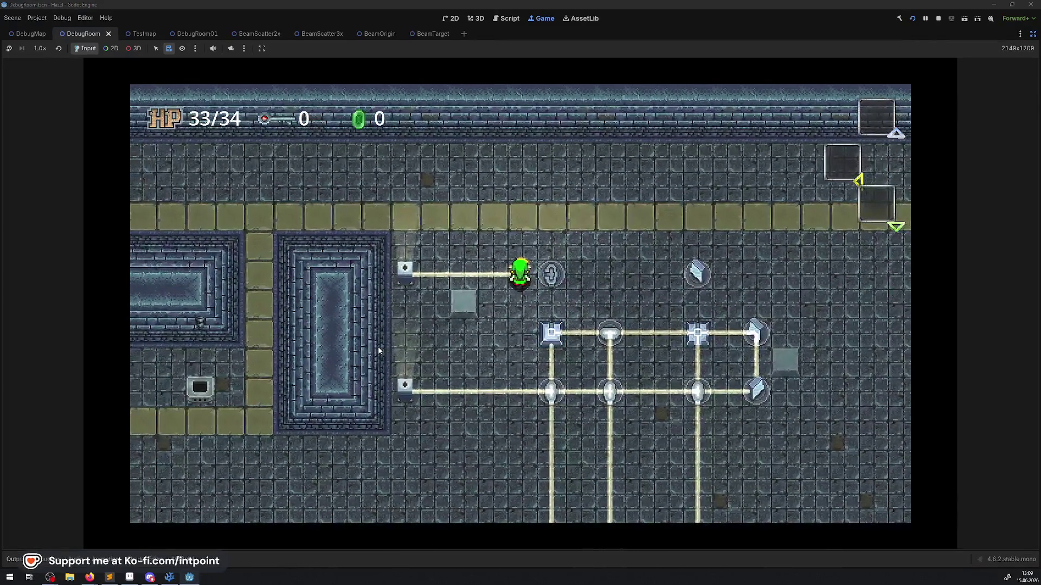
left_click(940, 17)
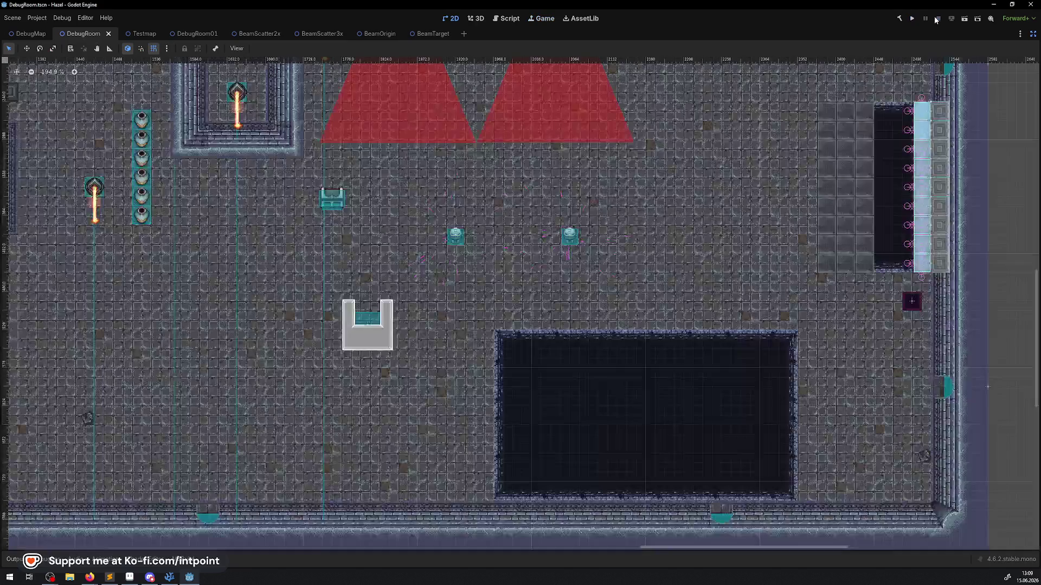
left_click(177, 577)
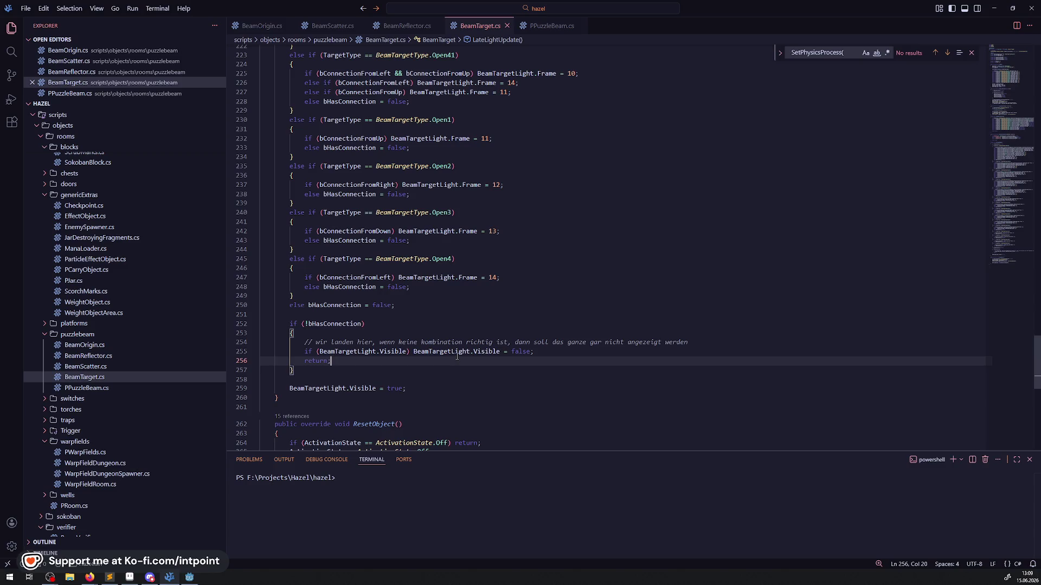
- Review BeamTarget.cs's LateLightUpdate method around line 248, briefly glancing at Godot's DebugRoom
mouse_move(456, 357)
scroll(525, 323, "down", 4)
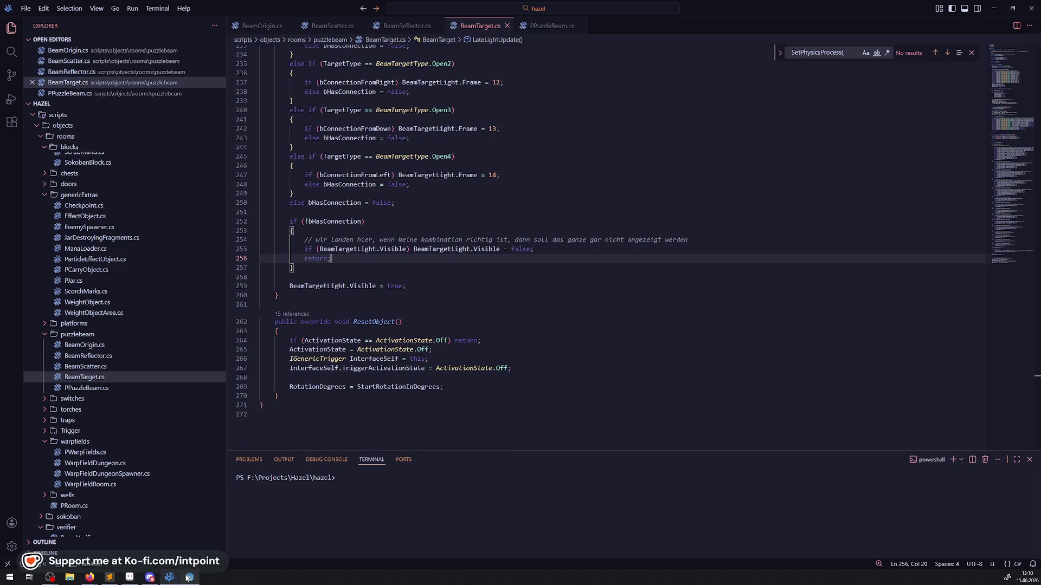
mouse_move(187, 578)
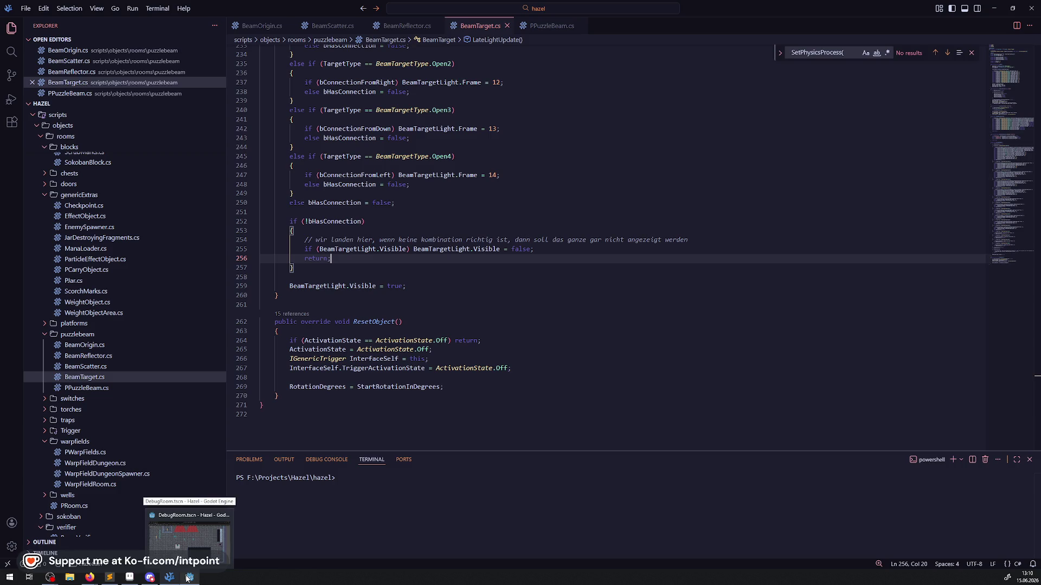
left_click(187, 578)
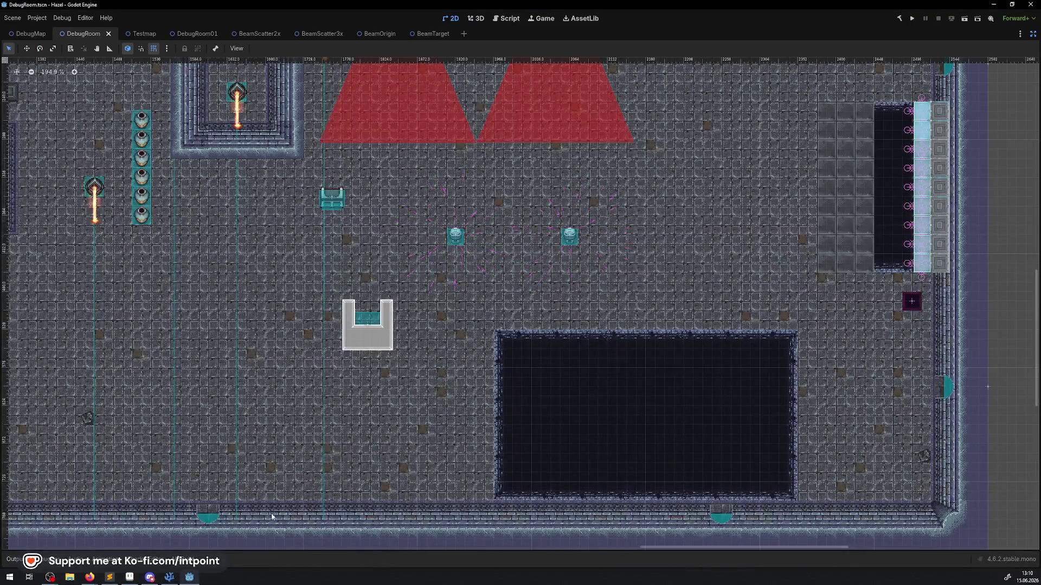
left_click(169, 577)
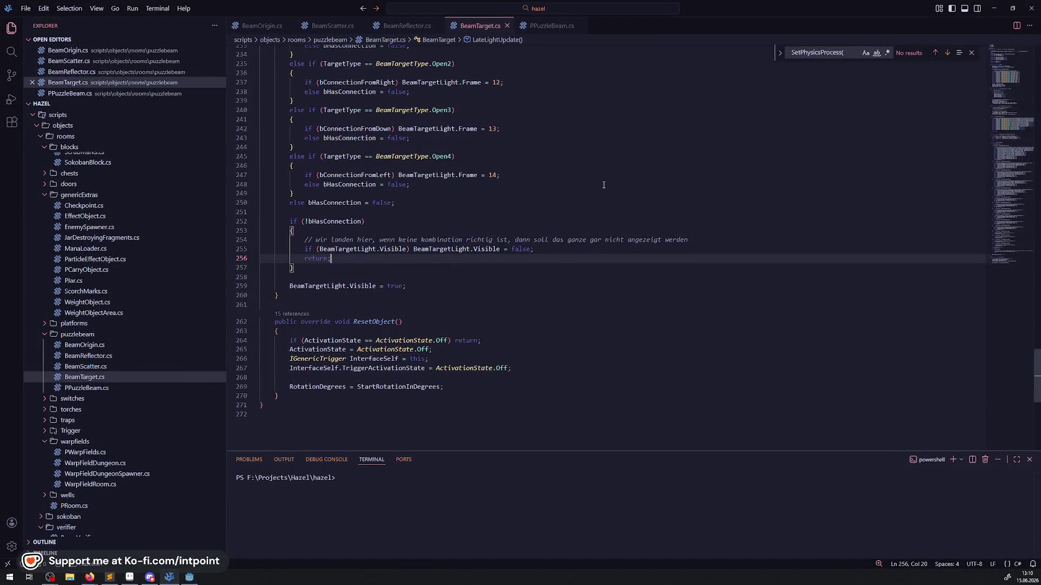
left_click(604, 185)
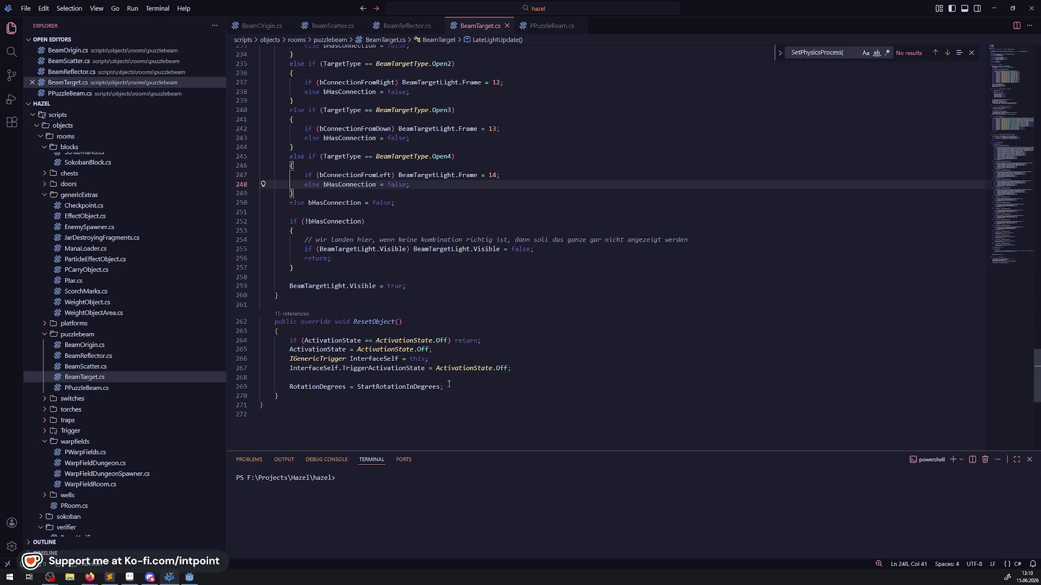
scroll(455, 324, "up", 4)
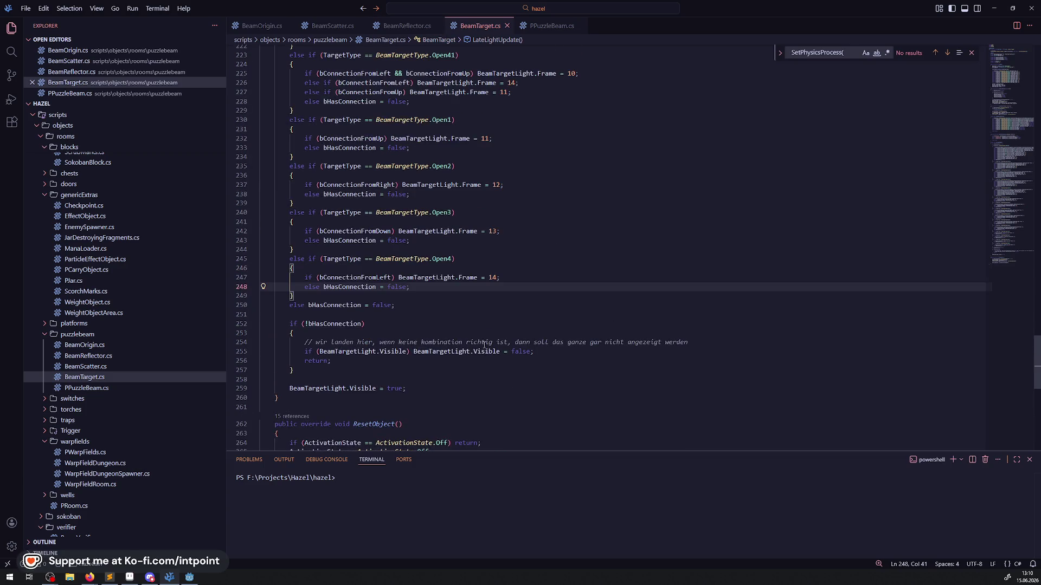
scroll(511, 407, "up", 5)
scroll(522, 362, "down", 8)
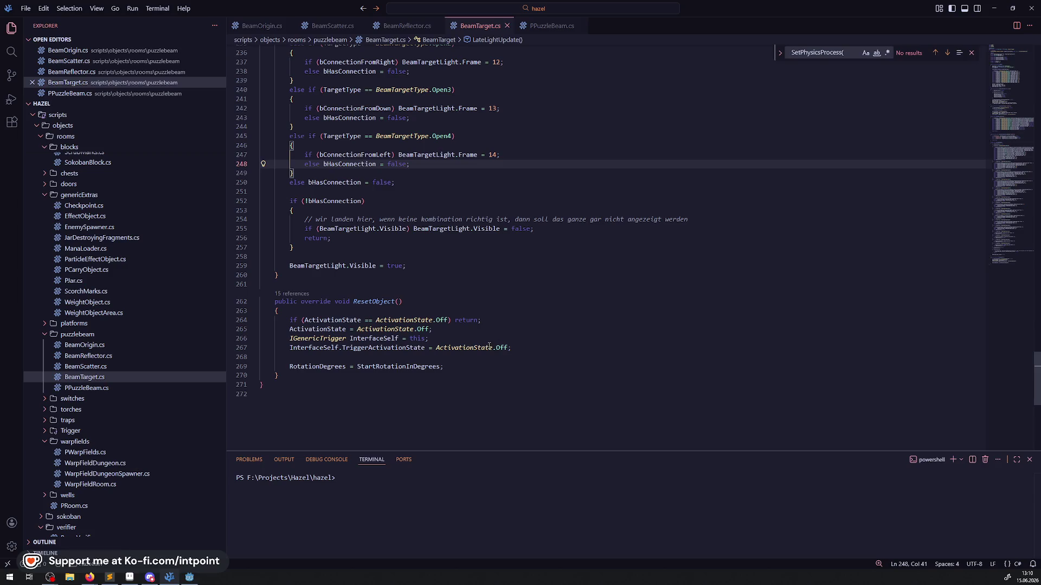
scroll(455, 324, "up", 20)
scroll(455, 324, "up", 12)
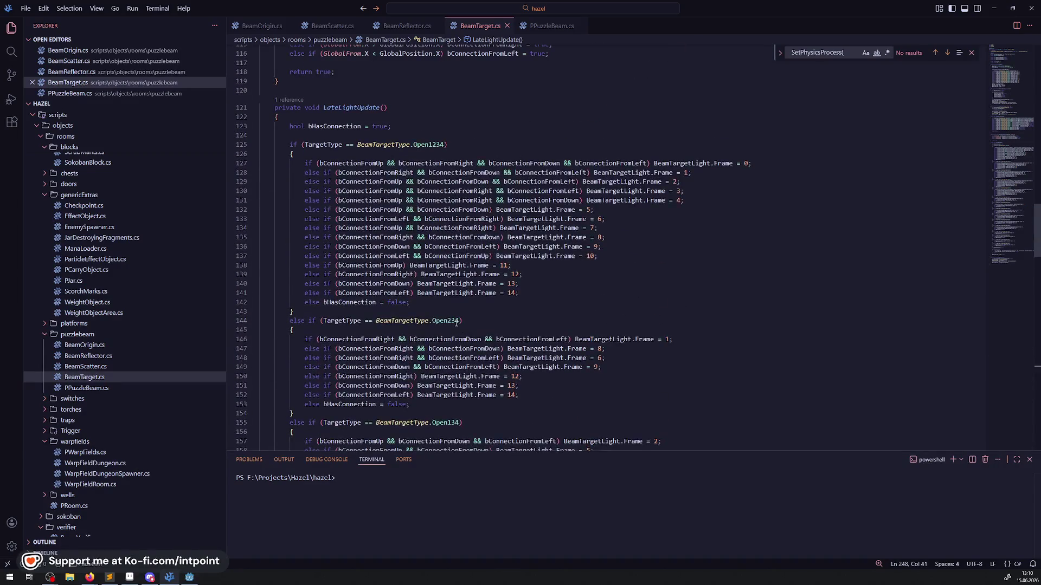
scroll(455, 324, "up", 17)
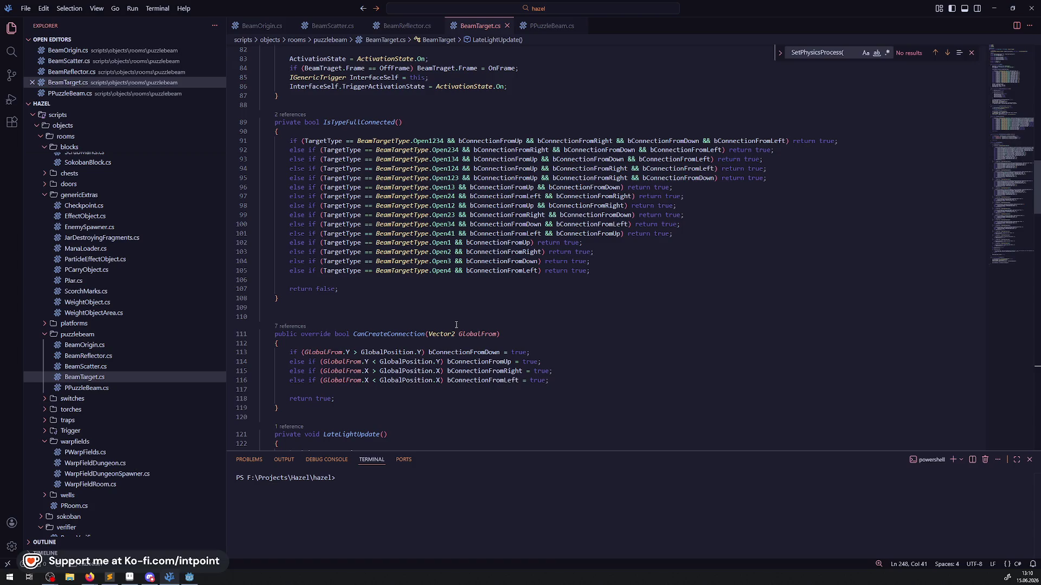
mouse_move(431, 302)
left_mouse_down()
mouse_move(314, 254)
mouse_move(268, 142)
left_mouse_up()
scroll(383, 211, "down", 10)
scroll(383, 212, "up", 1)
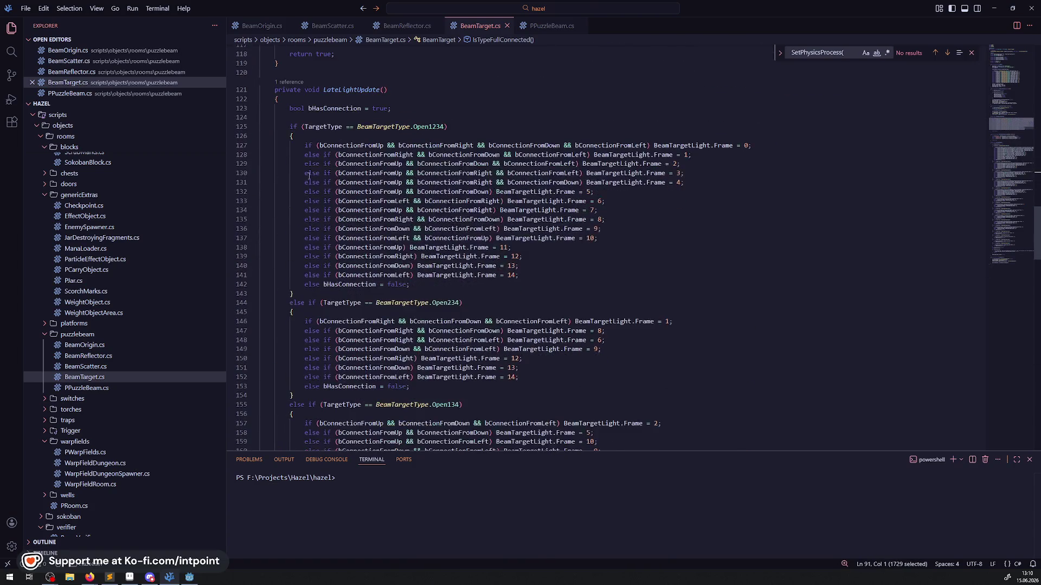
left_click(678, 405, "shift")
scroll(622, 233, "down", 4)
left_click(623, 233)
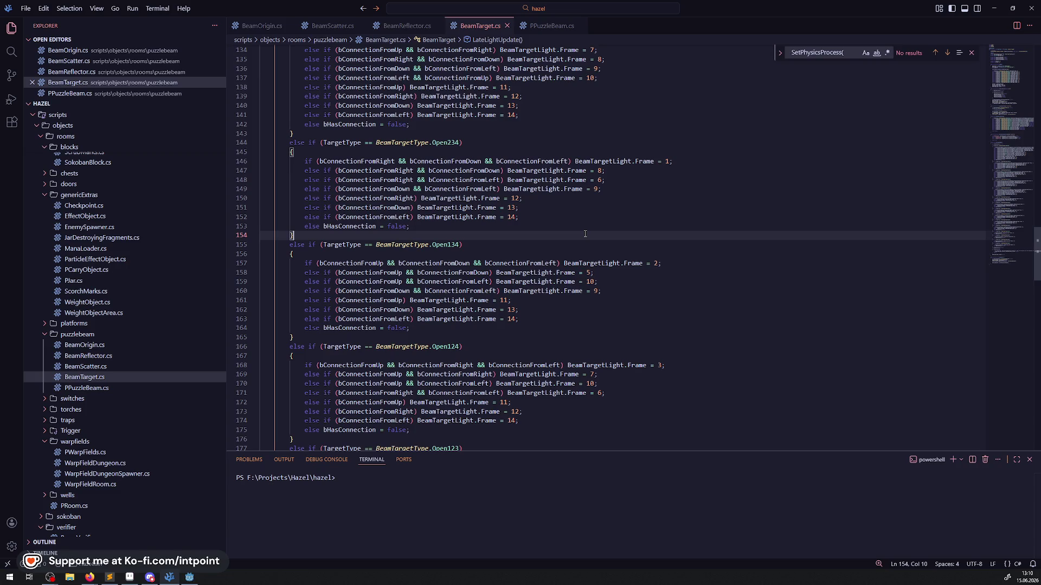
left_click(593, 183)
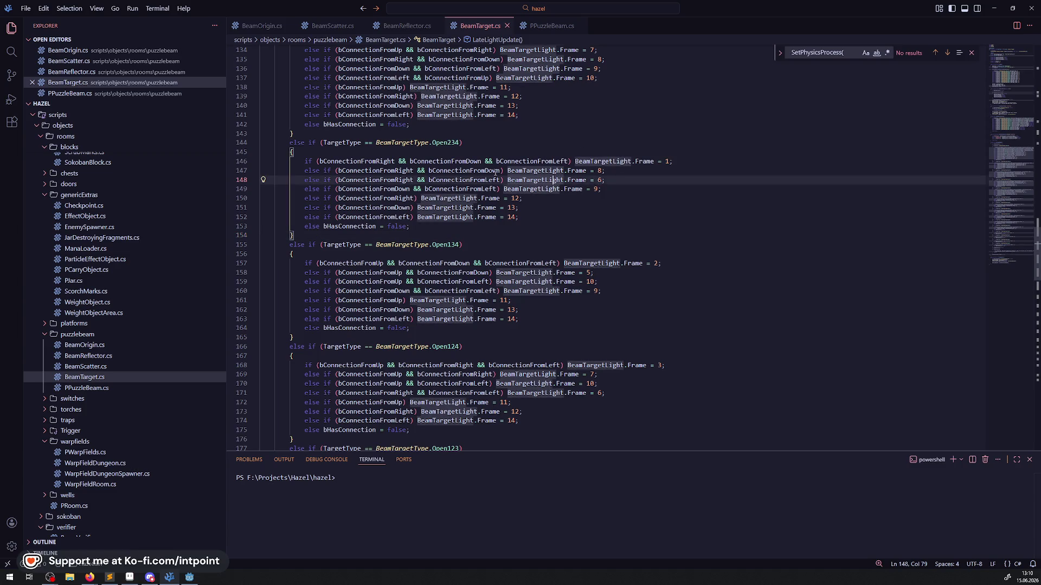
left_click(354, 198)
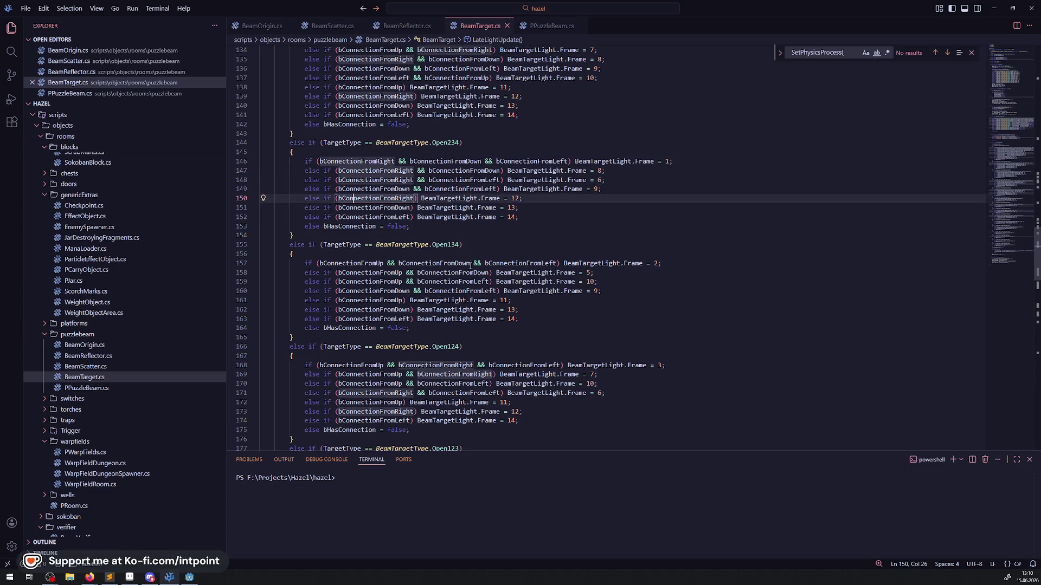
left_click(515, 245)
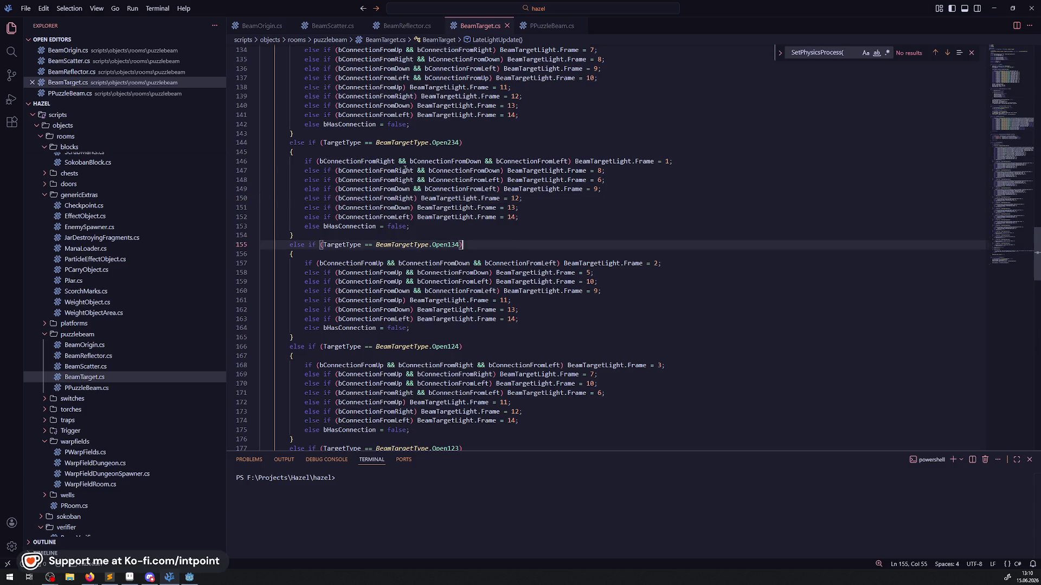
left_click_drag(290, 142, 492, 141)
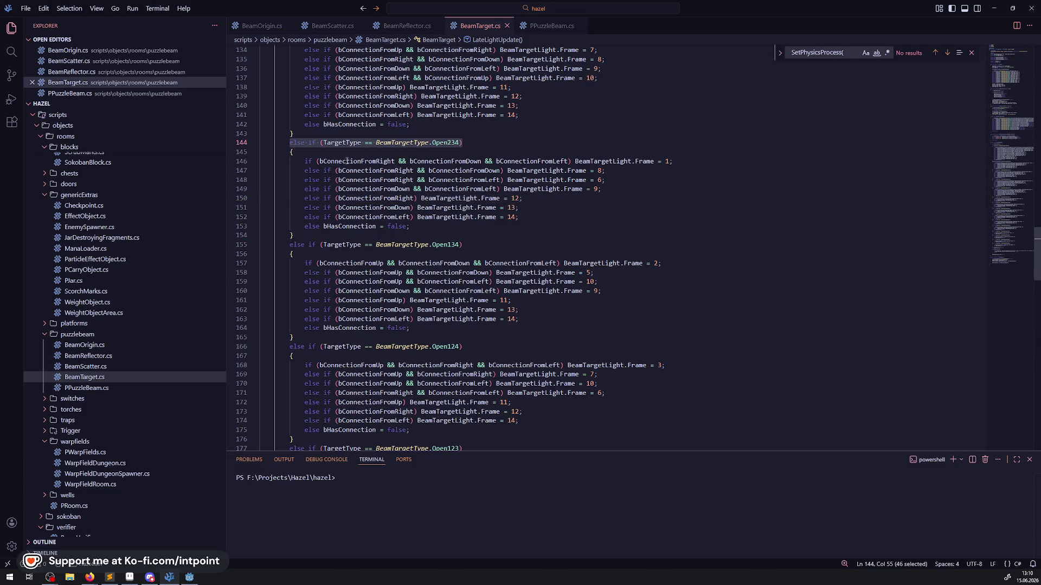
mouse_move(295, 161)
left_mouse_down()
mouse_move(517, 217)
mouse_move(411, 226)
left_mouse_up()
left_click_drag(519, 217, 444, 216)
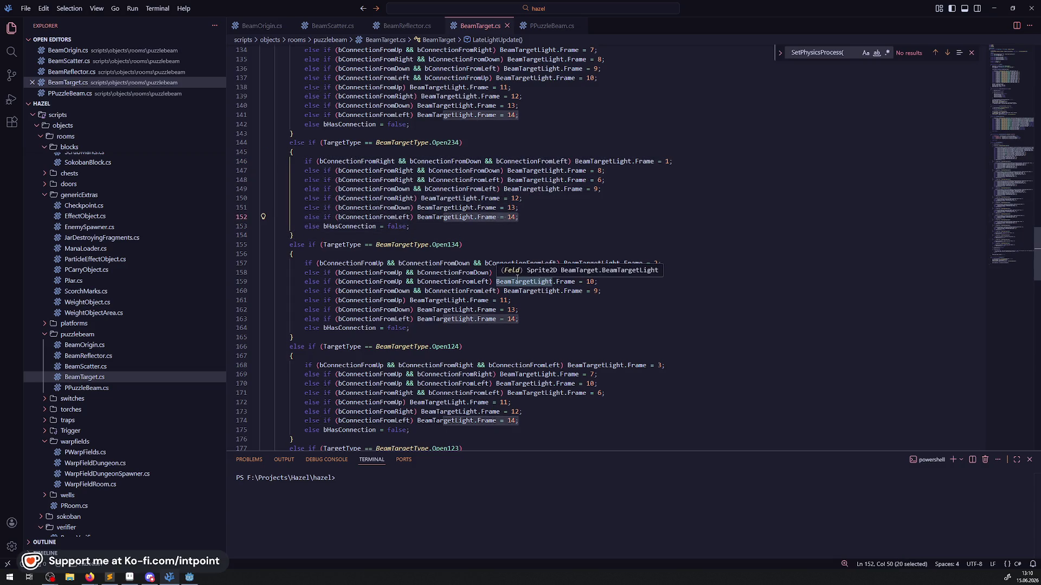
scroll(522, 255, "down", 20)
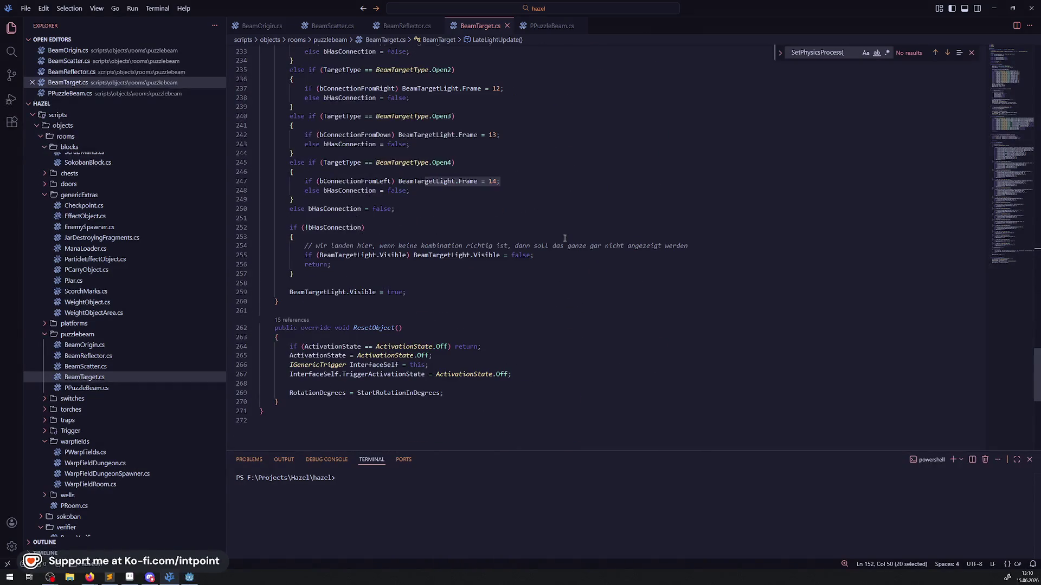
scroll(568, 230, "up", 20)
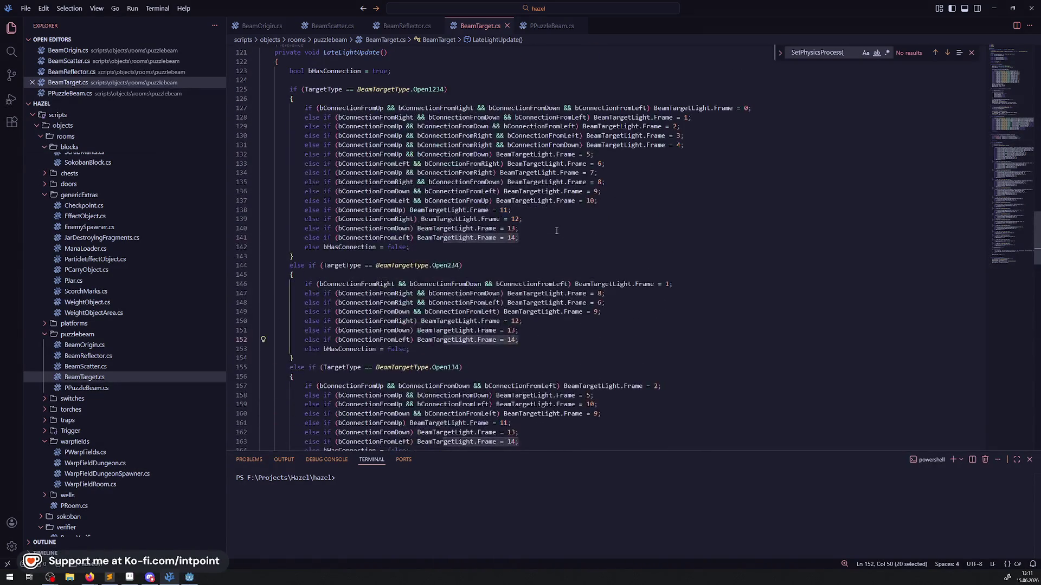
scroll(558, 233, "down", 20)
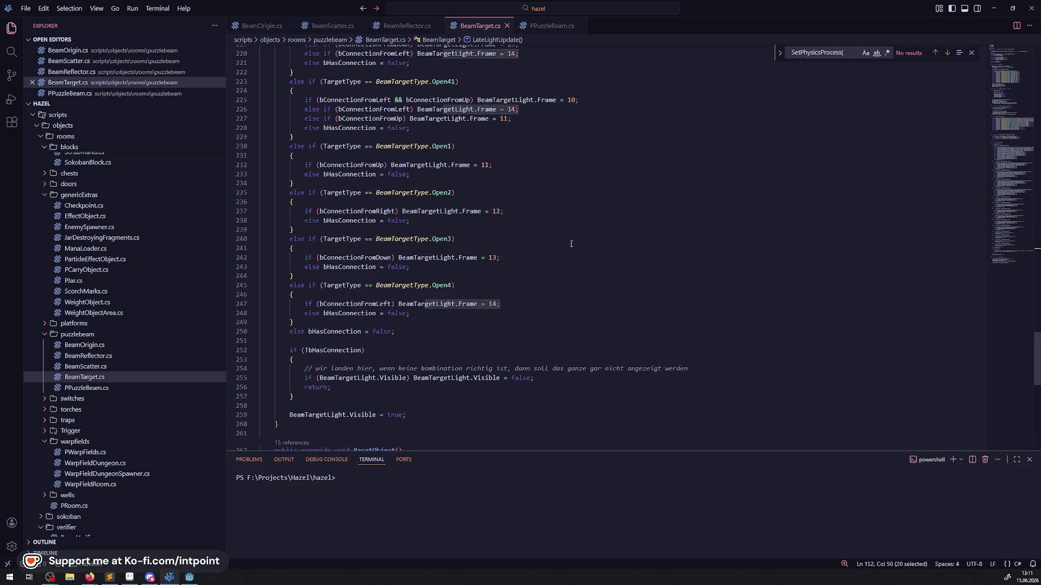
scroll(247, 352, "up", 20)
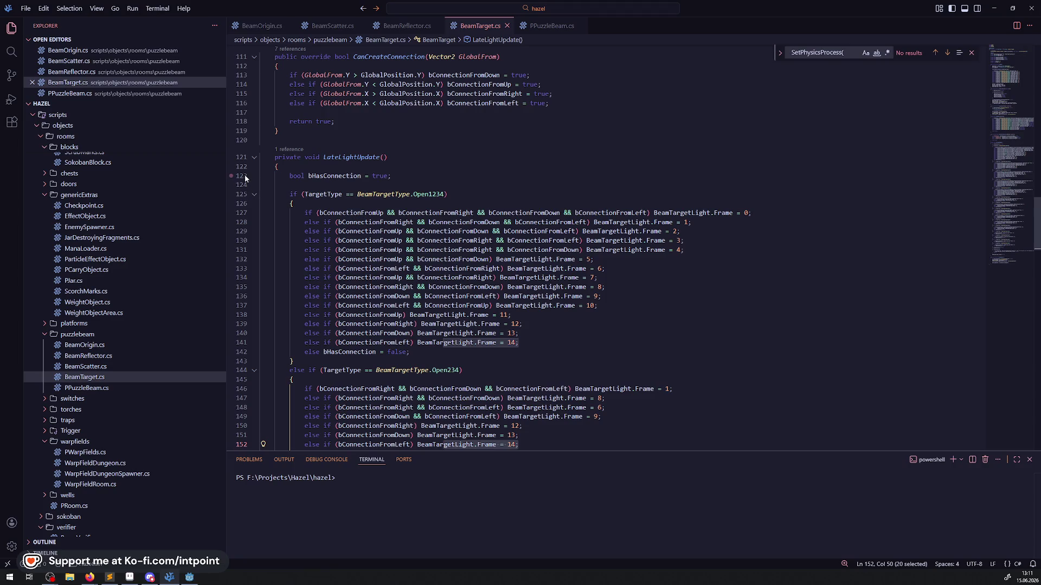
scroll(539, 277, "up", 5)
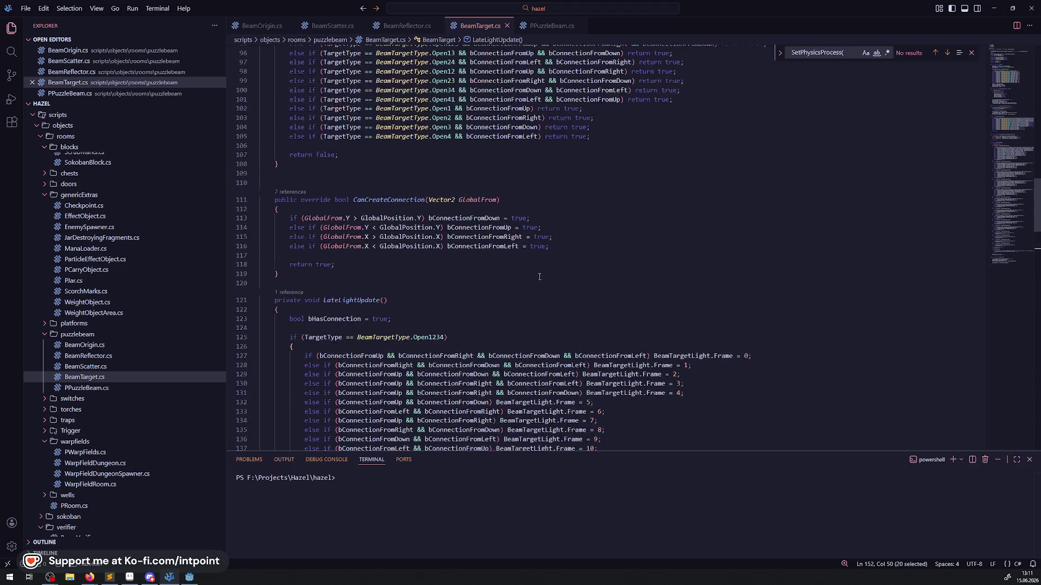
scroll(461, 245, "up", 18)
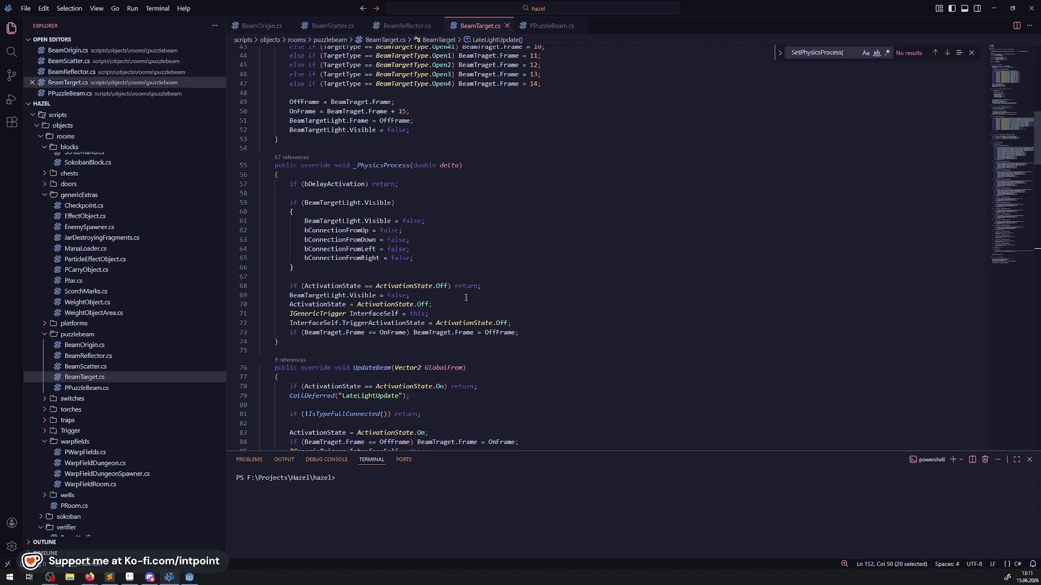
- In Godot, open the DebugRoom01 scene tab and restore the Scene, FileSystem and Inspector docks
left_click(189, 577)
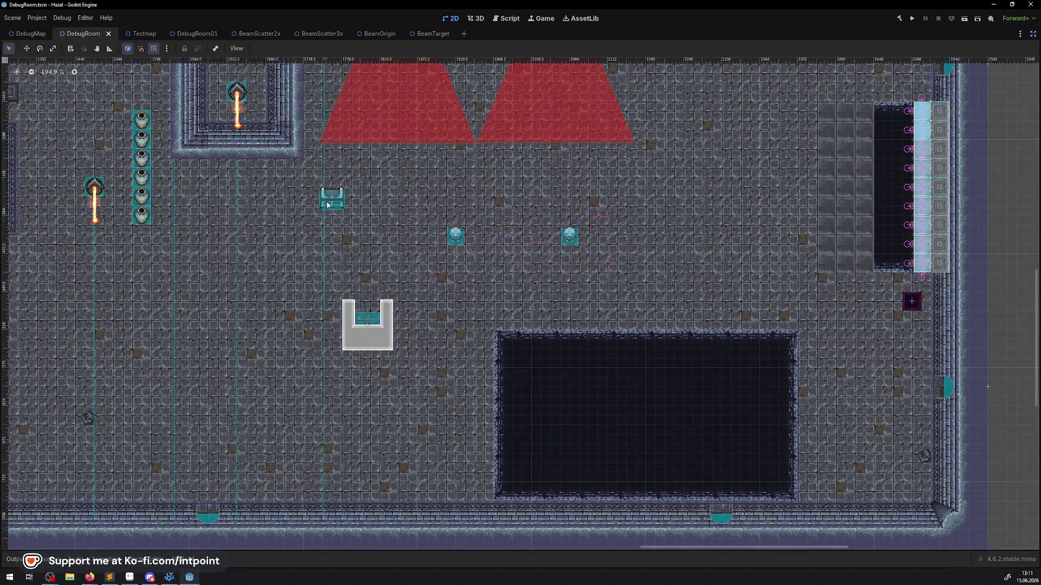
mouse_move(327, 205)
left_mouse_down()
mouse_move(493, 338)
mouse_move(560, 345)
left_mouse_up()
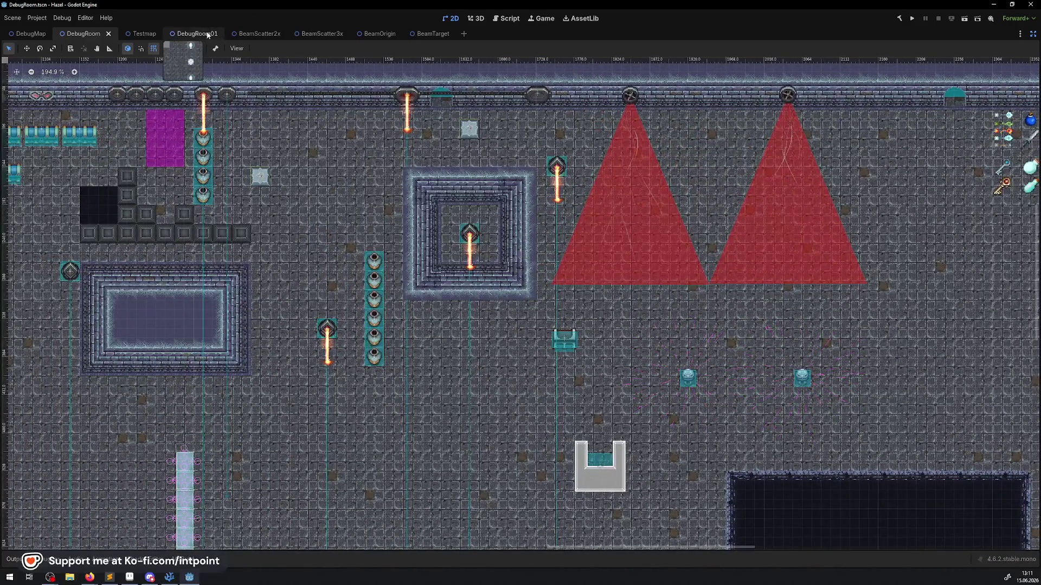
left_click(207, 35)
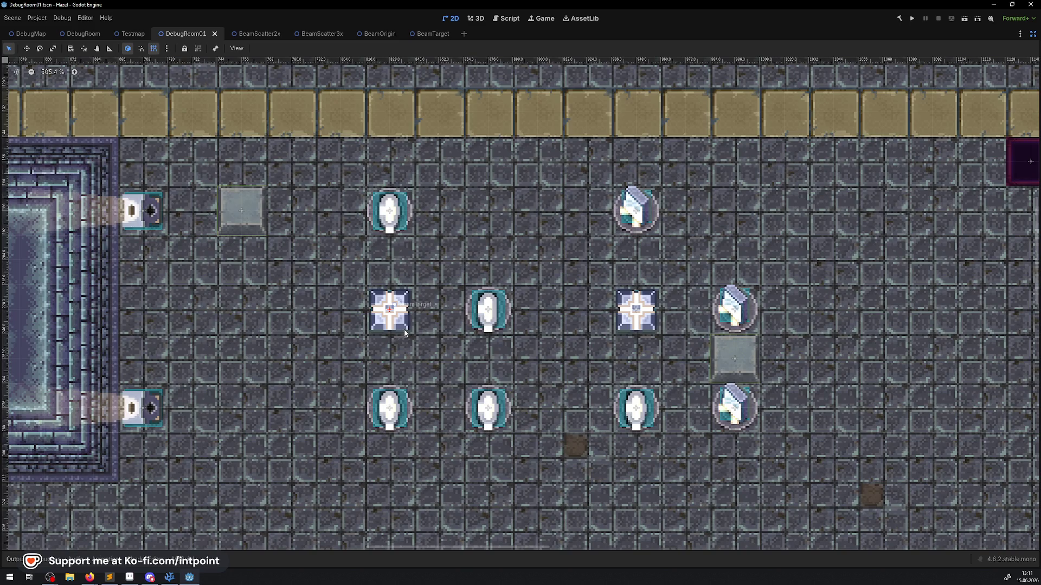
left_click(1033, 34)
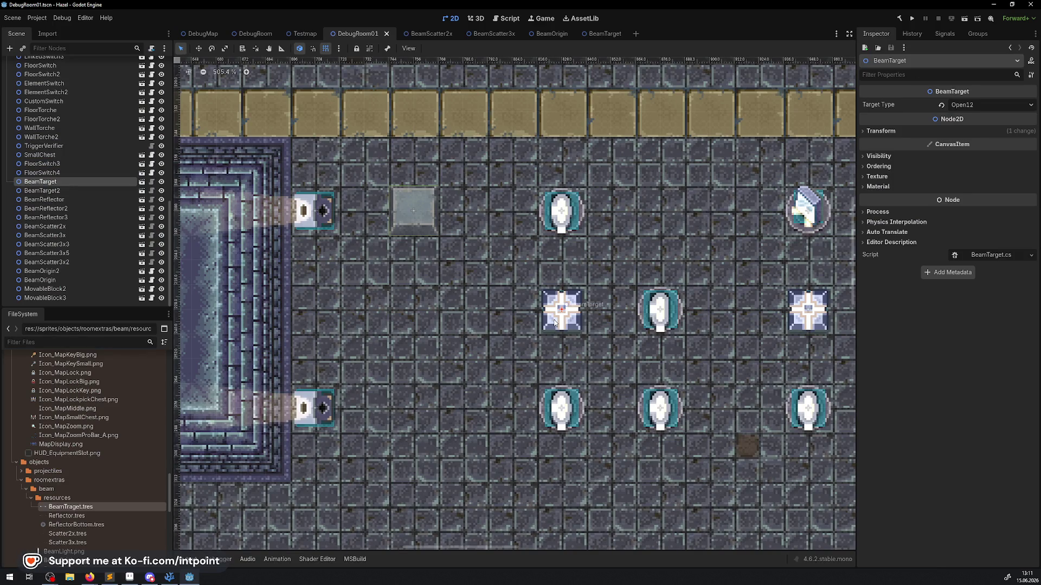
scroll(379, 433, "right", 5)
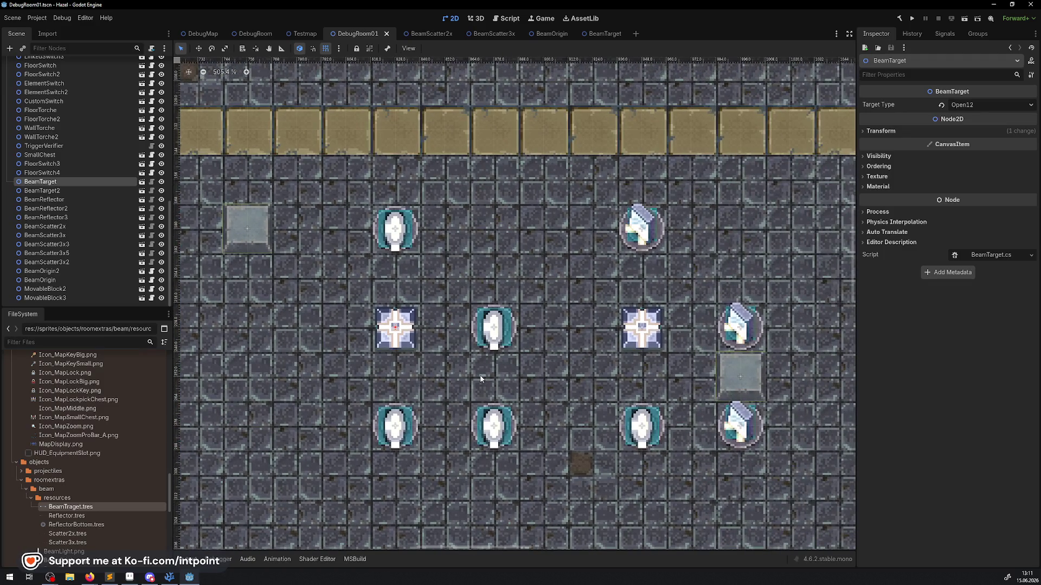
mouse_move(177, 581)
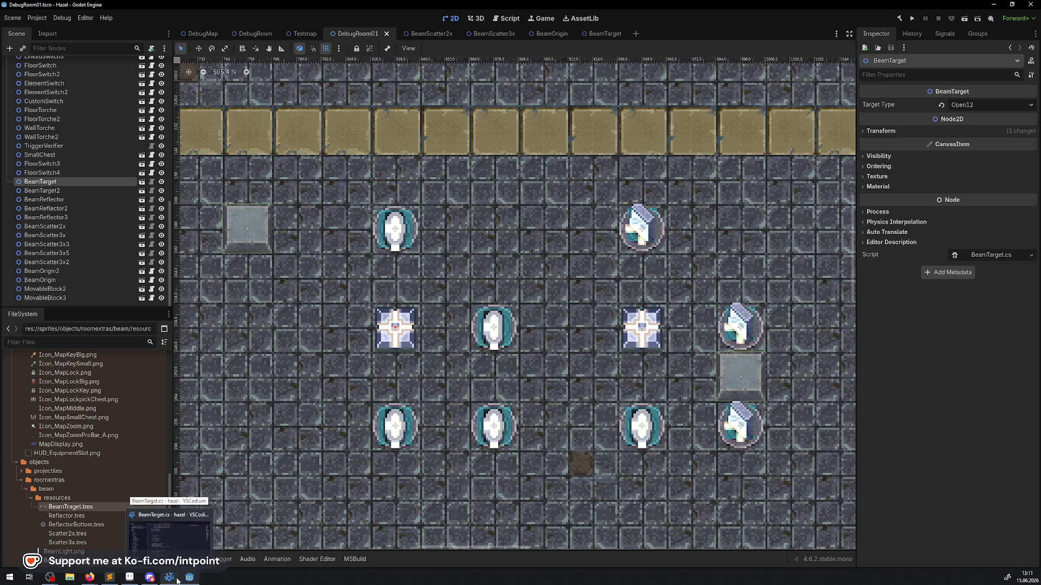
left_click(177, 581)
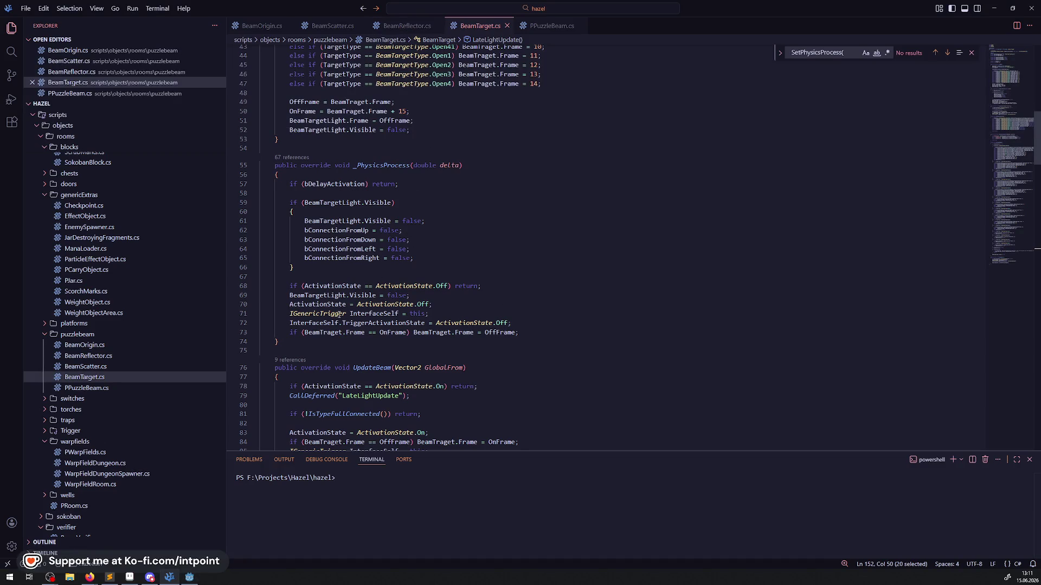
left_click_drag(297, 308, 448, 316)
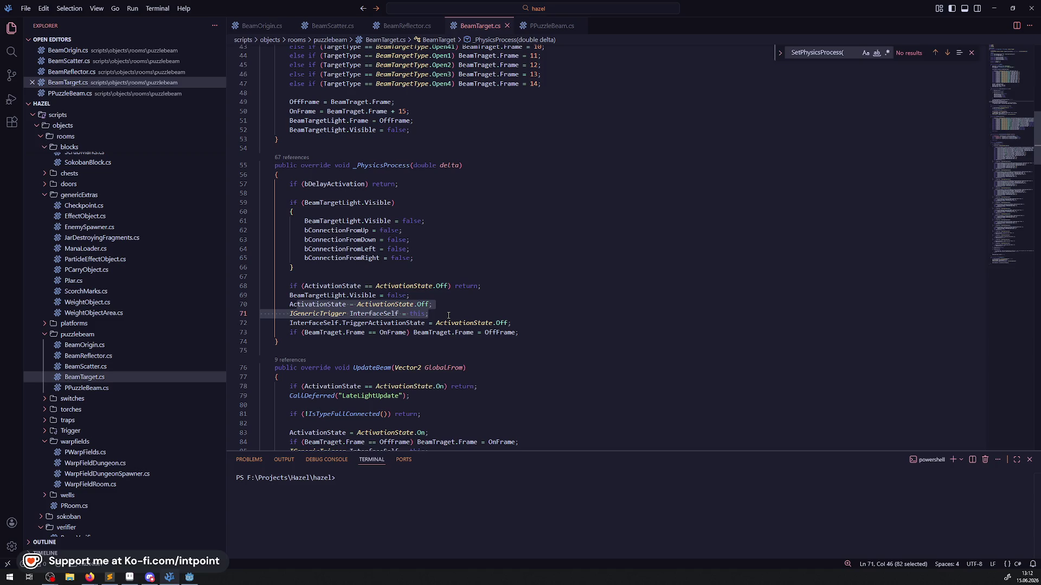
scroll(445, 293, "up", 15)
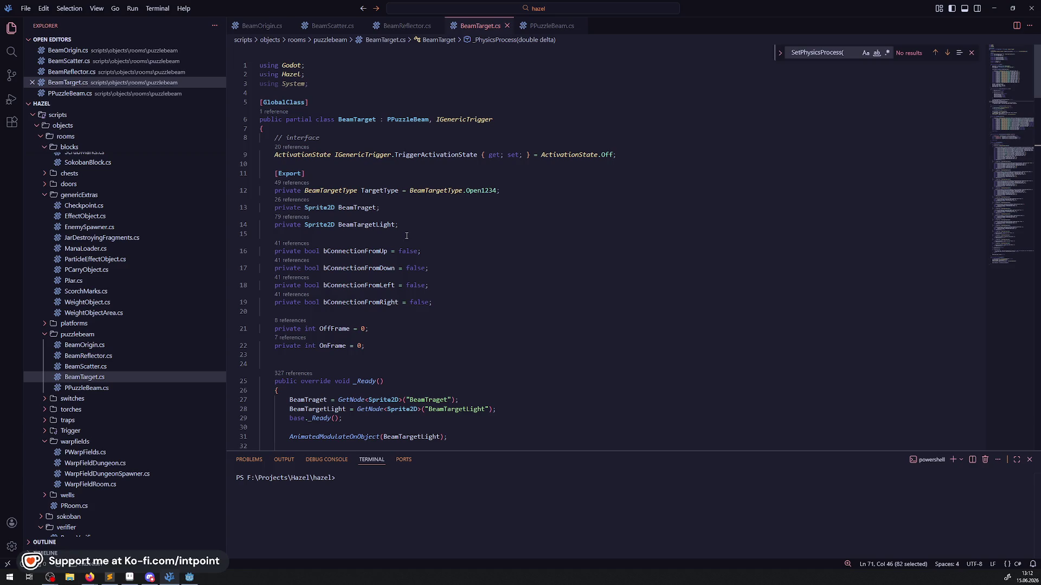
left_click(249, 27)
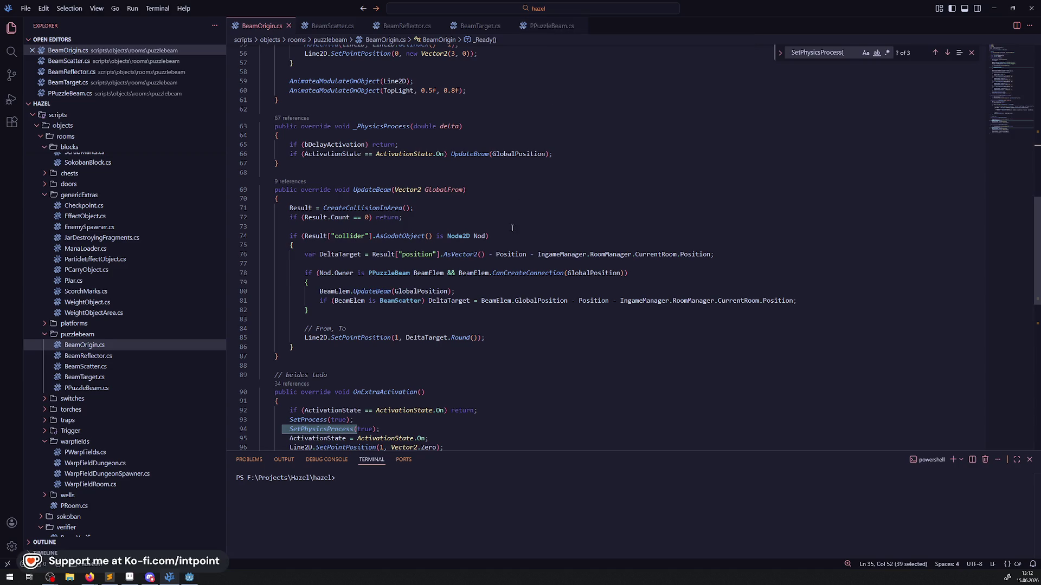
left_click(279, 198)
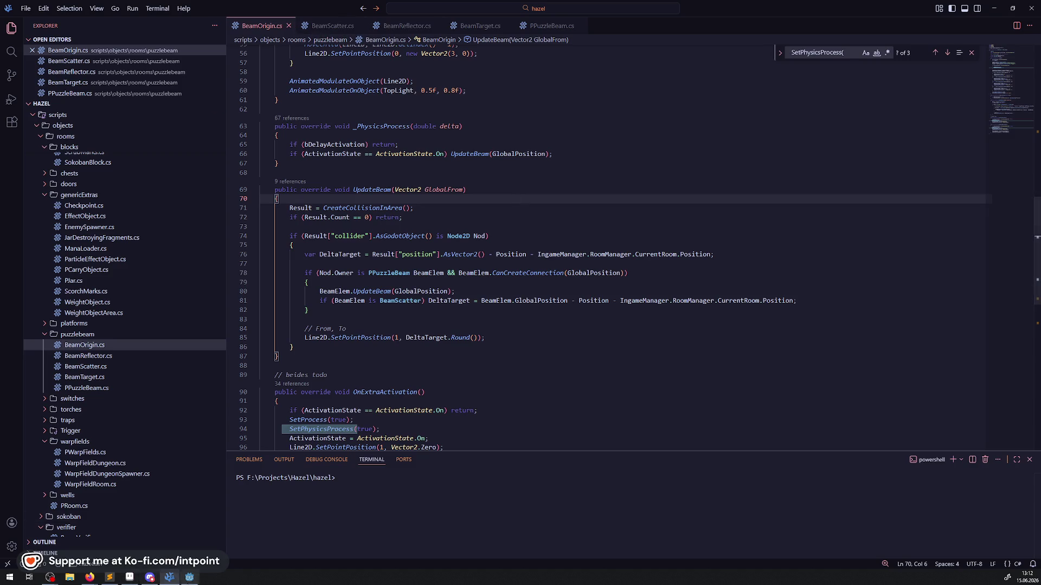
left_click(189, 577)
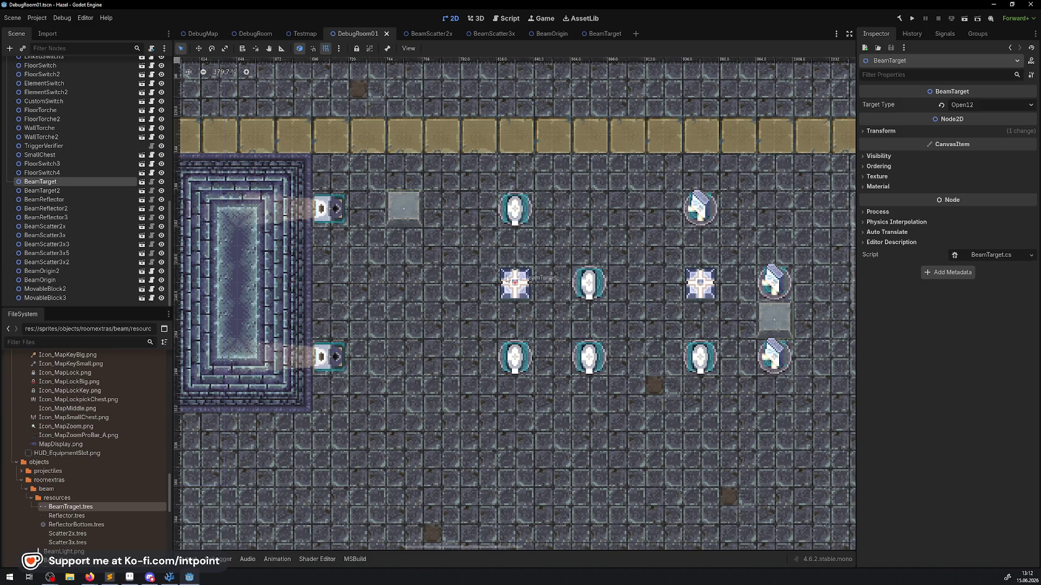
left_click(328, 358)
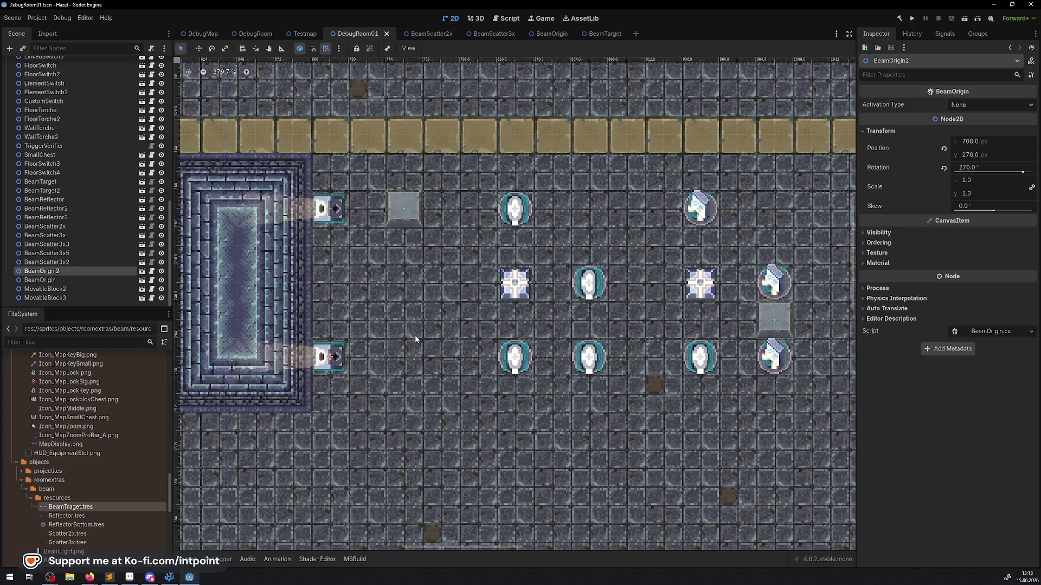
left_click(517, 209)
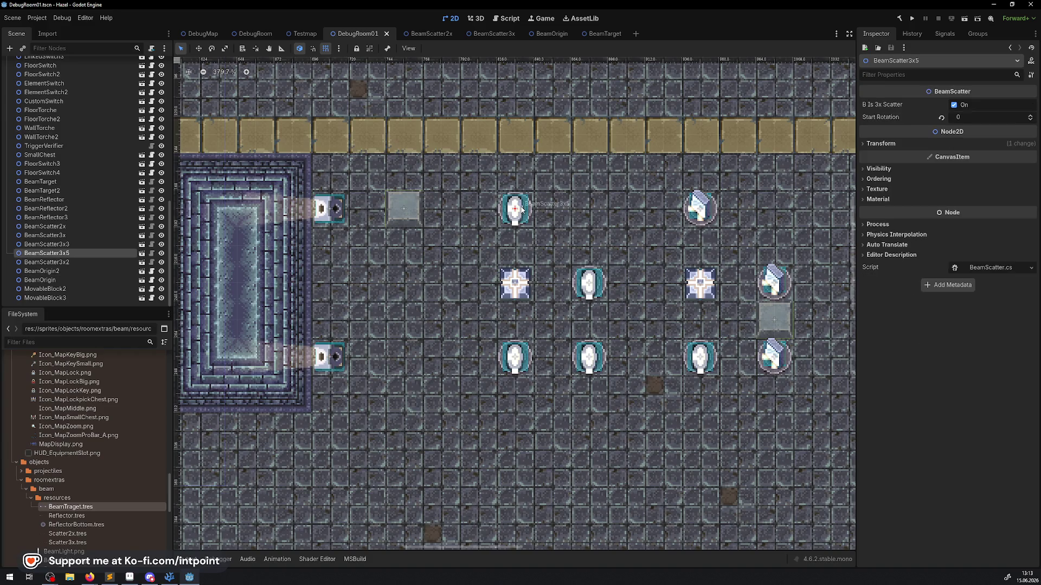
left_click(170, 577)
scroll(464, 224, "down", 5)
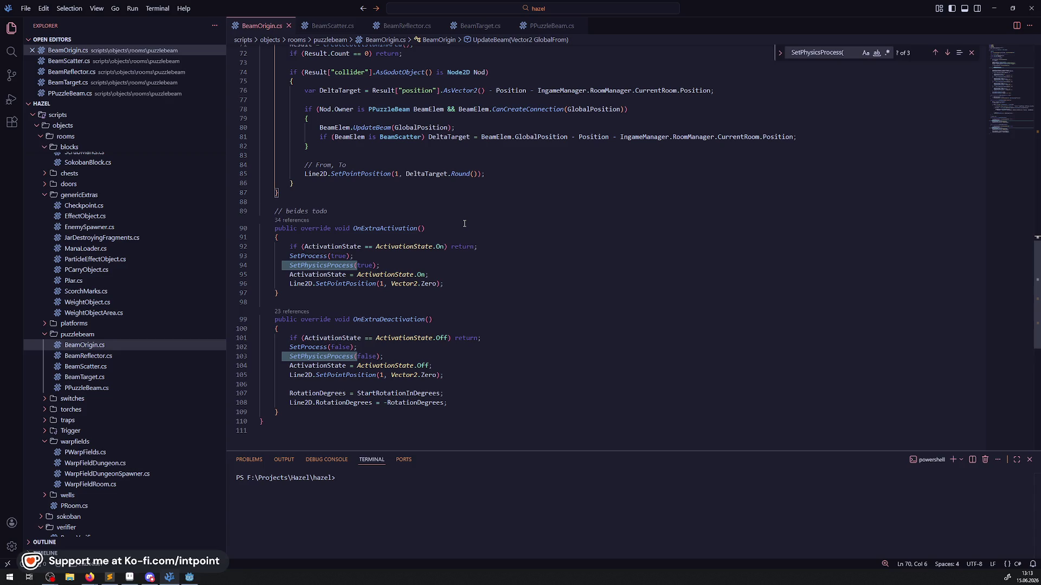
left_click(193, 578)
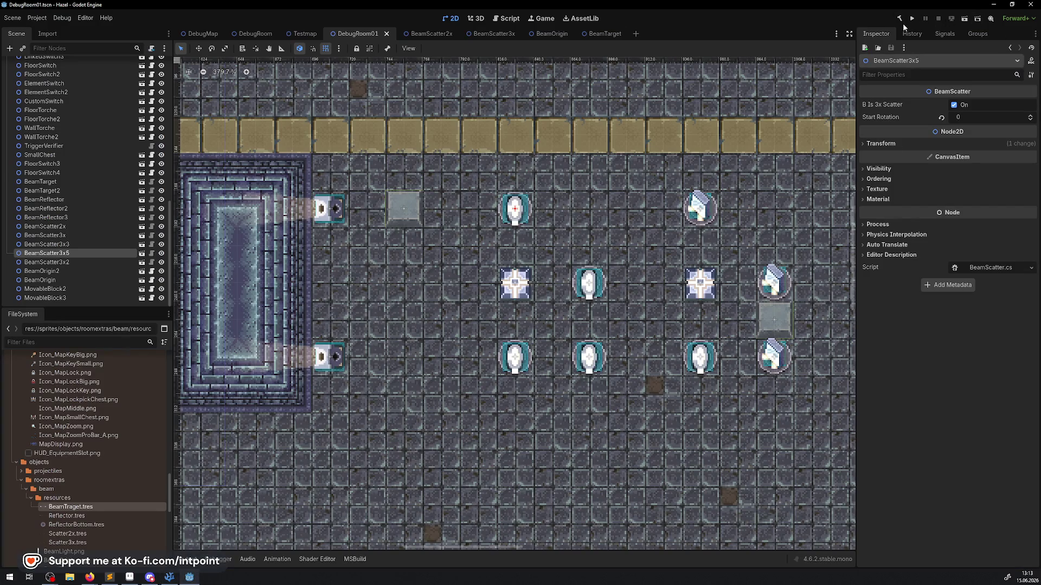
- Run the game and inspect the live BeamTarget node and its sprite in the Remote scene tree
left_click(911, 20)
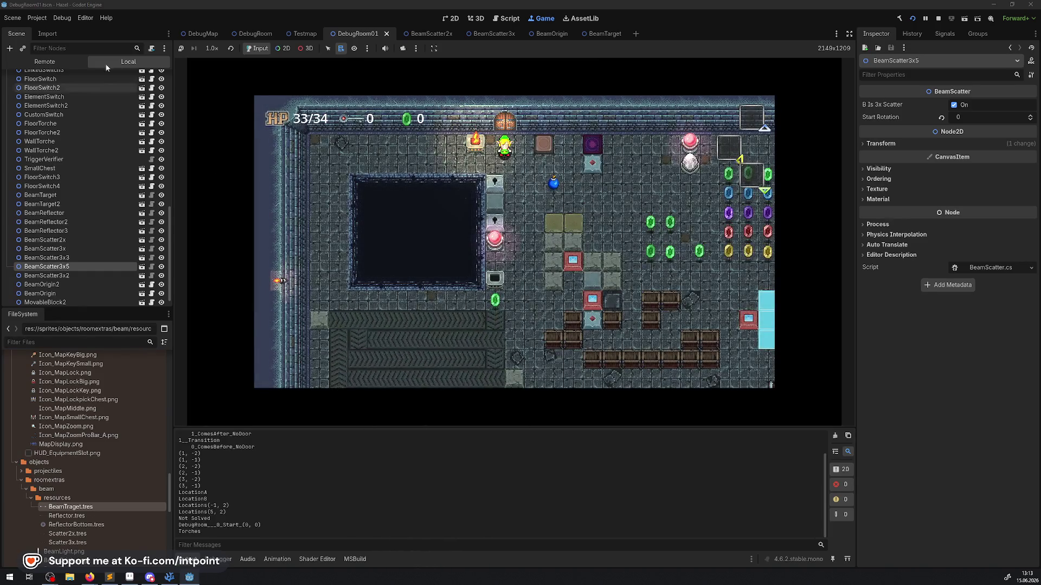
left_click(65, 62)
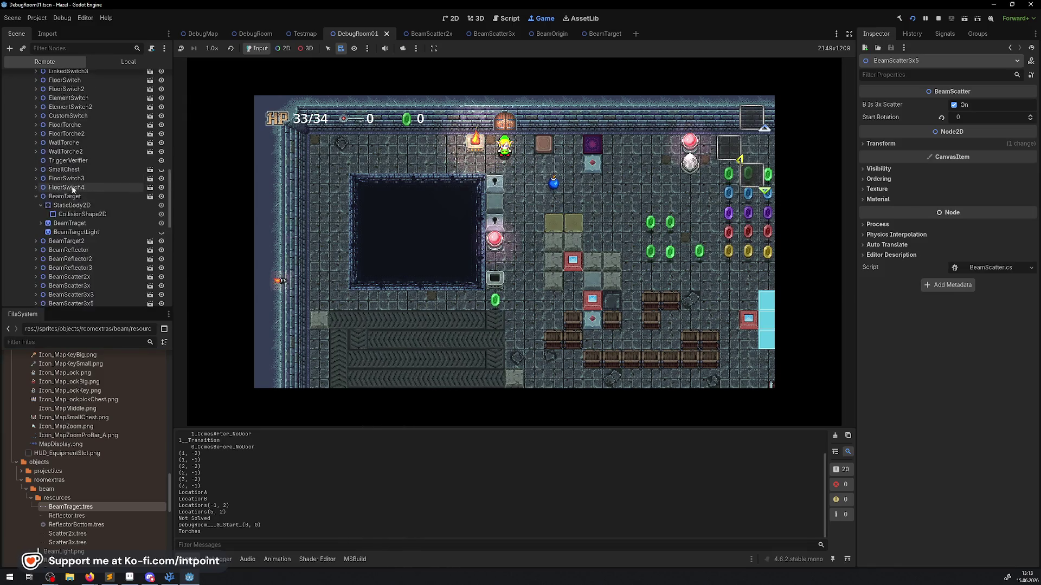
scroll(73, 189, "down", 1)
left_click(66, 168)
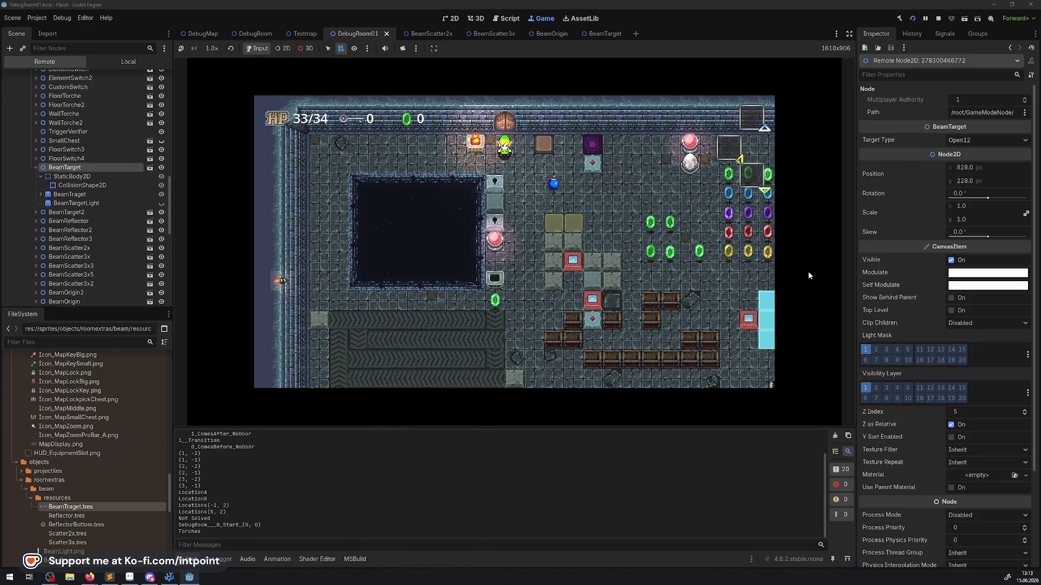
scroll(922, 326, "down", 3)
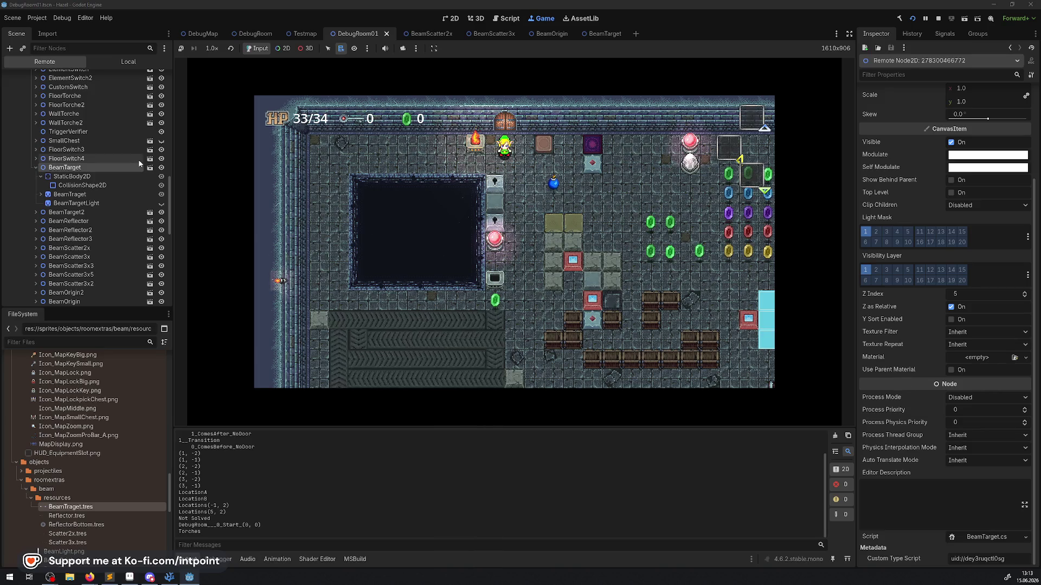
left_click(40, 194)
left_click(69, 194)
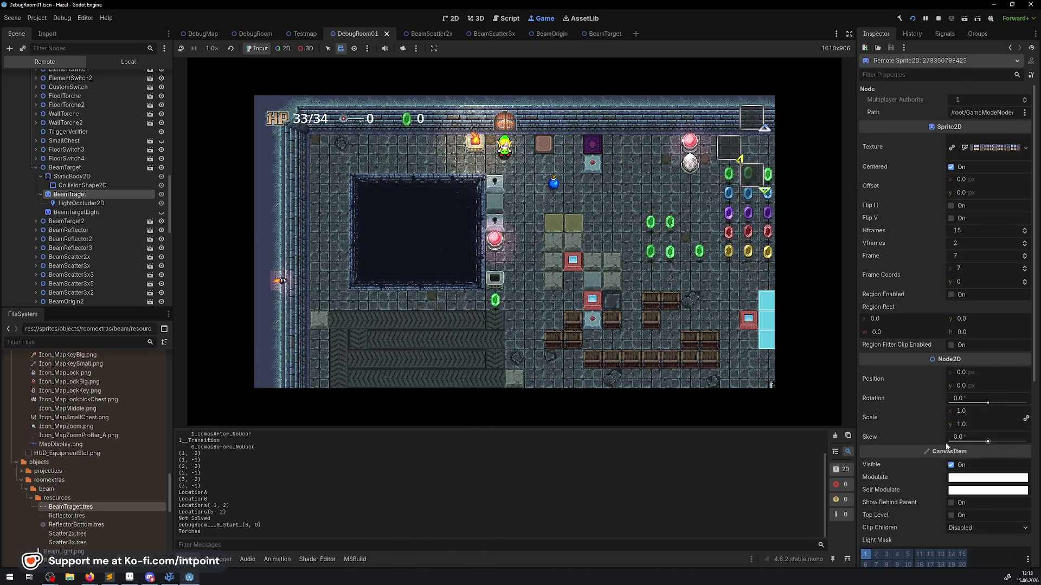
scroll(948, 439, "down", 5)
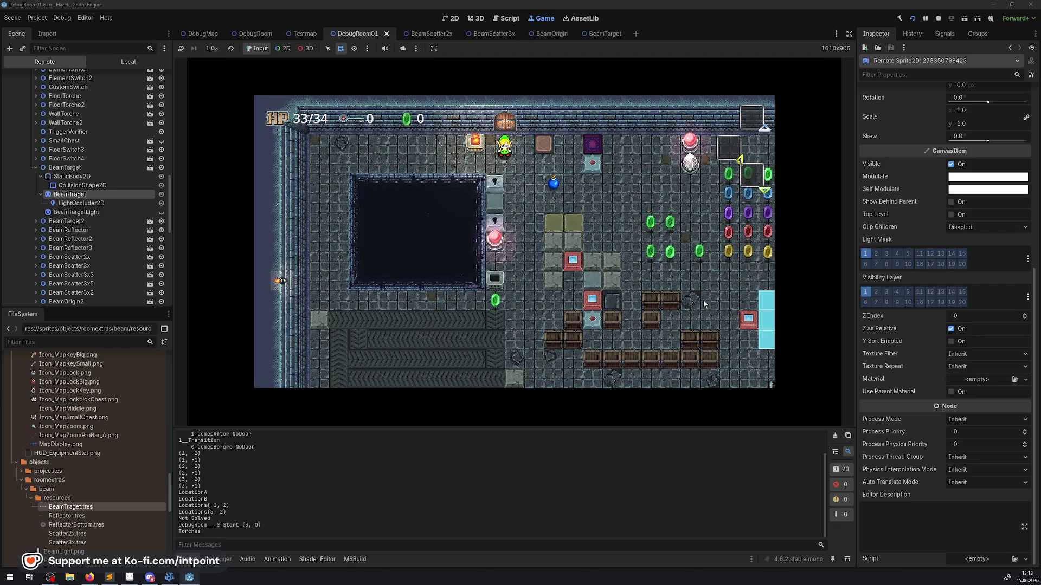
- Walk the player across the warp tile and up through the doorway toward the light beams
key("Right")
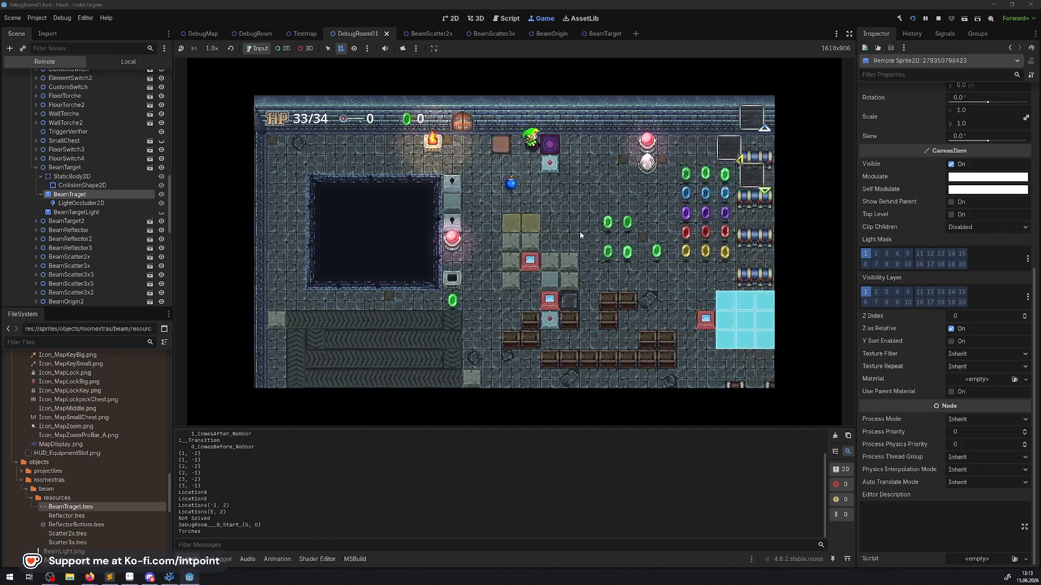
key("Right")
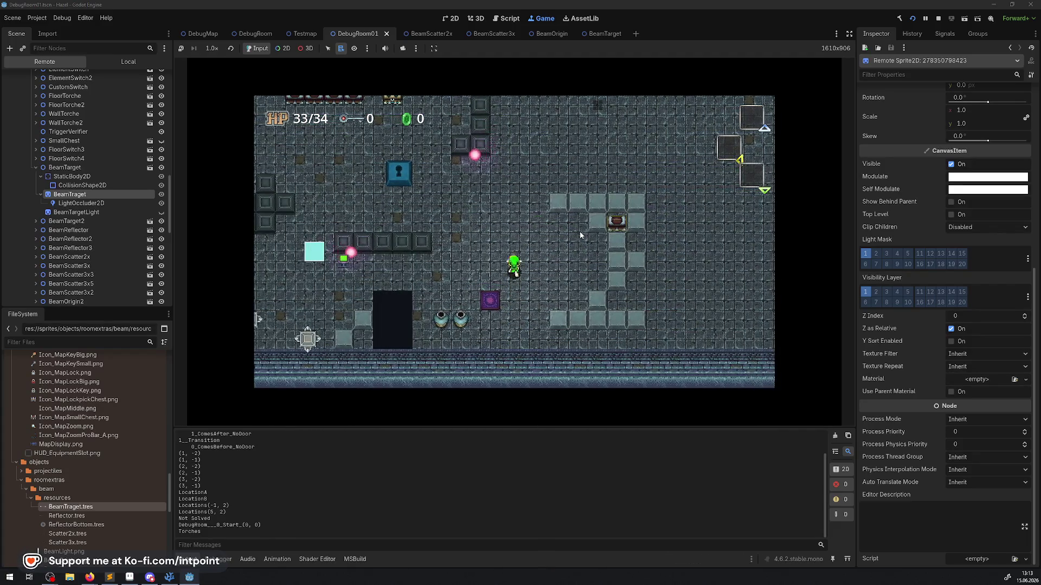
key("Up")
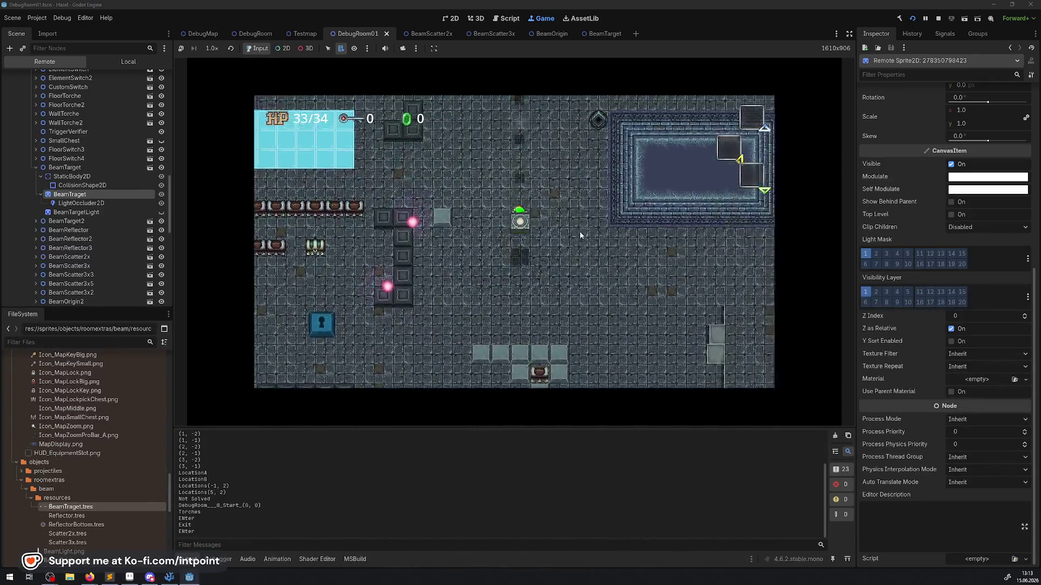
key("Up")
key("Right")
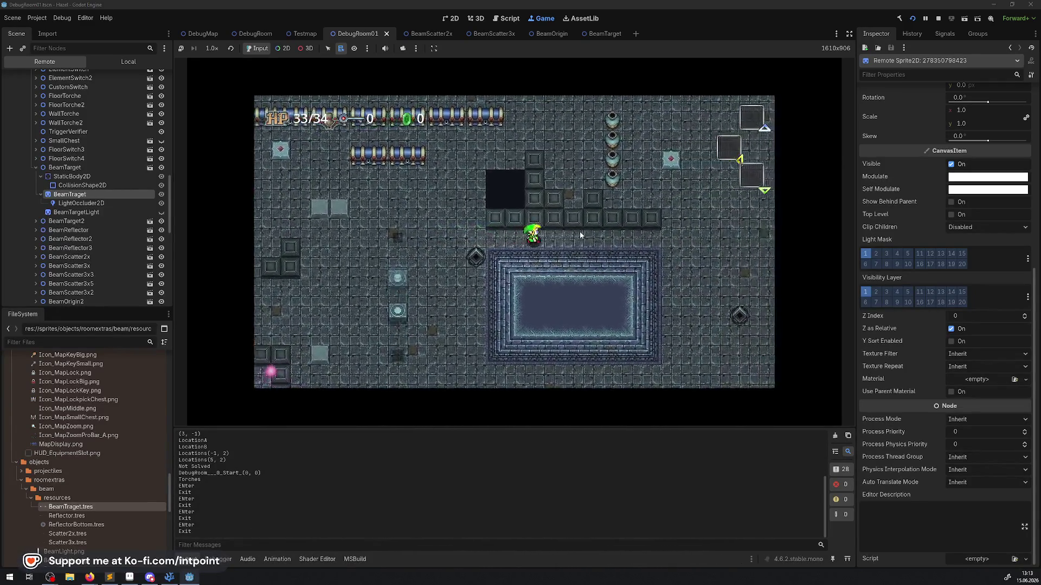
key("Right")
key("Up")
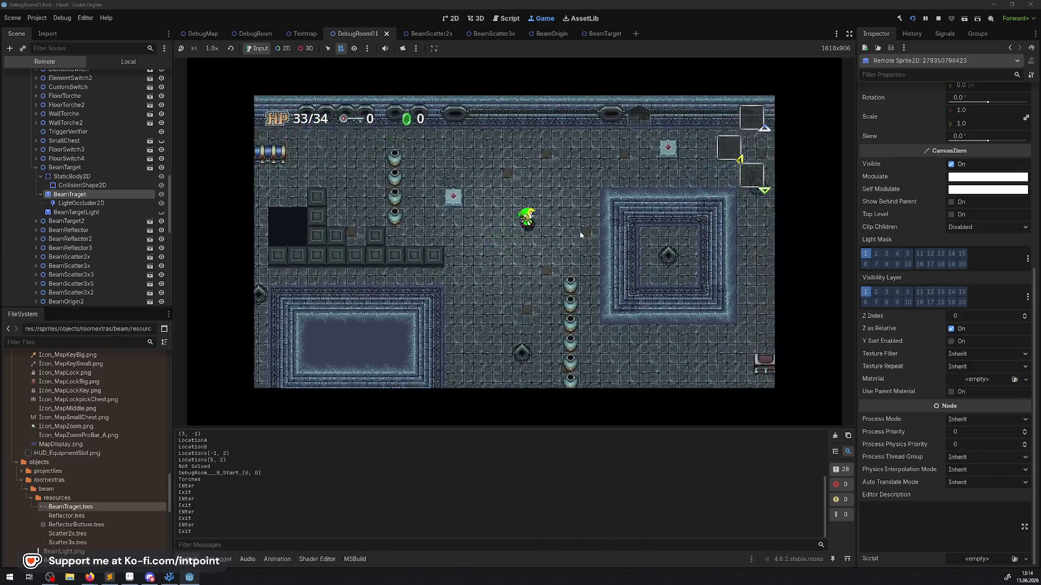
key("Up")
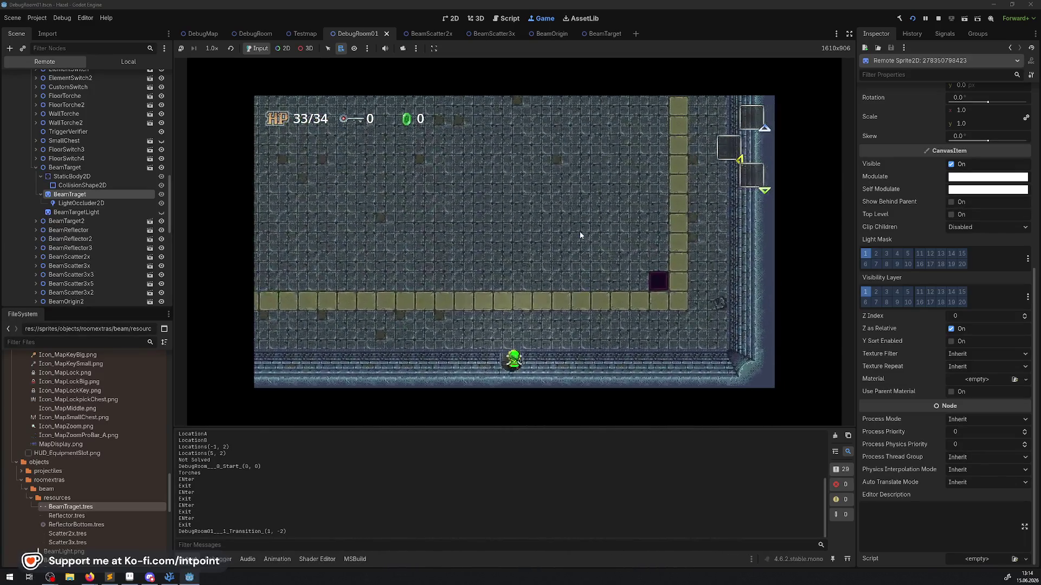
key("Up")
key("Left")
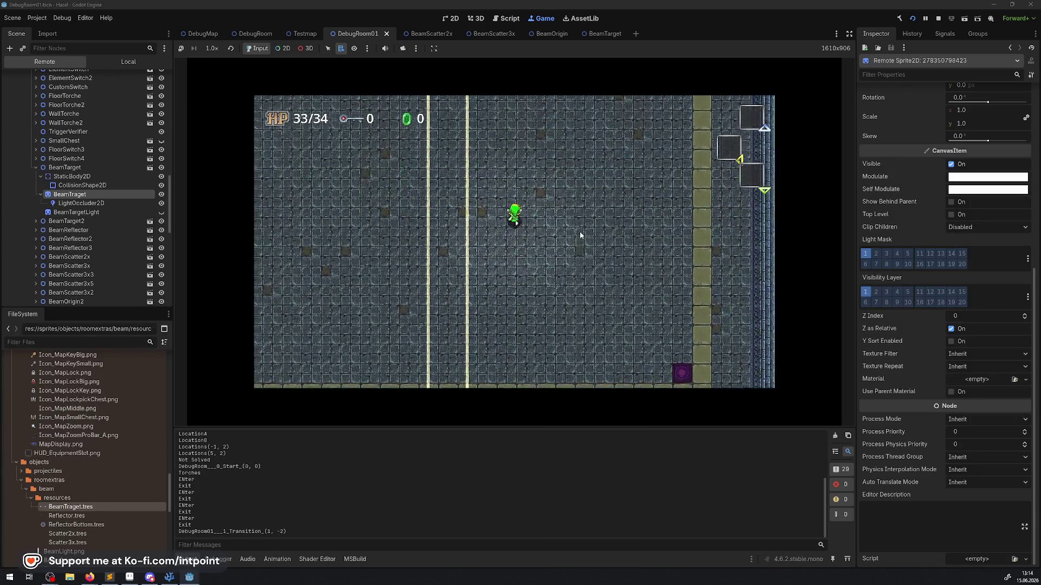
key("Up")
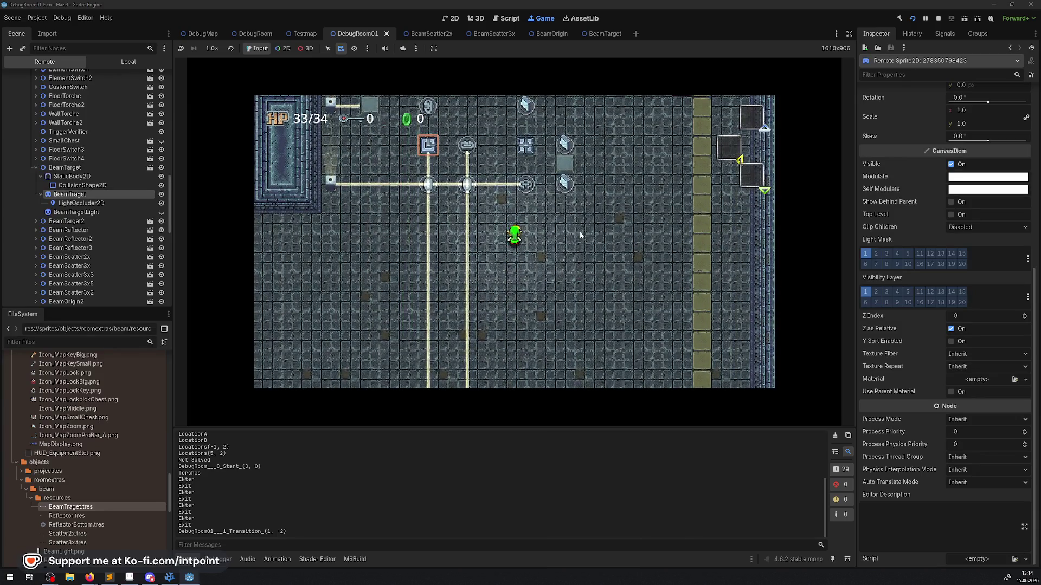
- Move the player around the beam junction and through the beam, then enable 2D node picking
key("Down")
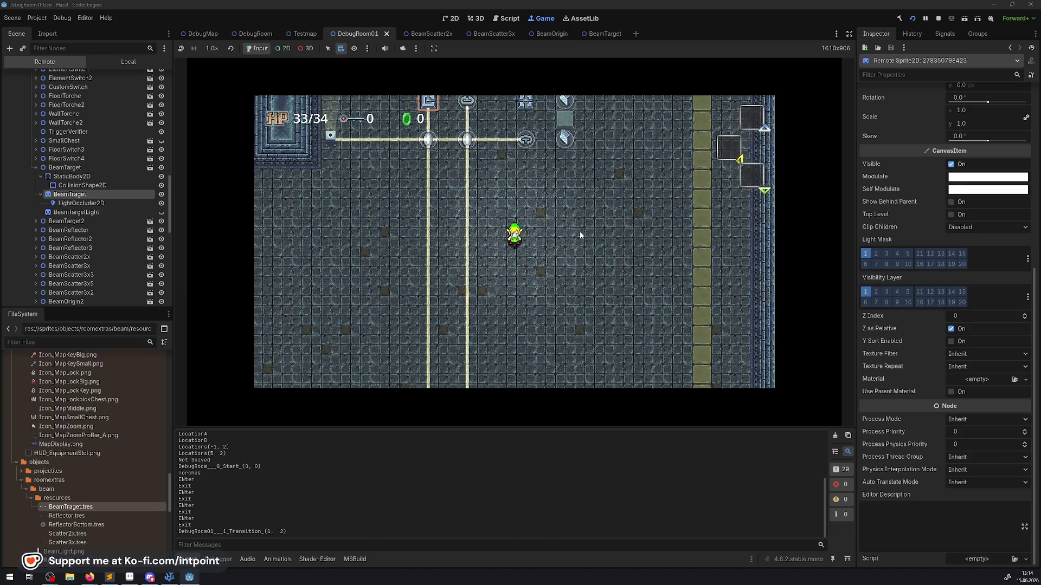
key("Up")
key("Left")
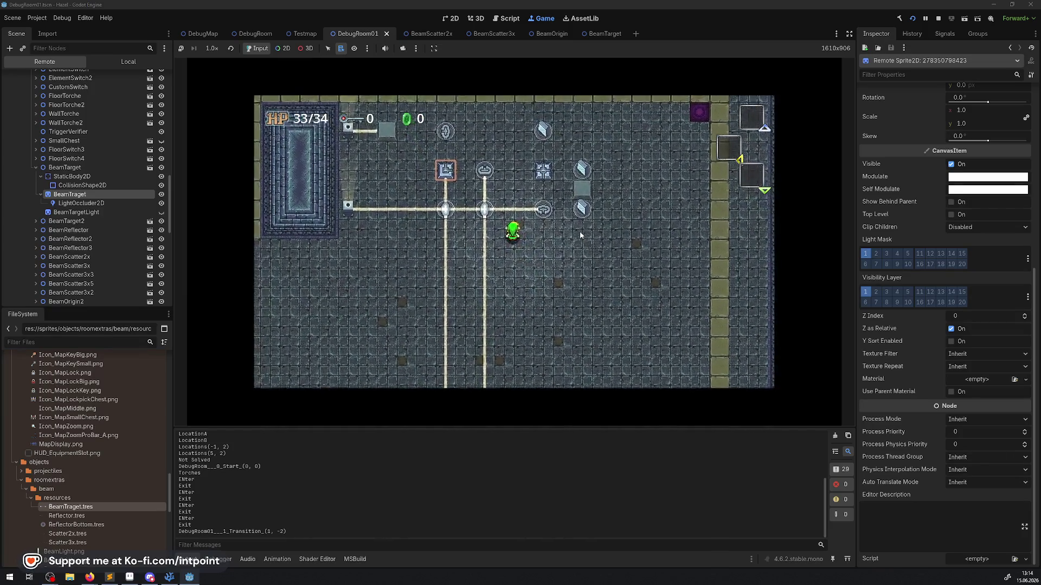
key("Down")
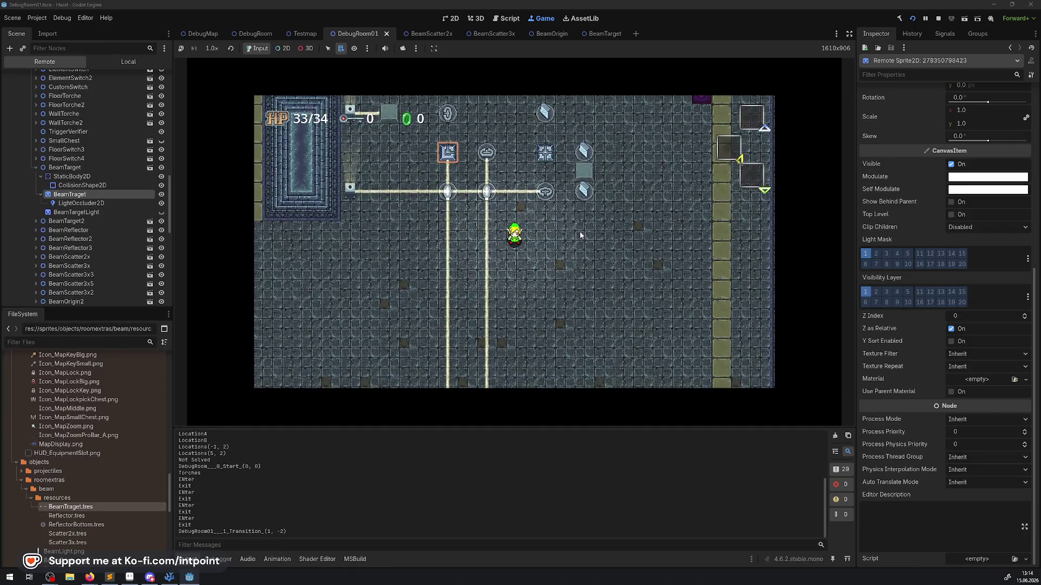
key("Up")
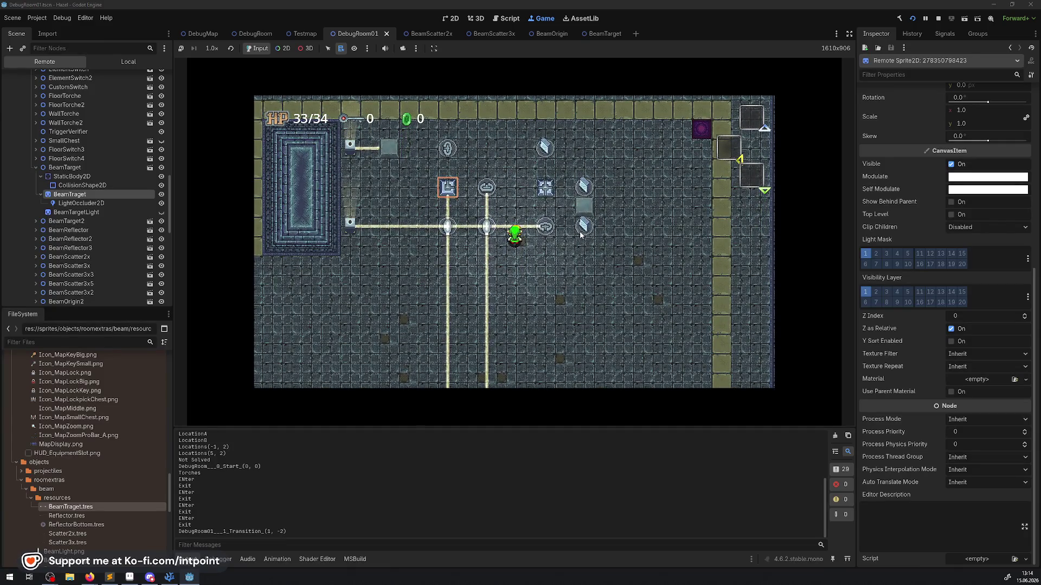
key("Down")
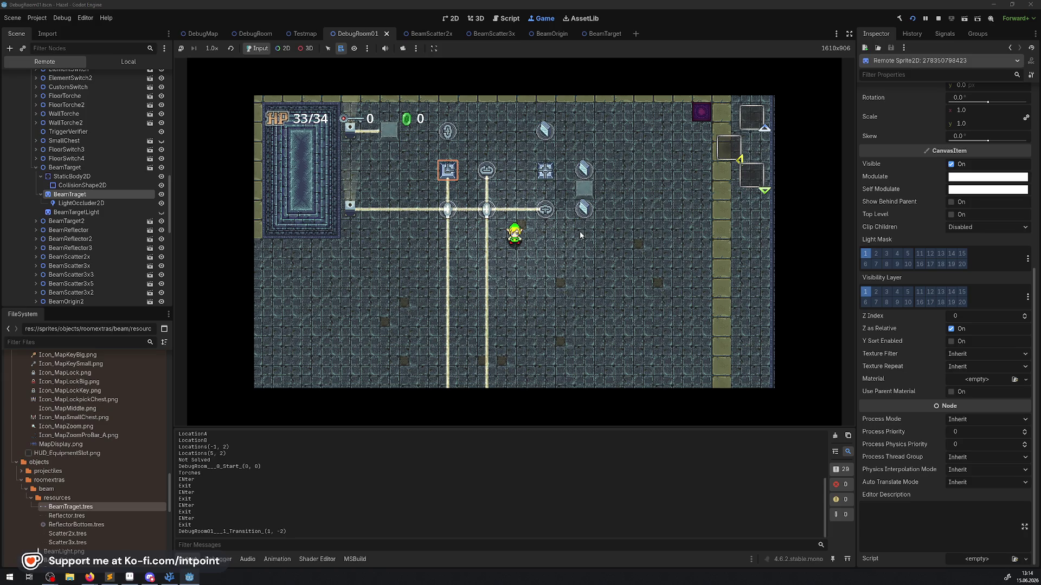
key("Down")
key("Right")
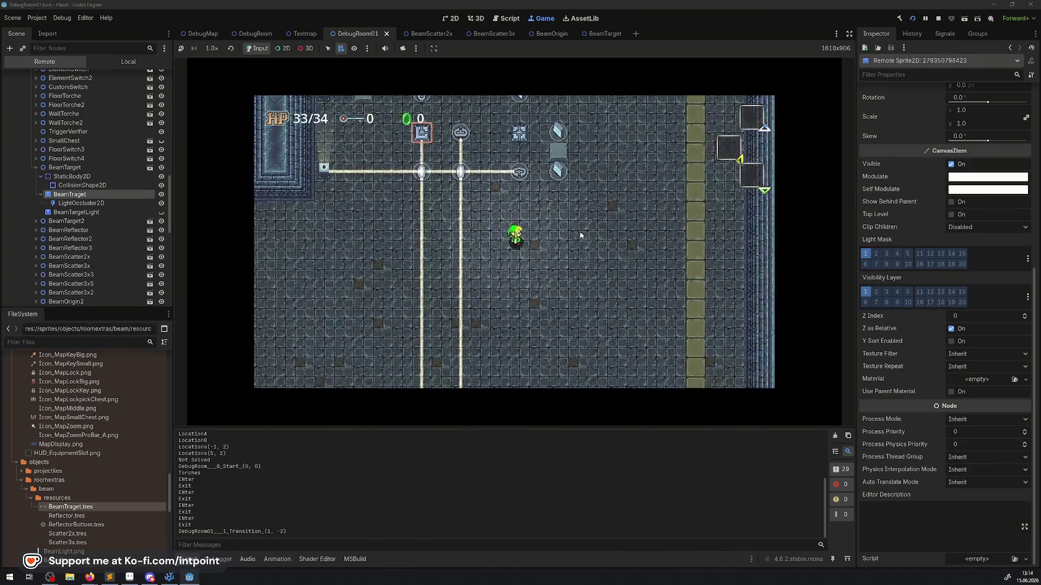
key("Up")
key("Left")
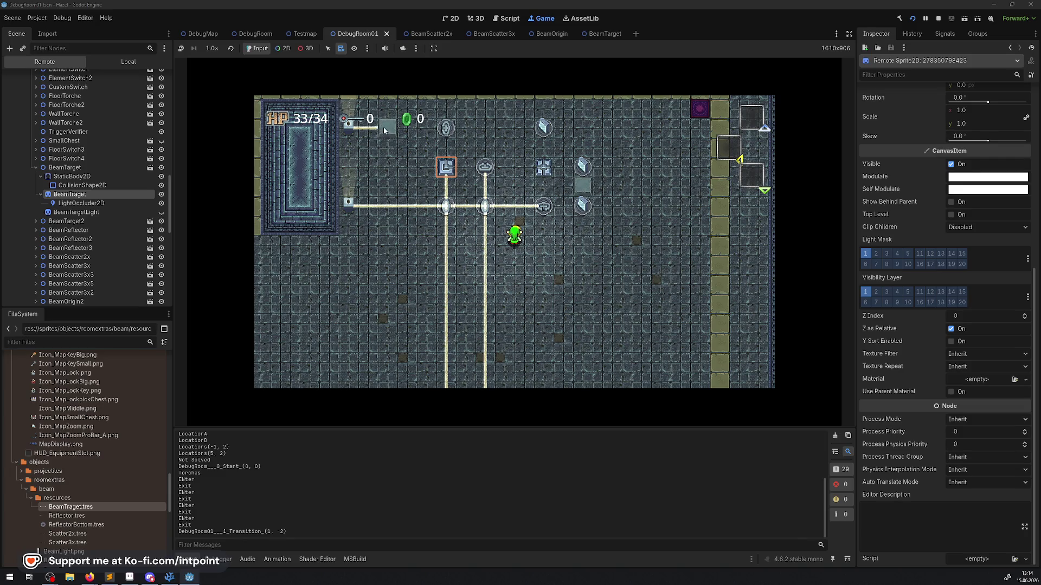
left_click(286, 49)
- Pick nodes under the block in the running game, trying SharpFilter, then select MovableBlock2
right_click(387, 132)
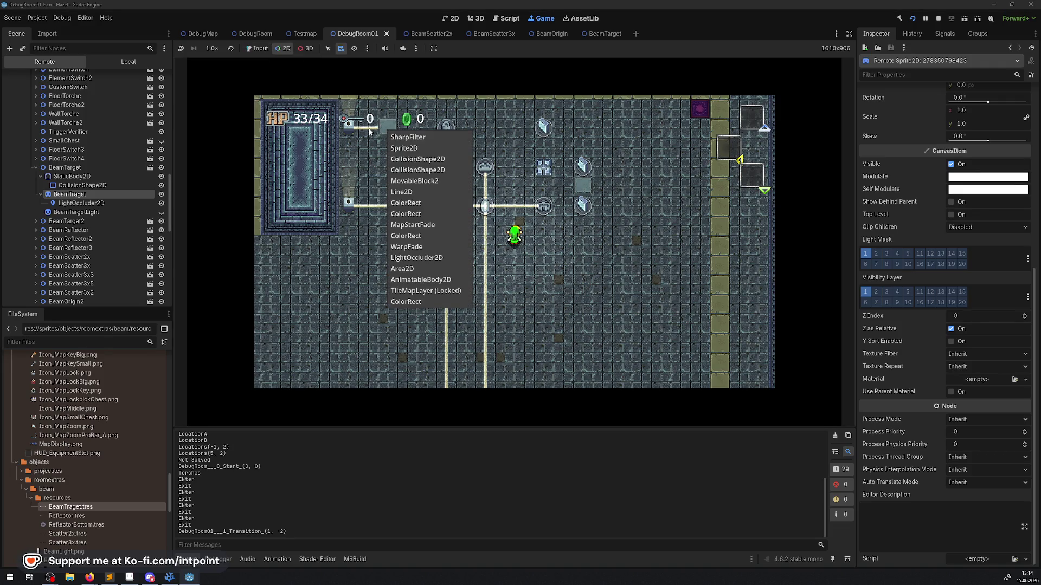
left_click(370, 132)
right_click(371, 131)
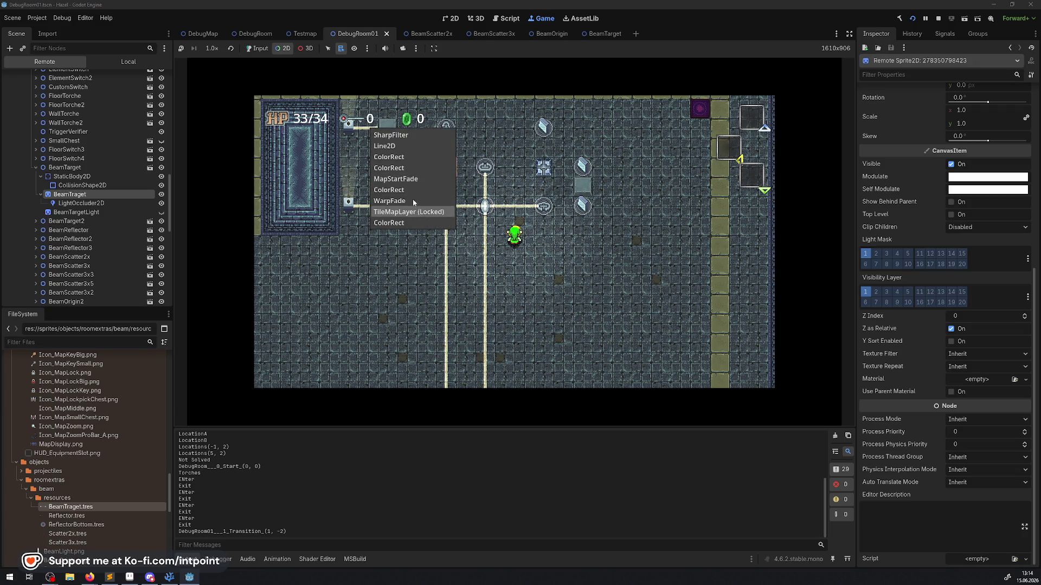
left_click(390, 135)
right_click(390, 125)
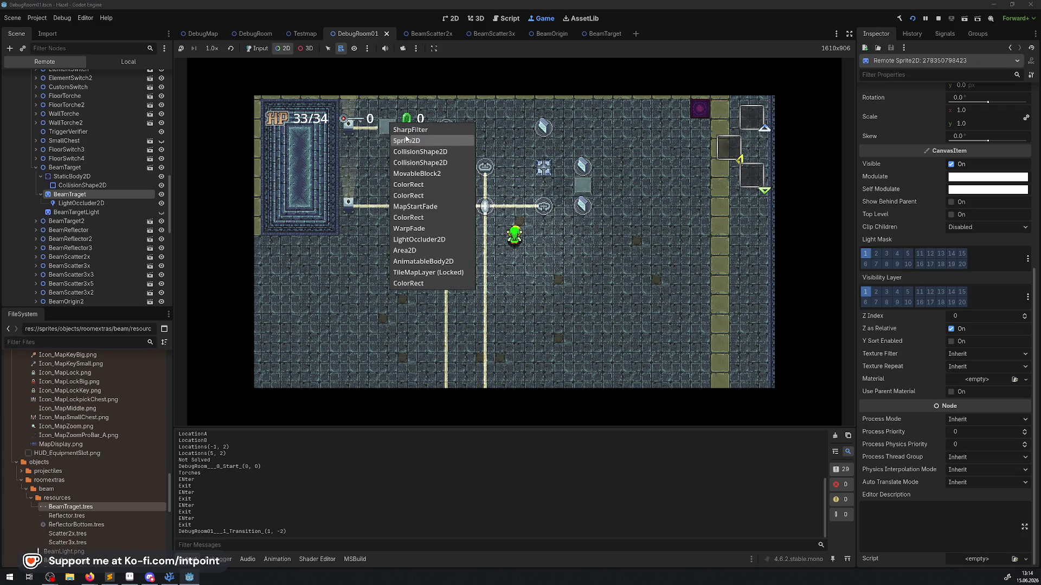
left_click(404, 130)
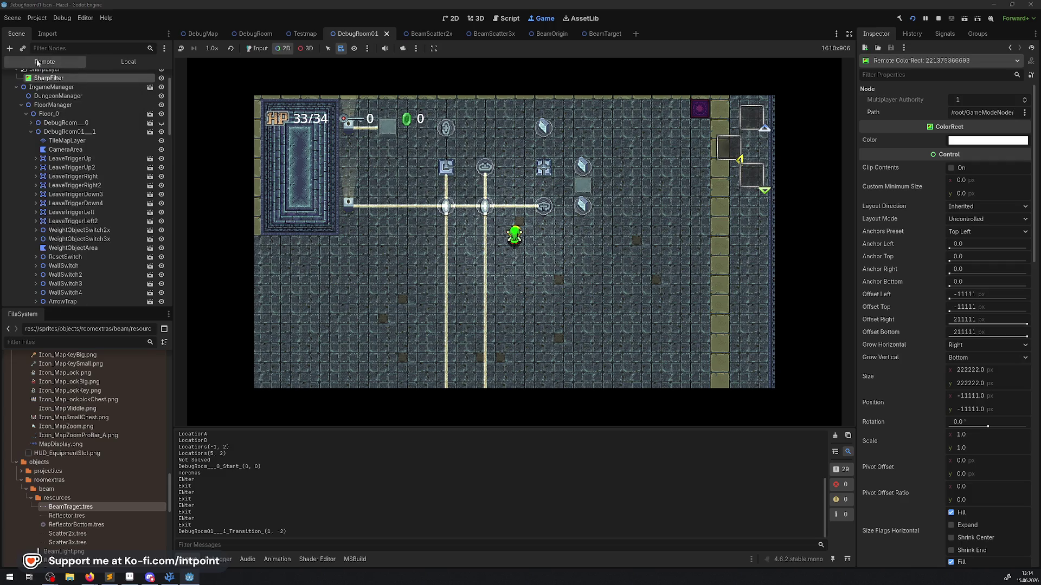
right_click(385, 132)
left_click(420, 185)
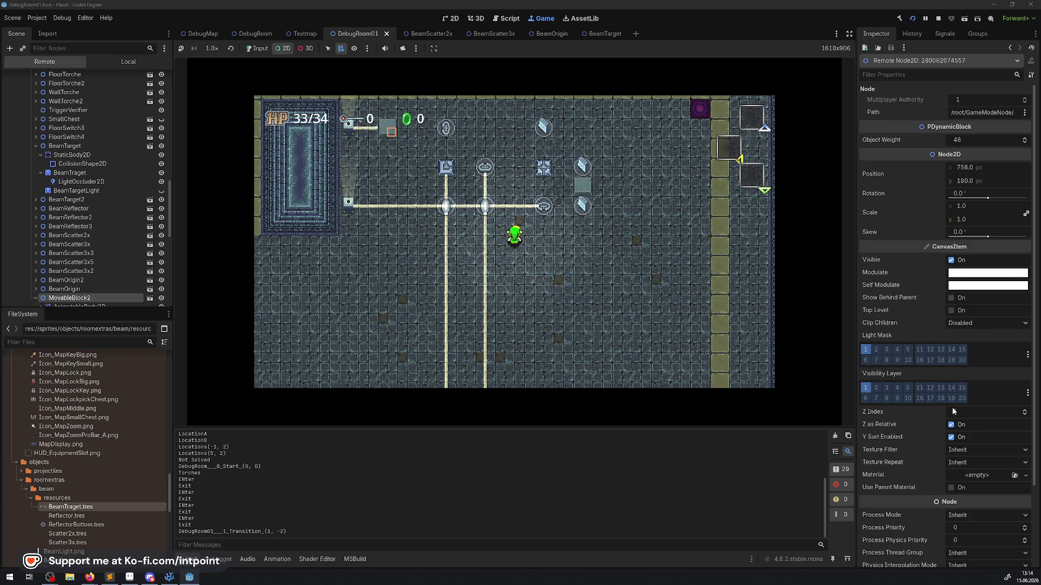
- Toggle MovableBlock2's Y Sort Enabled and Z as Relative, try Z Index 4, then leave it at 5
left_click(951, 437)
left_click(951, 426)
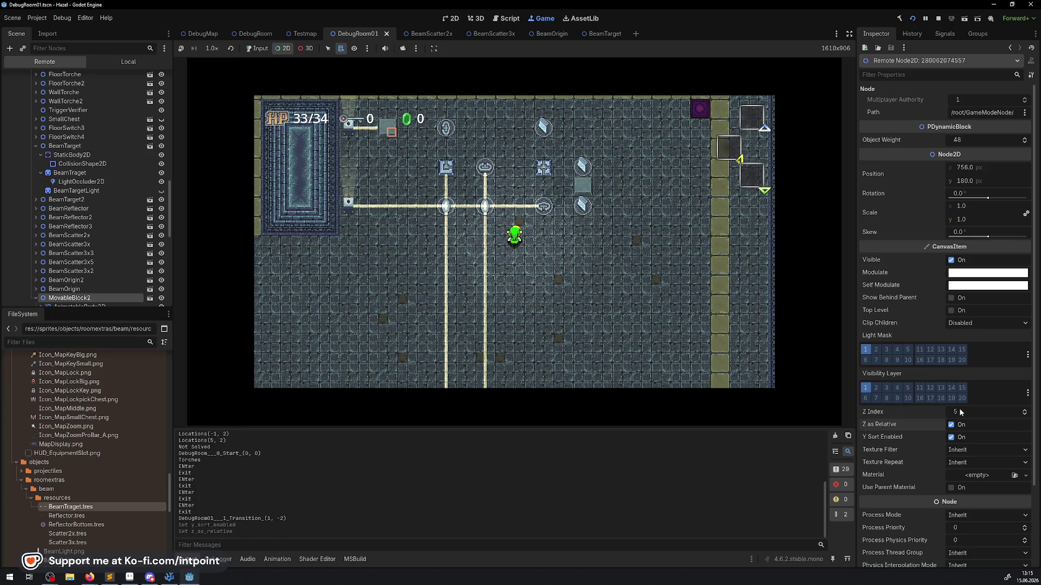
left_click(1025, 415)
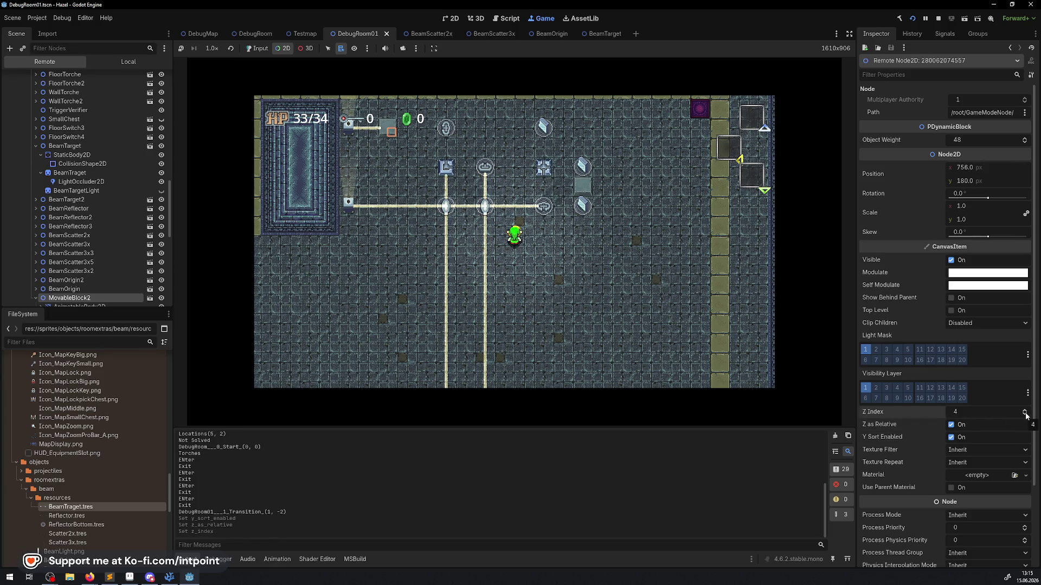
left_click(1026, 414)
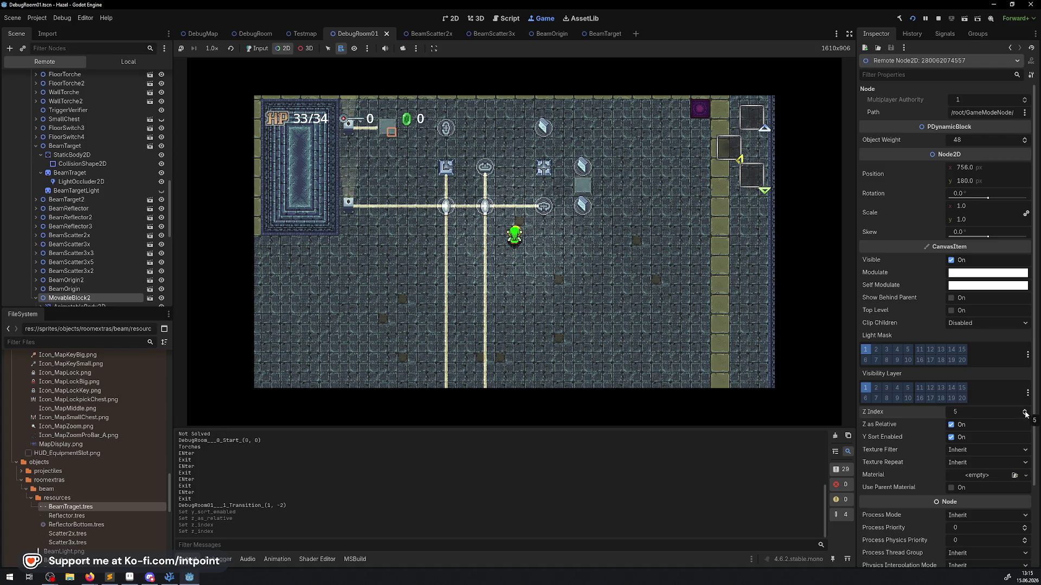
left_click(1026, 416)
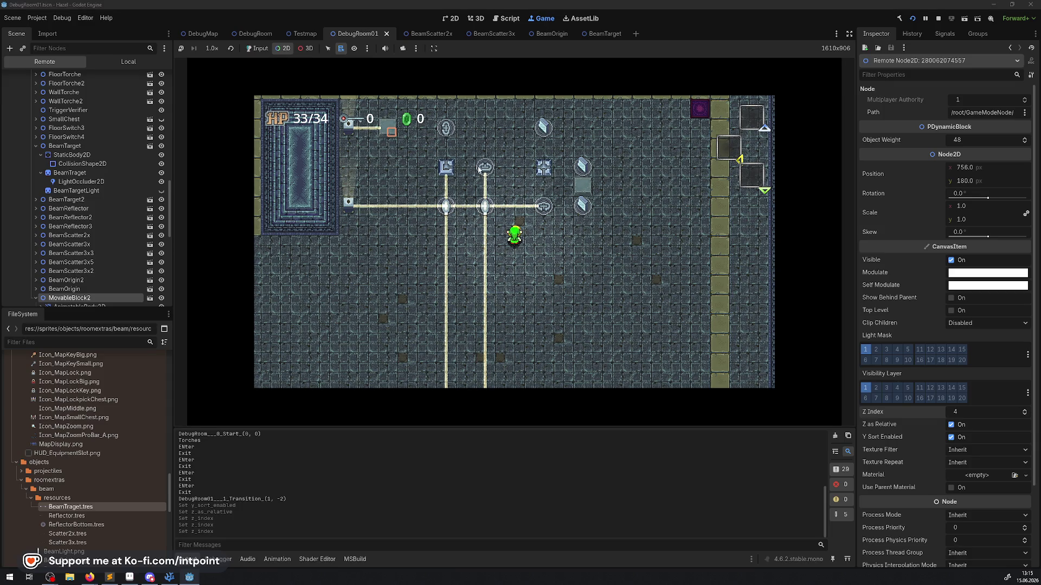
left_click(1024, 410)
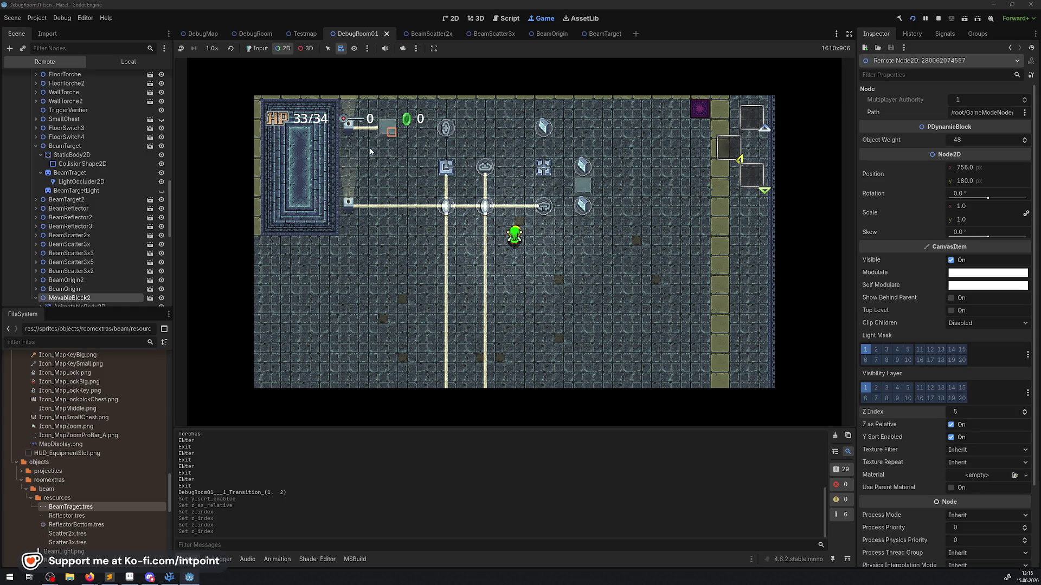
right_click(365, 130)
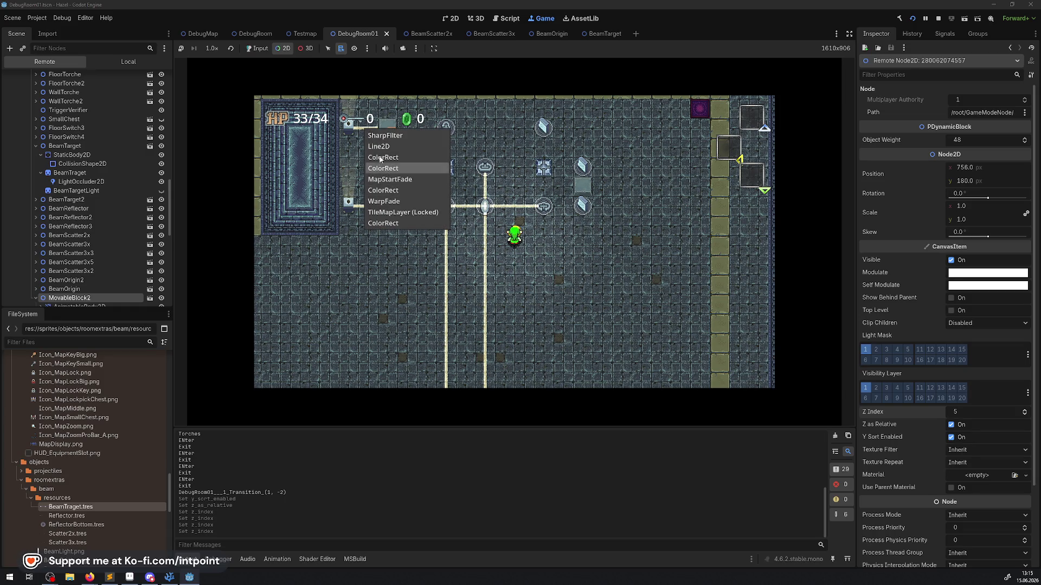
- Inspect the beam origin's Line2D, the beam target's CollisionShape2D, and the BeamTarget node
left_click(379, 145)
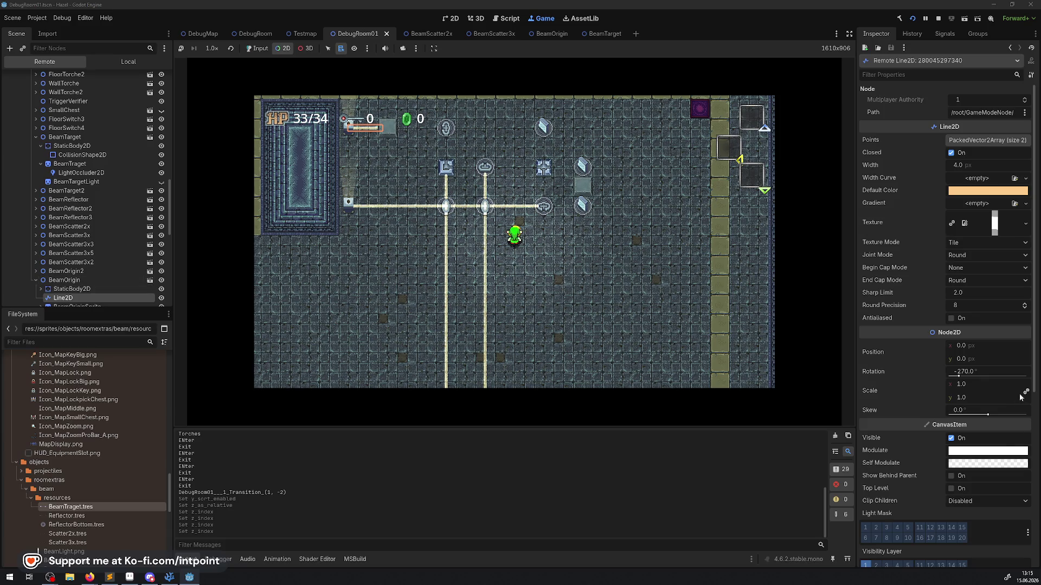
scroll(1020, 397, "down", 5)
left_click(1024, 351)
left_click(1024, 351)
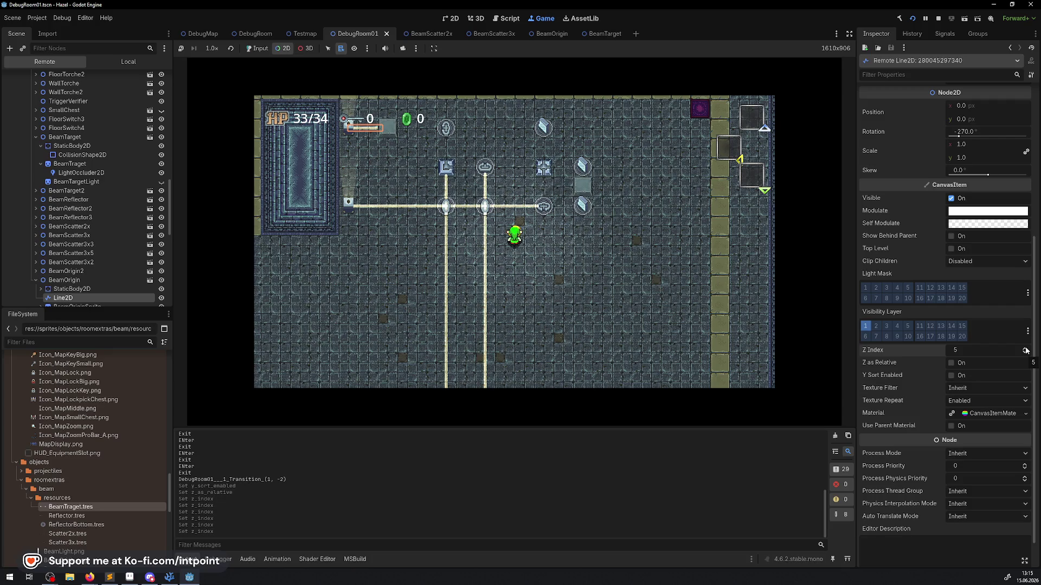
right_click(447, 170)
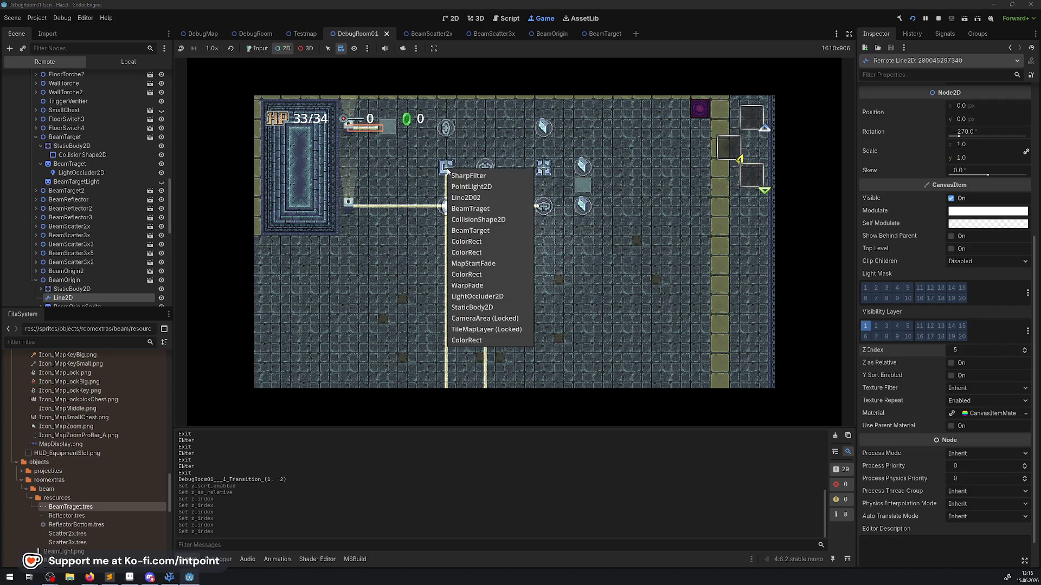
left_click(494, 220)
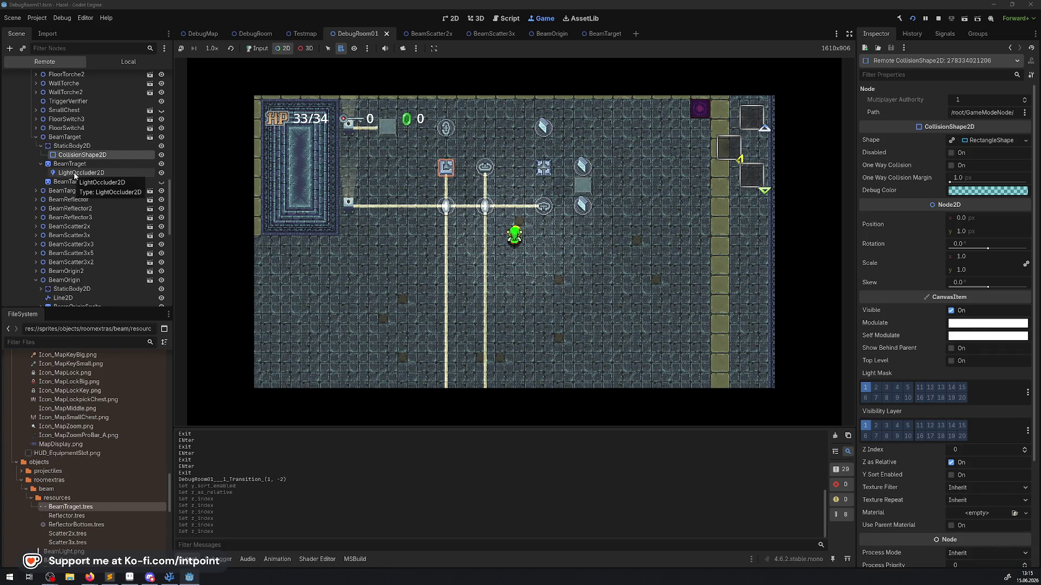
left_click(65, 137)
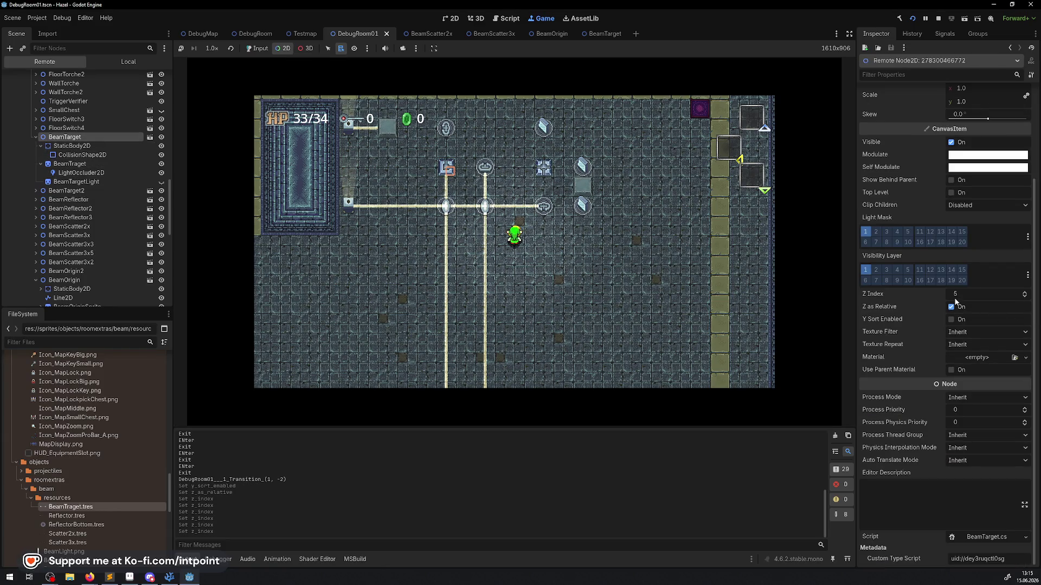
- Select BeamScatter3x's Line2D02 and set its Z Index to 1, then back to 0
right_click(447, 186)
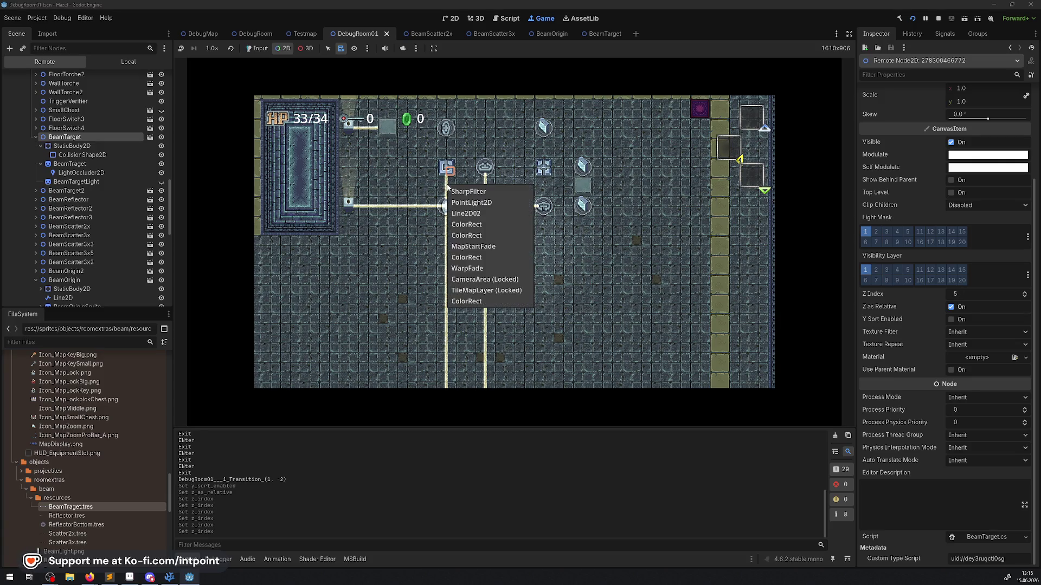
left_click(467, 213)
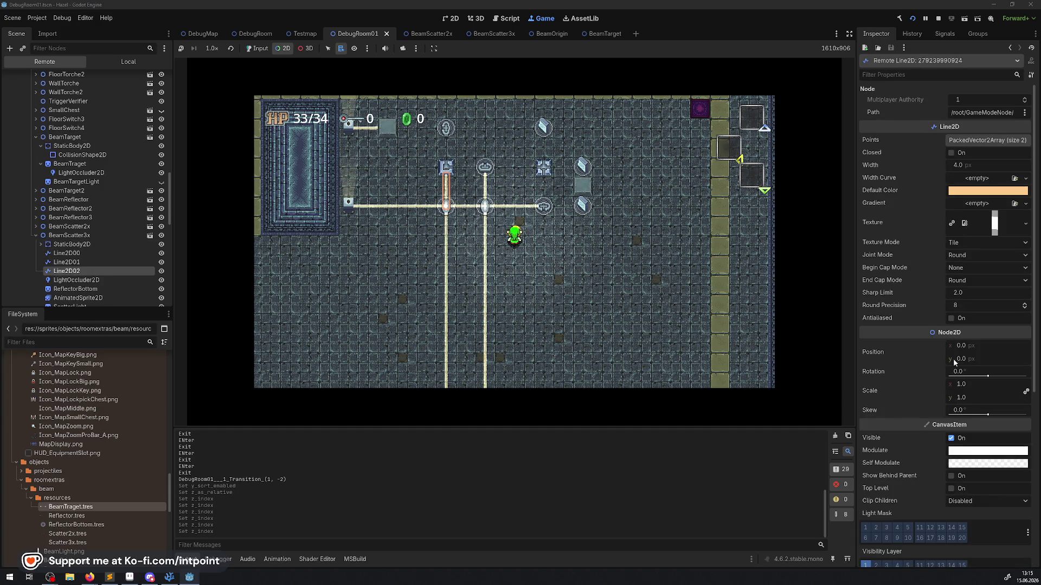
scroll(952, 358, "down", 8)
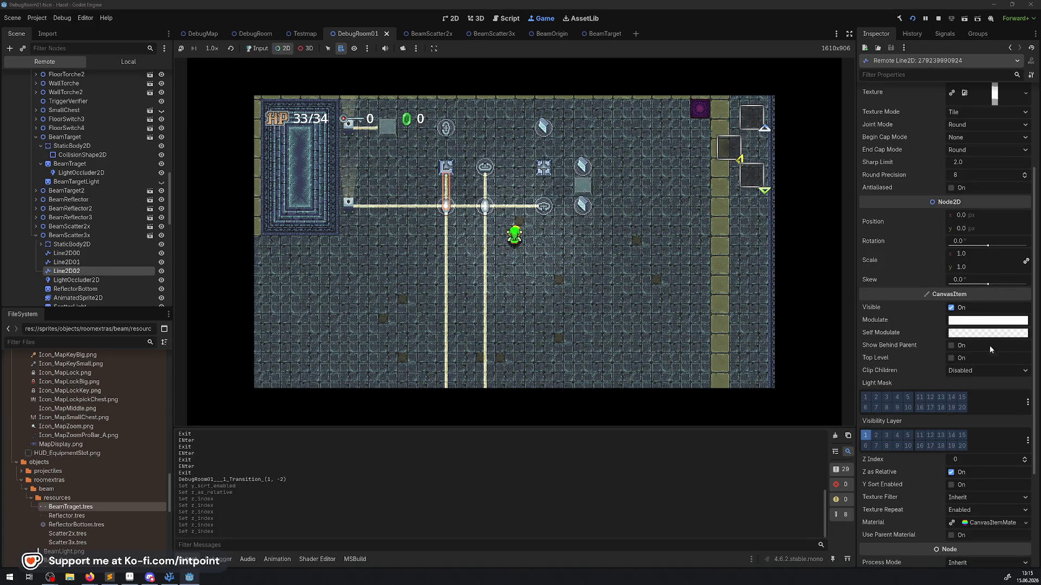
left_click(1025, 459)
left_click(1025, 462)
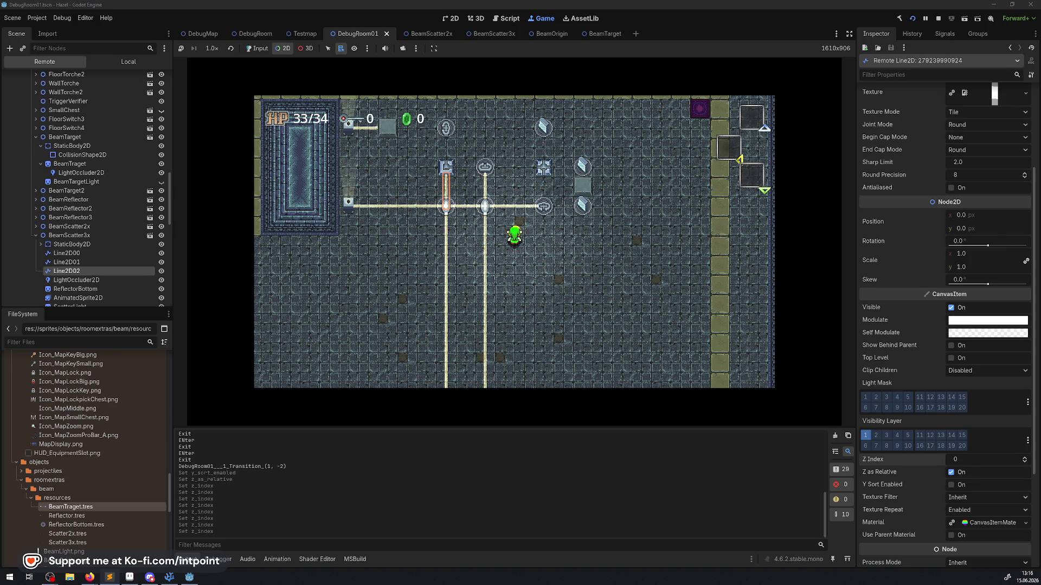
left_click(936, 21)
- In VS Code, close the BeamOrigin, BeamScatter, BeamReflector, BeamTarget and PPuzzleBeam script tabs
left_click(169, 577)
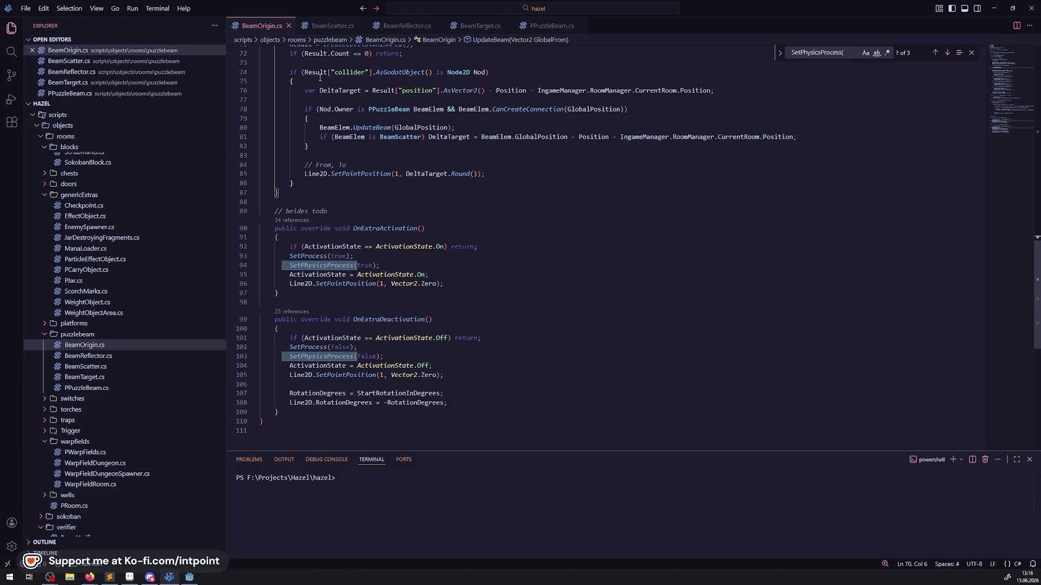
left_click(288, 25)
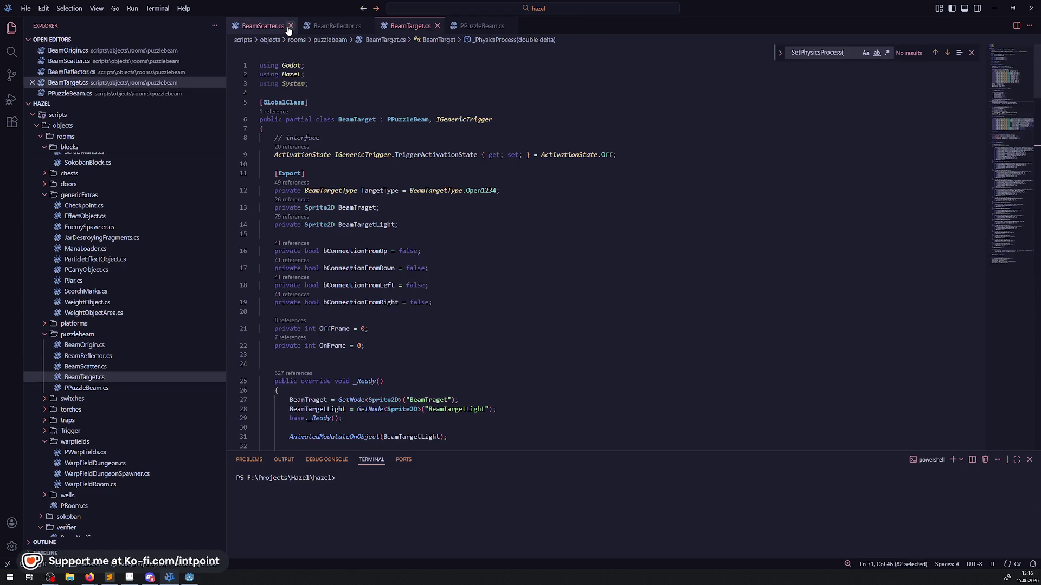
left_click(291, 27)
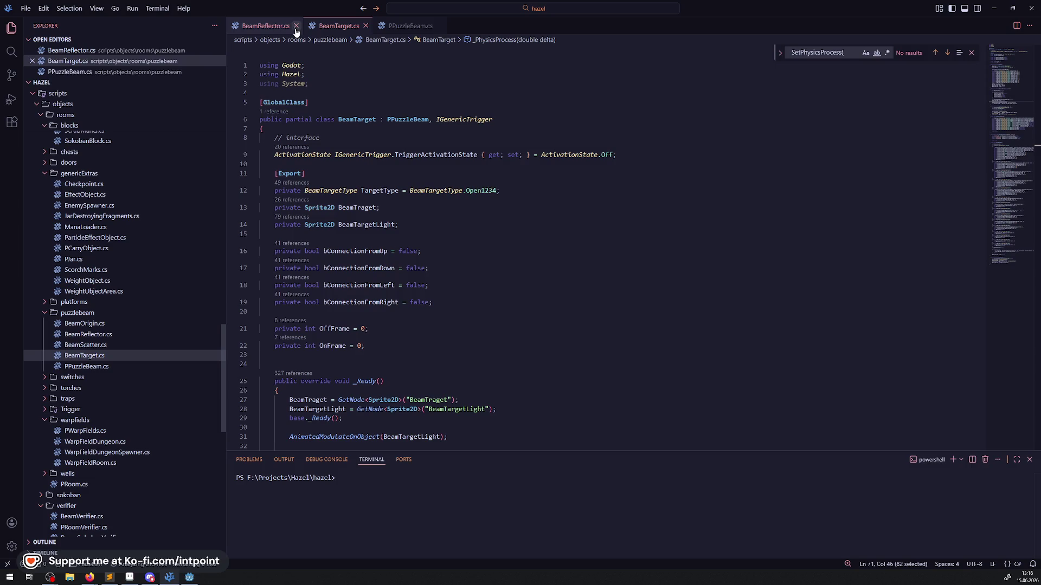
left_click(296, 26)
left_click(292, 26)
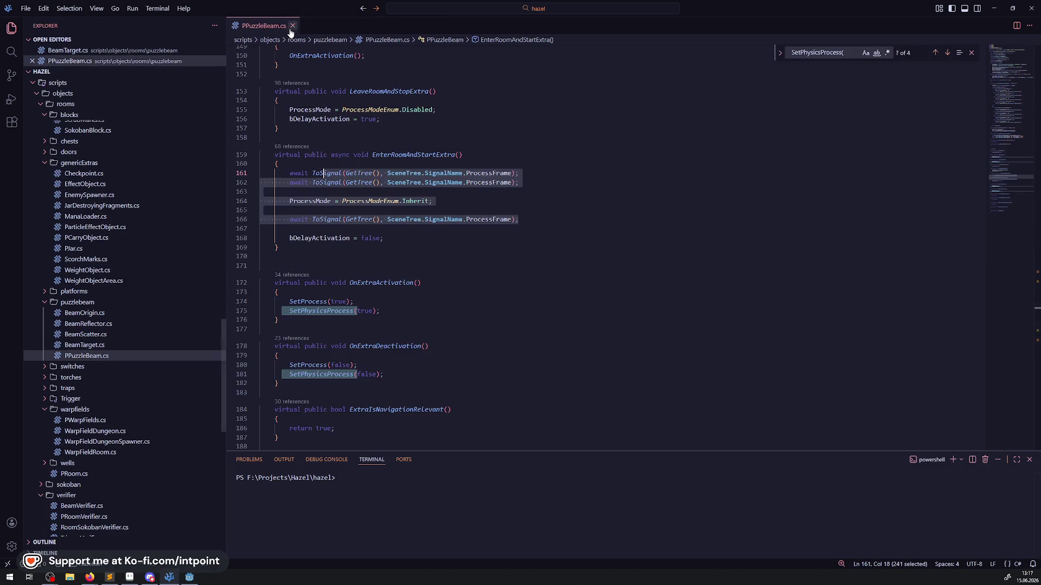
left_click(292, 26)
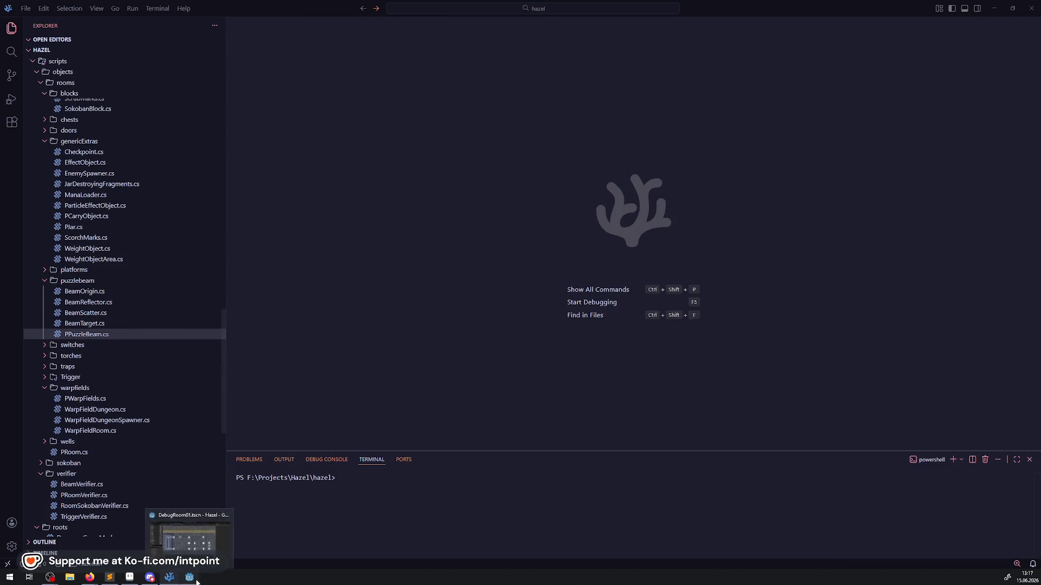
- Return to Godot and pan the DebugRoom01 view to reveal the right wall
left_click(189, 577)
scroll(535, 324, "down", 3)
mouse_move(520, 314)
left_mouse_down()
mouse_move(427, 239)
mouse_move(444, 187)
left_mouse_up()
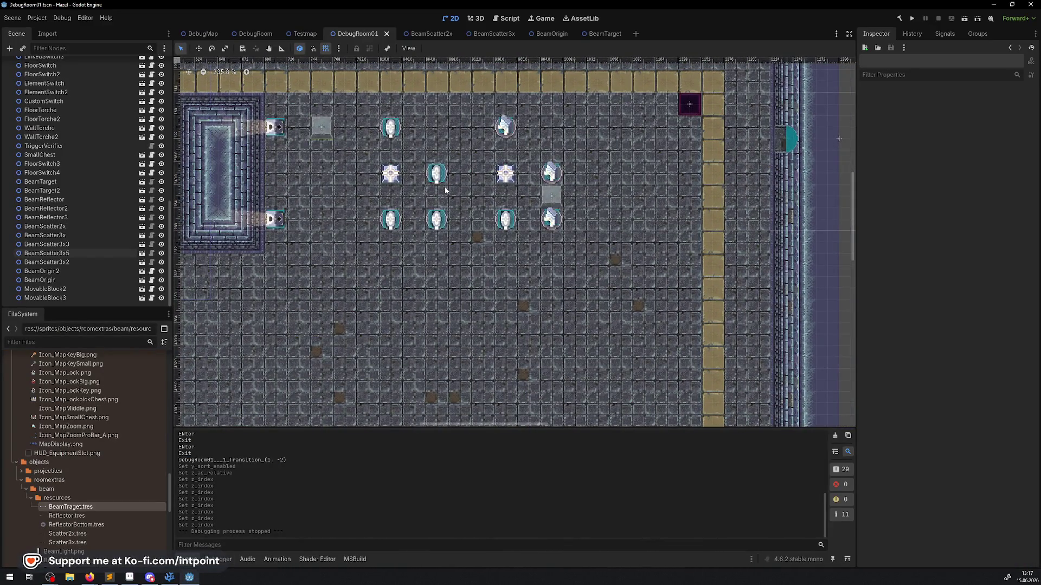
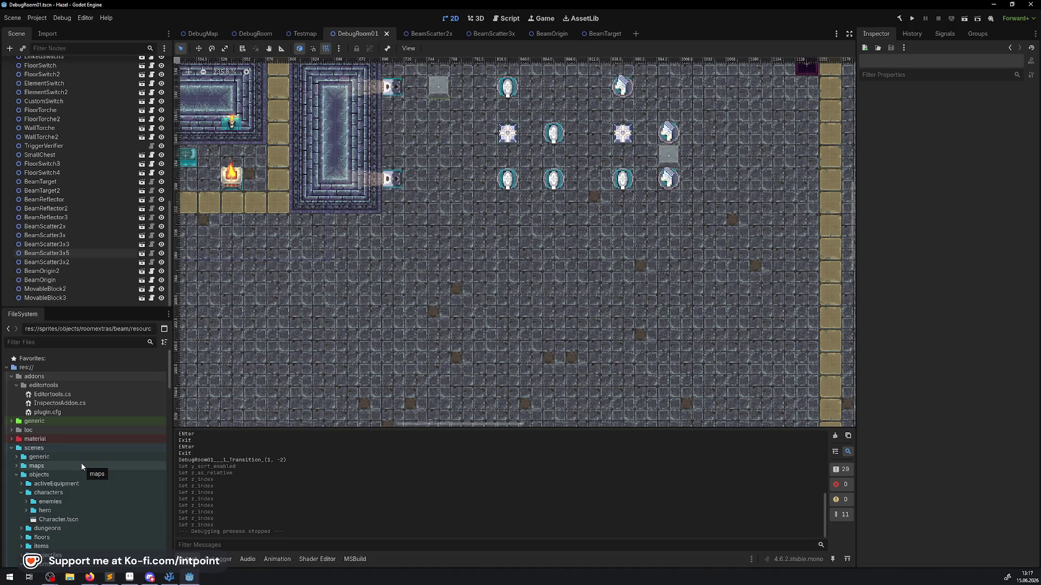
- Drop a BigChest.tscn instance into DebugRoom01 and shift it 120 px left to (586, 312)
scroll(109, 449, "down", 3)
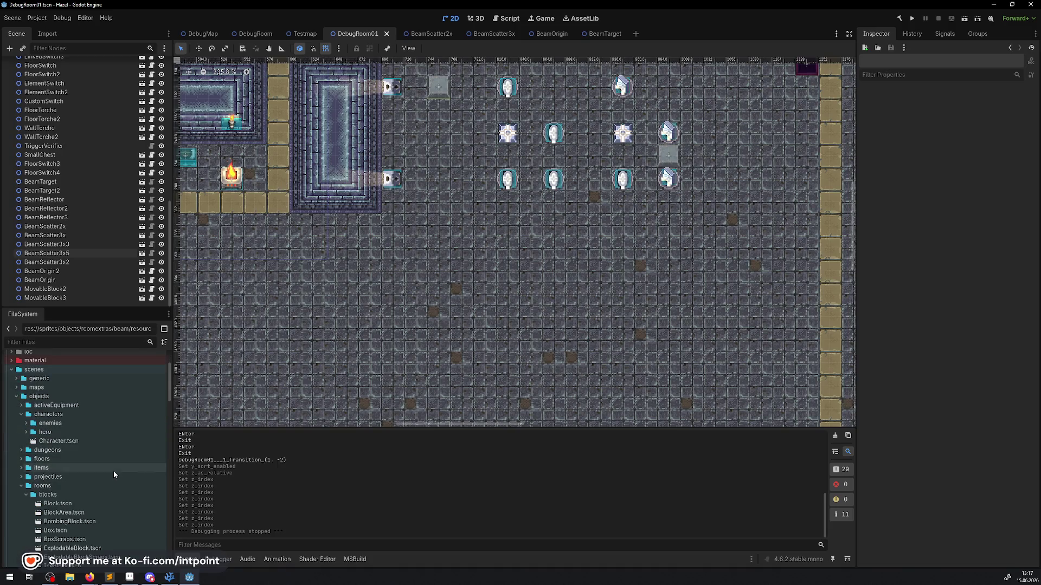
left_click(26, 495)
left_click(26, 503)
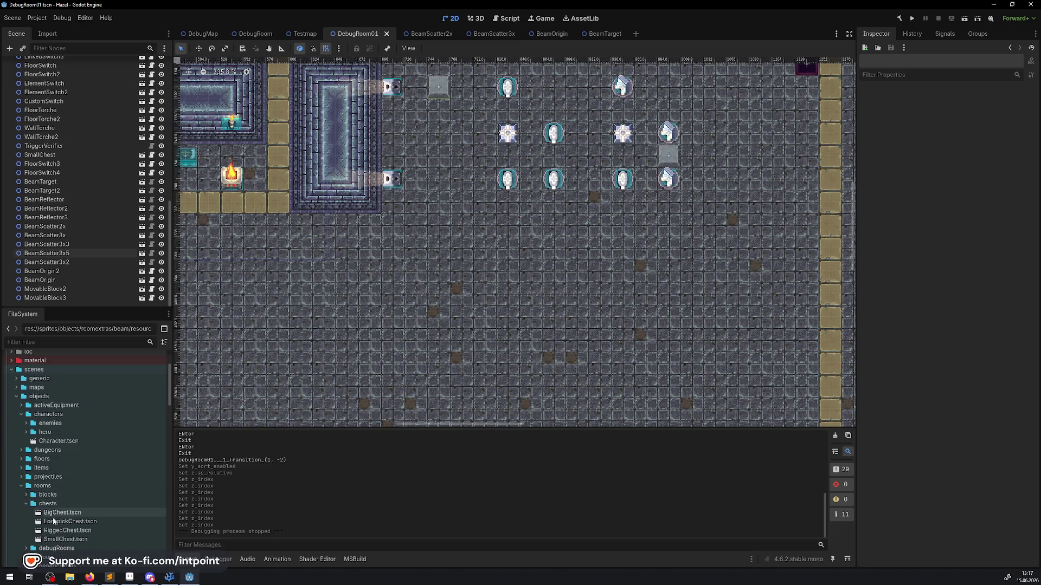
mouse_move(61, 515)
left_mouse_down()
mouse_move(340, 251)
mouse_move(328, 210)
mouse_move(293, 235)
mouse_move(293, 219)
left_mouse_up()
scroll(325, 214, "up", 5)
scroll(592, 266, "down", 3)
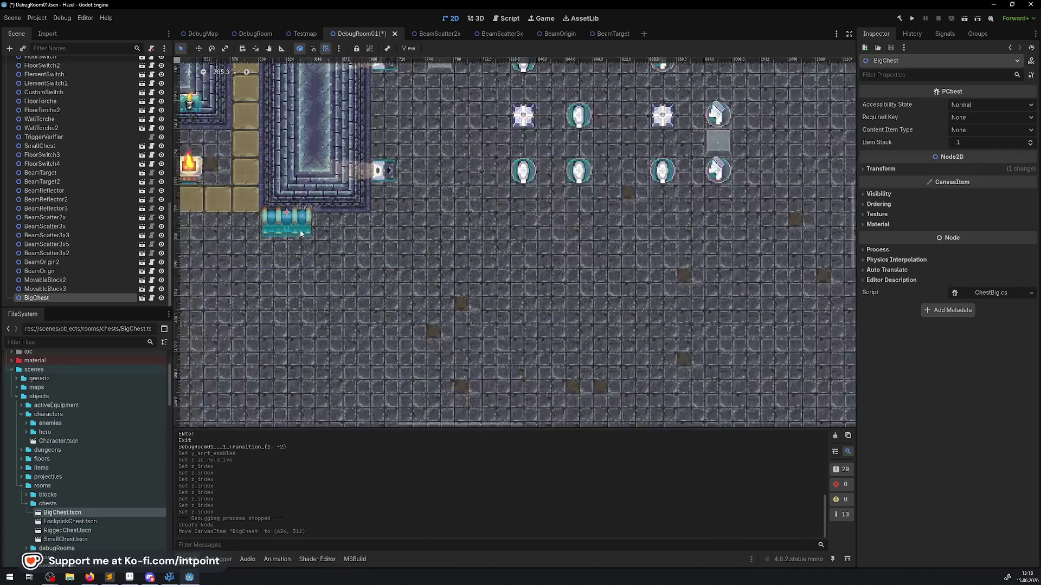
scroll(593, 266, "right", 3)
mouse_move(466, 253)
left_mouse_down()
mouse_move(327, 253)
mouse_move(377, 267)
mouse_move(345, 253)
left_mouse_up()
scroll(520, 247, "down", 2)
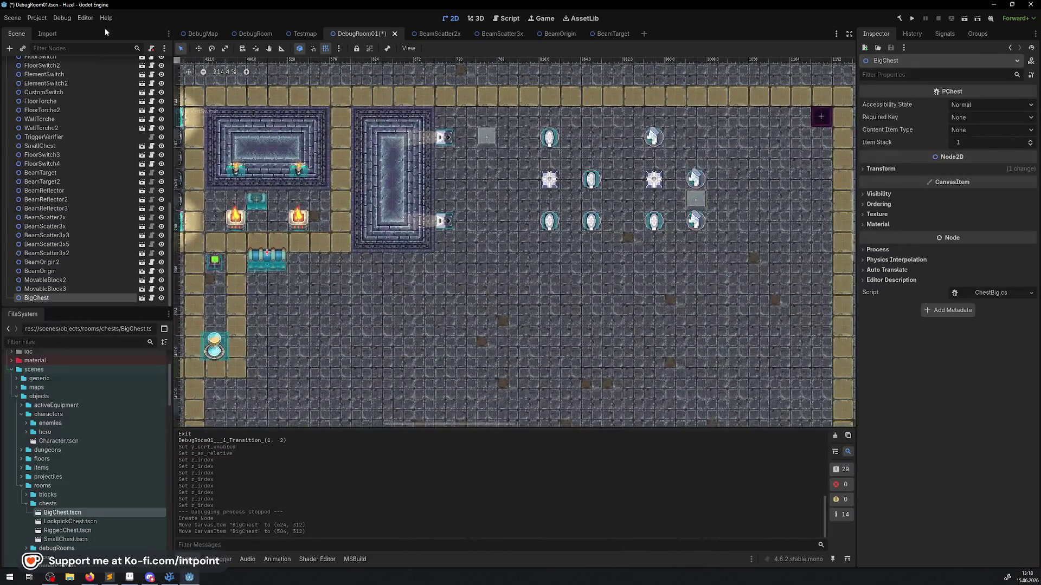
scroll(75, 106, "up", 10)
- Pick the 2x2 tan floor tiles on TileMapLayer and sketch a first line along the row
left_click(42, 73)
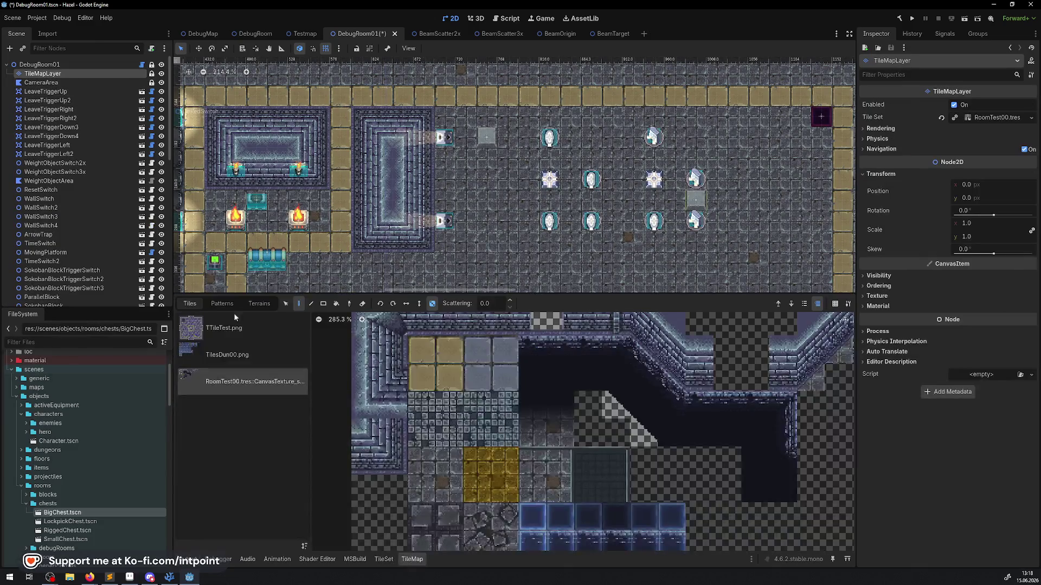
mouse_move(426, 374)
left_mouse_down()
mouse_move(426, 350)
mouse_move(450, 378)
left_mouse_up()
left_click(310, 303)
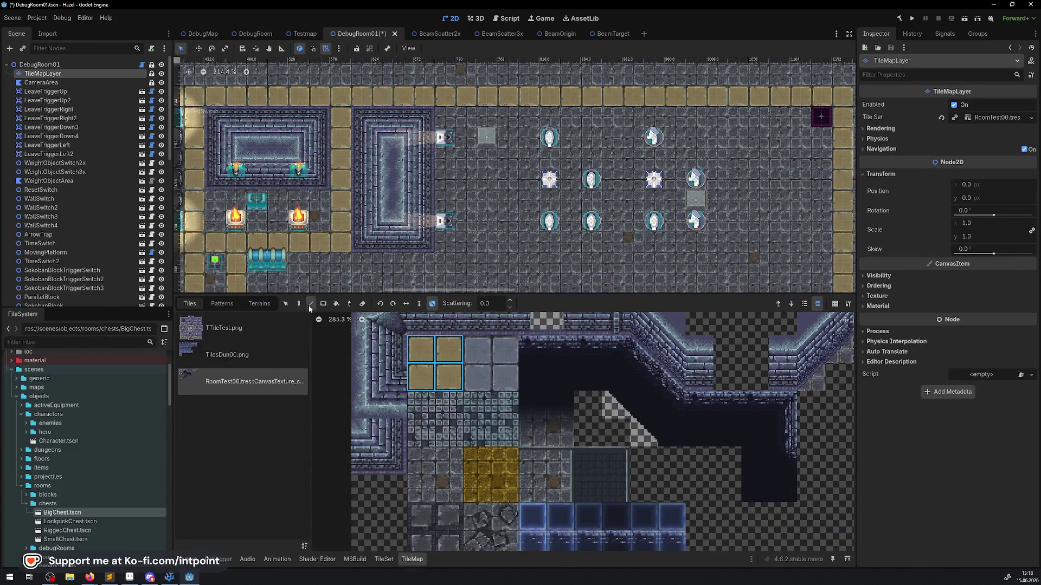
mouse_move(444, 242)
left_mouse_down()
mouse_move(390, 216)
mouse_move(308, 222)
left_mouse_up()
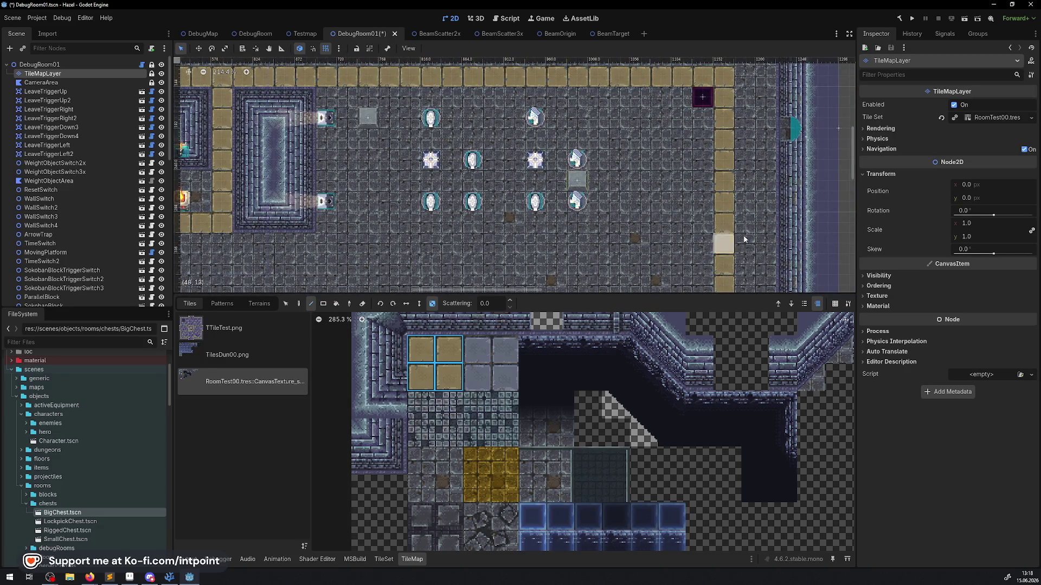
mouse_move(724, 223)
left_mouse_down()
mouse_move(351, 230)
mouse_move(424, 214)
left_mouse_up()
- Re-pick the tan tiles, enable random placement and paint the horizontal corridor and vertical branch
key("ctrl")
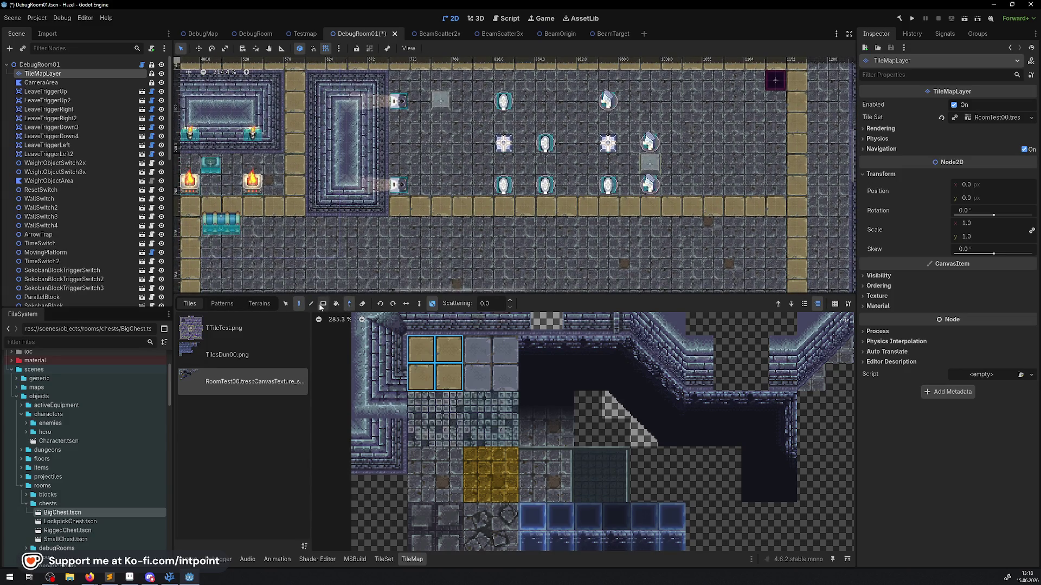
left_click_drag(308, 213, 385, 176)
key("ctrl")
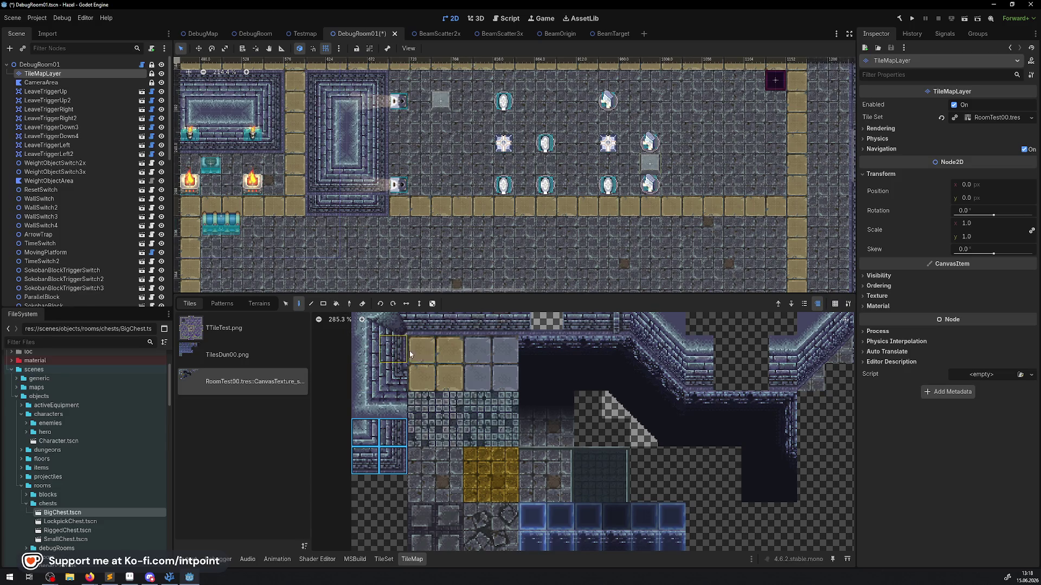
left_click_drag(421, 349, 449, 377)
left_click(311, 304)
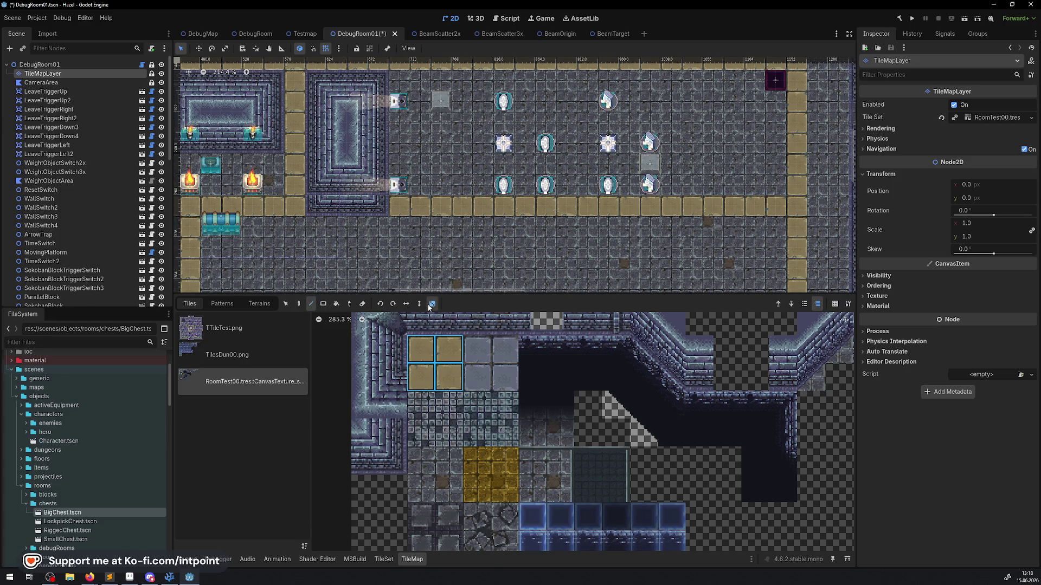
left_click(432, 304)
left_click_drag(313, 211, 314, 211)
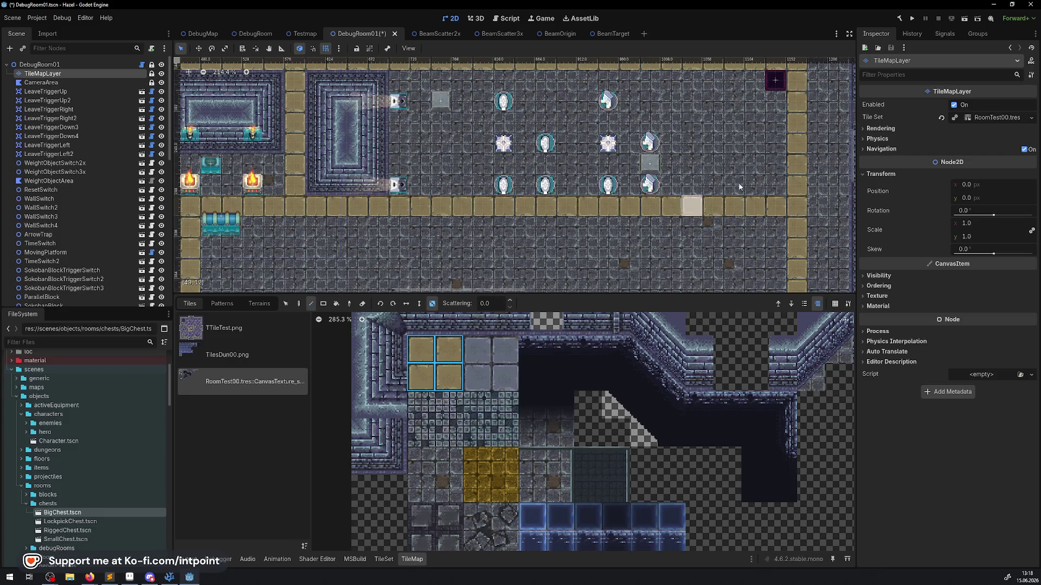
scroll(738, 182, "down", 5)
scroll(537, 168, "up", 4)
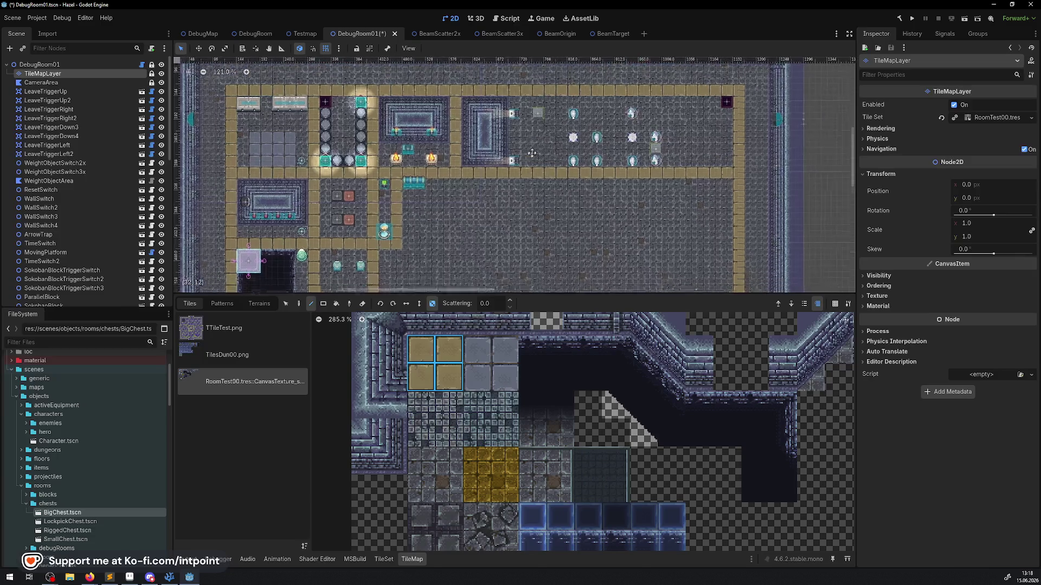
scroll(407, 155, "up", 2)
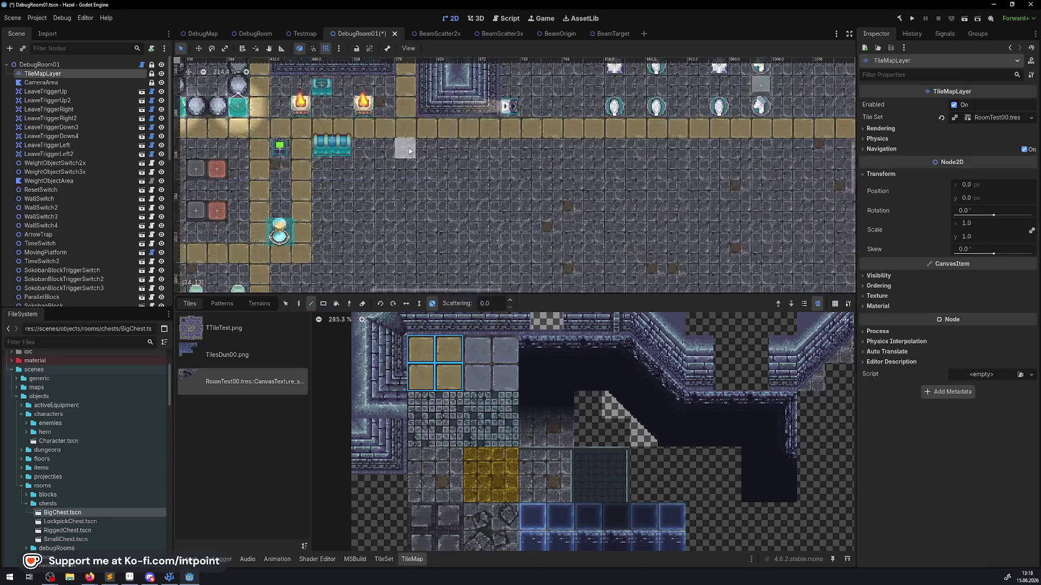
mouse_move(407, 146)
left_mouse_down()
mouse_move(406, 239)
mouse_move(308, 257)
left_mouse_up()
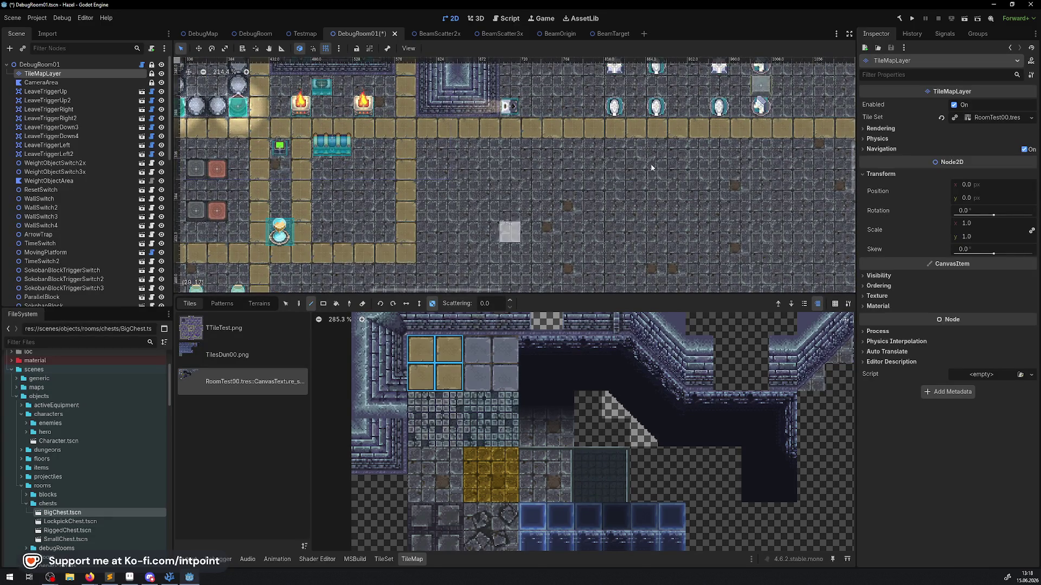
left_click(55, 81)
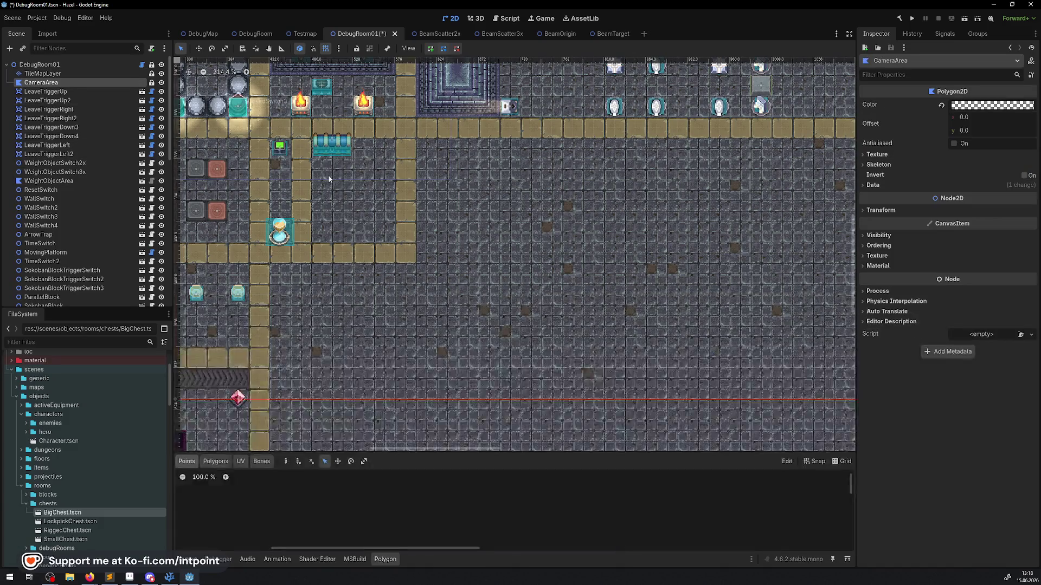
- Drop LockpickChest, SmallChest and RiggedChest instances into the room beside the BigChest
mouse_move(62, 512)
left_mouse_down()
mouse_move(336, 151)
mouse_move(362, 149)
left_mouse_up()
scroll(336, 150, "up", 3)
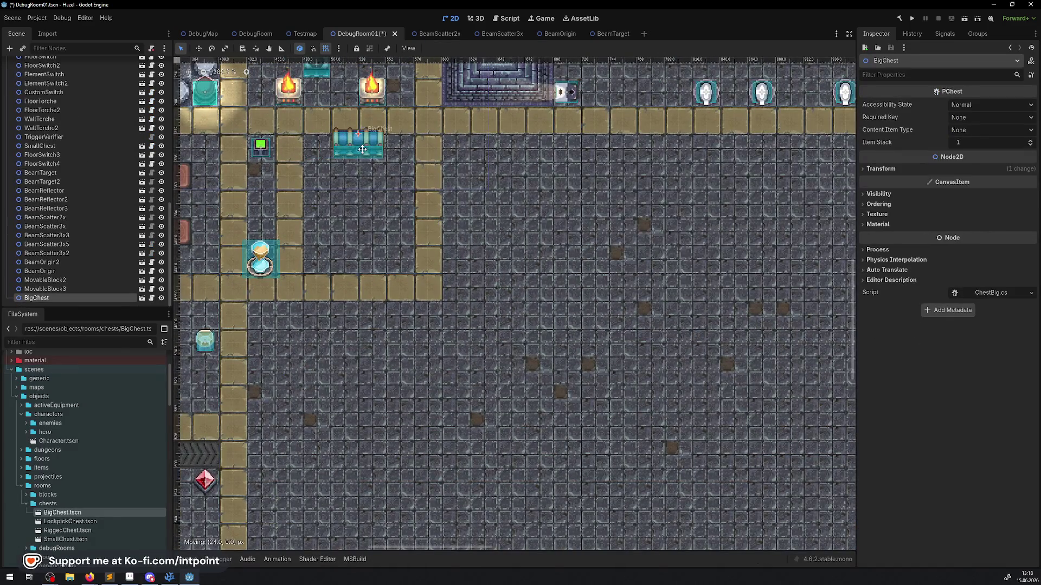
mouse_move(68, 523)
left_mouse_down()
mouse_move(325, 233)
mouse_move(321, 194)
left_mouse_up()
scroll(321, 194, "up", 3)
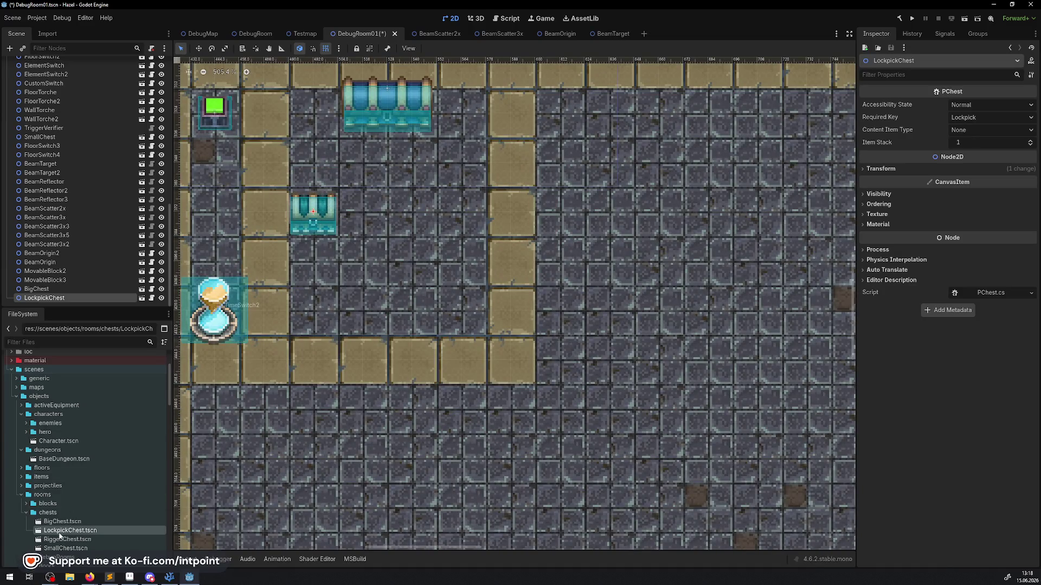
mouse_move(60, 547)
left_mouse_down()
mouse_move(389, 296)
mouse_move(476, 195)
mouse_move(465, 188)
mouse_move(465, 213)
left_mouse_up()
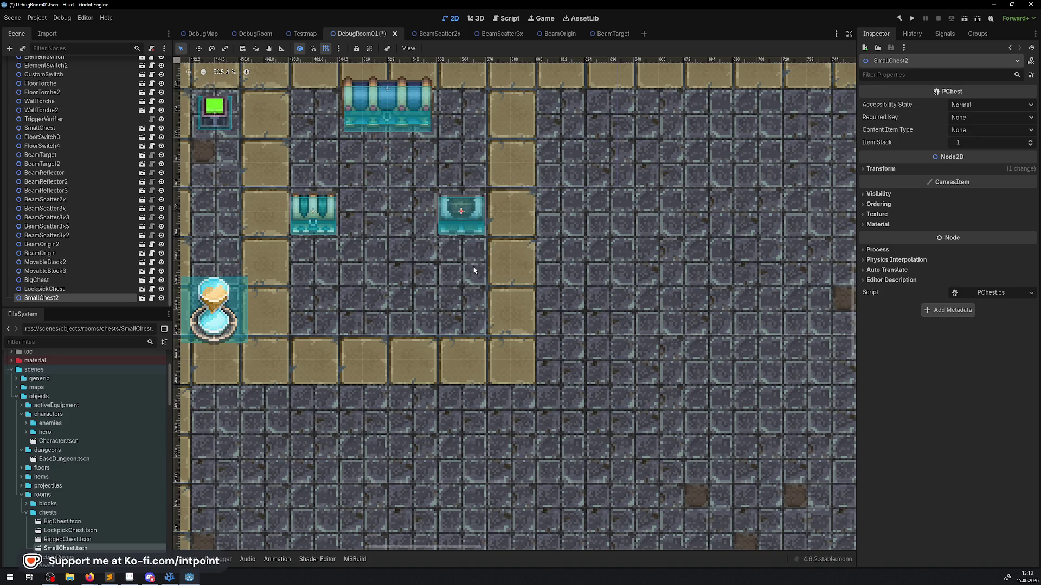
left_click(60, 539)
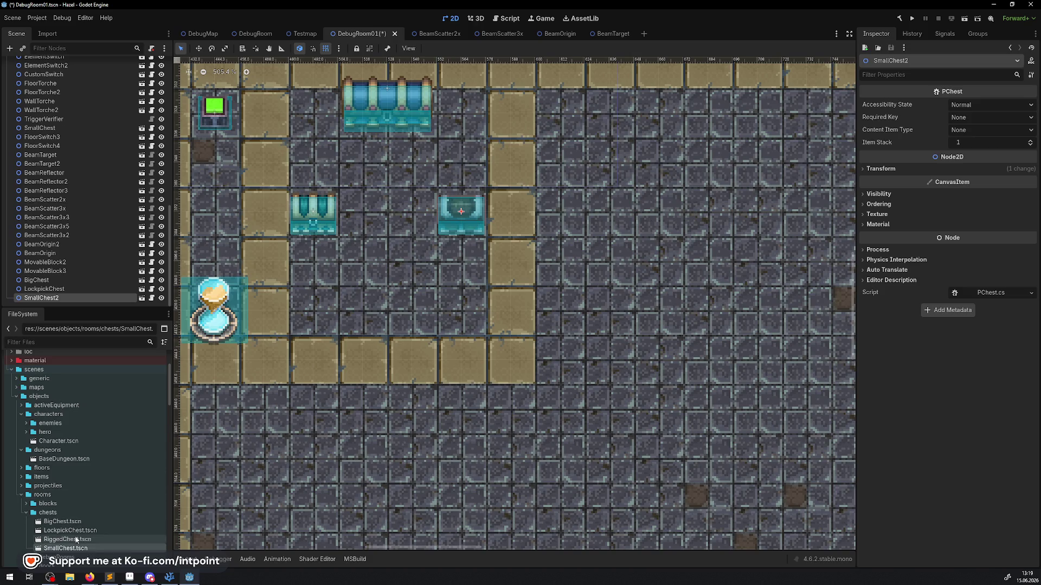
mouse_move(53, 544)
left_mouse_down()
mouse_move(377, 371)
mouse_move(332, 301)
mouse_move(383, 303)
left_mouse_up()
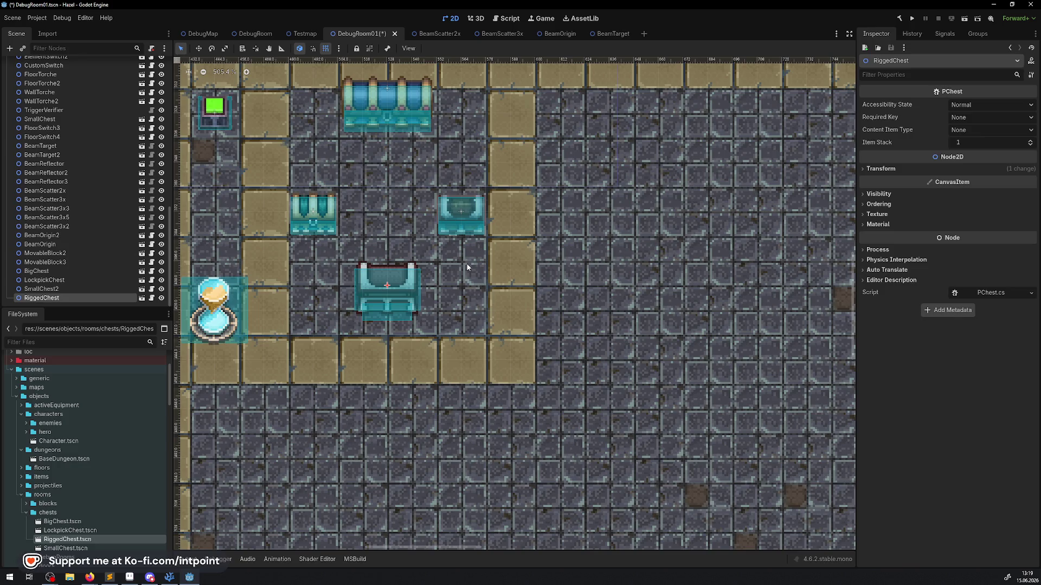
left_click_drag(409, 230, 541, 172)
left_click(340, 244)
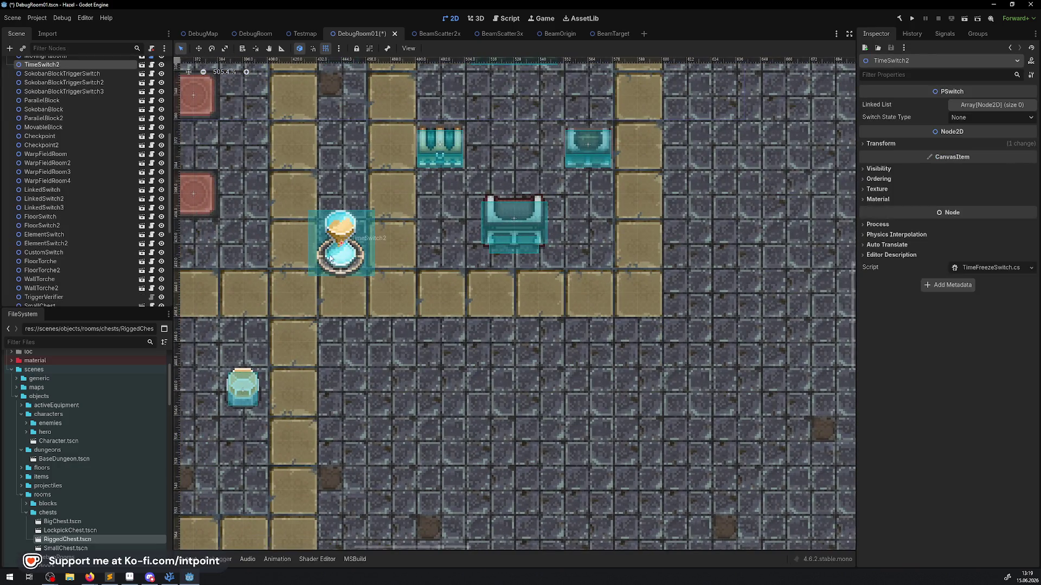
- In the TimeFreezeSwitch scene, narrow the switch's collision rectangle from the left
left_click(141, 65)
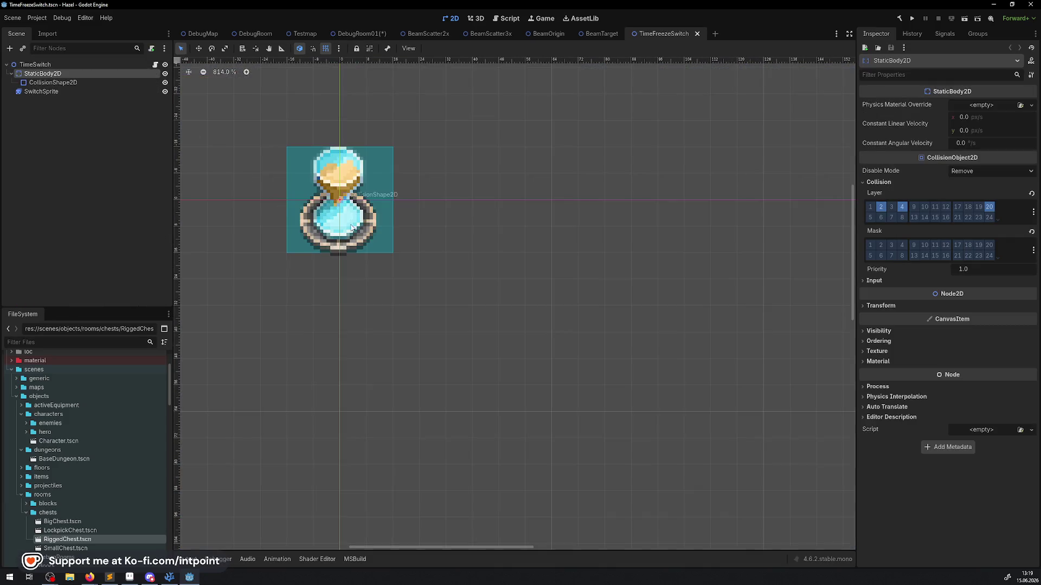
left_click(53, 82)
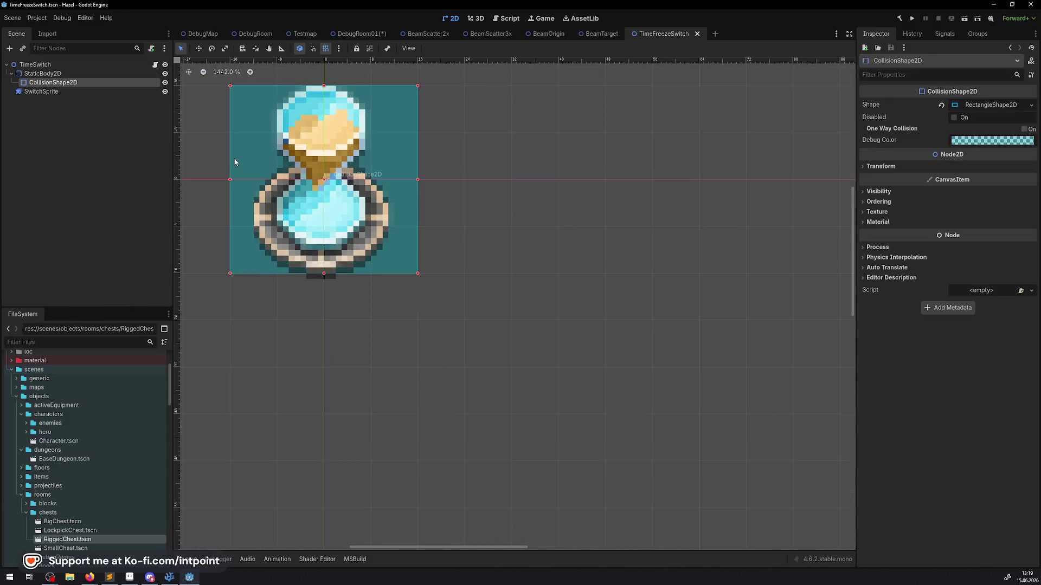
left_click_drag(232, 182, 266, 182)
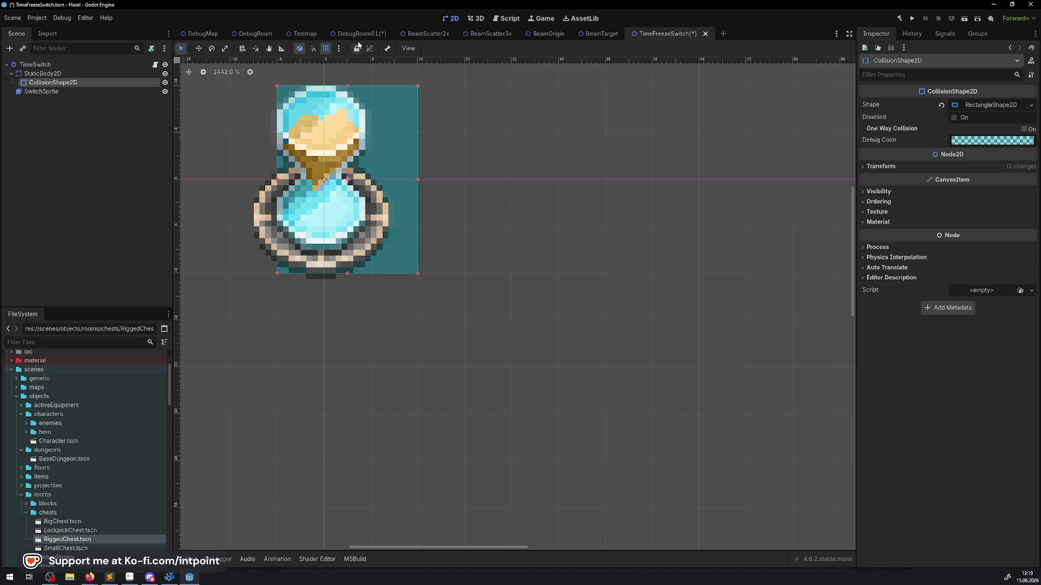
left_click(276, 184)
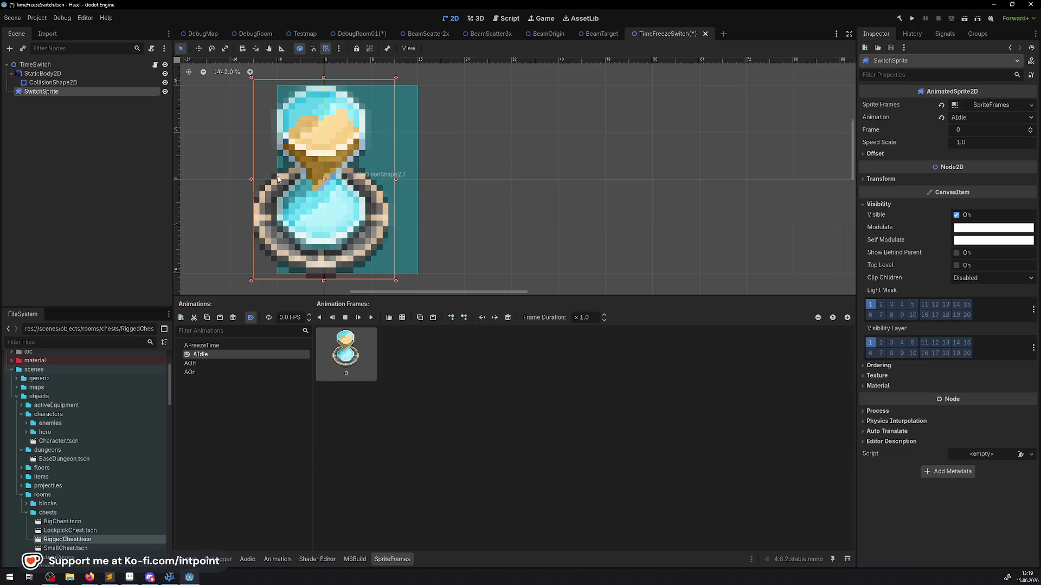
left_click(326, 174)
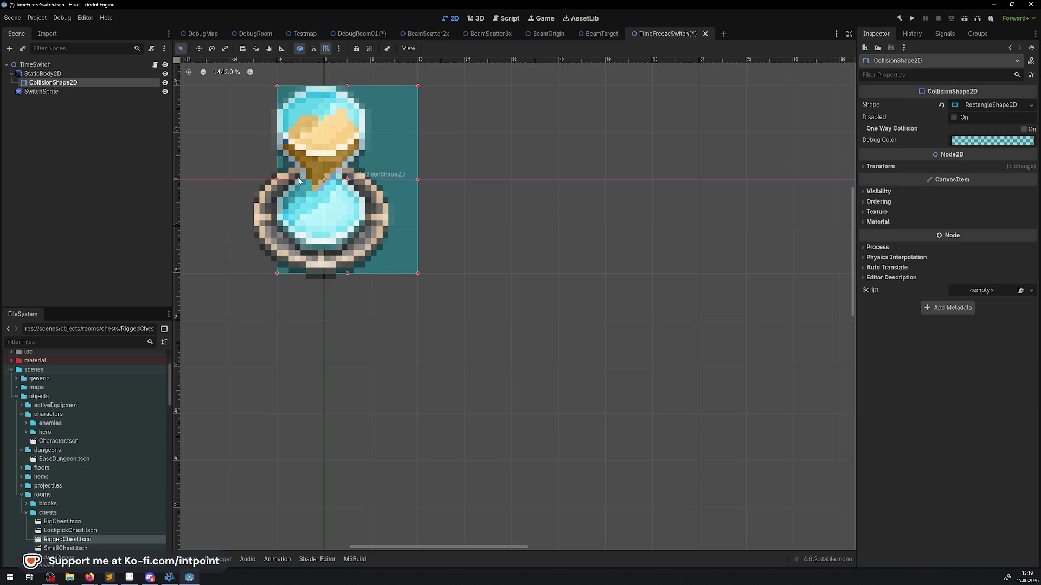
mouse_move(266, 182)
left_mouse_down()
mouse_move(231, 180)
mouse_move(266, 181)
left_mouse_up()
- With grid snapping off, shrink the collision rectangle from the right, bottom and top
left_click(325, 48)
left_click_drag(417, 179, 376, 185)
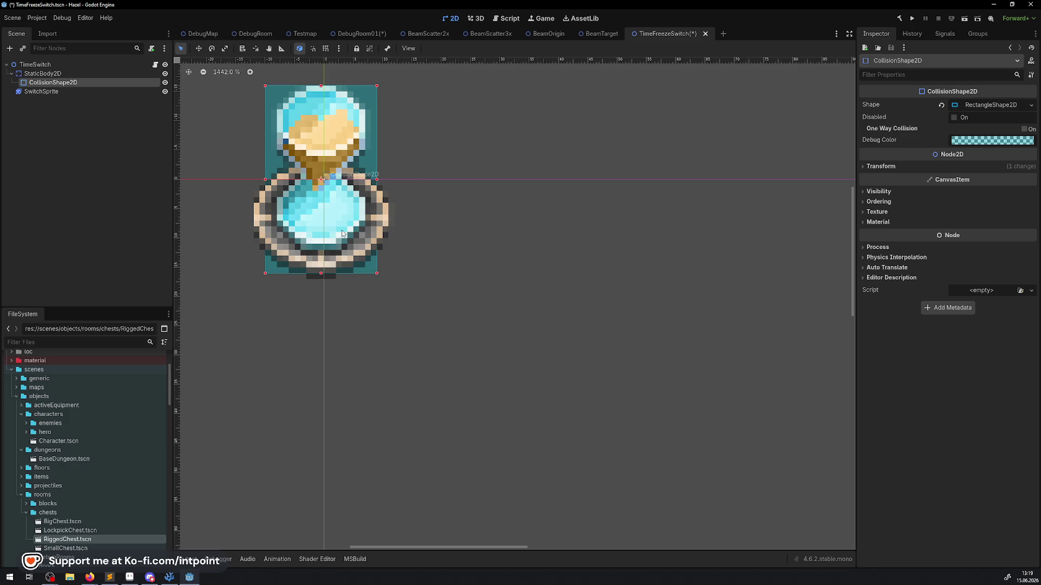
left_click_drag(320, 274, 321, 267)
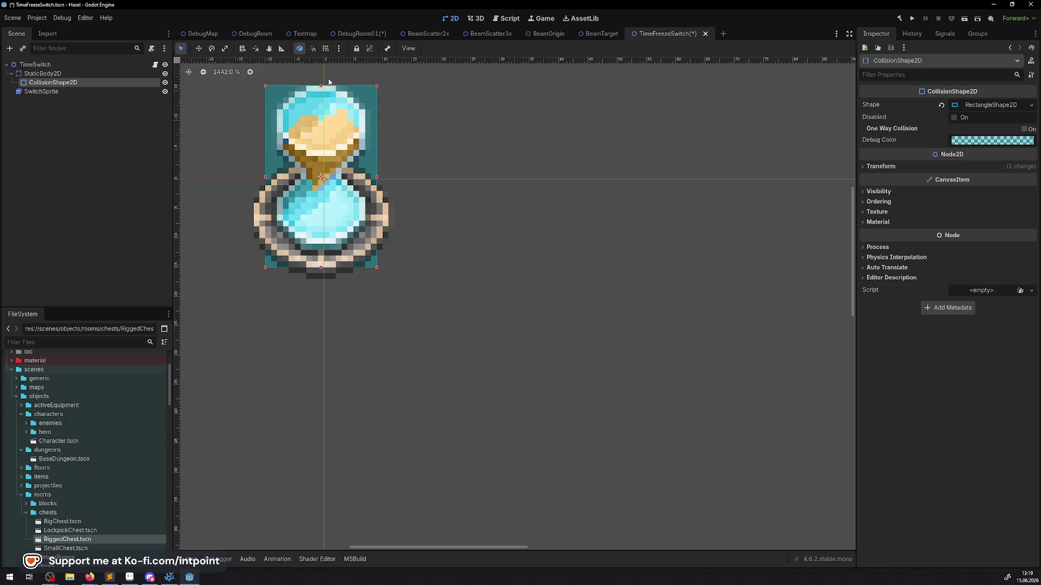
left_click_drag(321, 87, 321, 134)
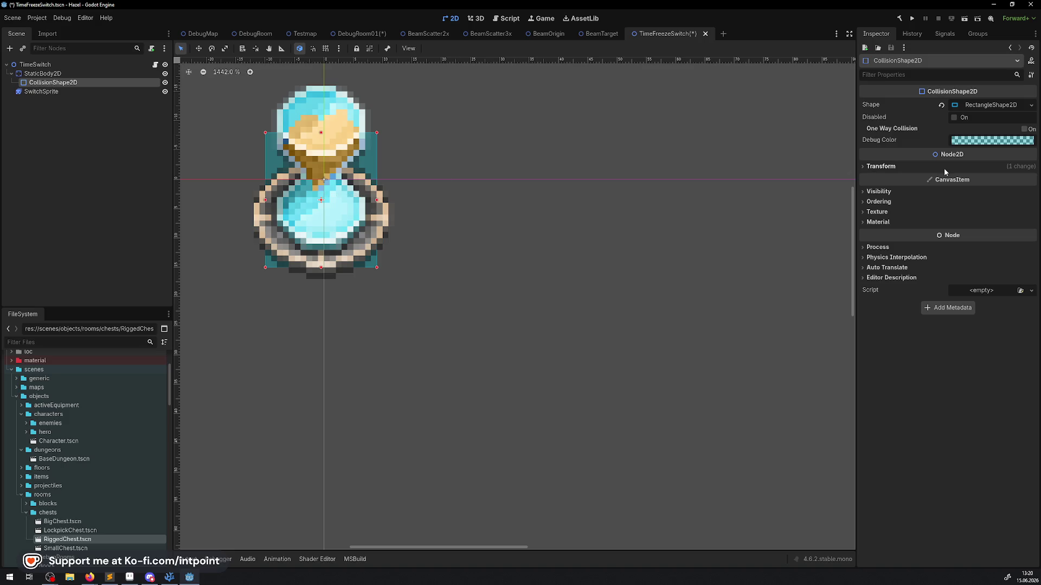
left_click(43, 74)
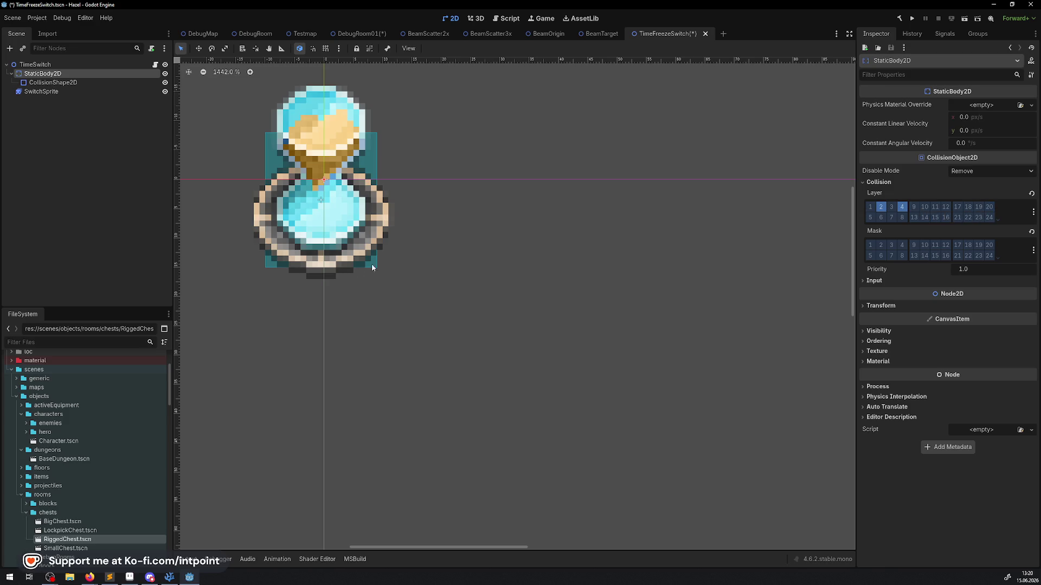
left_click(155, 65)
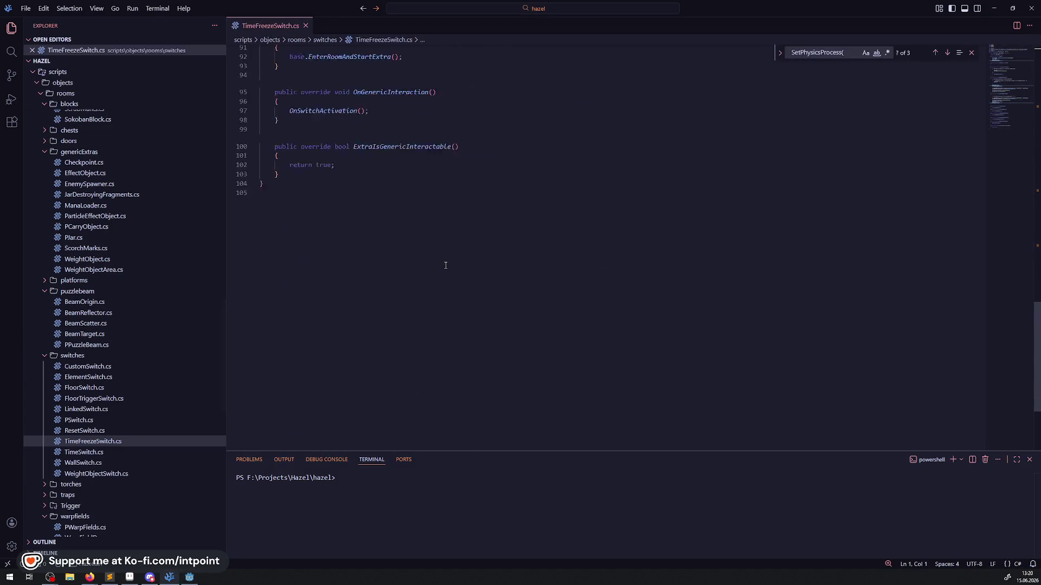
- Read through TimeFreezeSwitch.cs and its base class PSwitch.cs in VS Code, then return to Godot
scroll(446, 265, "up", 10)
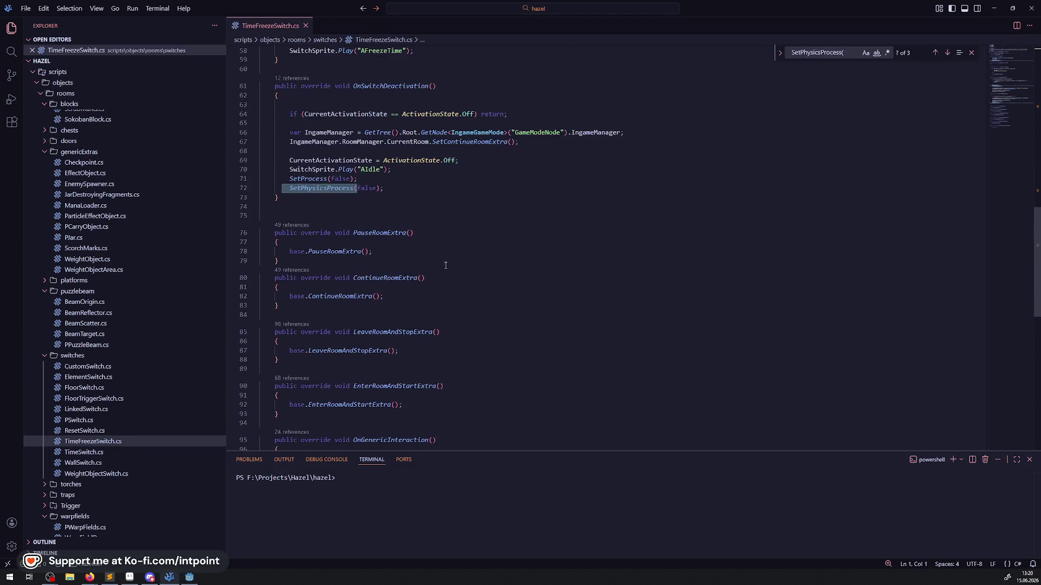
scroll(445, 265, "up", 6)
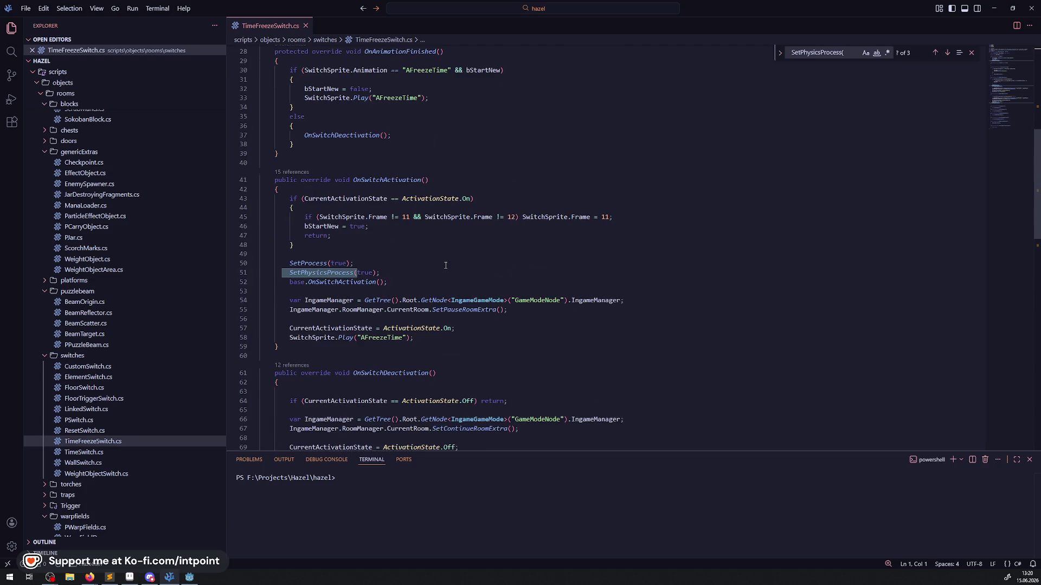
scroll(445, 265, "up", 8)
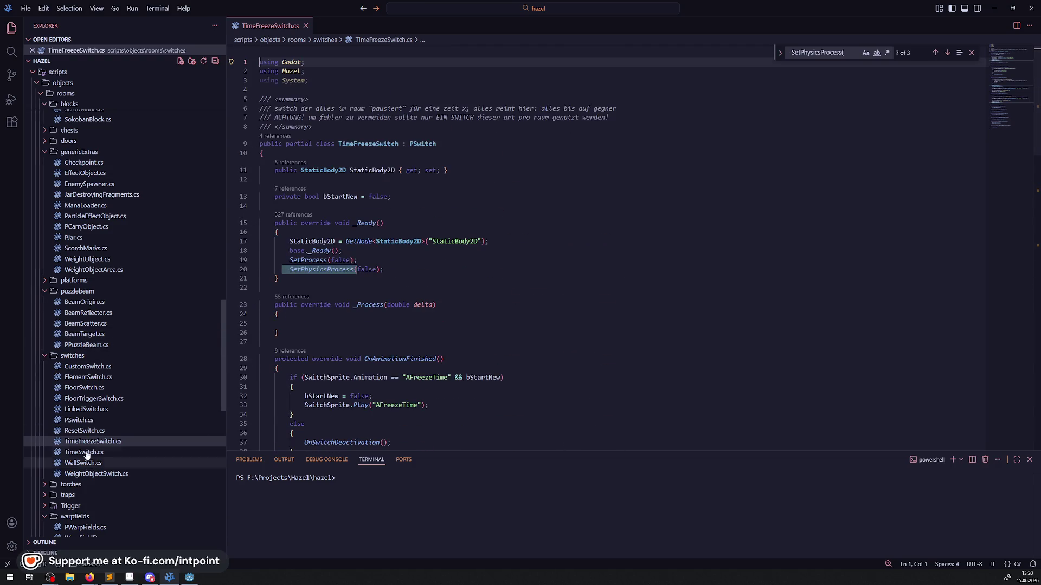
left_click(79, 420)
scroll(496, 259, "up", 20)
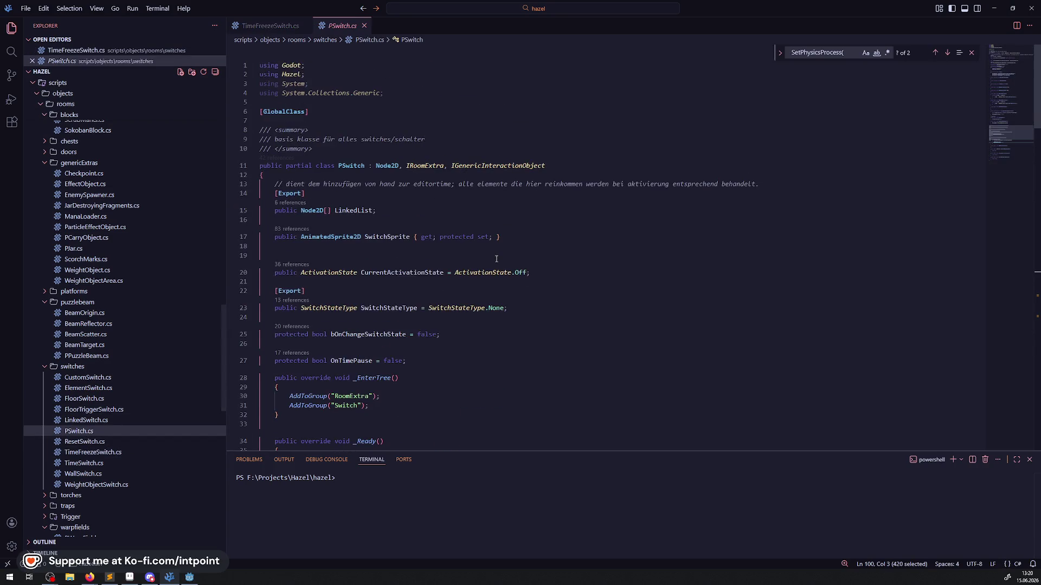
scroll(428, 265, "down", 5)
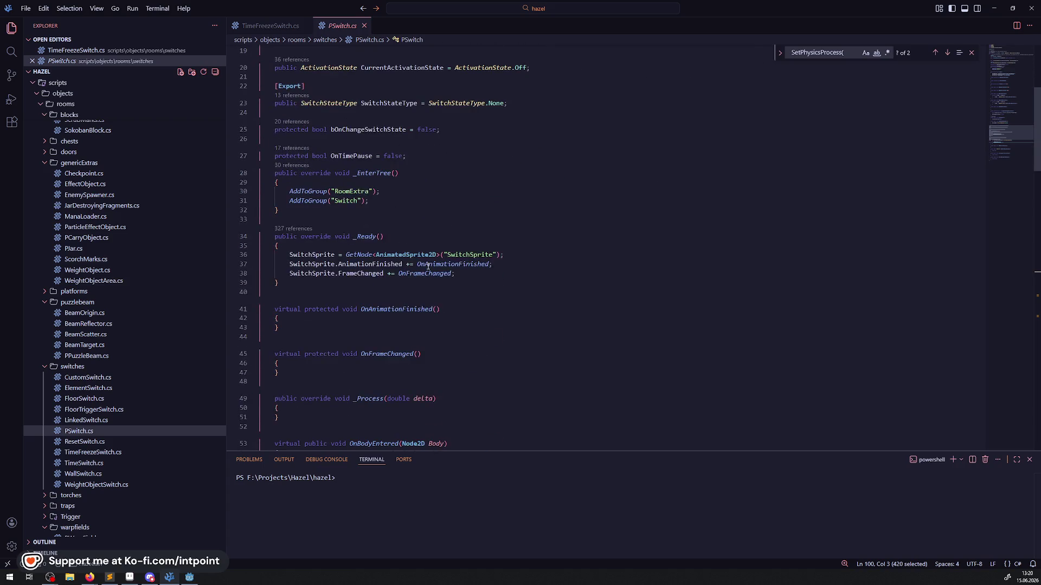
scroll(428, 265, "down", 20)
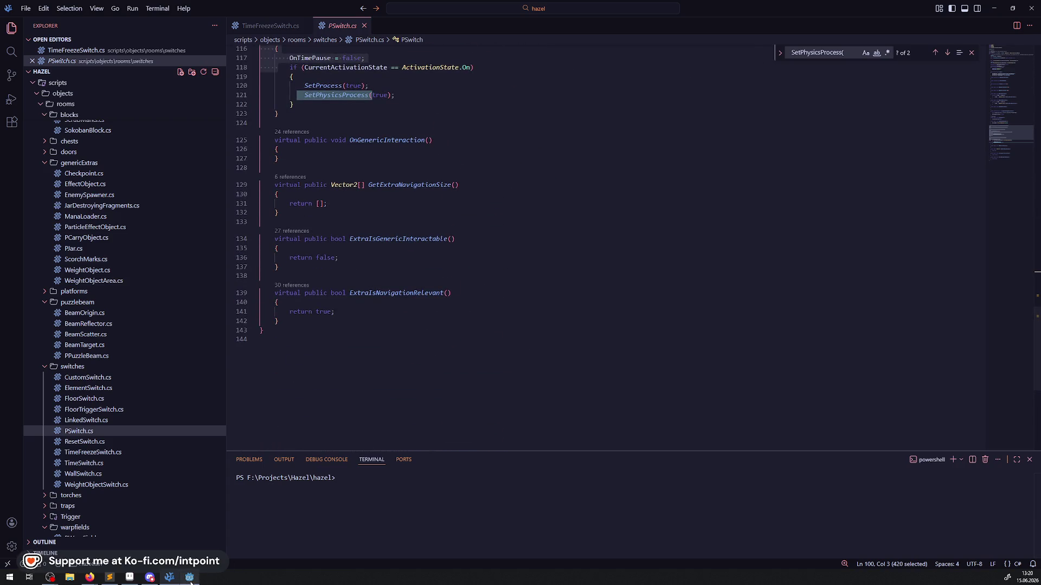
left_click(190, 578)
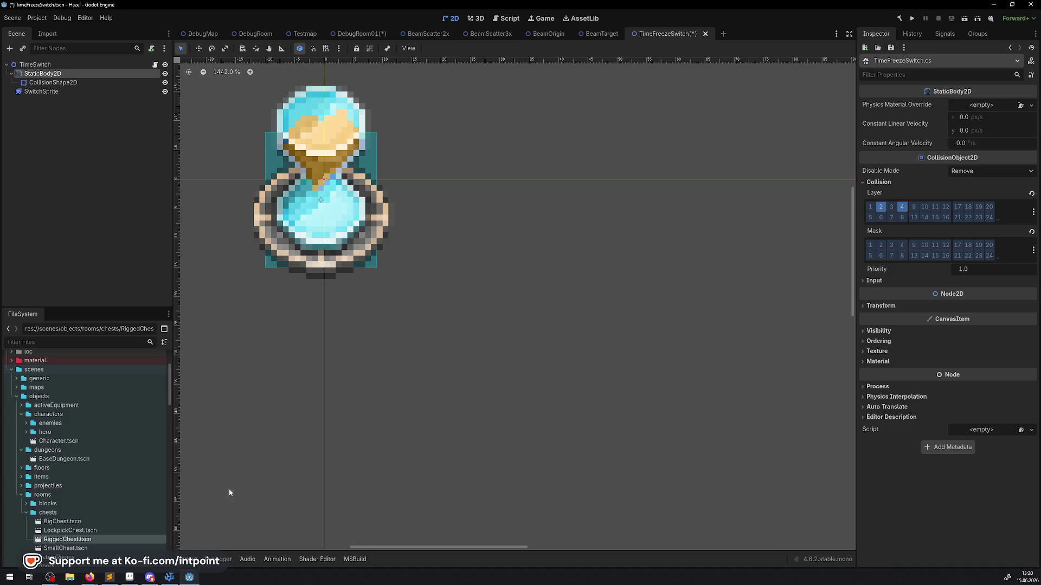
- Save TimeFreezeSwitch, select SwitchSprite, run the game and let the game view take input
left_click_drag(407, 226, 434, 282)
key("ctrl+s")
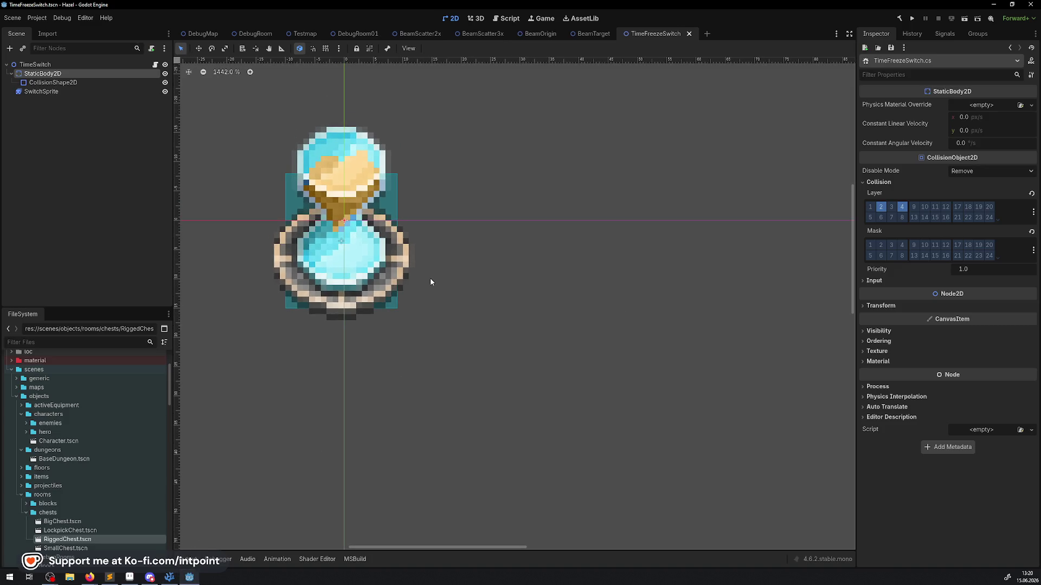
left_click(36, 92)
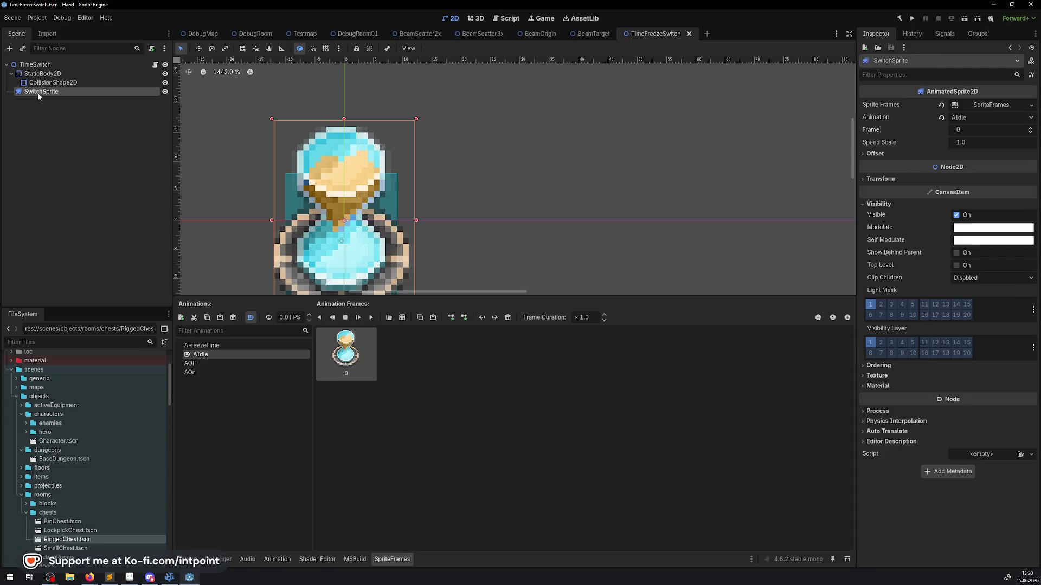
left_click(912, 19)
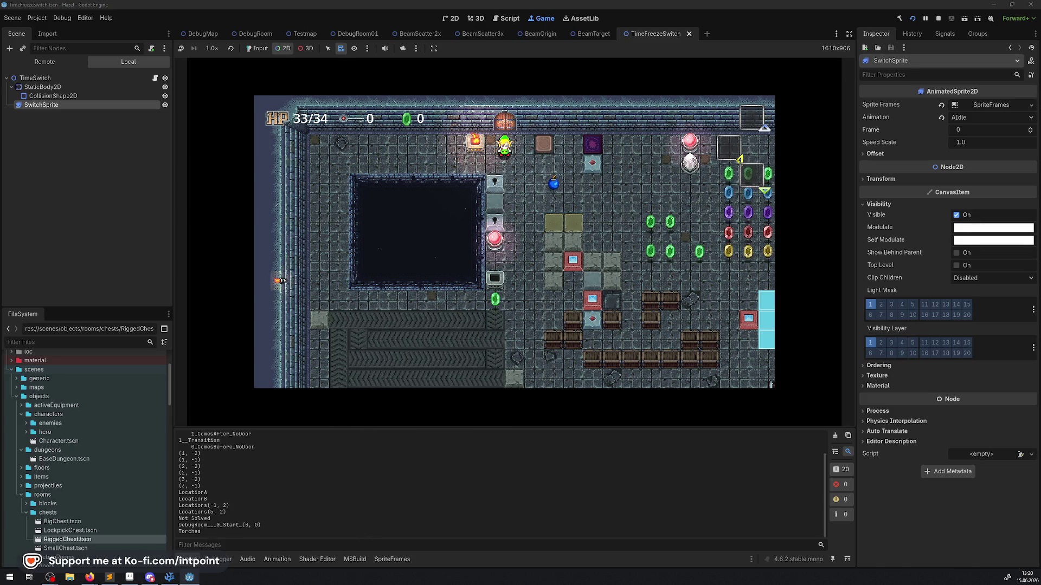
left_click(437, 187)
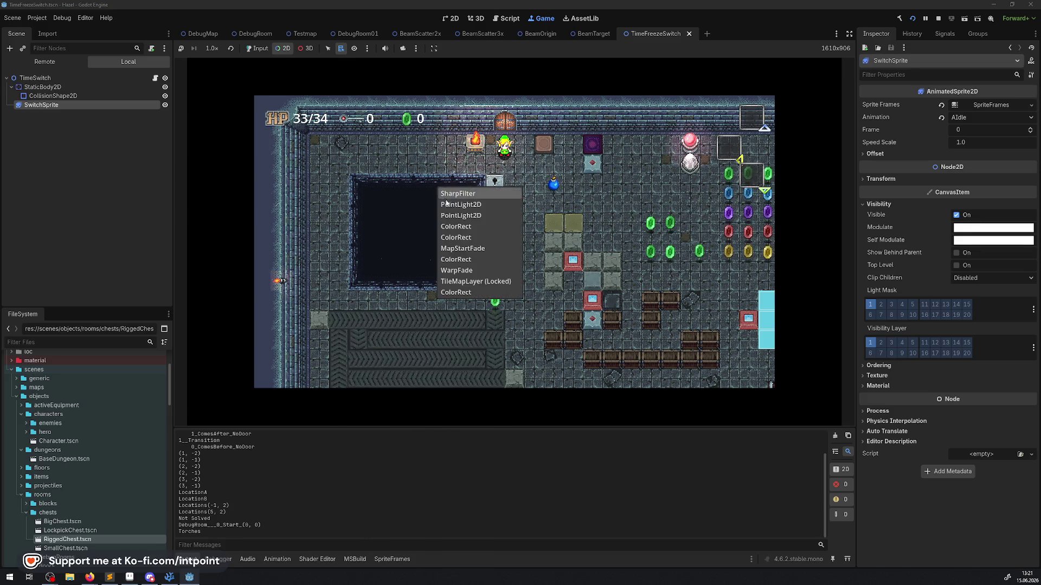
left_click(262, 49)
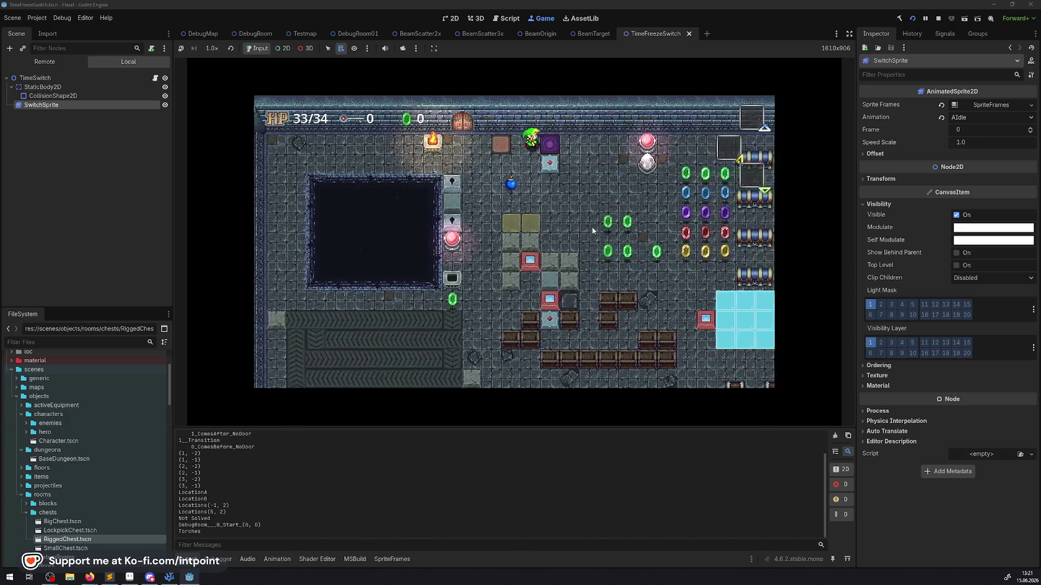
- Walk the player through the rooms to just below the hourglass switch
key("Right")
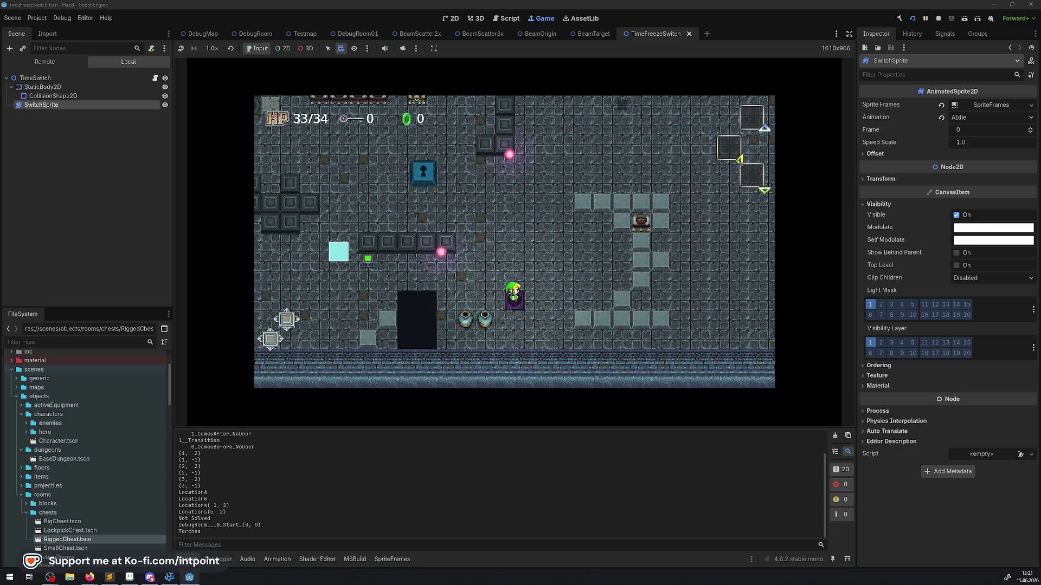
key("Up")
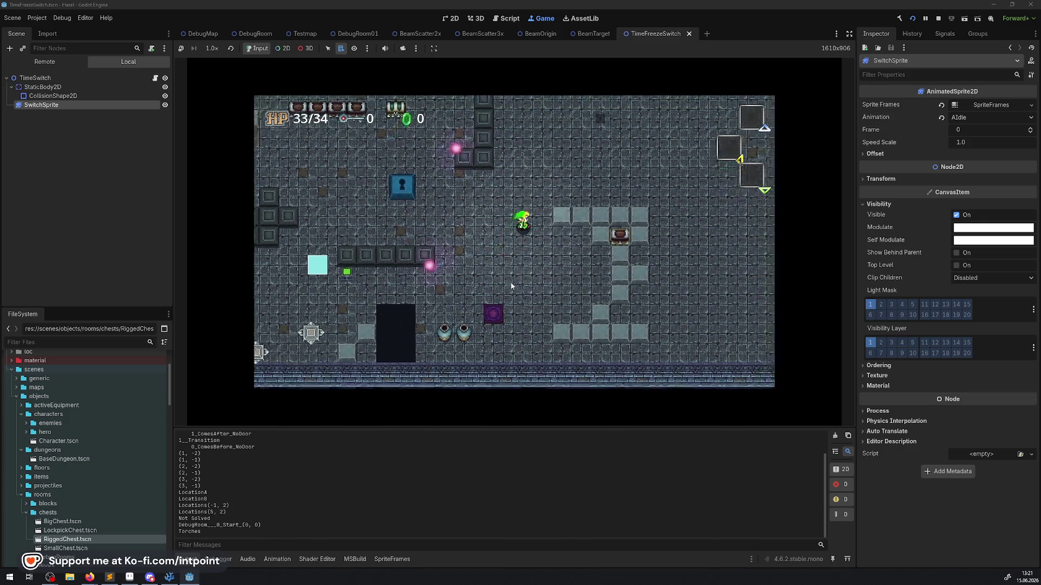
key("Up")
key("Right")
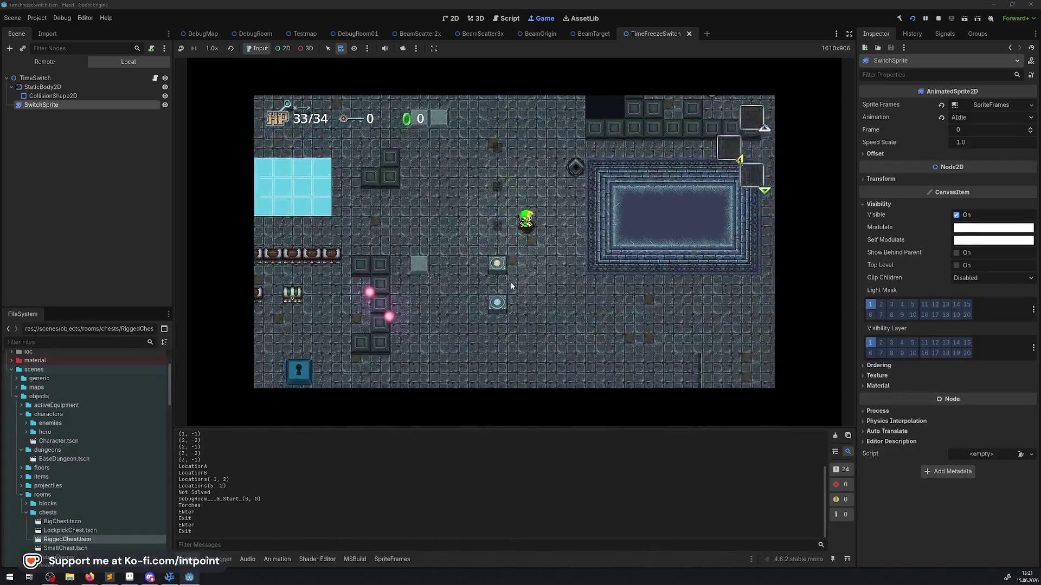
key("Up")
key("Right")
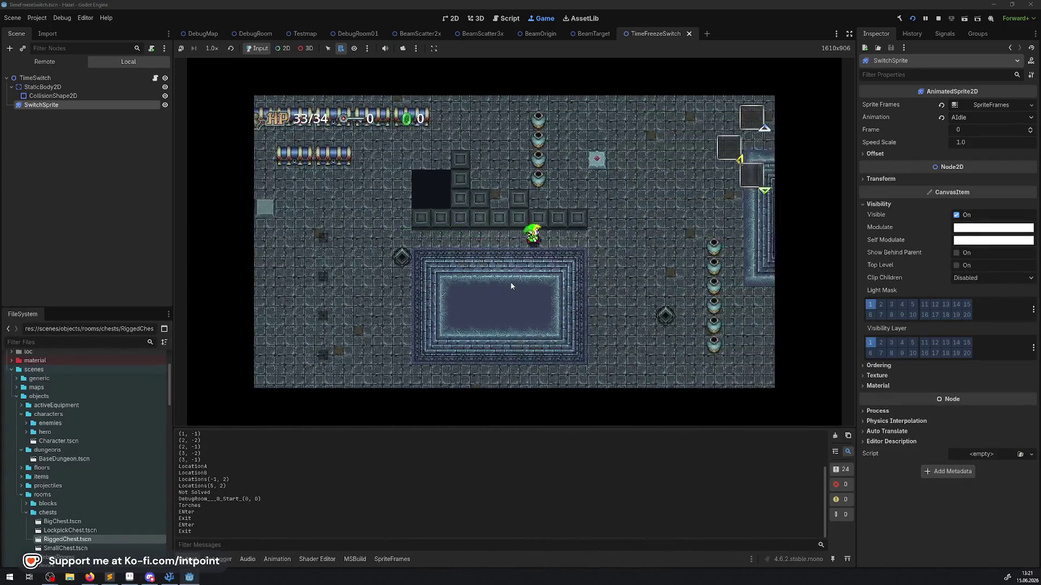
key("Up")
key("Right")
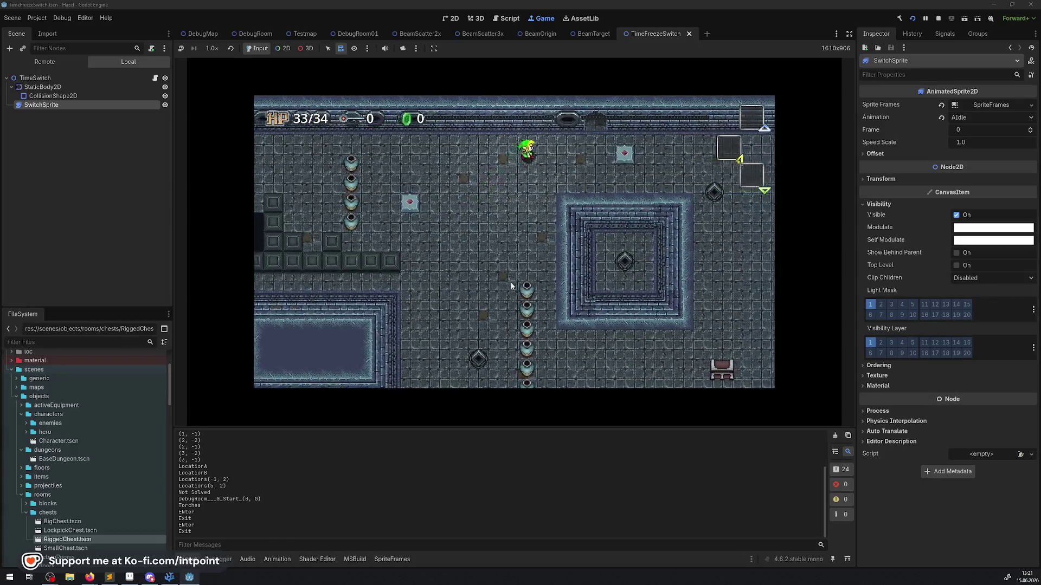
key("Up")
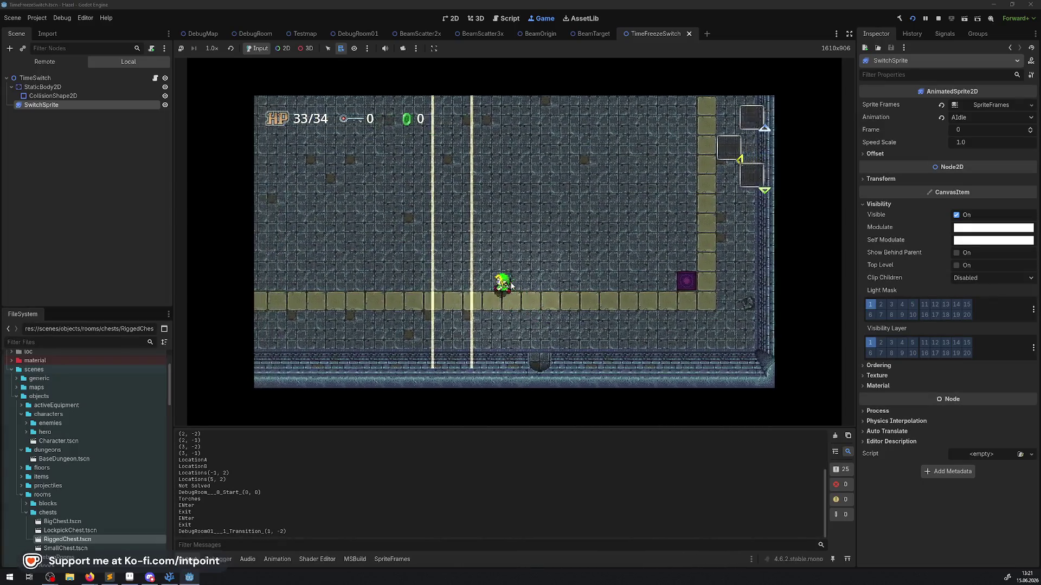
key("Up")
key("Left")
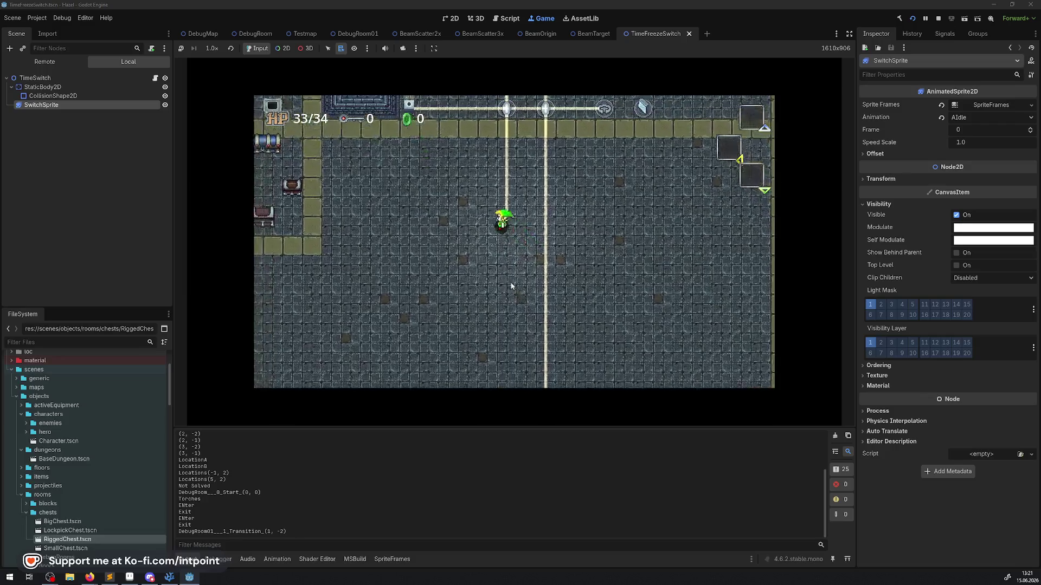
key("Left")
key("Up")
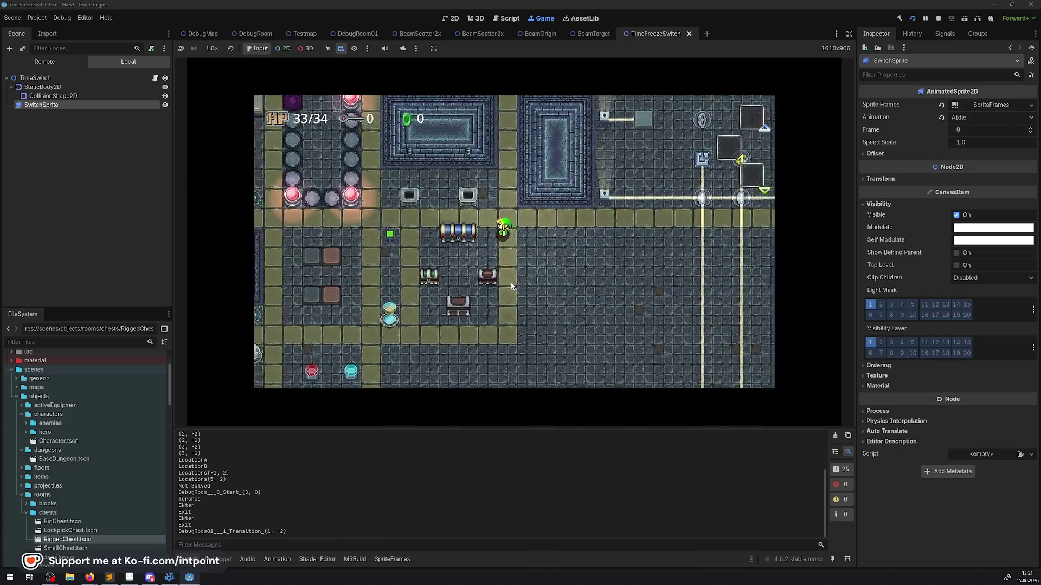
key("Left")
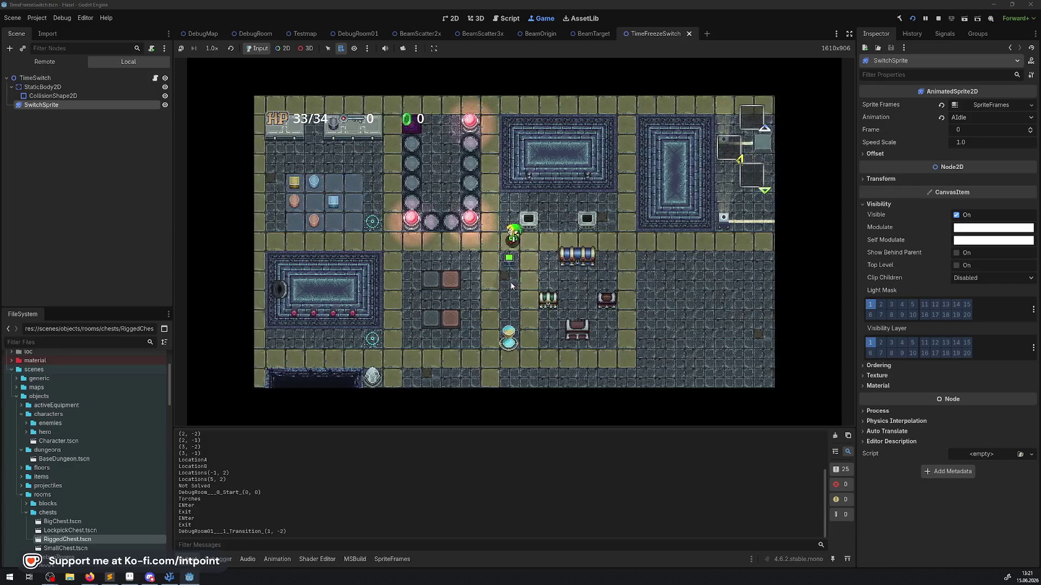
key("Down")
key("Right")
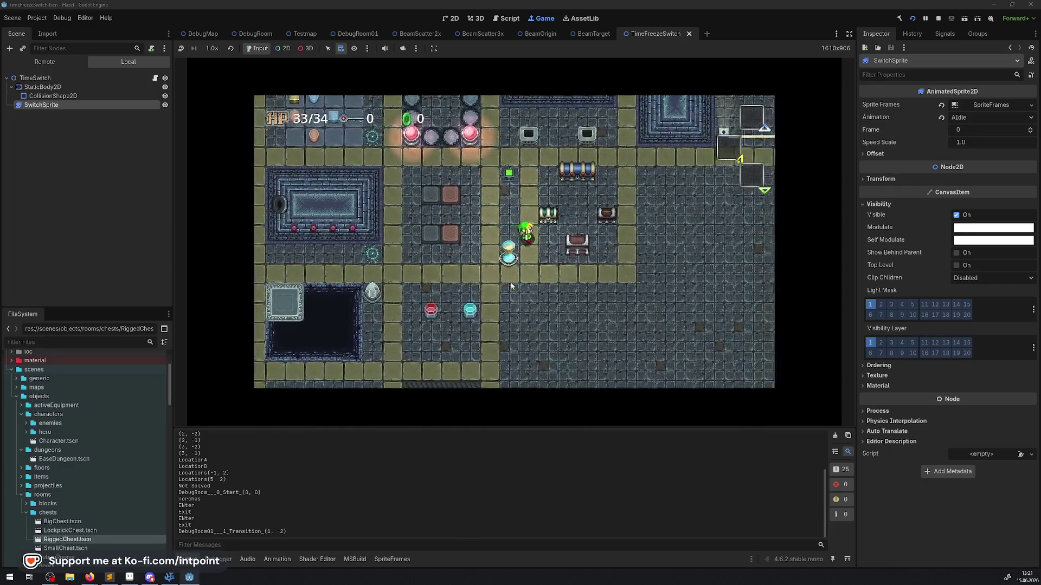
key("Left")
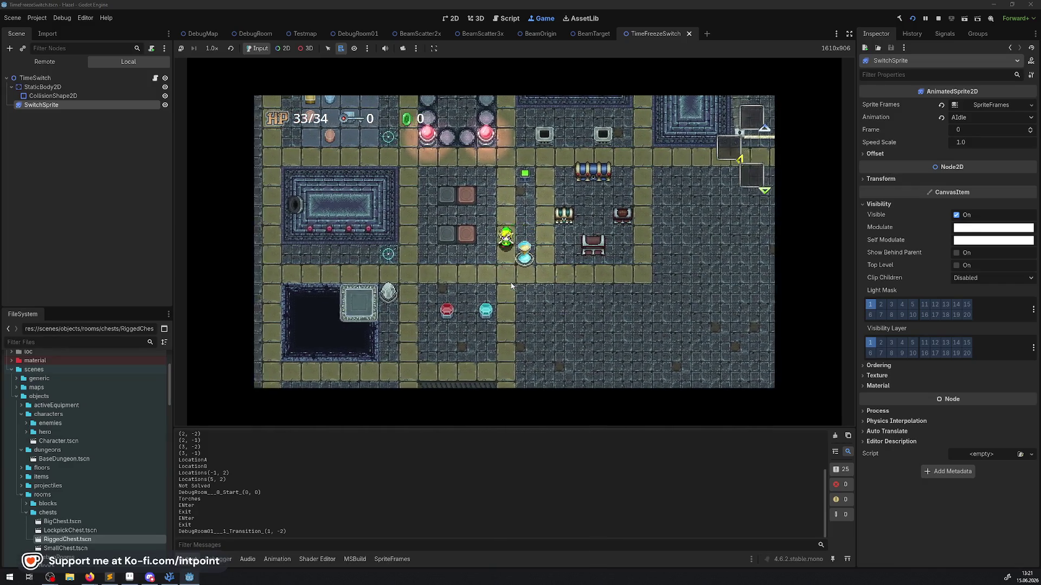
key("Down")
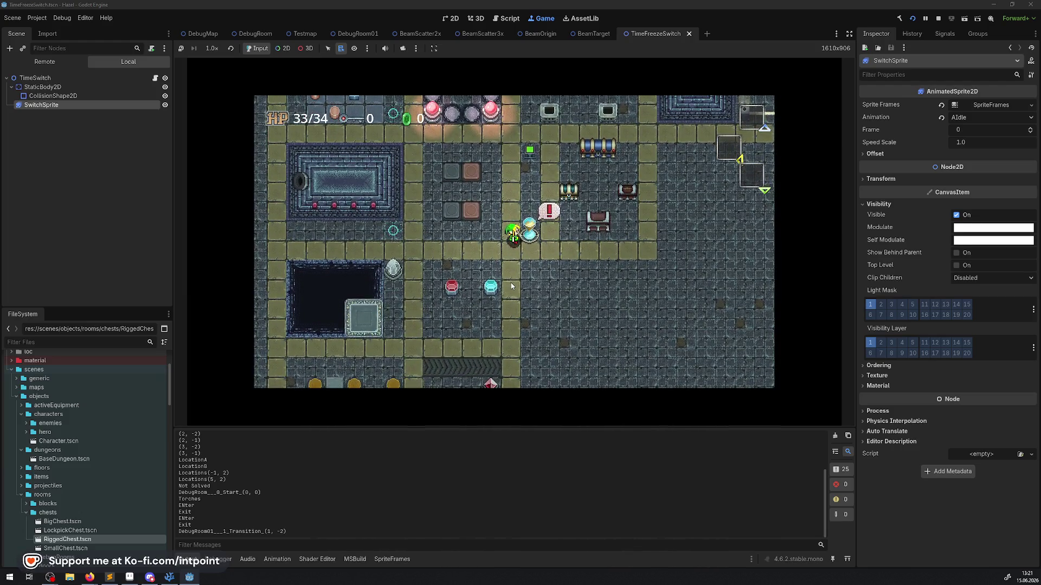
key("Right")
key("Down")
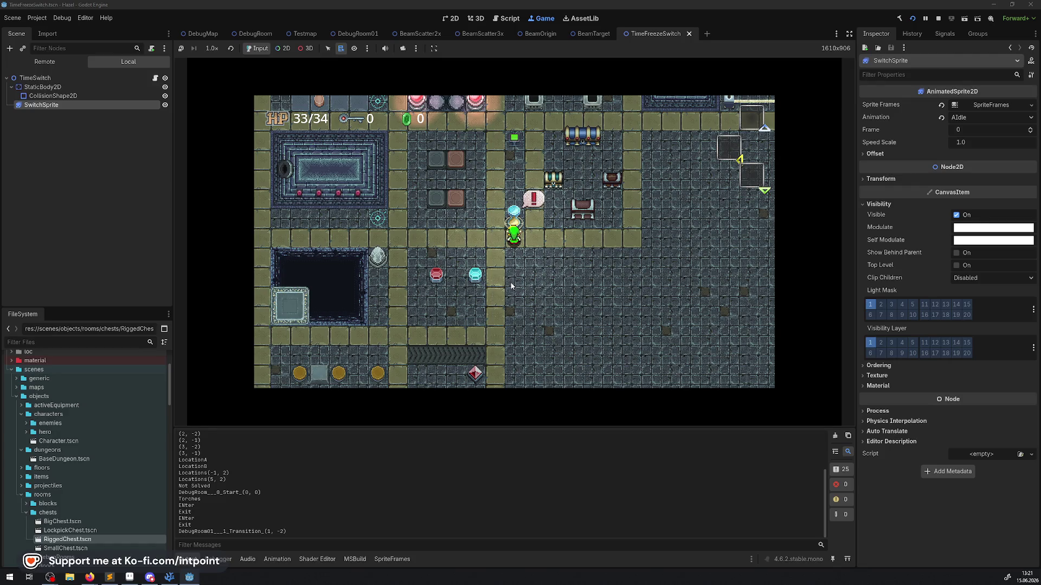
- Activate the hourglass switch with Space to freeze time and step beside it
key("space")
key("Right")
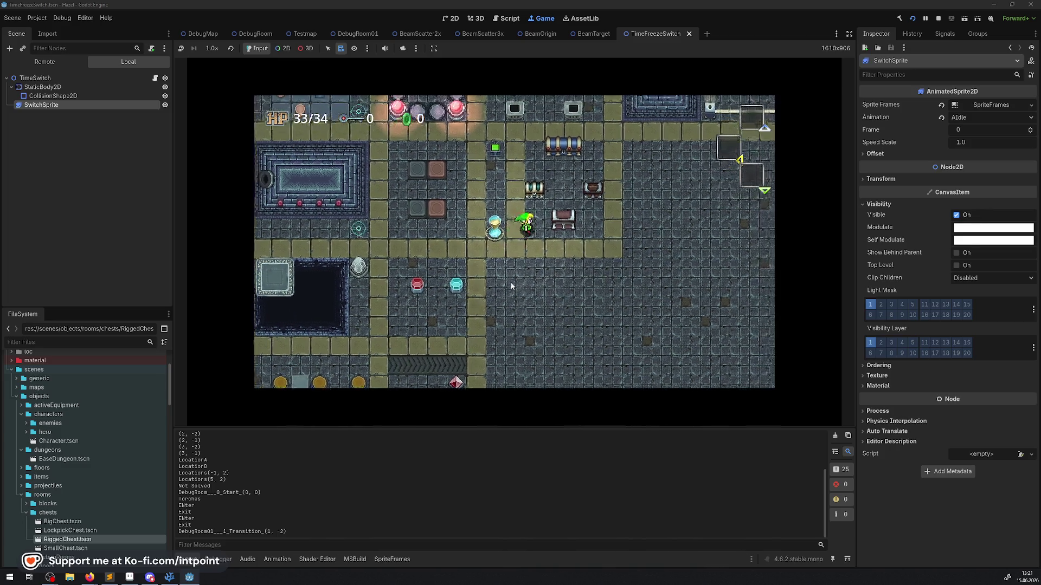
key("Up")
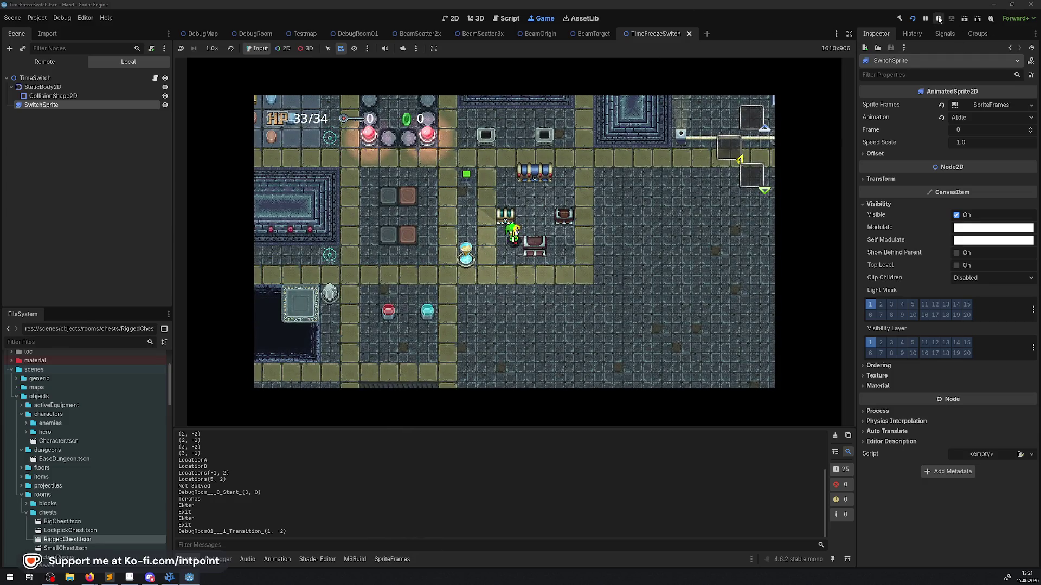
- Stop the game, lower the collision rectangle's top edge to the hourglass ring, and save
left_click(938, 18)
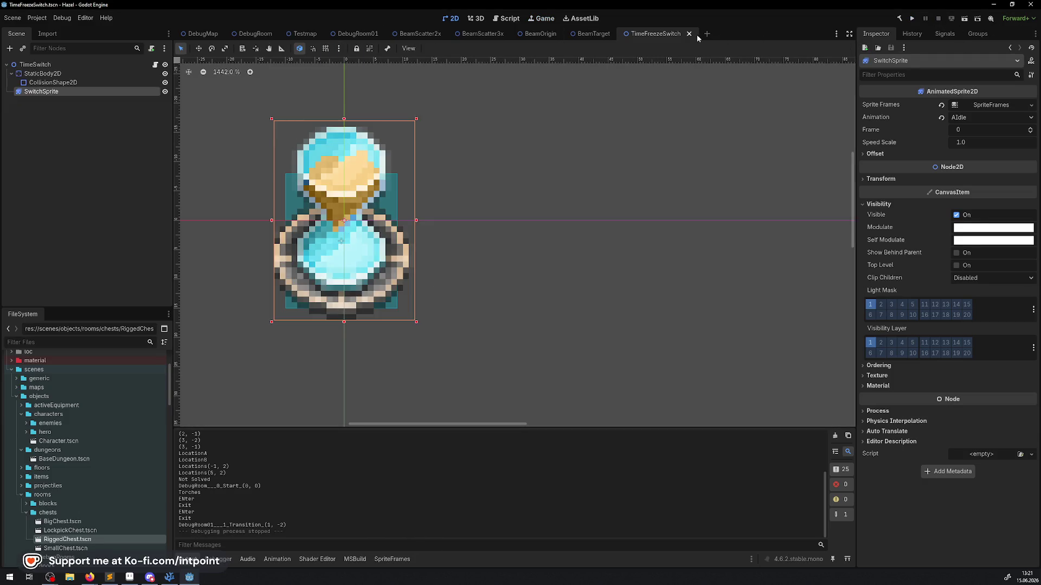
left_click(53, 82)
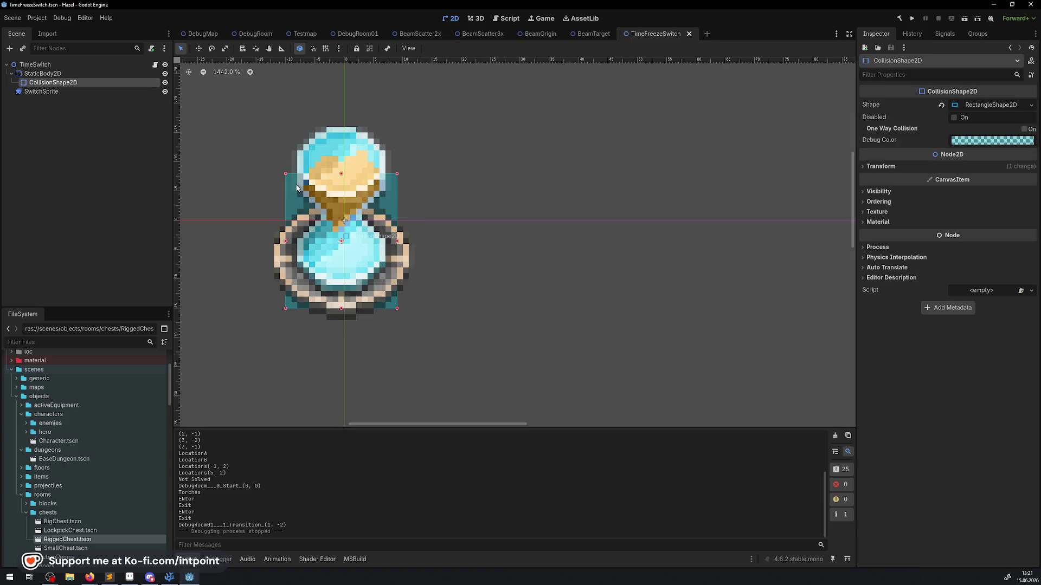
left_click_drag(341, 174, 346, 210)
key("ctrl+s")
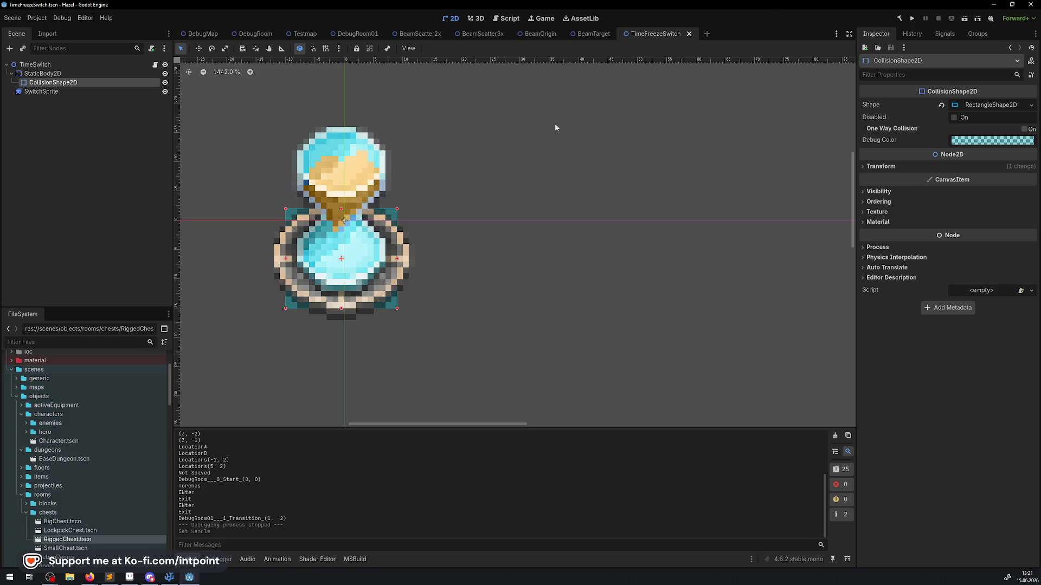
- Close the TimeFreezeSwitch, BeamTarget, BeamOrigin, BeamScatter3x and BeamScatter2x scenes
left_click(690, 35)
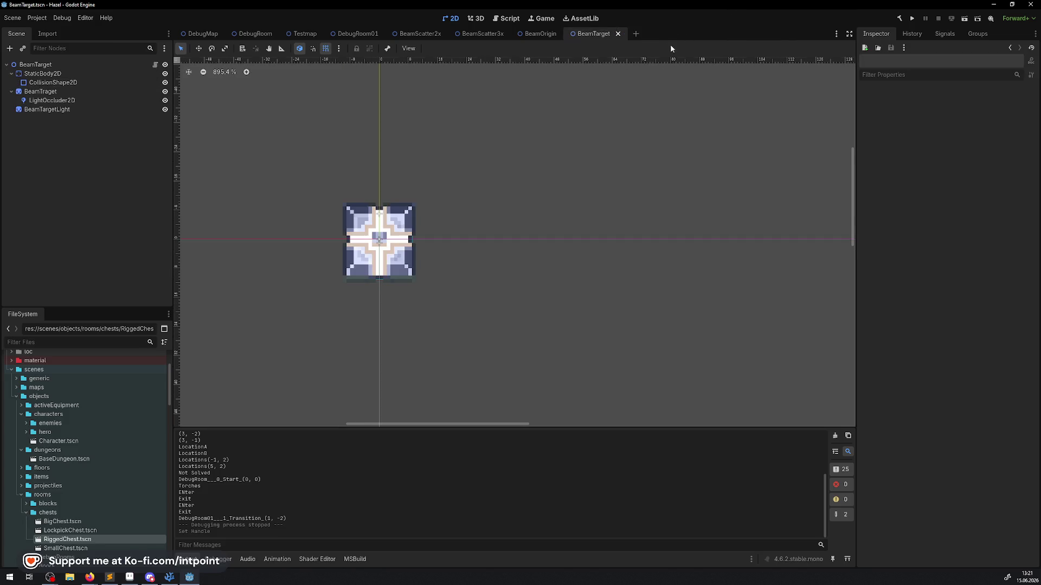
left_click(617, 34)
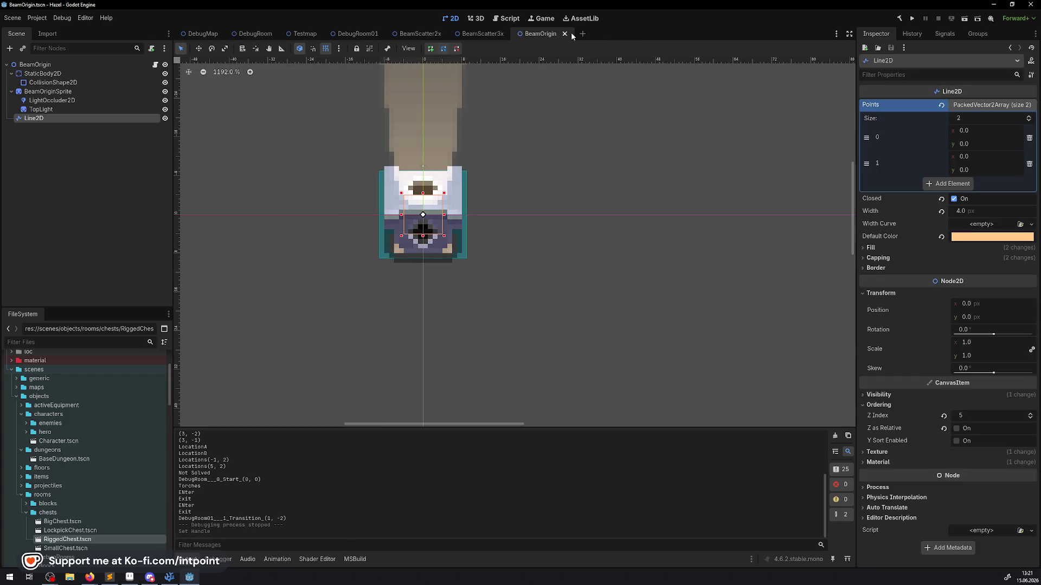
scroll(510, 146, "down", 6)
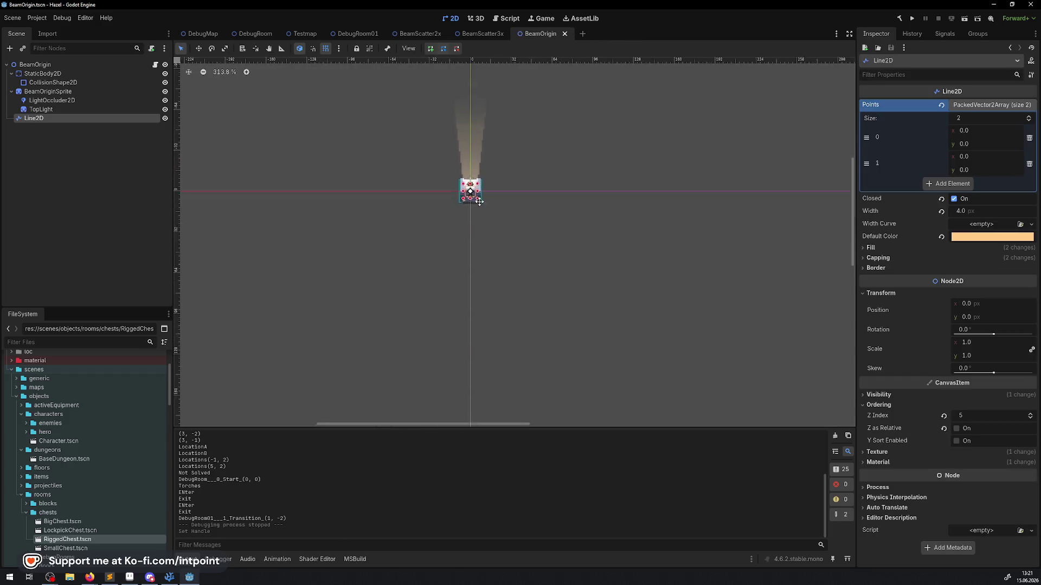
left_click(565, 34)
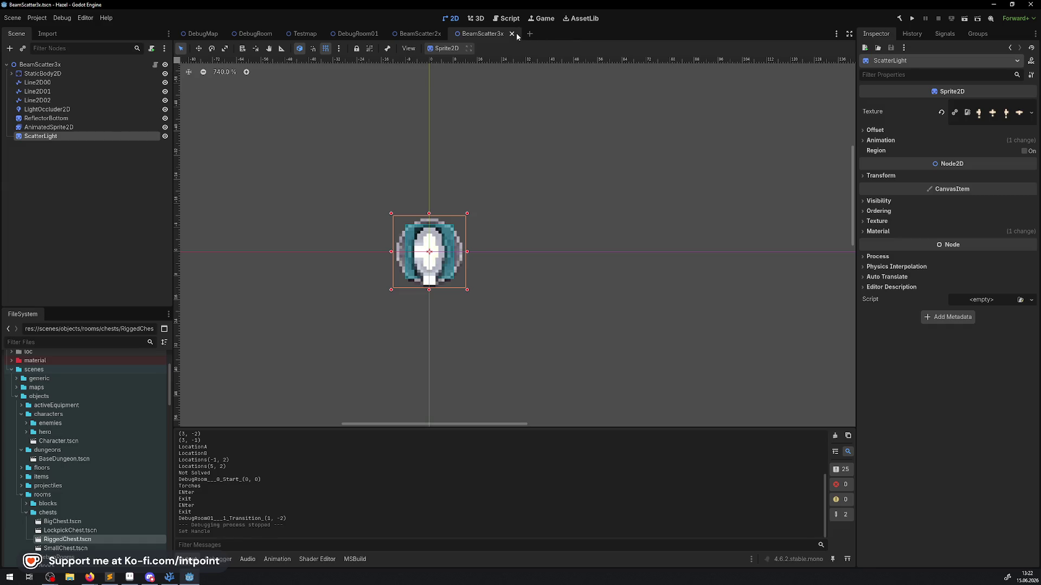
left_click(513, 34)
left_click(448, 33)
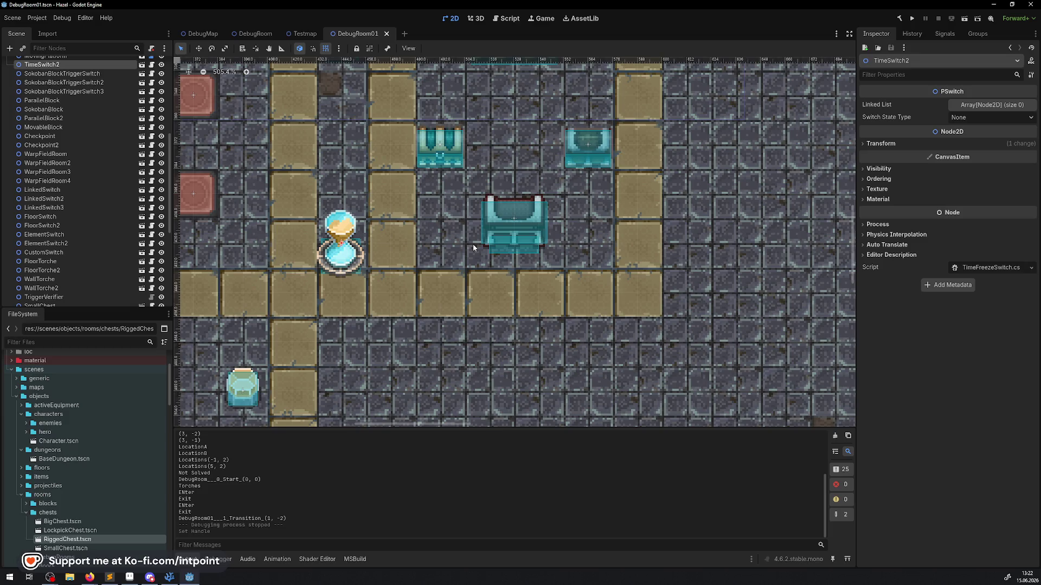
- Open the SmallChest scene from SmallChest2 and disable Z as Relative on ChestArea
scroll(361, 196, "down", 3)
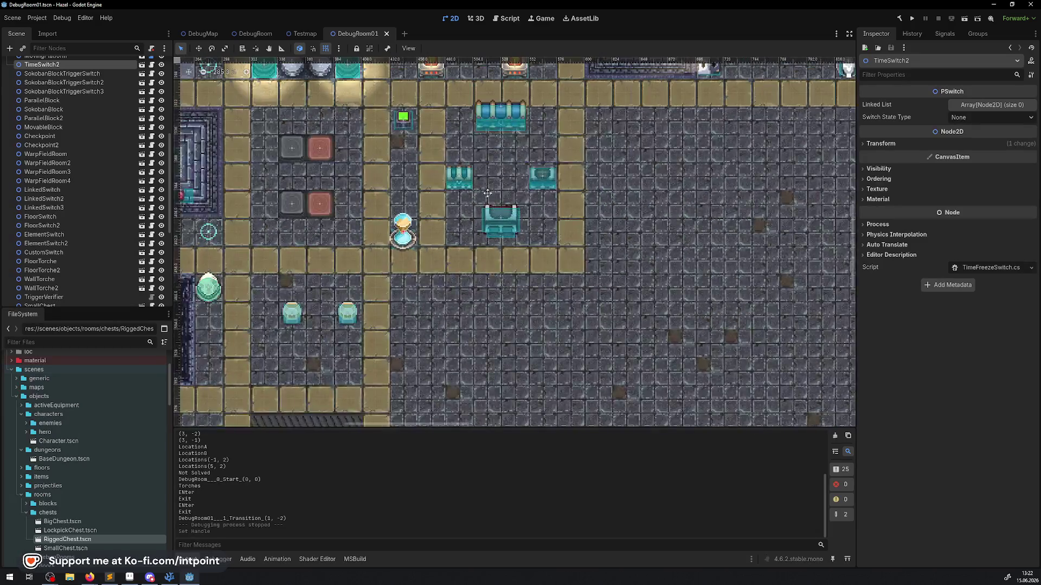
scroll(367, 205, "up", 3)
left_click(491, 313)
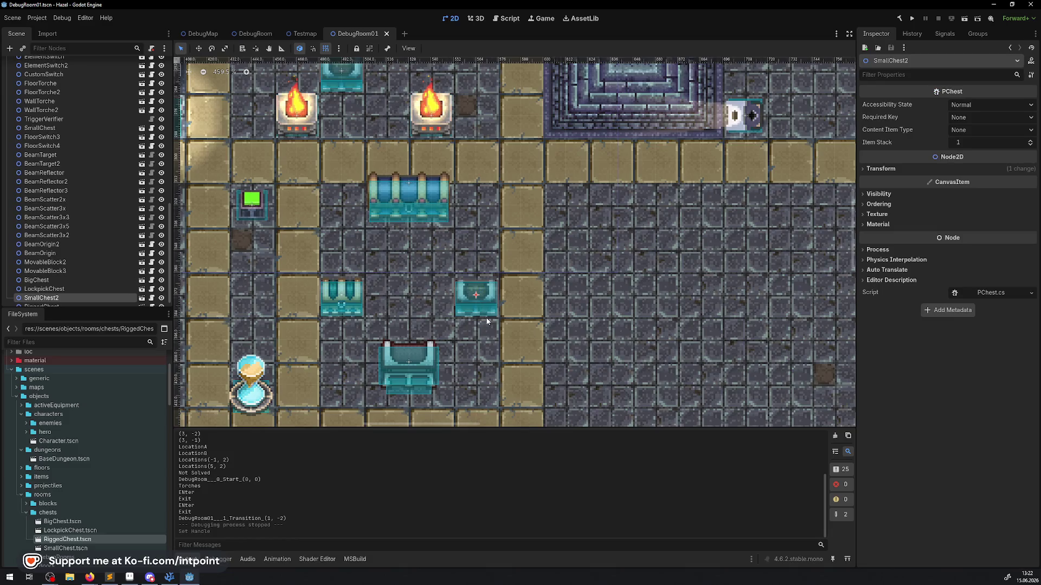
scroll(491, 313, "up", 2)
scroll(491, 313, "down", 1)
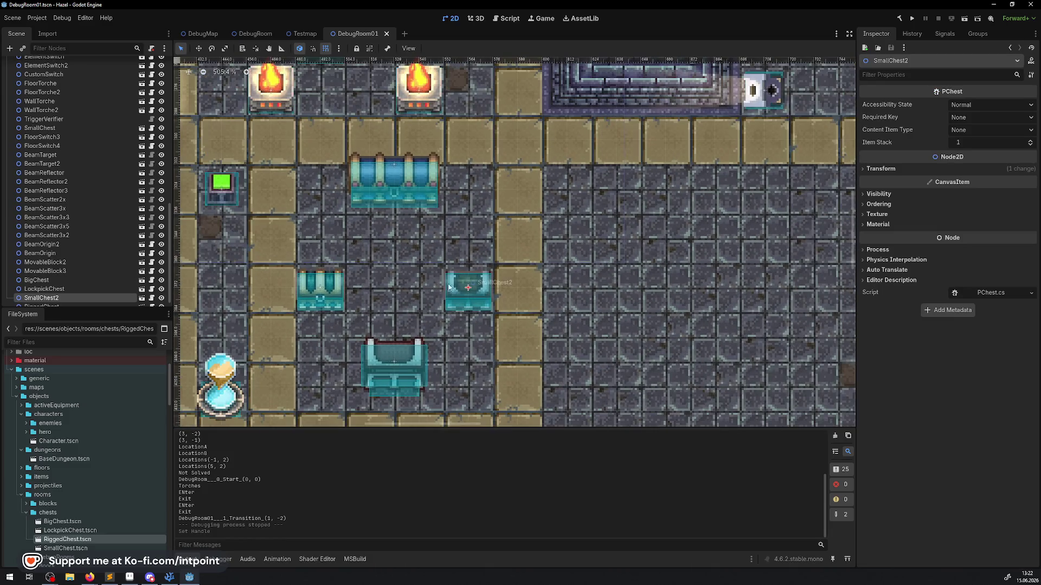
left_click(143, 298)
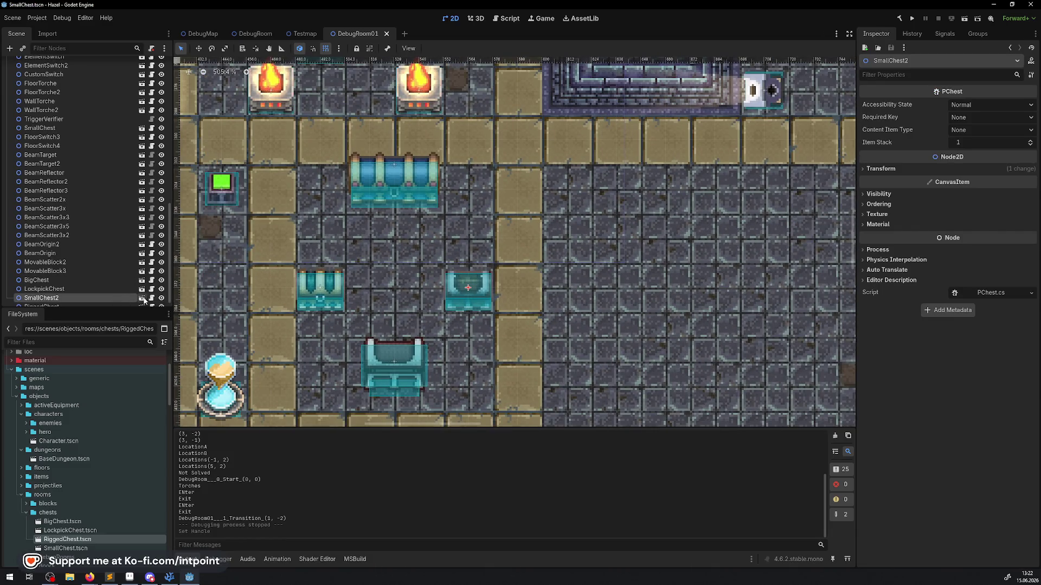
left_click(11, 127)
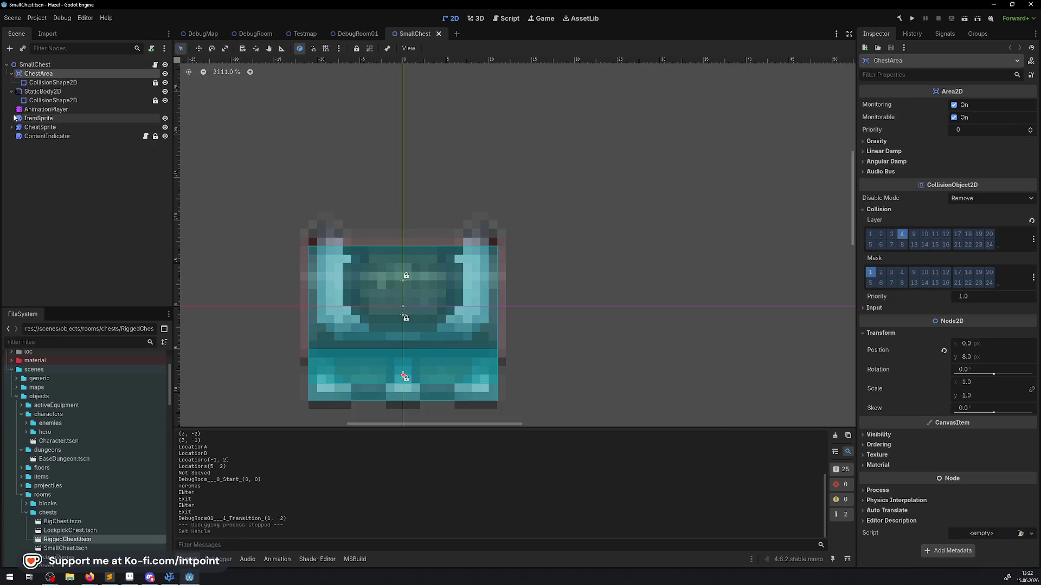
left_click(11, 74)
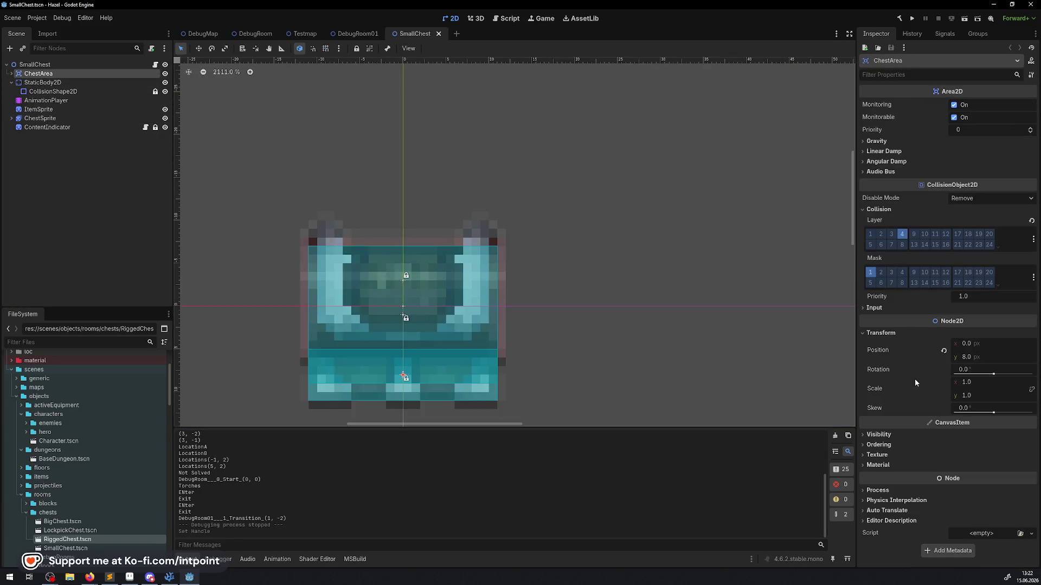
left_click(878, 445)
left_click(953, 469)
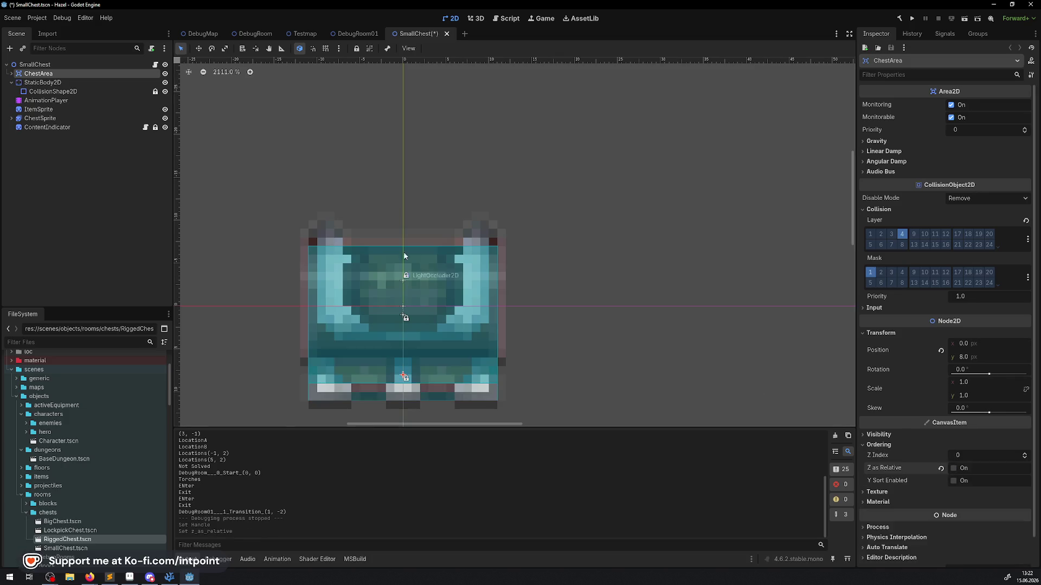
- Disable Z as Relative on StaticBody2D, save SmallChest and go back to DebugRoom01
left_click(42, 82)
left_click(878, 417)
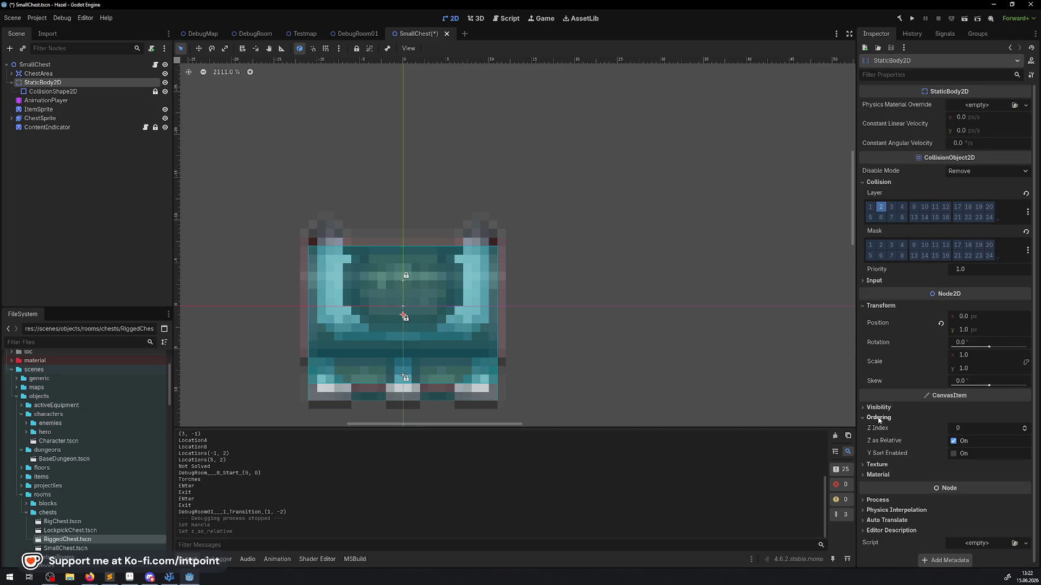
left_click(953, 441)
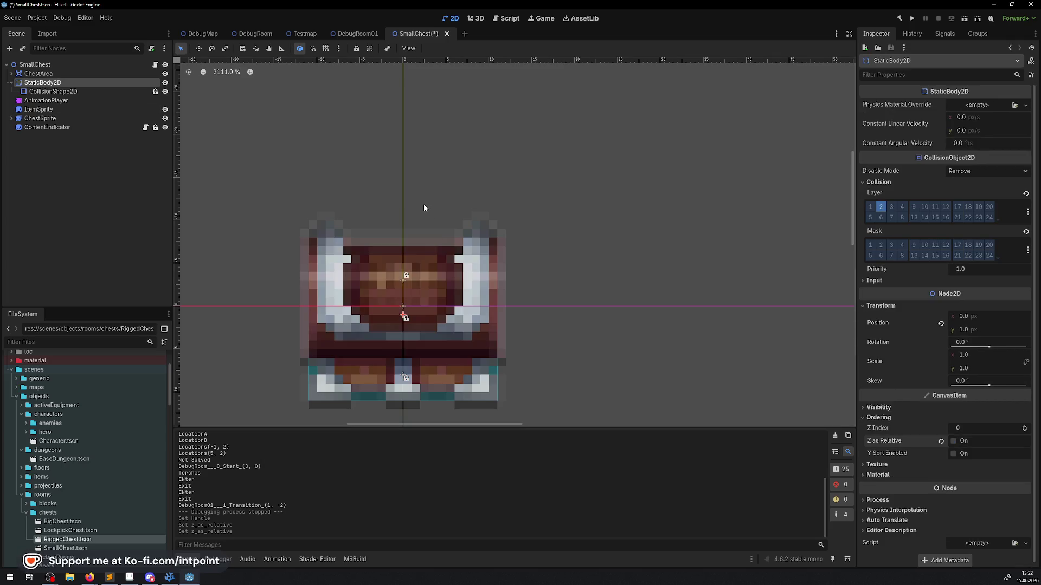
key("ctrl+s")
left_click(355, 34)
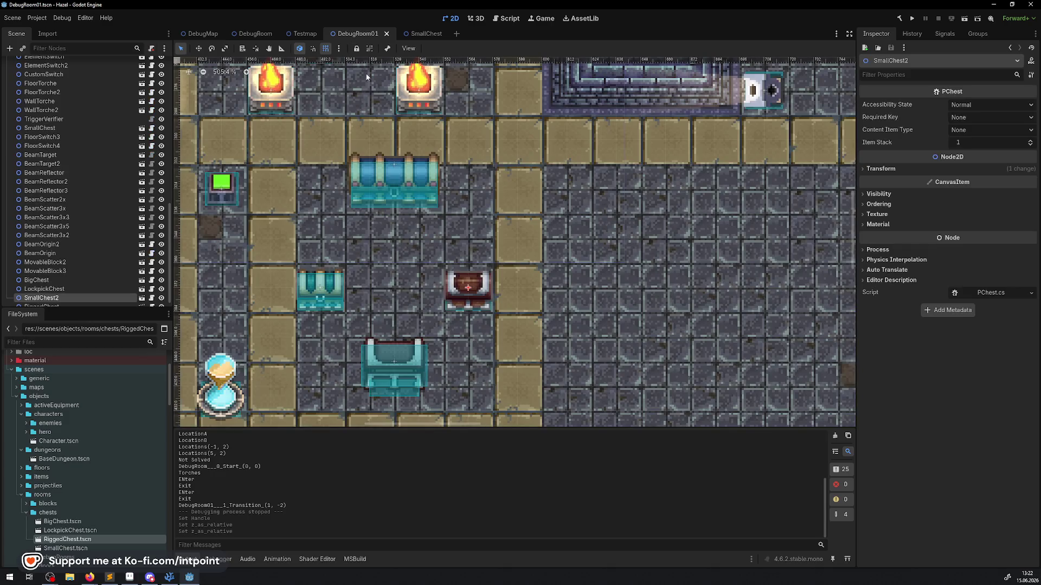
- In LockpickChest, disable Z as Relative on ChestArea and StaticBody2D, save, and return
left_click(306, 285)
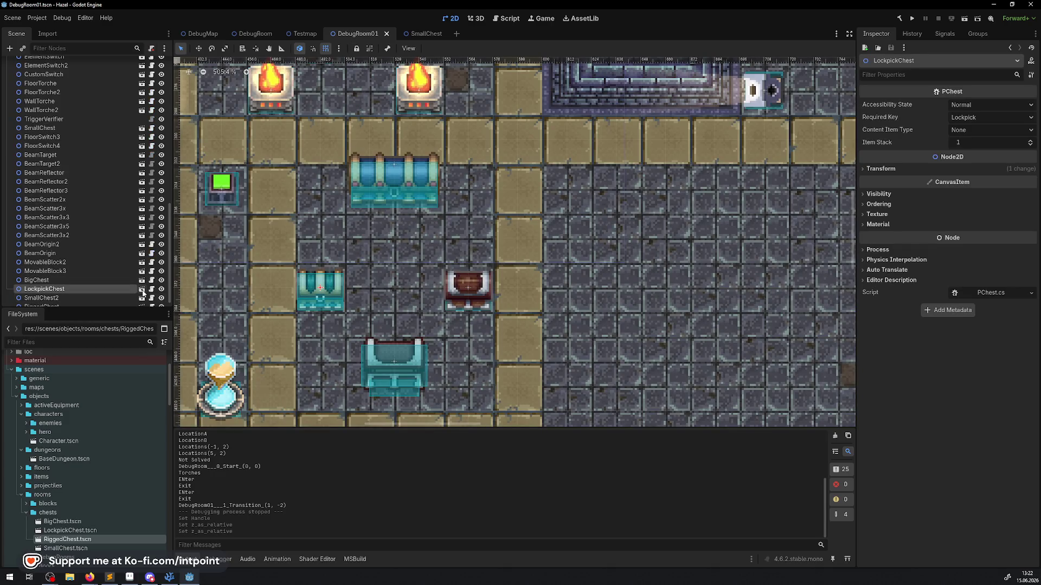
left_click(141, 289)
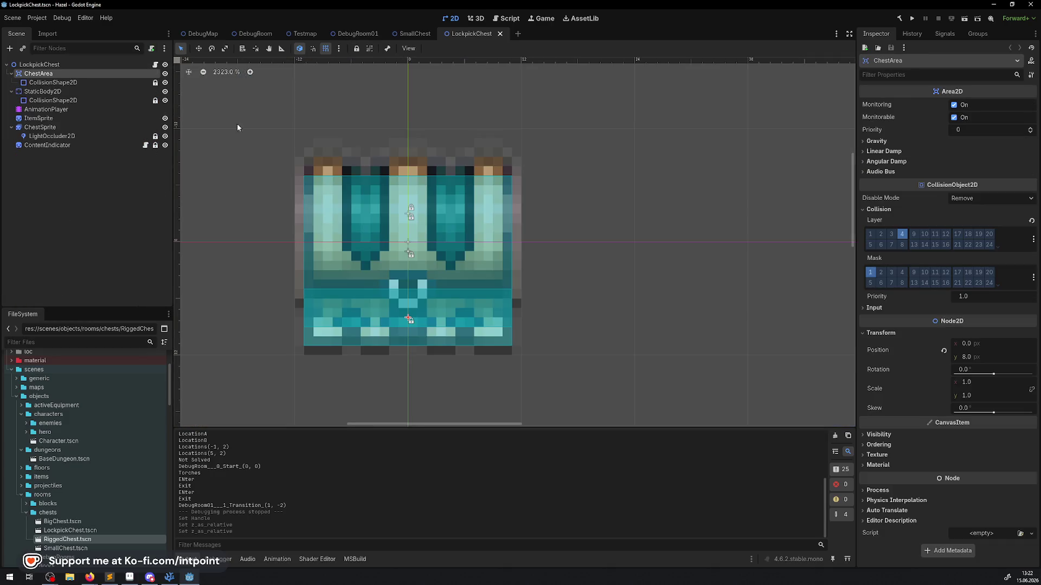
left_click(902, 446)
left_click(957, 469)
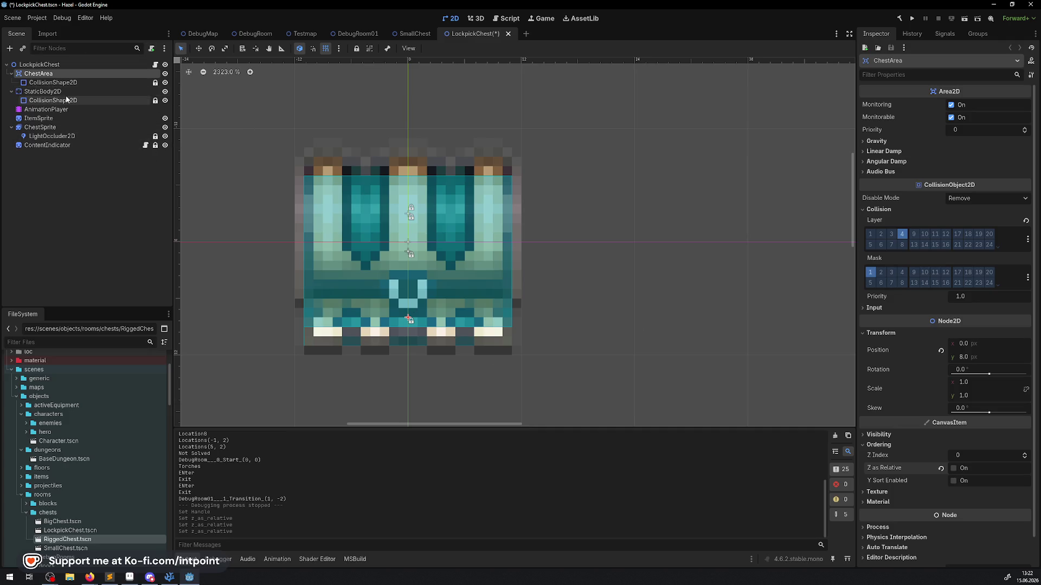
left_click(32, 93)
left_click(878, 417)
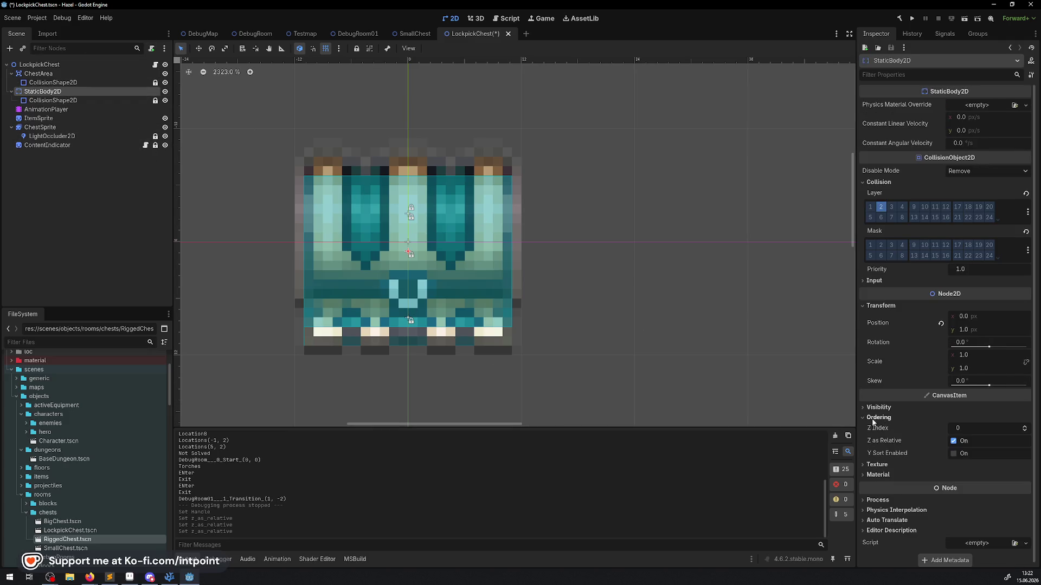
left_click(954, 440)
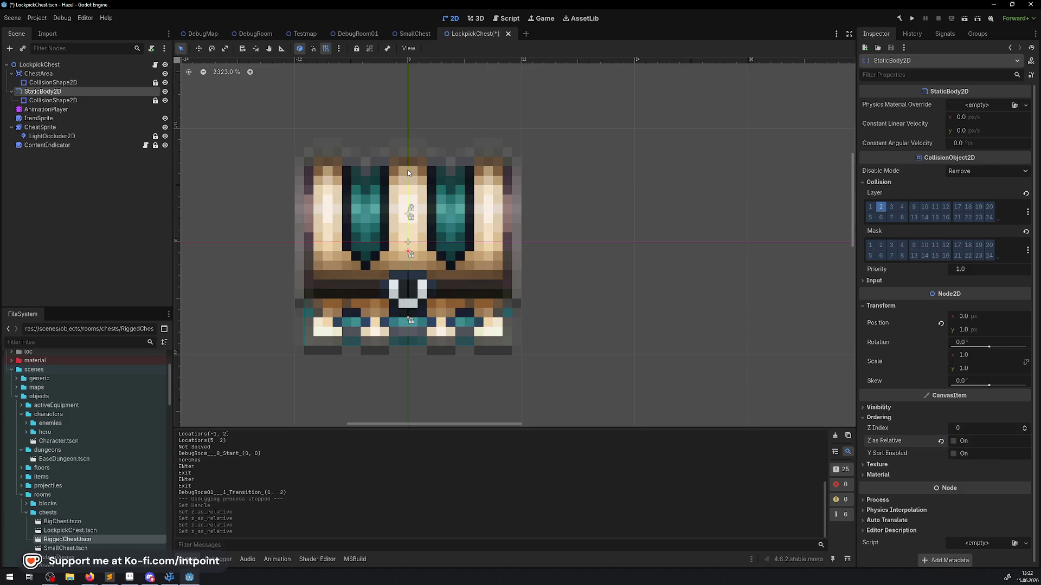
left_click_drag(408, 173, 415, 195)
key("ctrl+s")
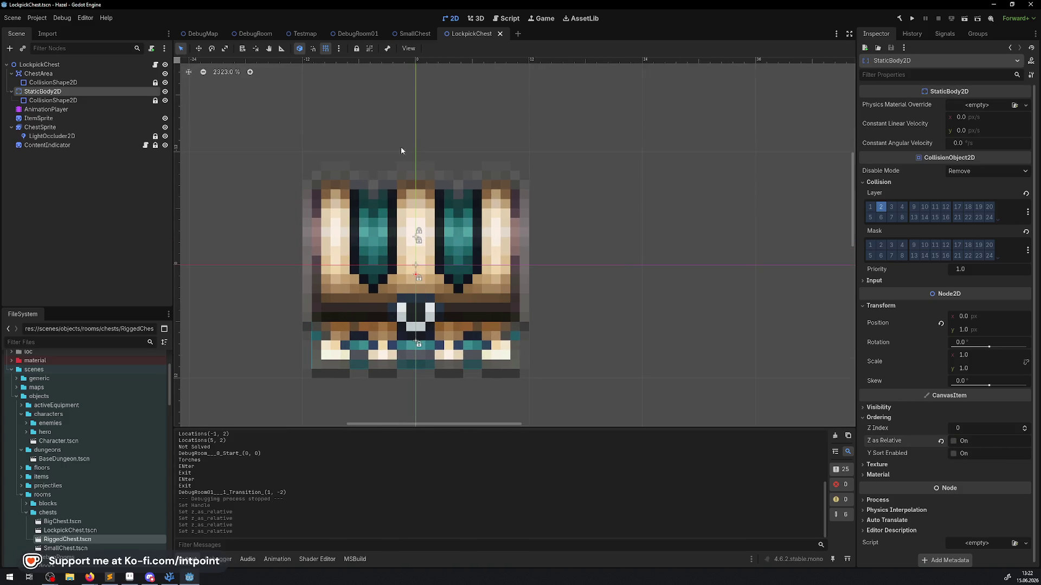
left_click(358, 34)
- In BigChest, disable Z as Relative on ChestArea and StaticBody2D, save, and return
left_click(405, 195)
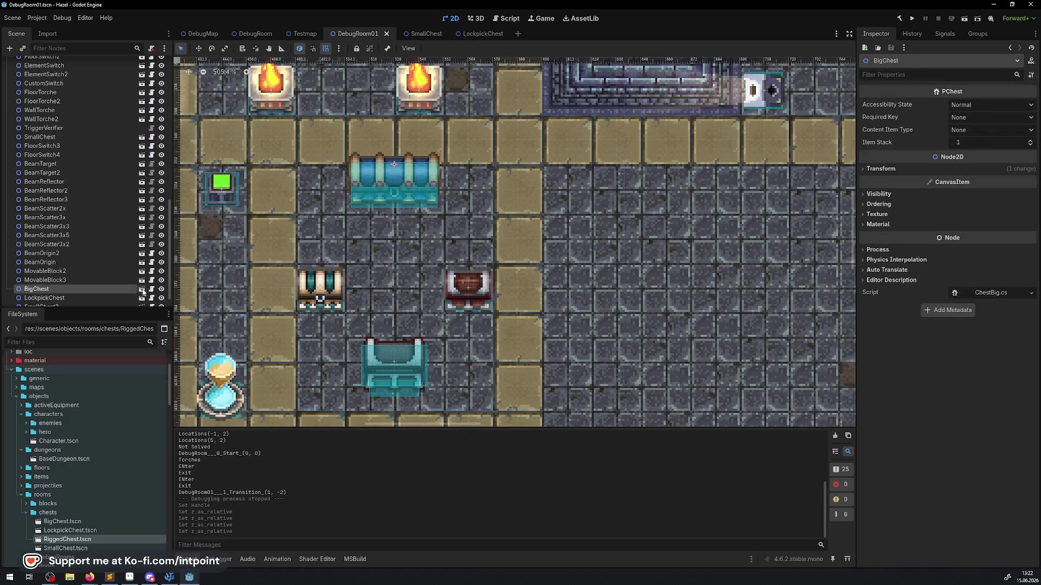
left_click(141, 292)
left_click(38, 73)
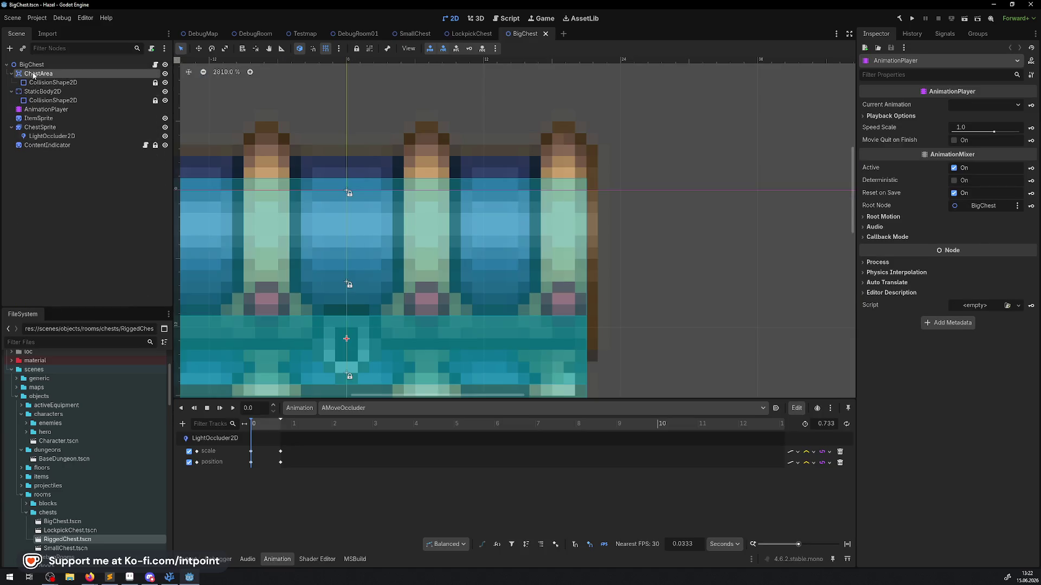
left_click(878, 368)
left_click(956, 391)
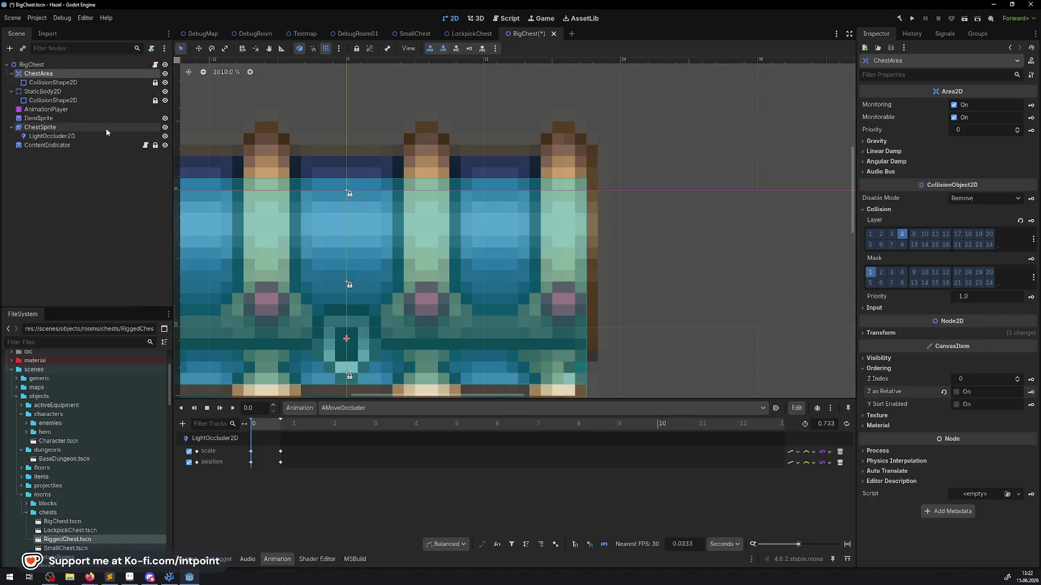
left_click(51, 94)
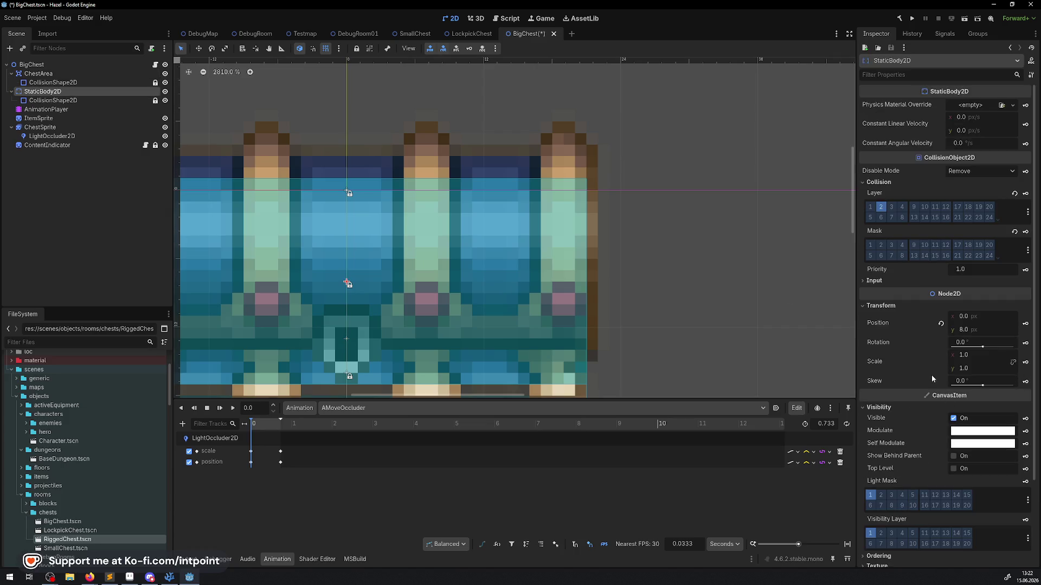
scroll(924, 416, "down", 3)
left_click(878, 452)
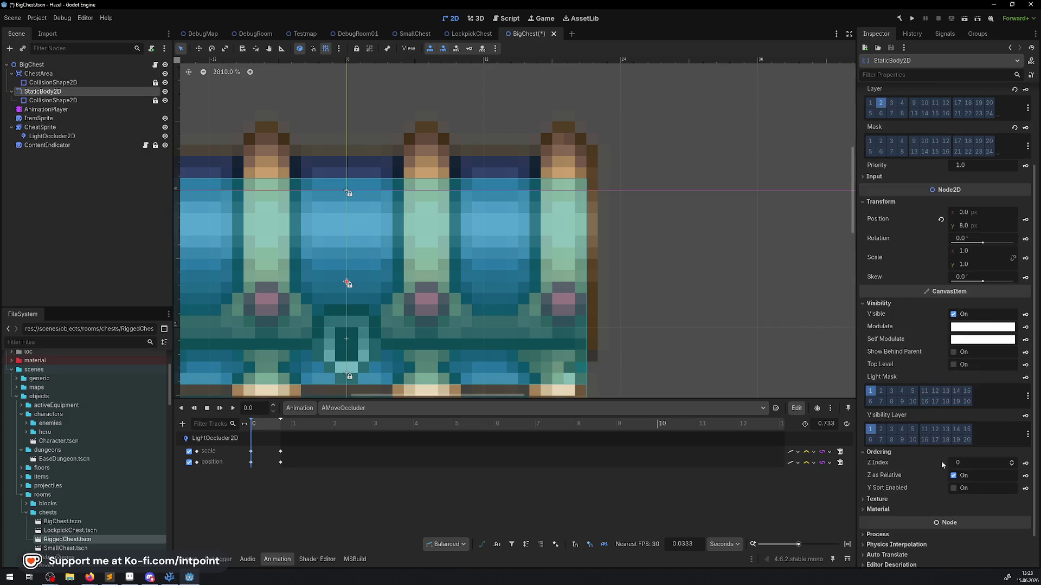
left_click(965, 477)
key("ctrl+s")
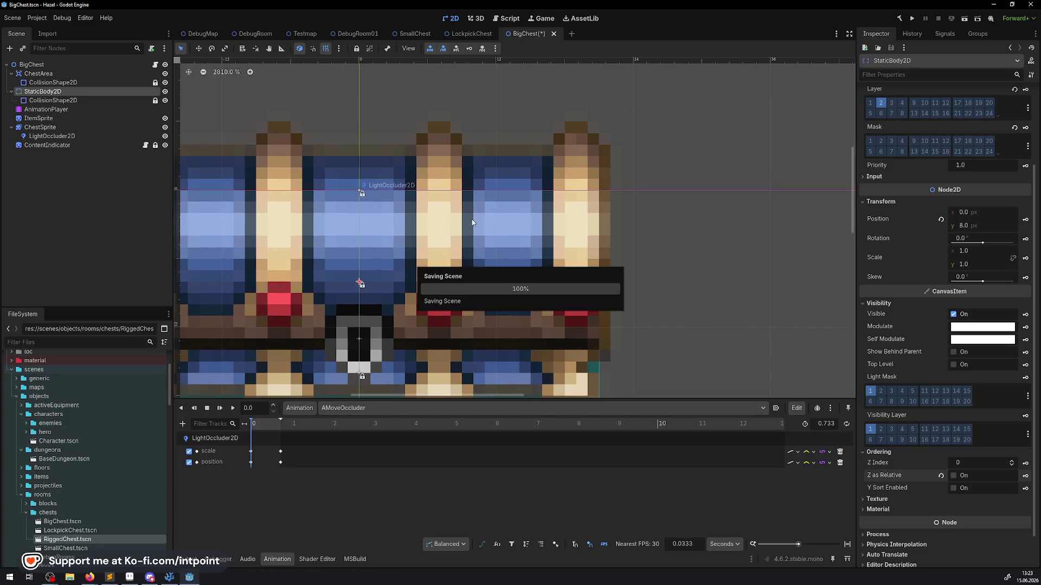
left_click(355, 34)
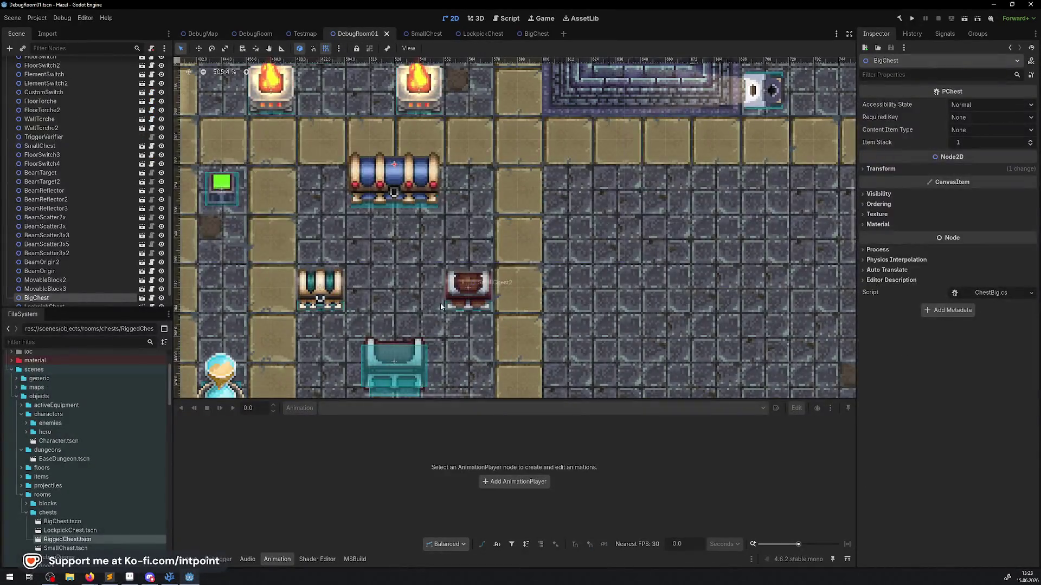
- Keep SmallChest2's accessibility at Normal and set its Content Item Type to Lockpick
left_click(402, 371)
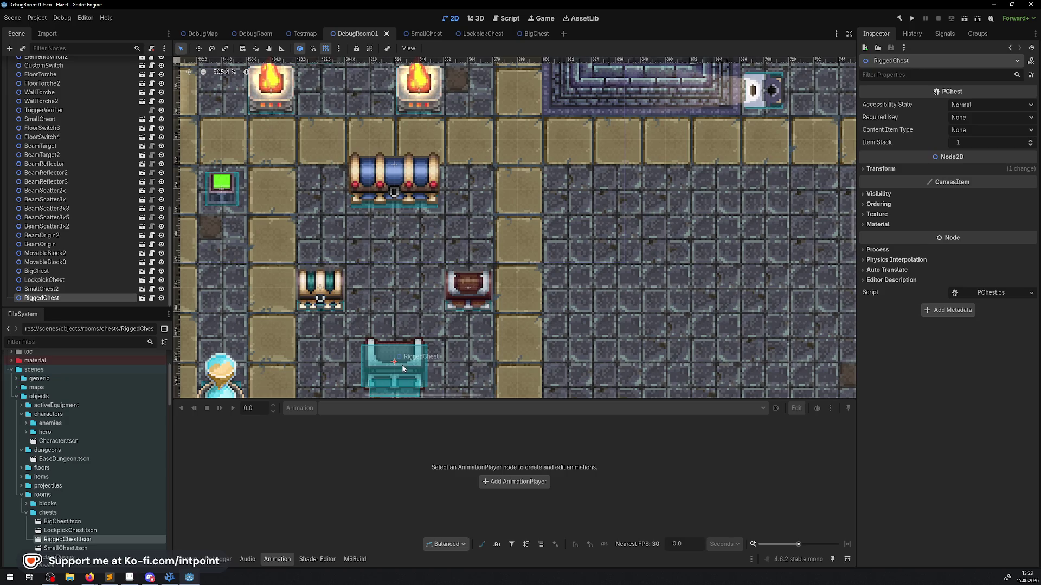
left_click(468, 287)
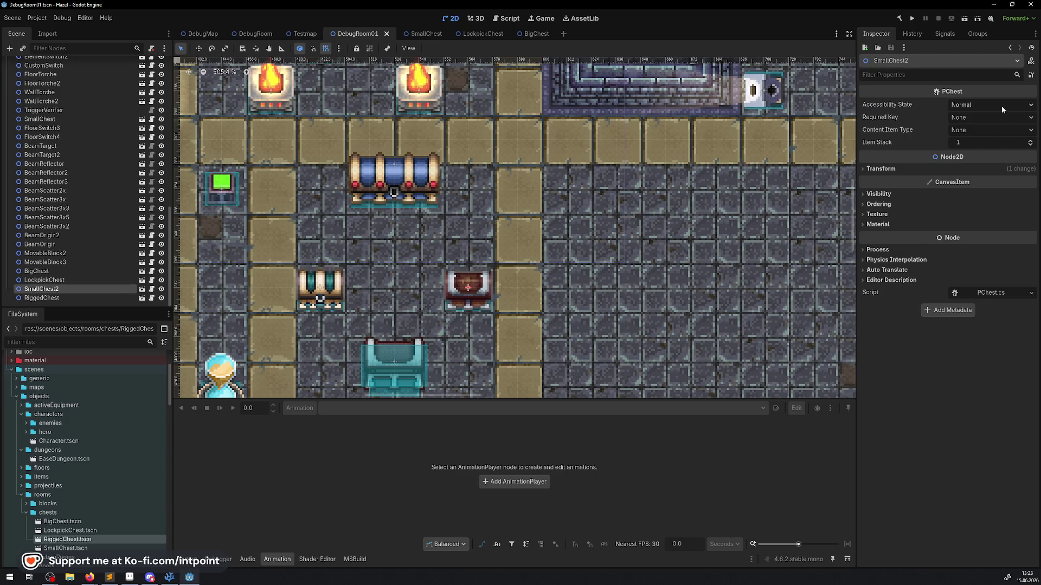
left_click(969, 105)
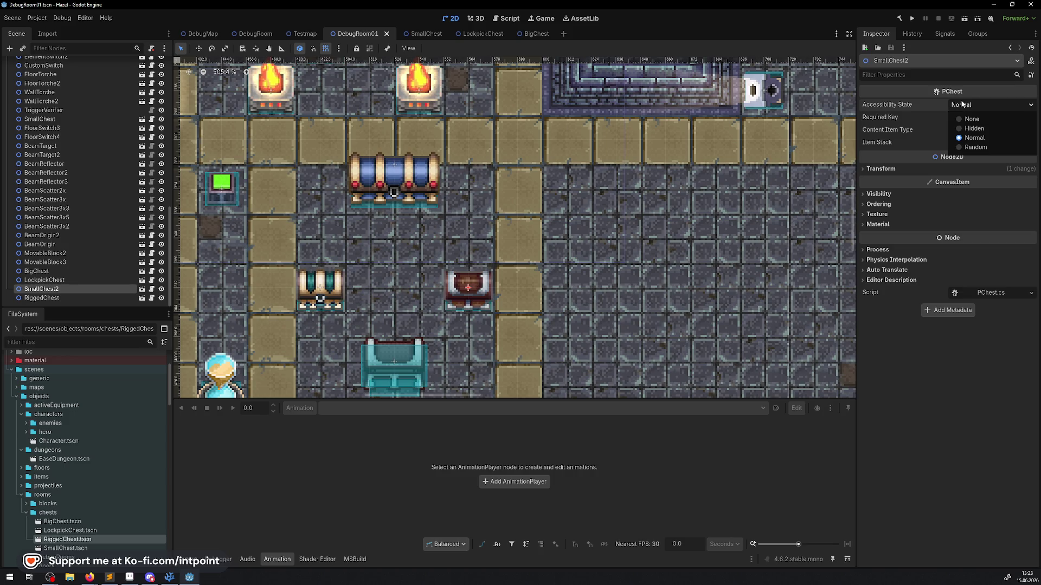
left_click(967, 107)
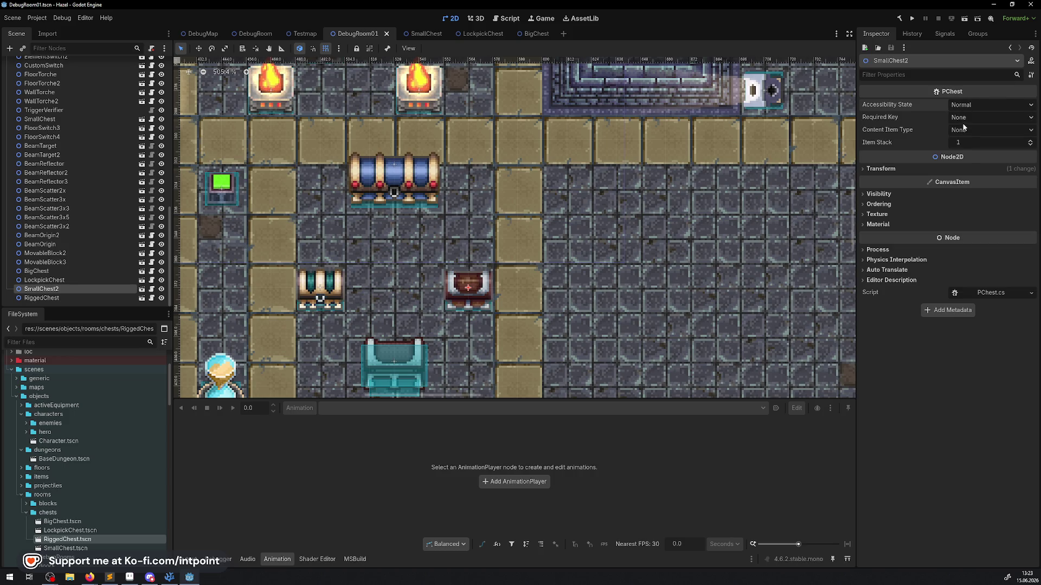
left_click(966, 130)
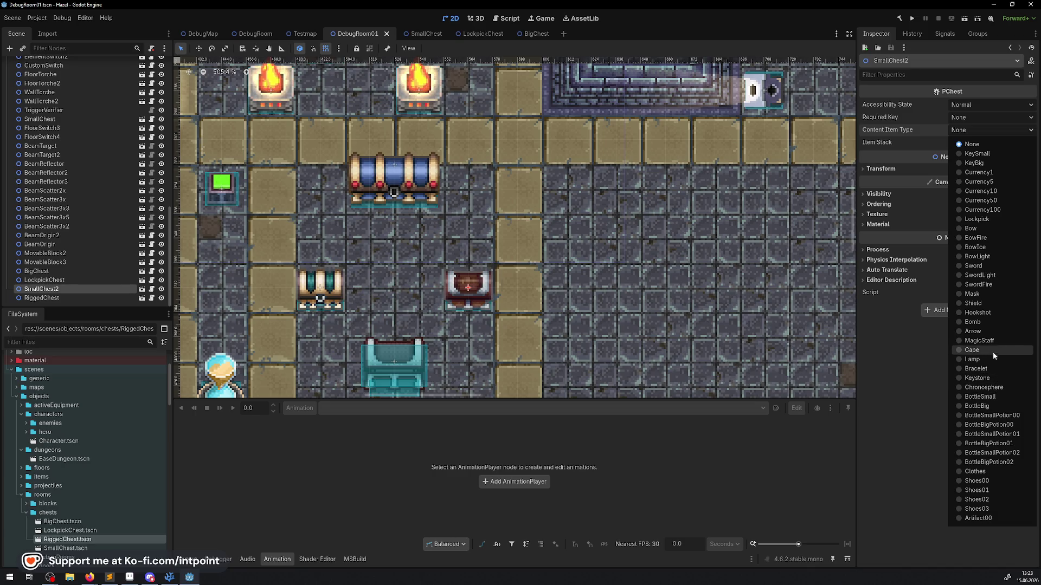
left_click(972, 220)
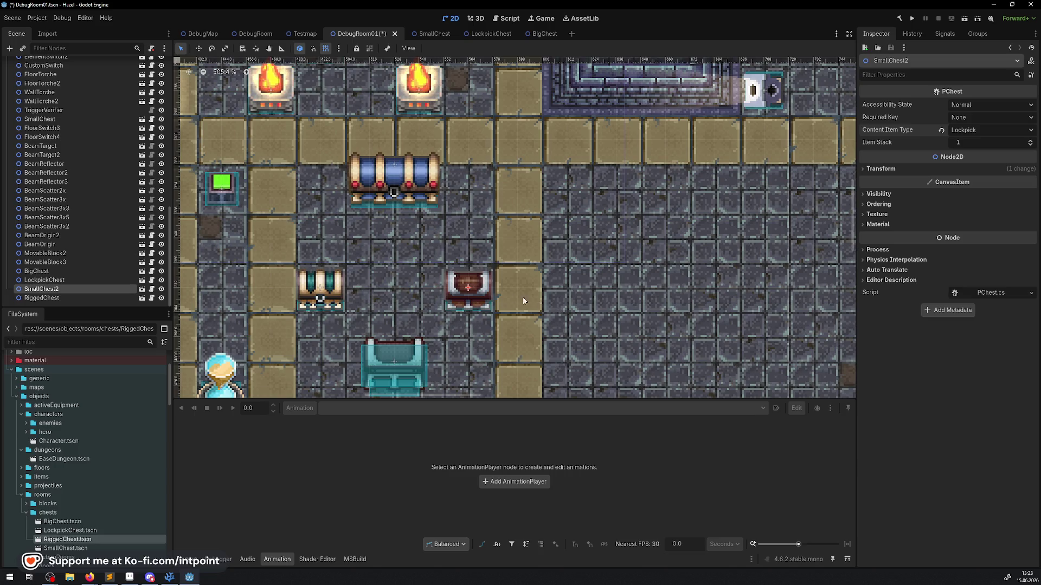
- Set LockpickChest's Content Item Type to Currency100 and save DebugRoom01
left_click(332, 290)
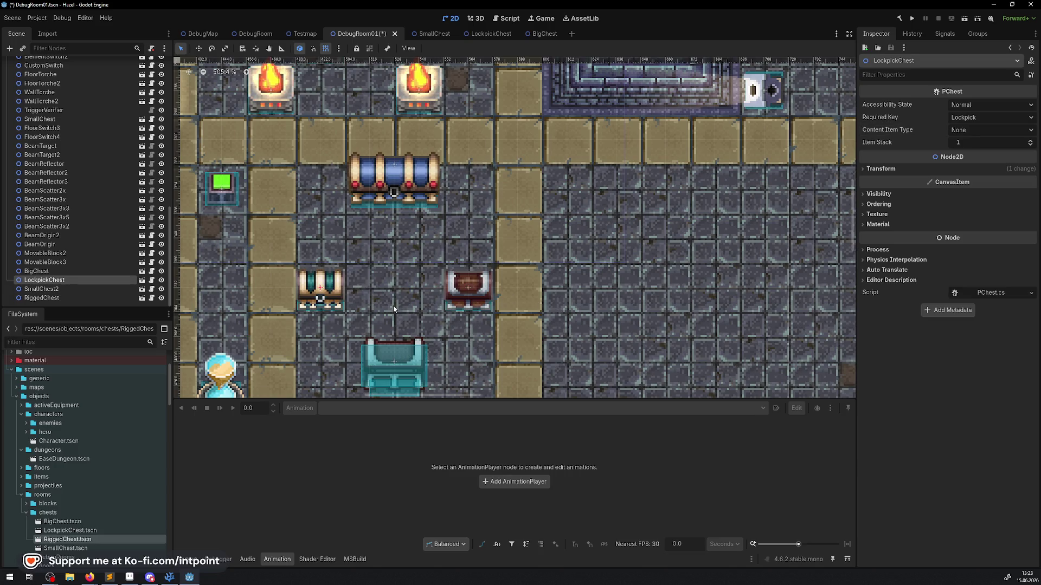
scroll(394, 307, "down", 5)
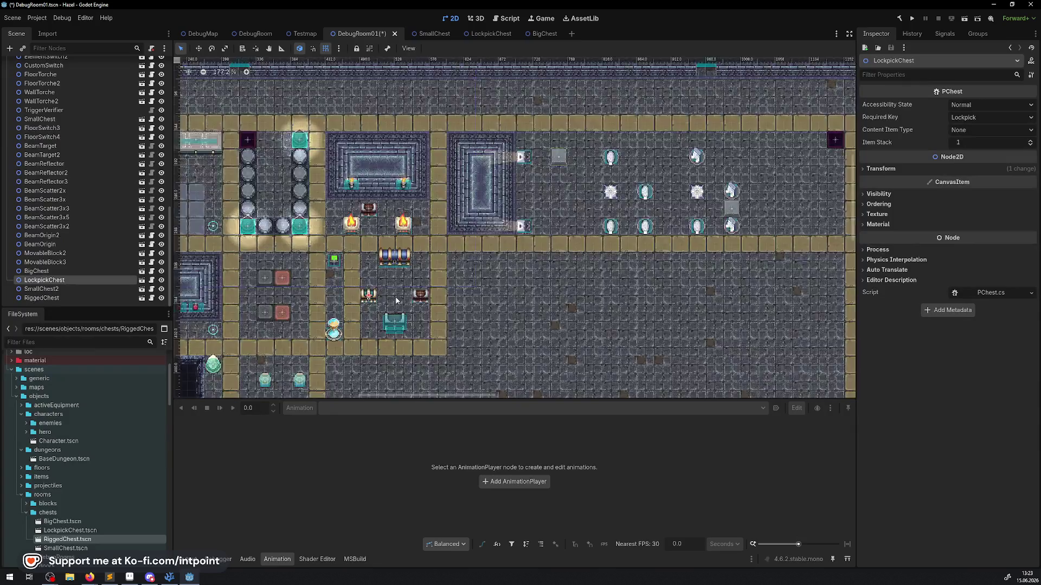
scroll(396, 301, "up", 3)
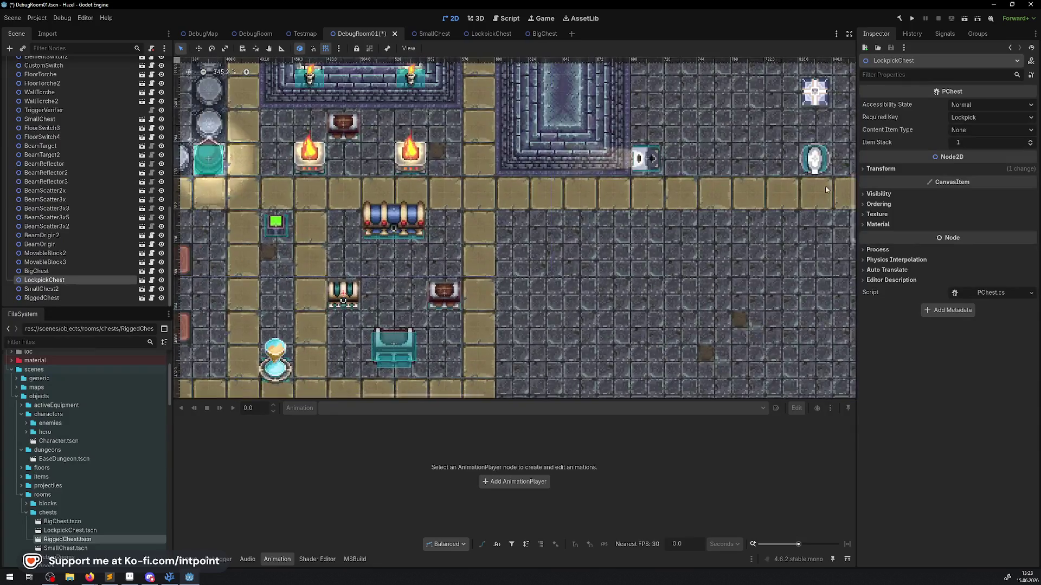
left_click(958, 129)
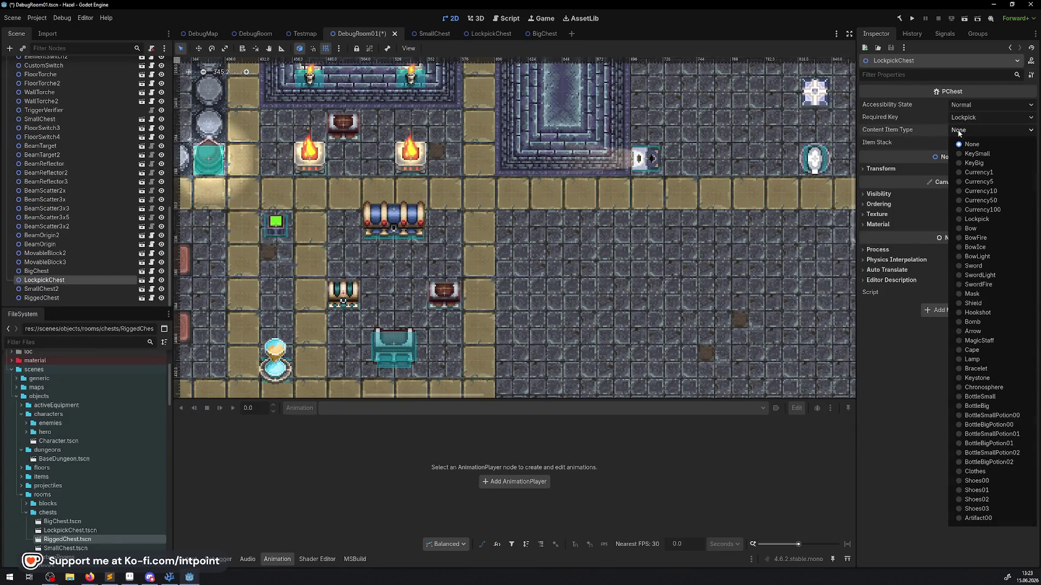
left_click(982, 210)
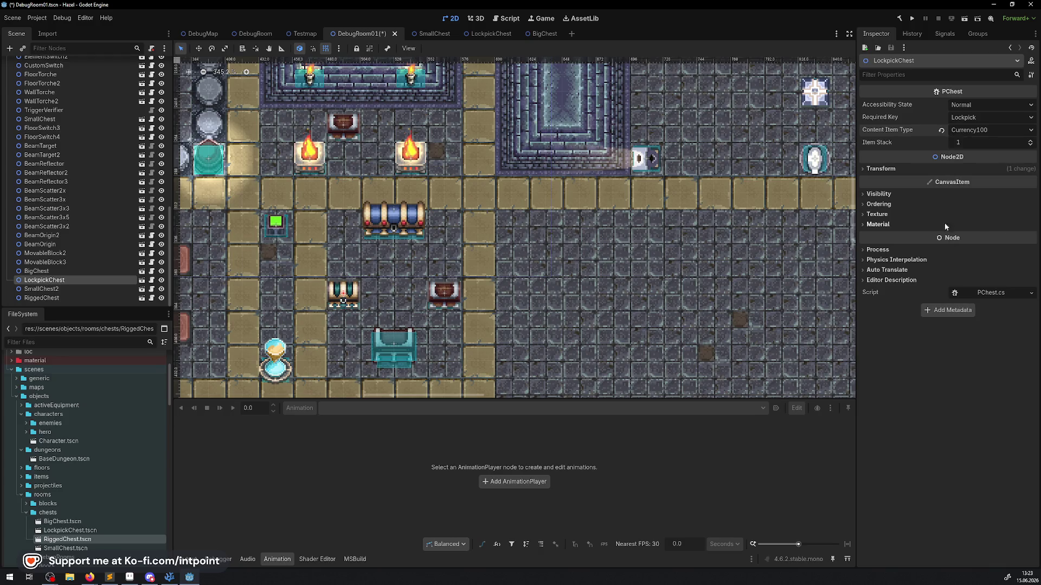
key("ctrl+s")
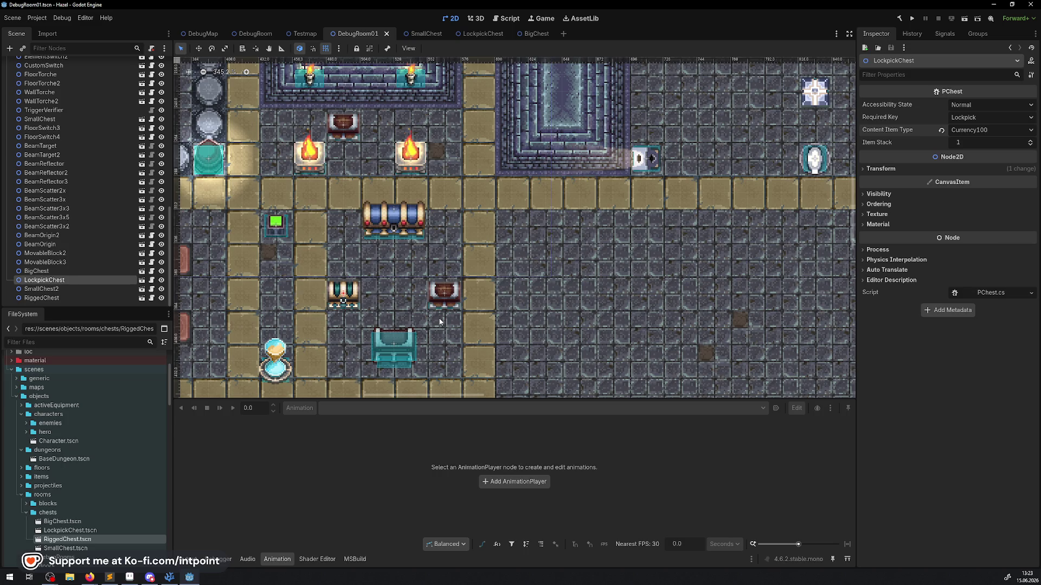
- Set BigChest's Content Item Type to Bracelet, then recheck SmallChest2 and LockpickChest
left_click(390, 226)
left_click(974, 129)
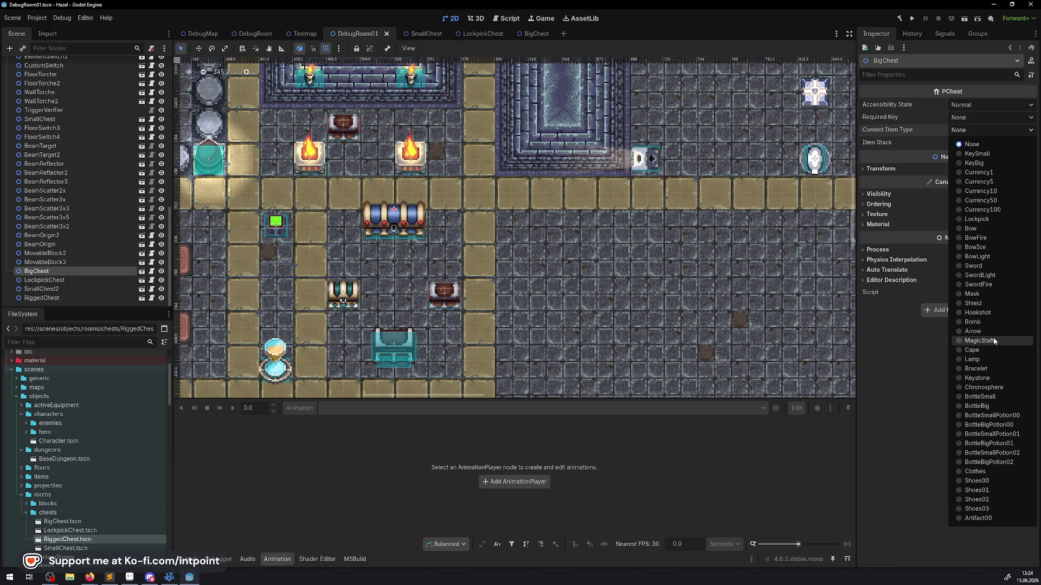
left_click(993, 372)
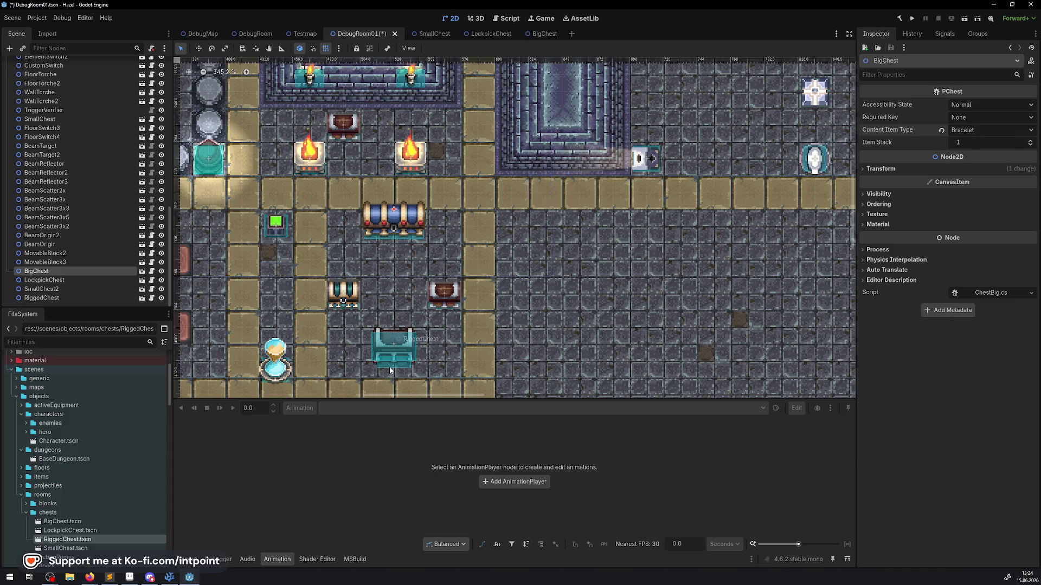
left_click(440, 299)
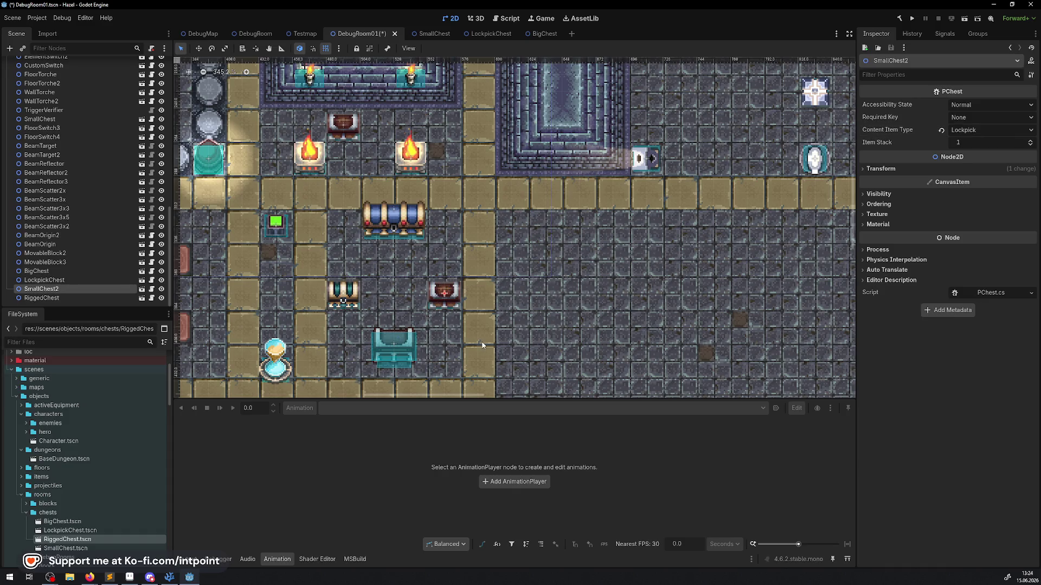
left_click(359, 302)
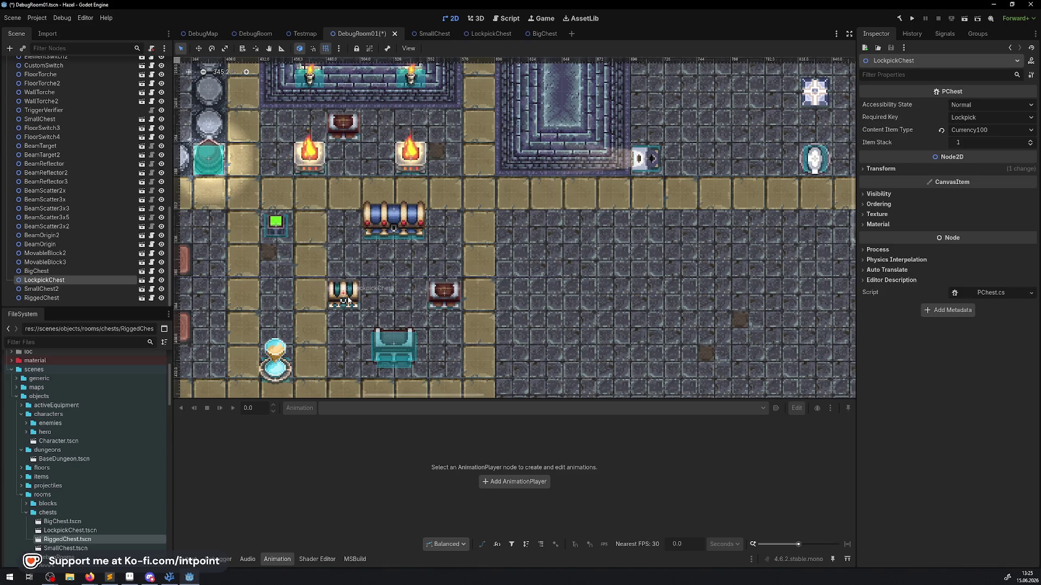
left_click(376, 234)
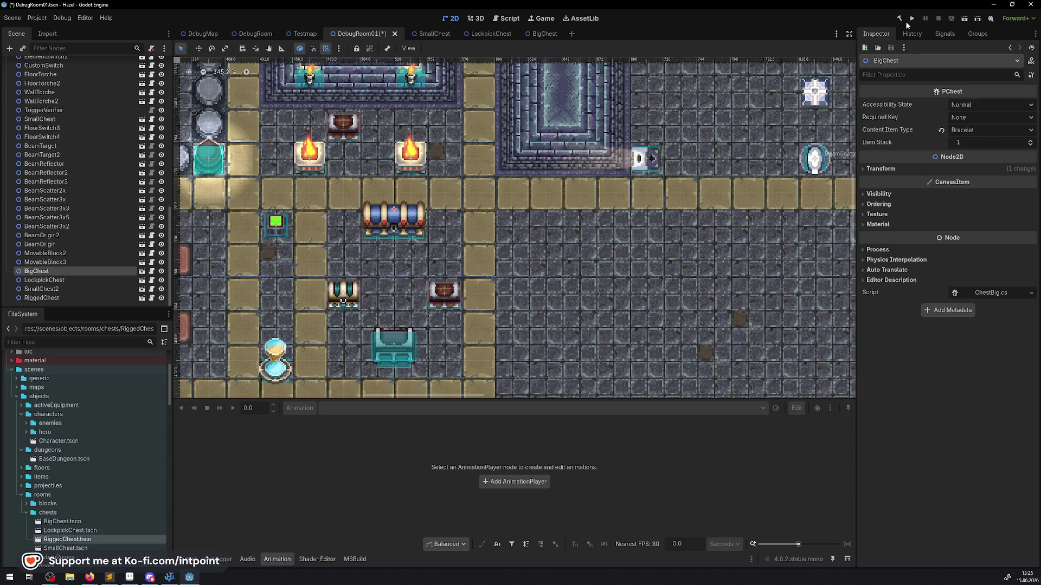
- Launch the game with F5 and hide the side panels and output log to enlarge it
key("F5")
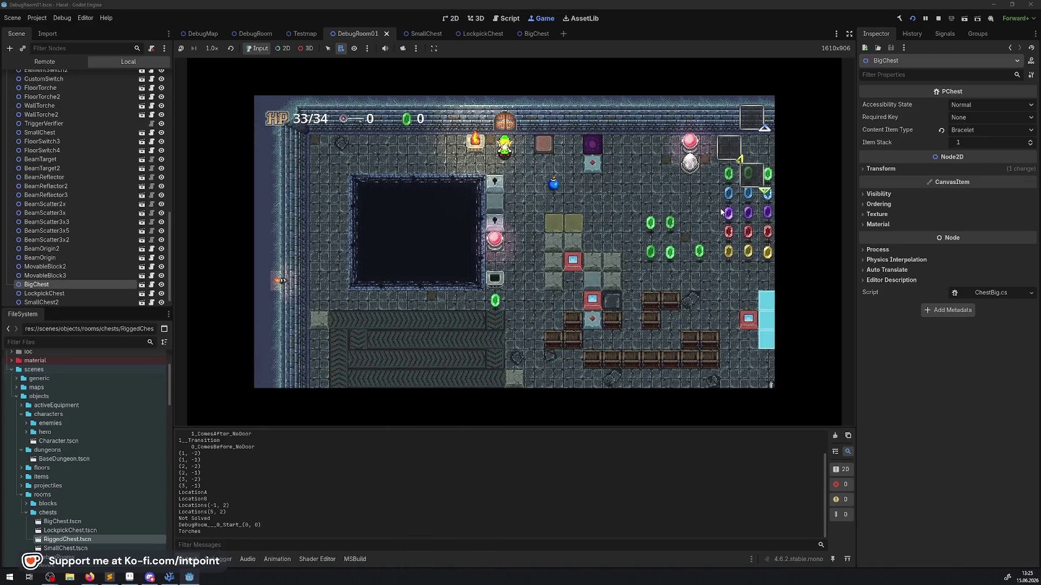
key("ctrl+shift+F11")
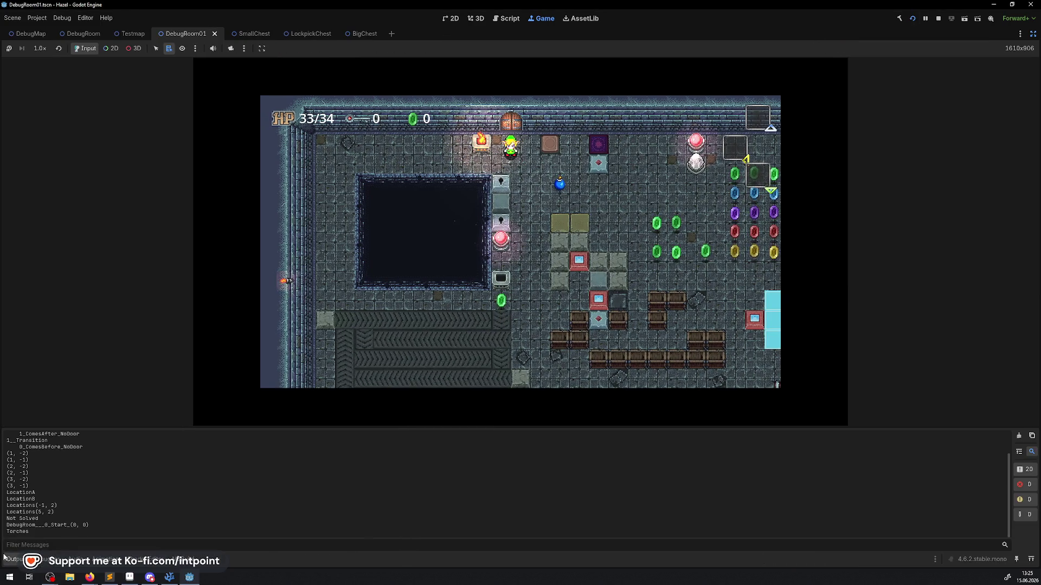
left_click(14, 560)
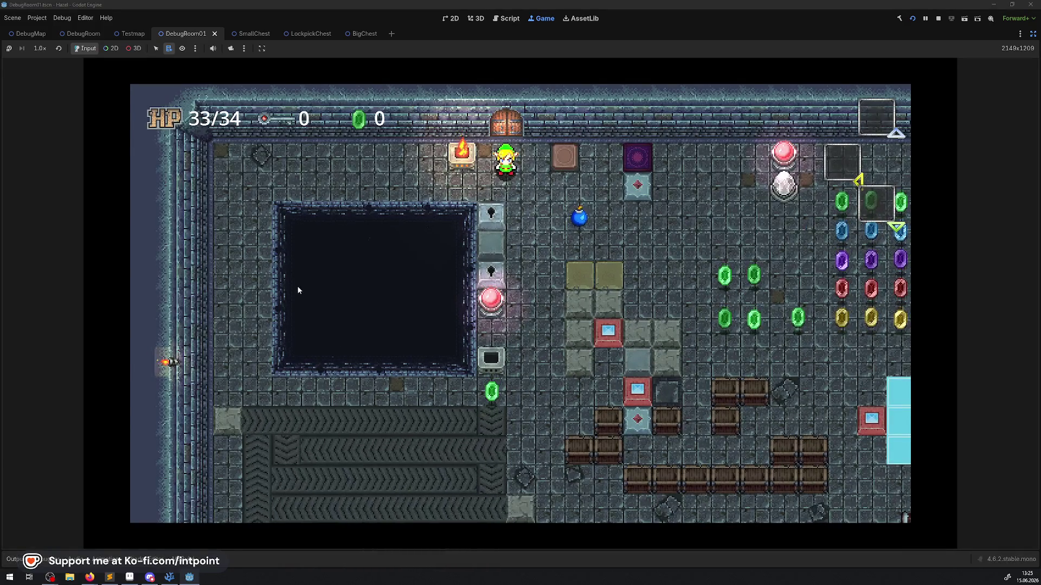
- Walk the player past the pool and through the top doorway into the chest room
key("Up")
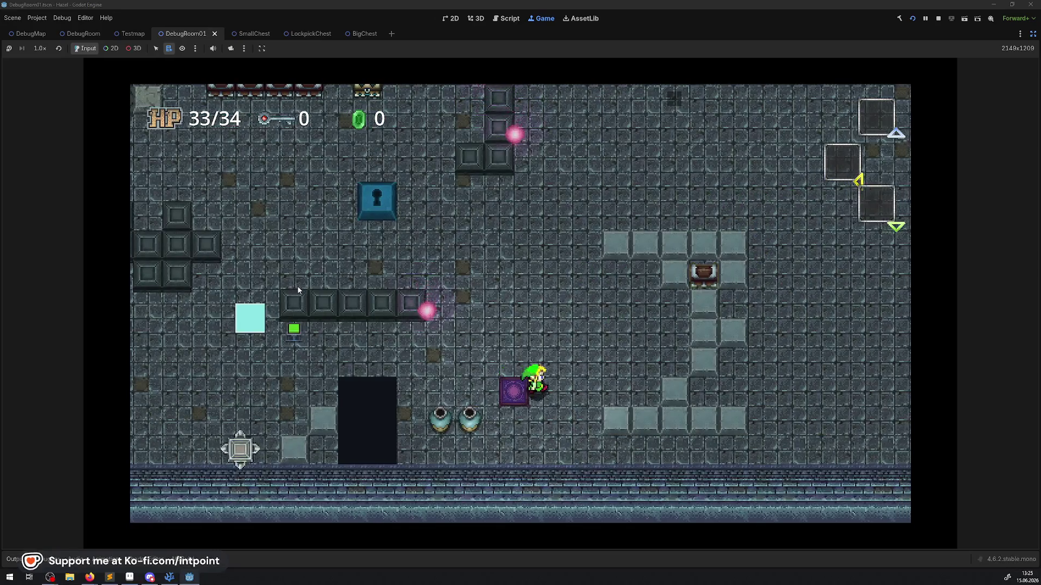
key("Right")
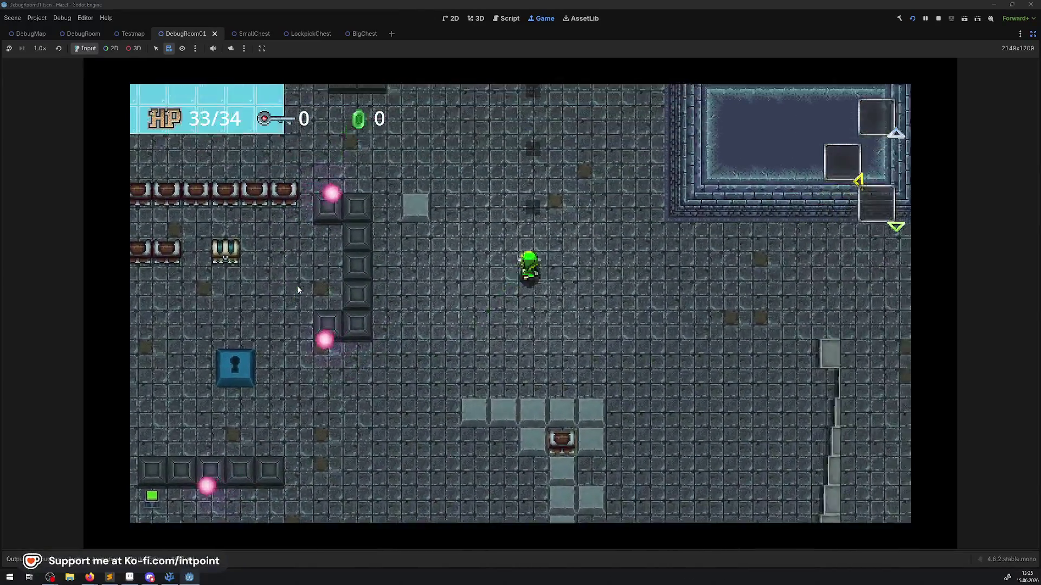
key("Up")
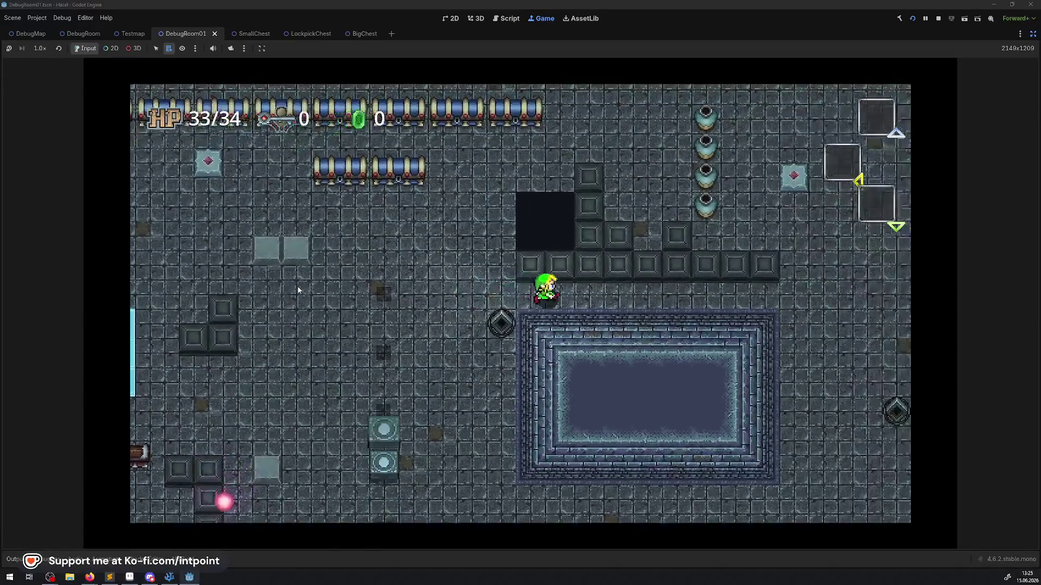
key("Right")
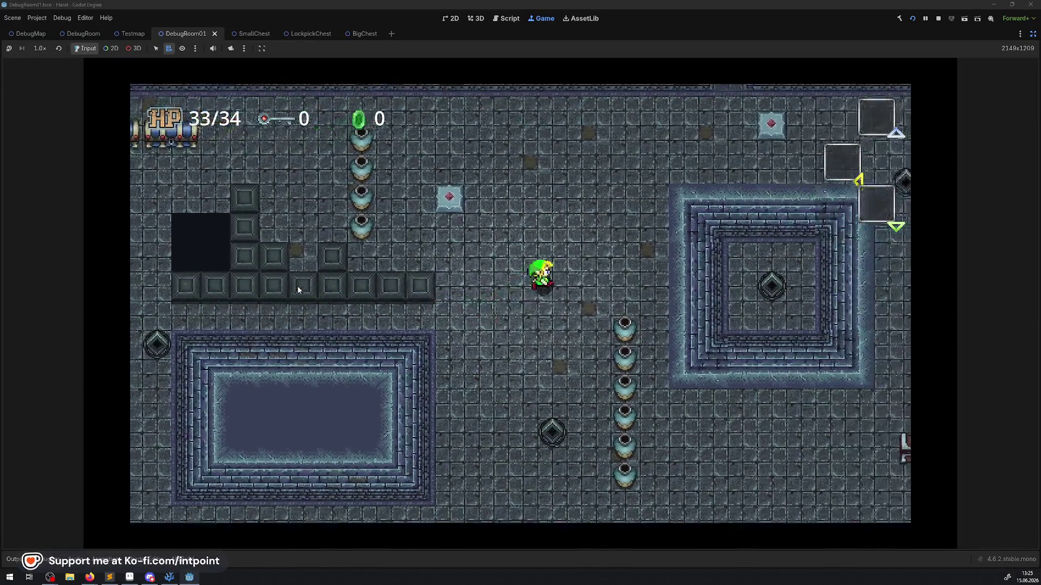
key("Up")
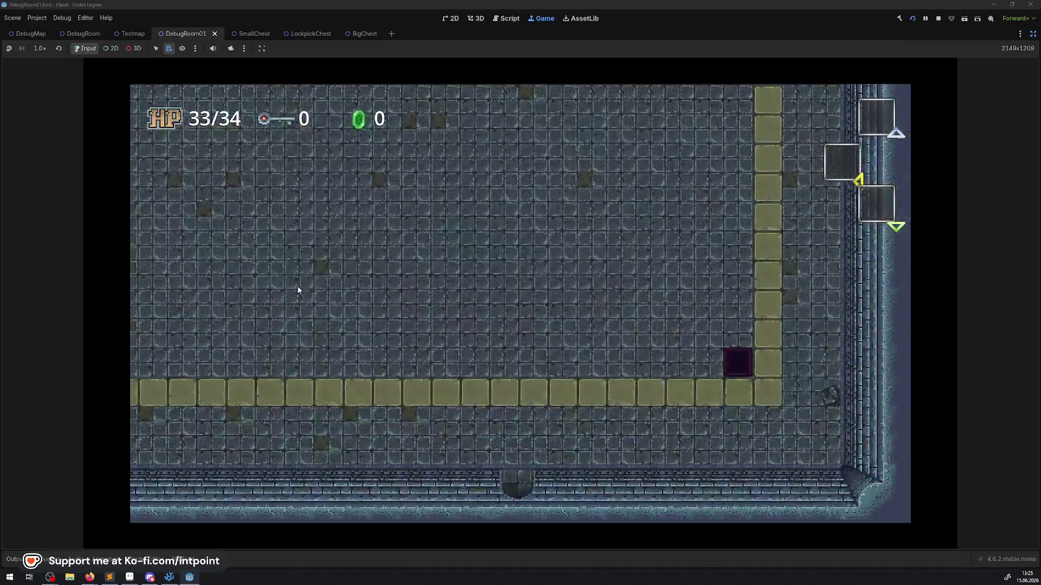
key("Left")
key("Up")
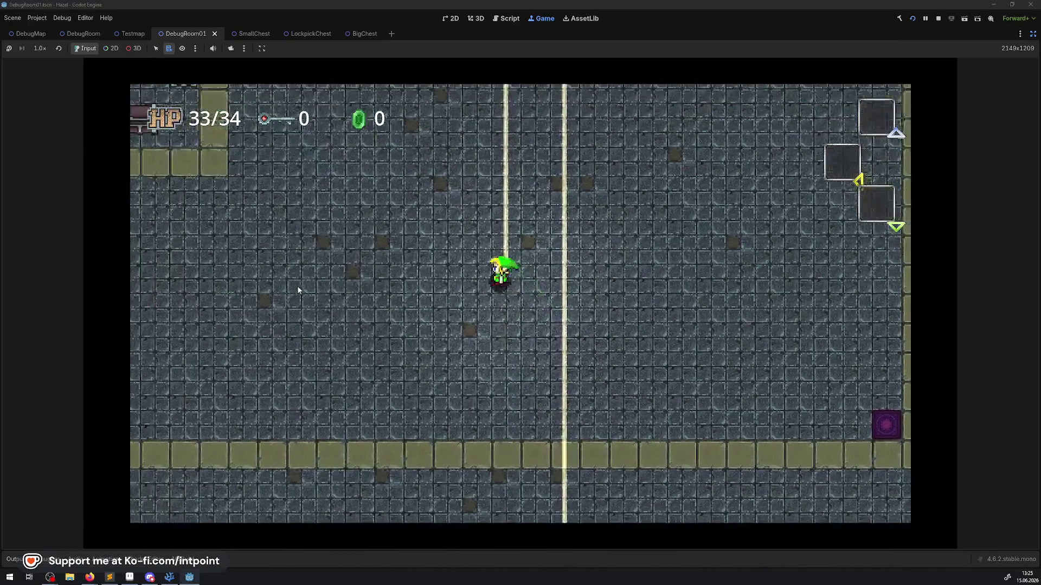
key("Left")
key("Up")
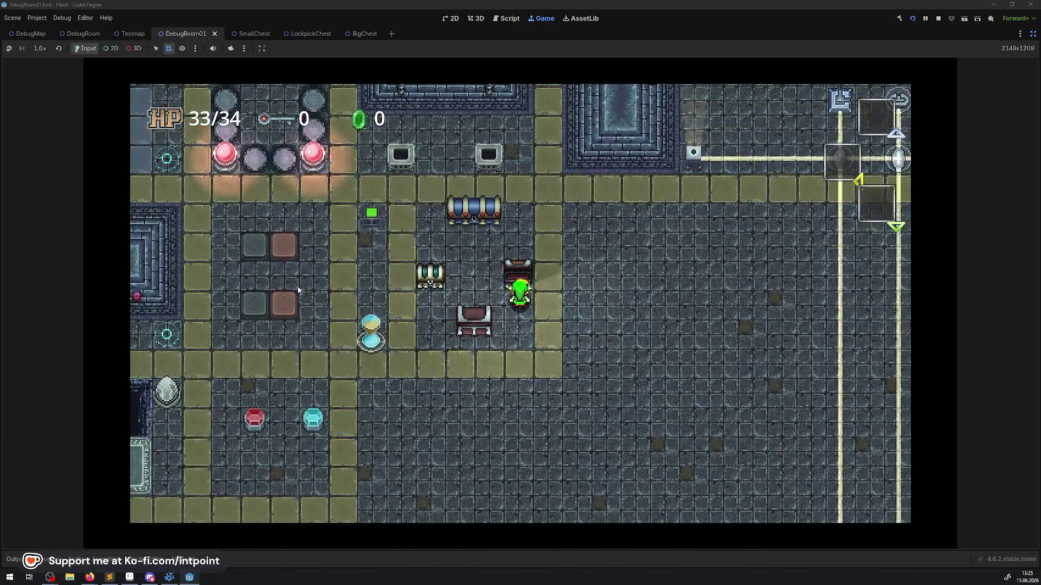
- Line up with the big blue chest, open it, and bring up the inventory
key("Left")
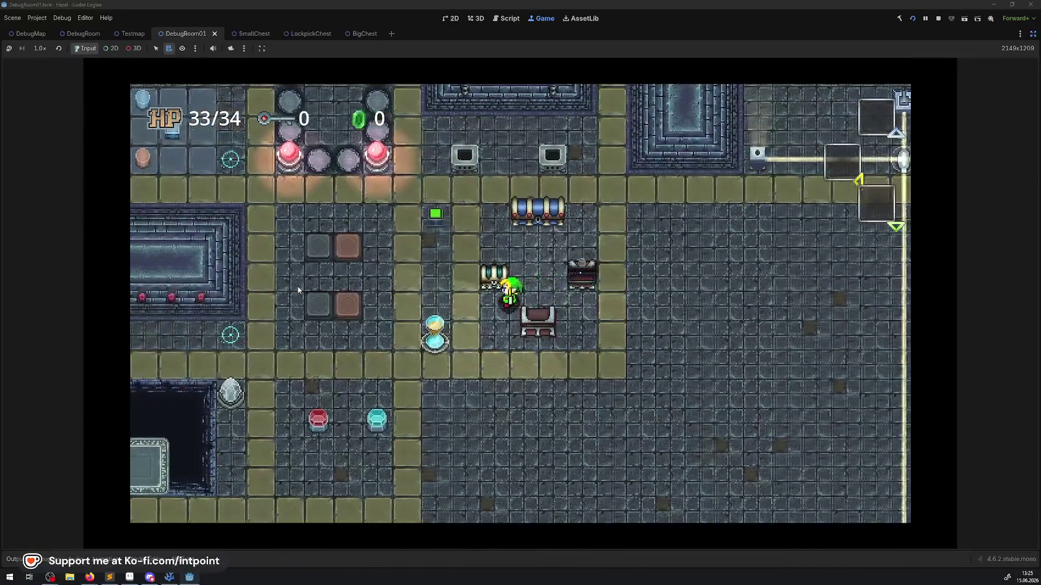
key("Right")
key("Up")
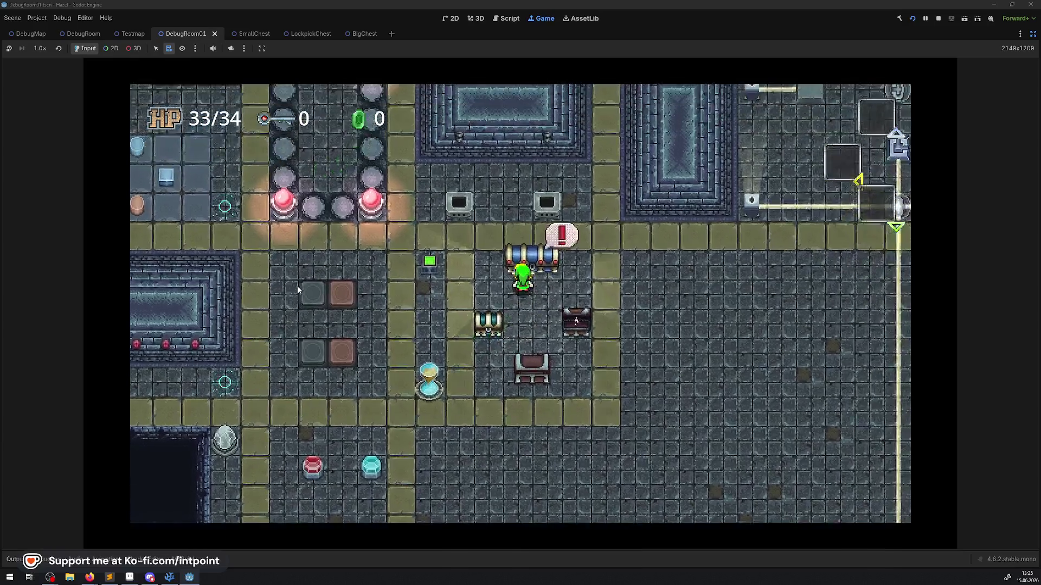
key("Down")
key("Right")
key("Left")
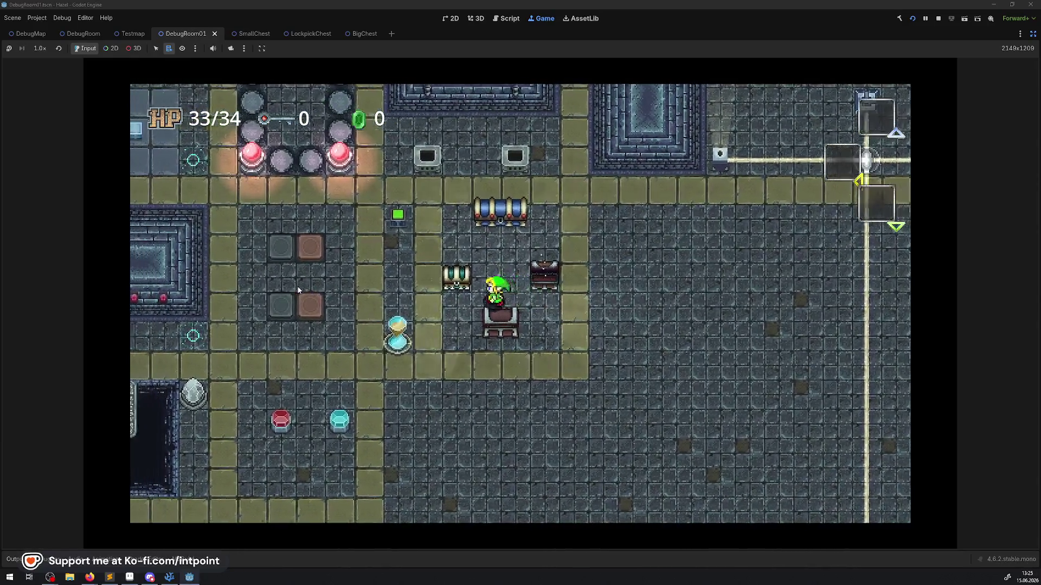
key("Up")
key("space")
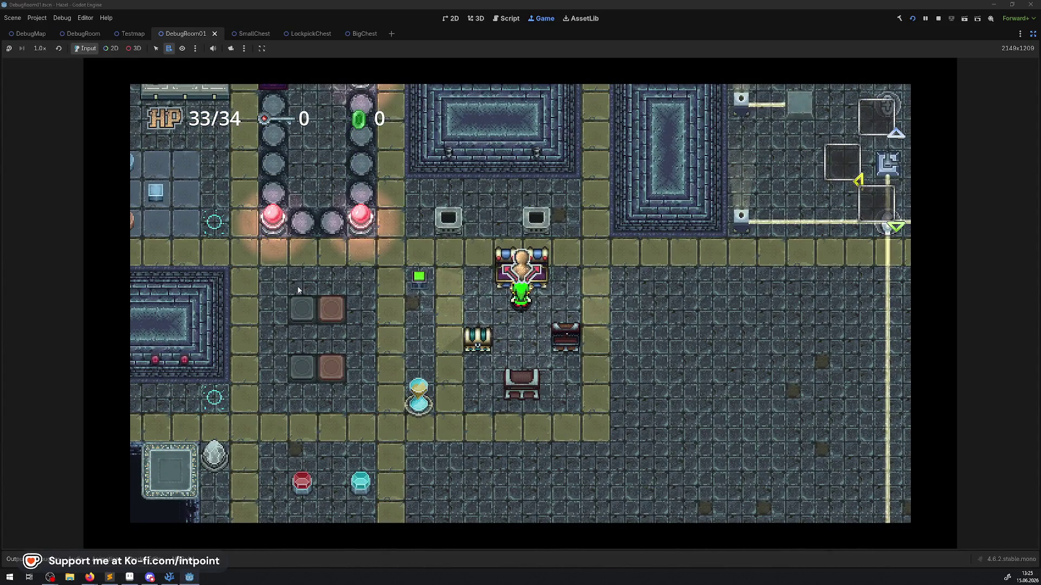
key("i")
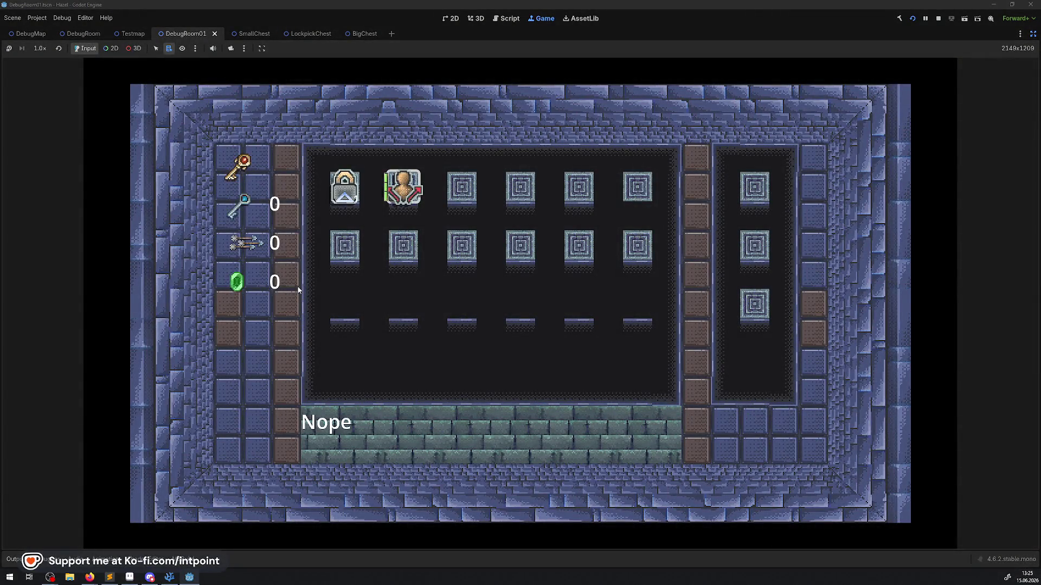
- Close the inventory and walk the player right toward the laser corridor
key("i")
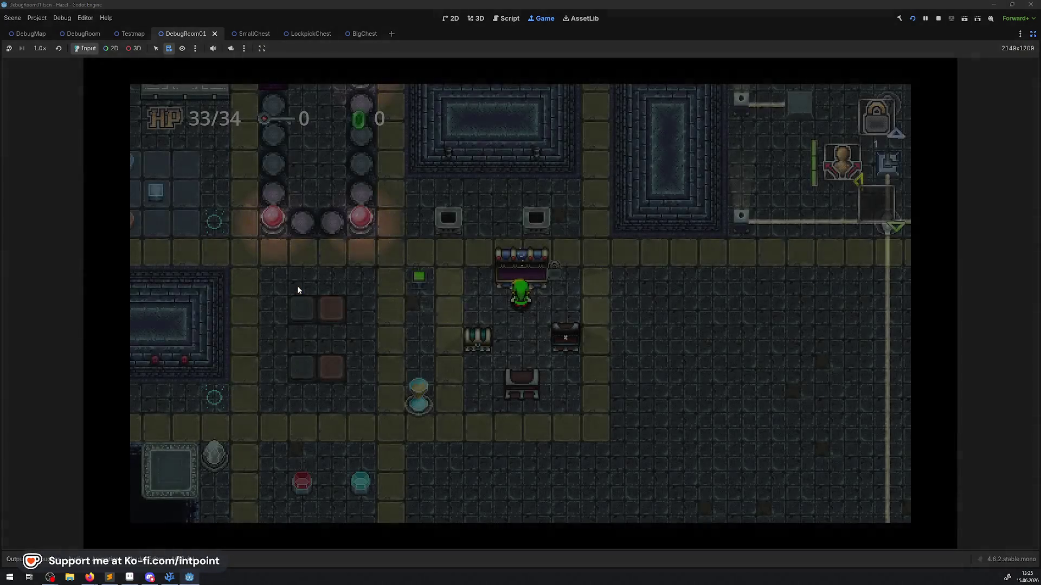
key("Right")
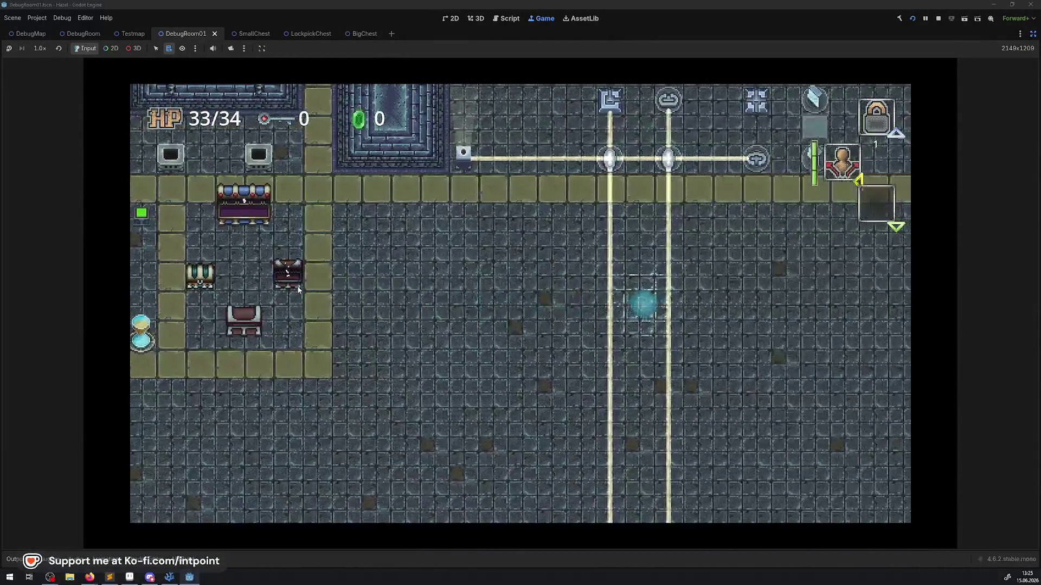
key("Left")
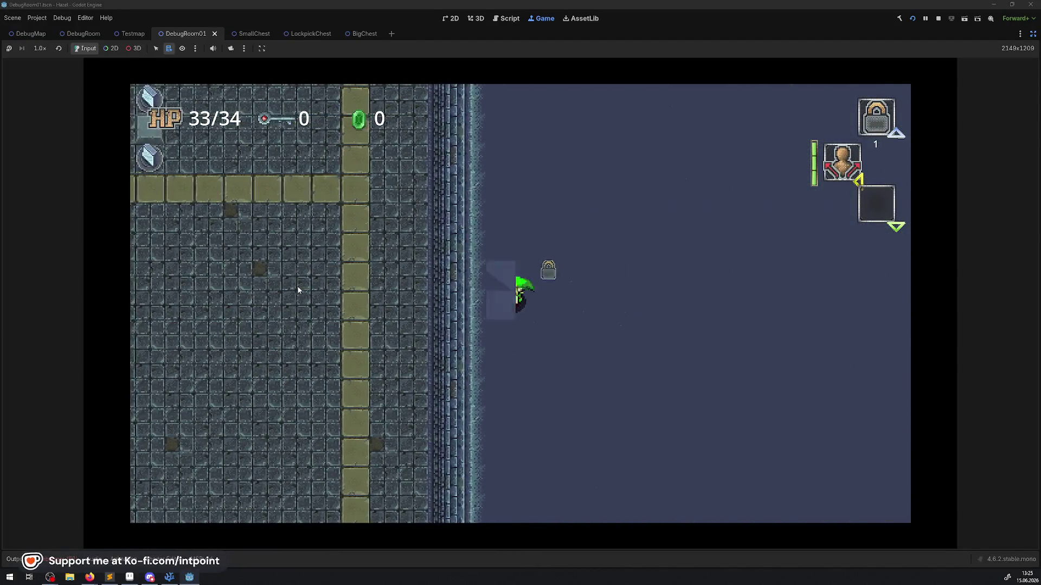
key("Right")
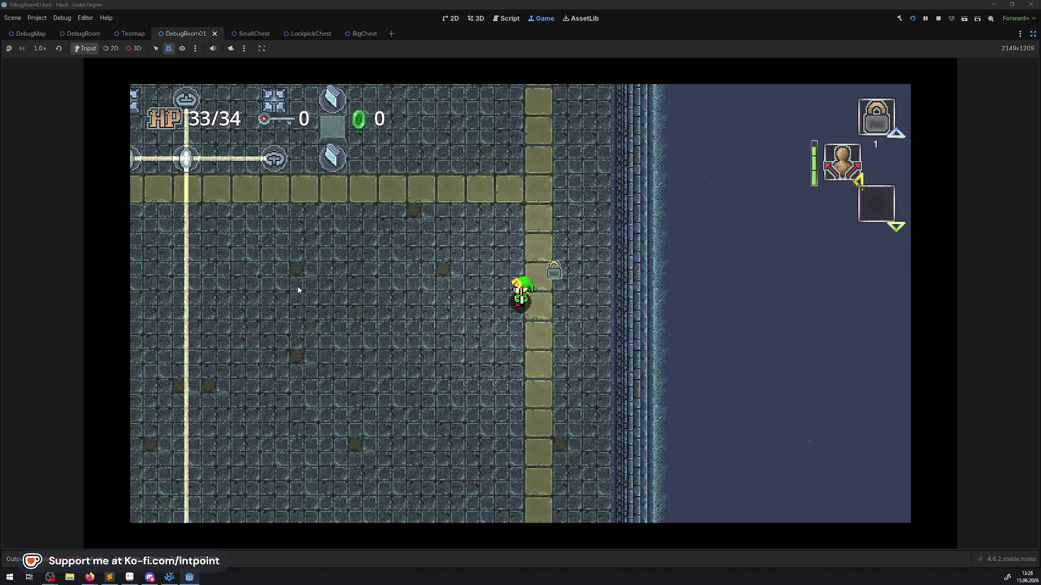
key("Right")
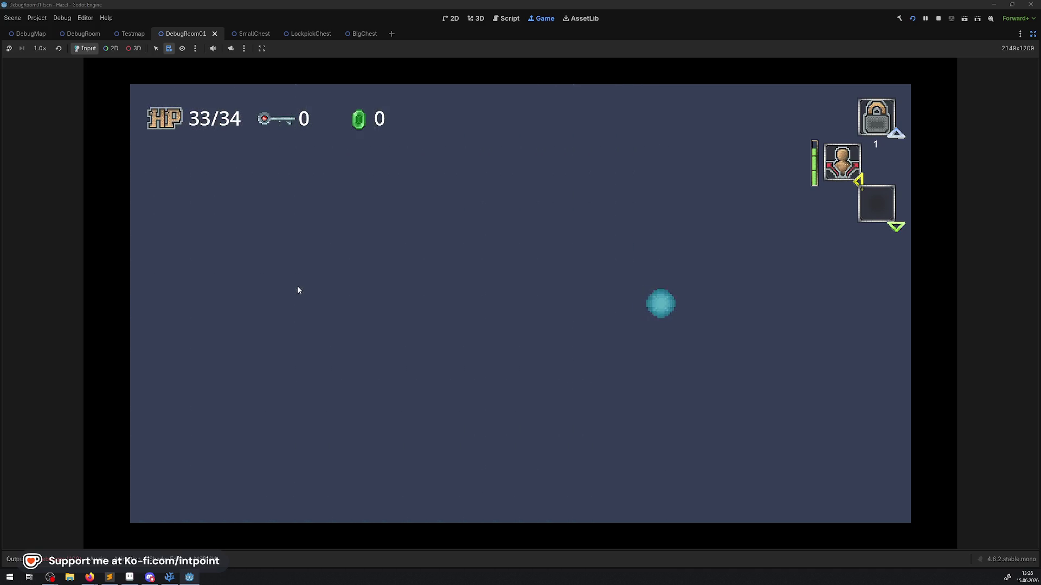
key("Left")
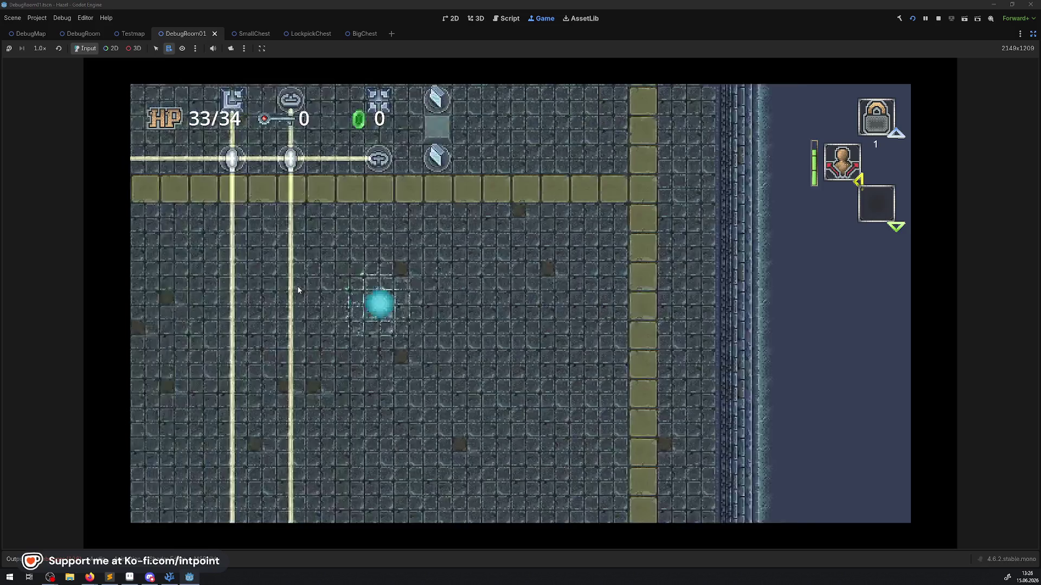
key("Right")
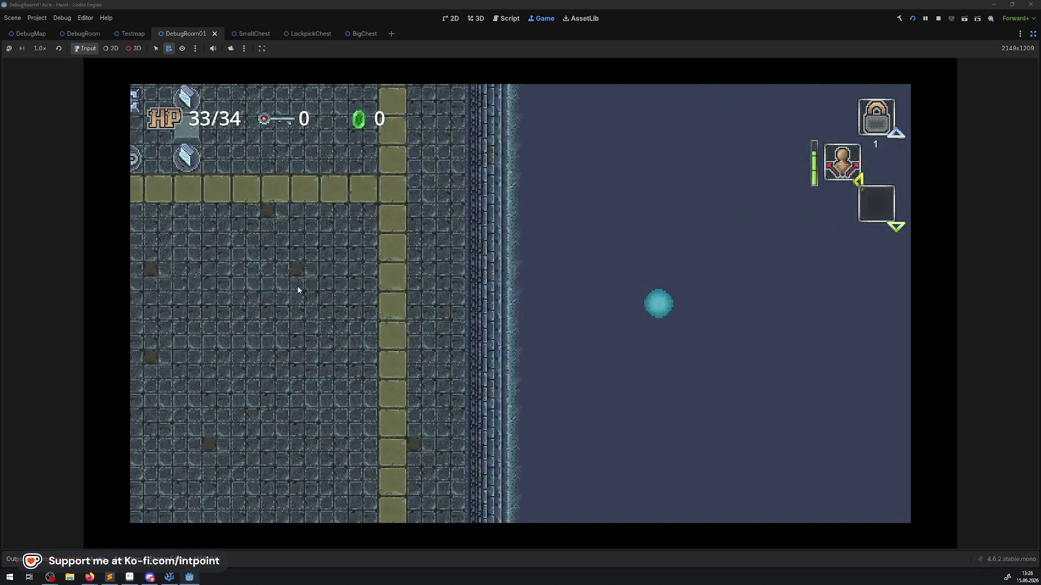
key("Right")
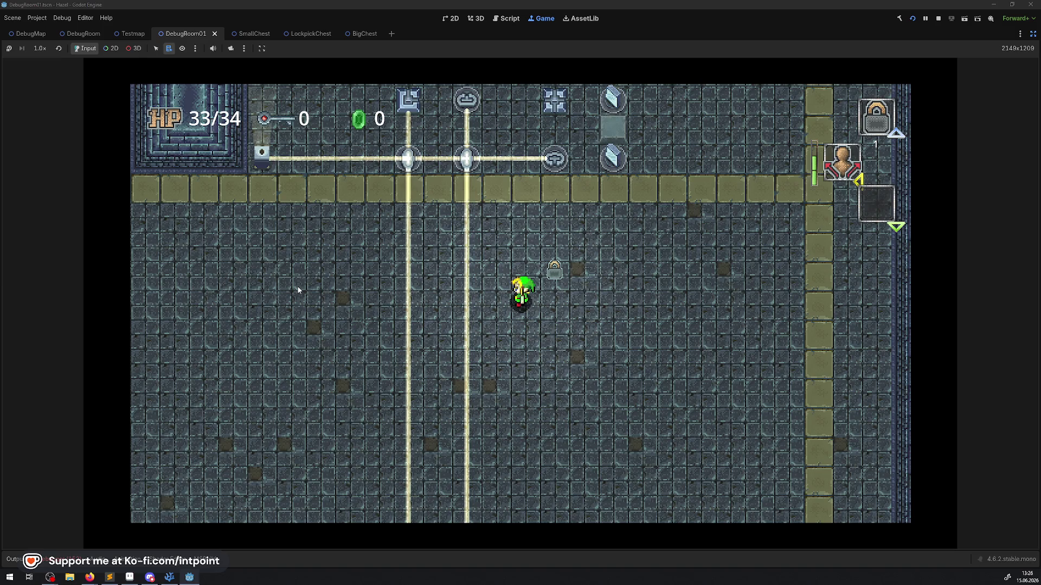
- Walk back past the chests and open the chest in front of the player
key("Down")
key("Right")
key("Up")
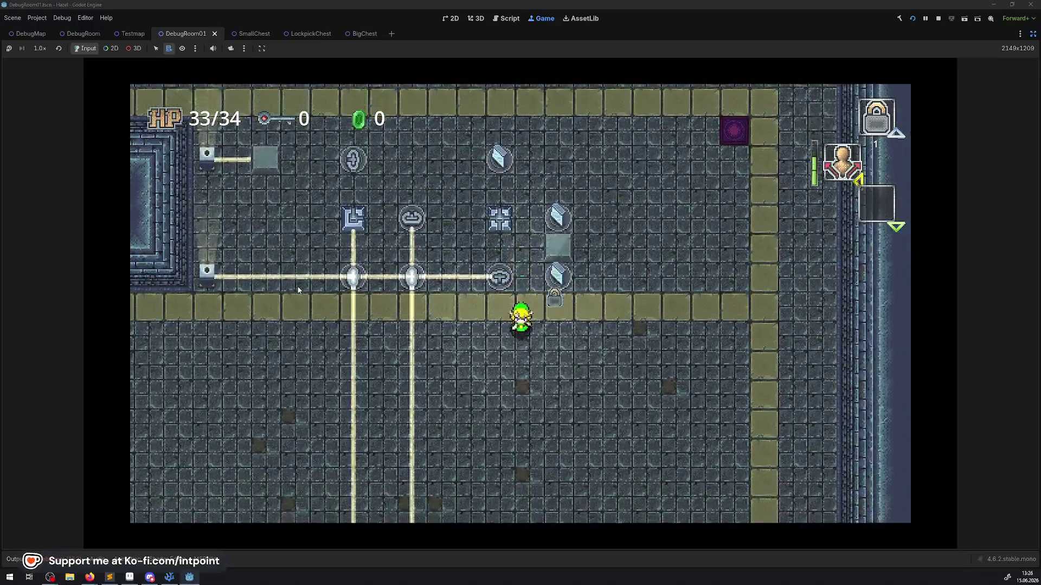
key("Left")
key("Down")
key("Left")
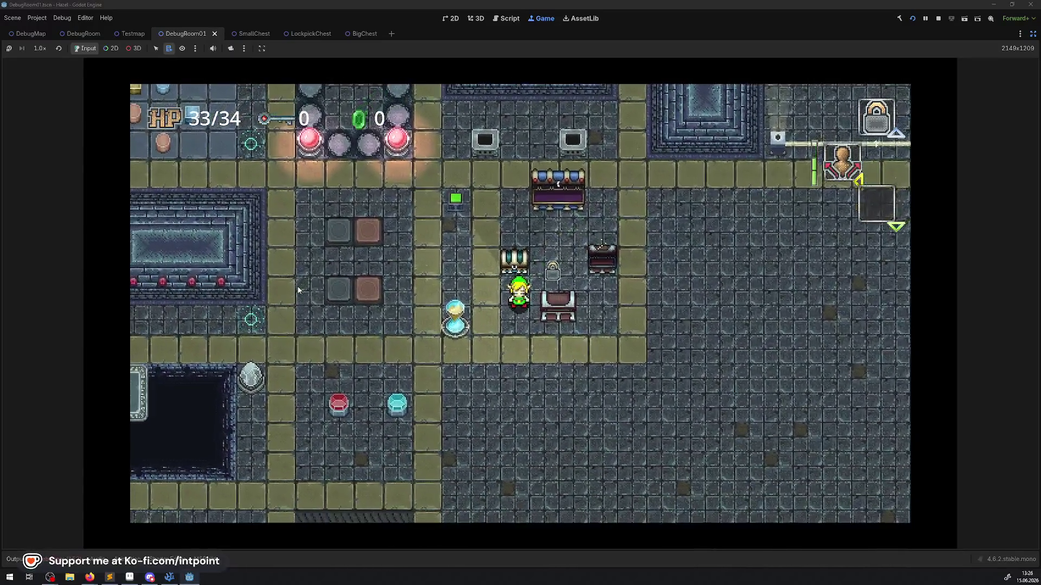
key("Up")
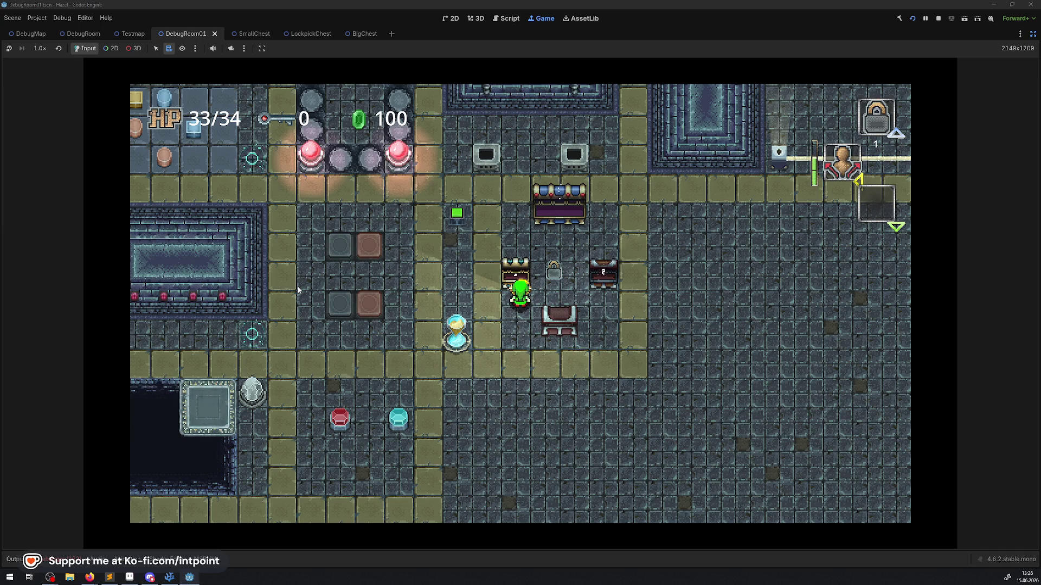
- Move beneath the next chest, open it with E, then stop the game with F8
key("Down")
key("Right")
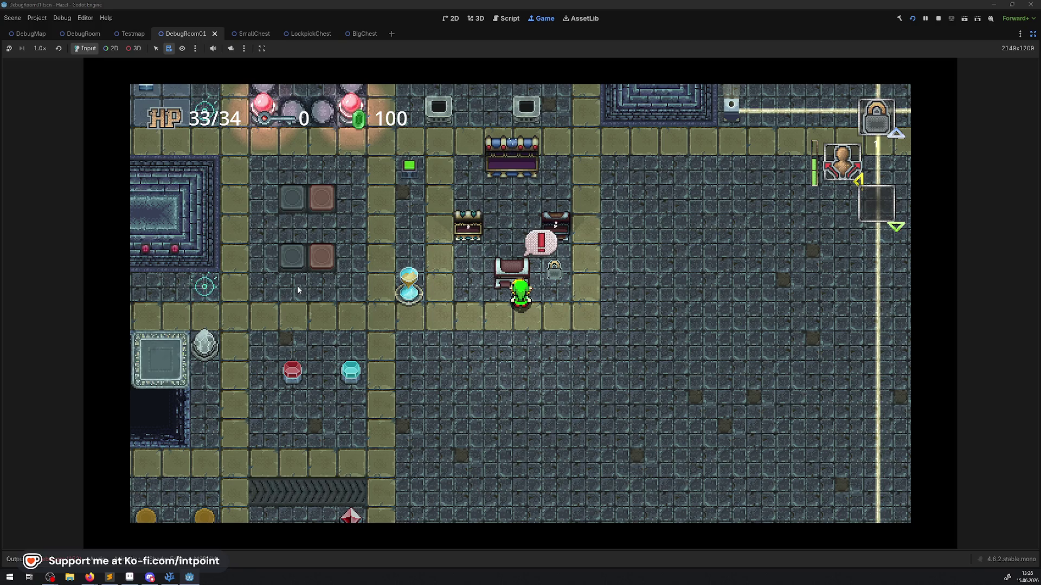
key("e")
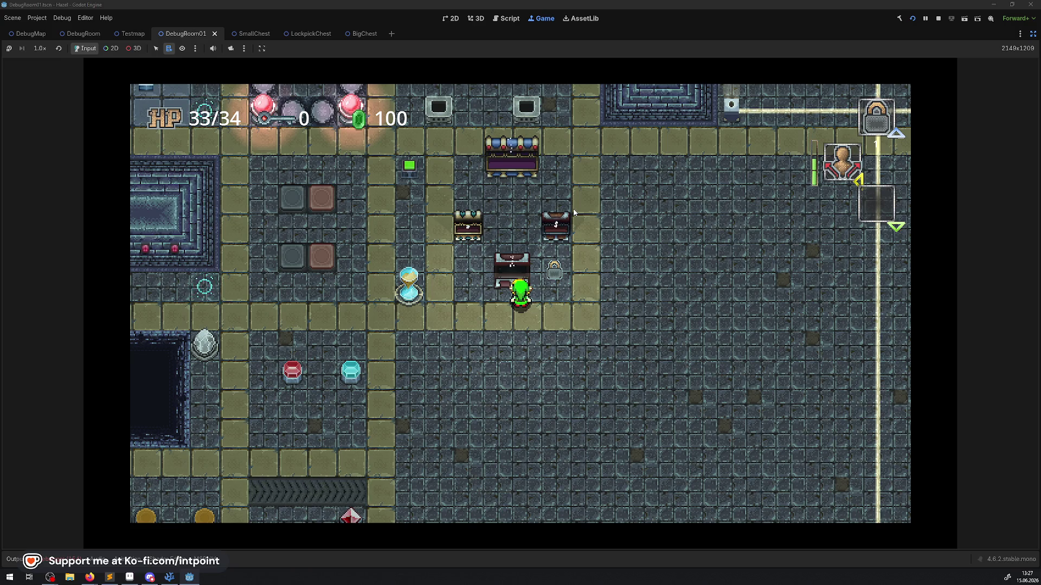
key("F8")
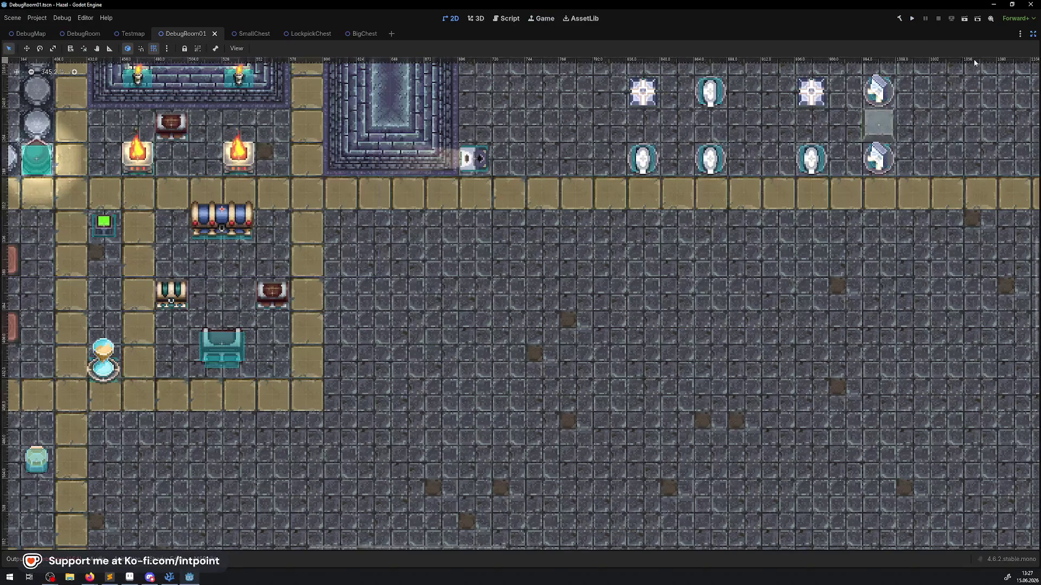
- Restore the editor panels, open the RiggedChest scene, and change ChestSprite's Ordering option
left_click(1031, 35)
left_click(390, 340)
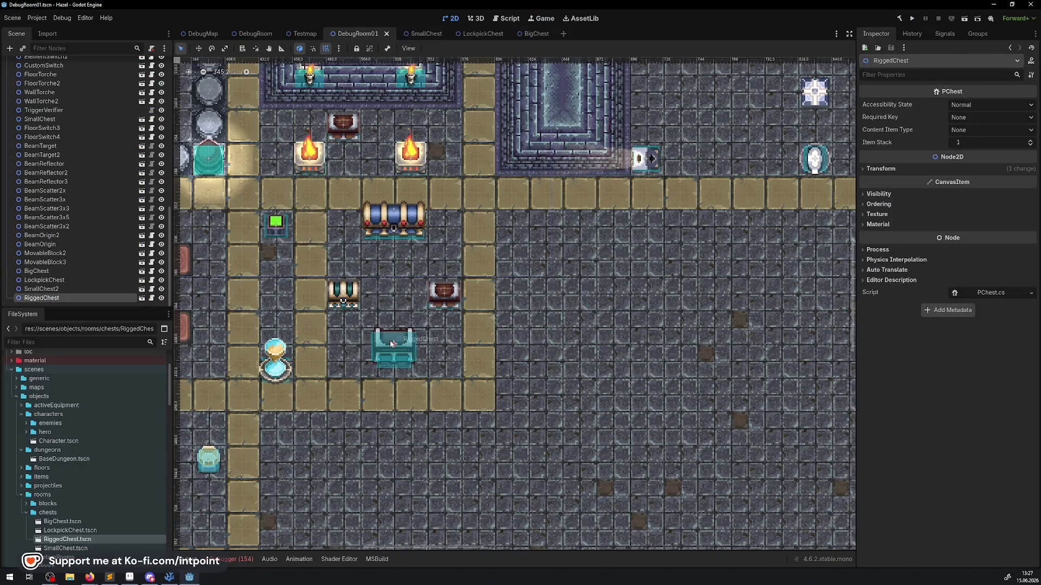
left_click(142, 298)
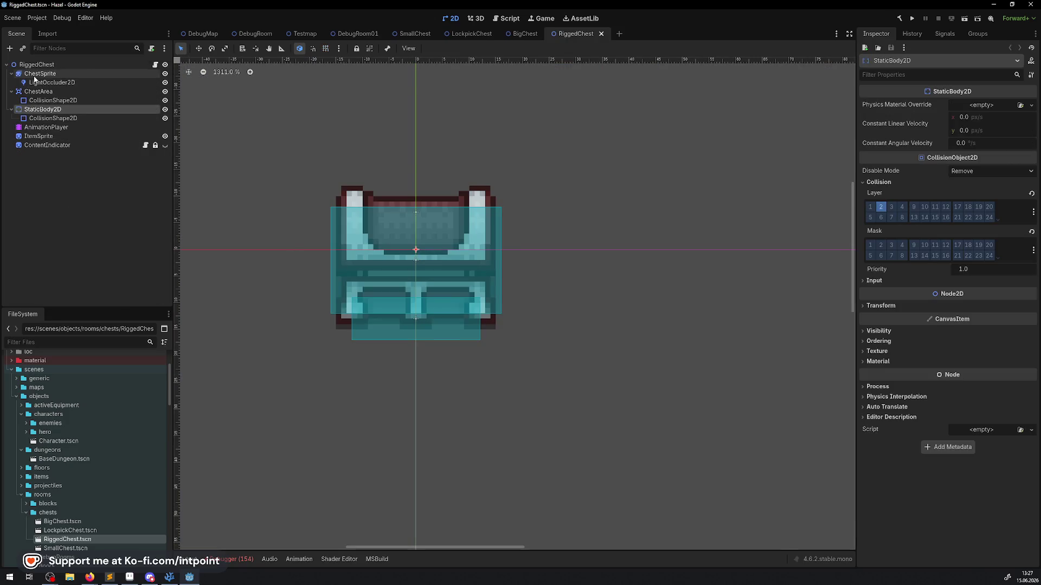
left_click(34, 75)
left_click(868, 214)
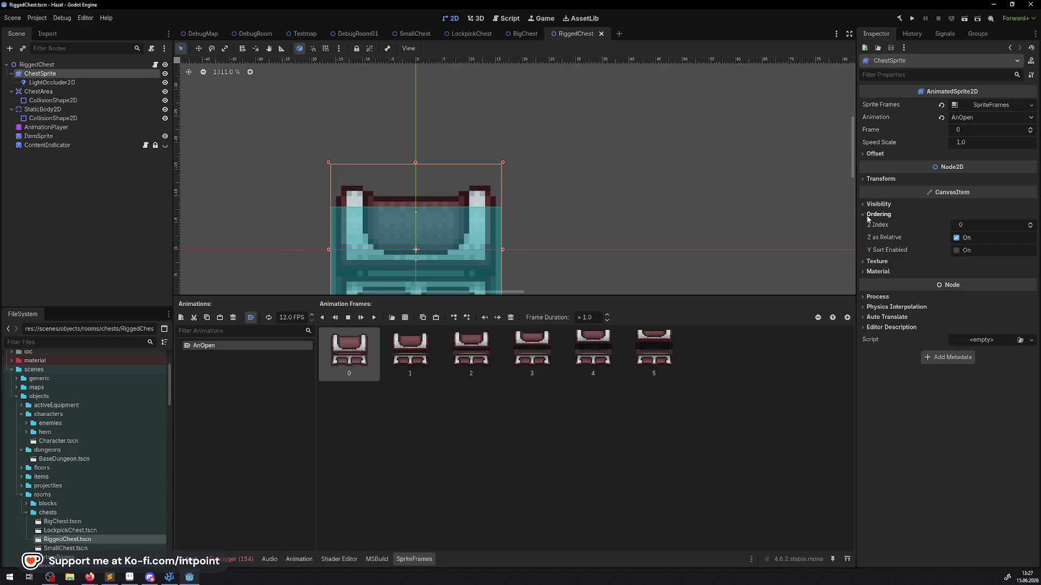
left_click(956, 238)
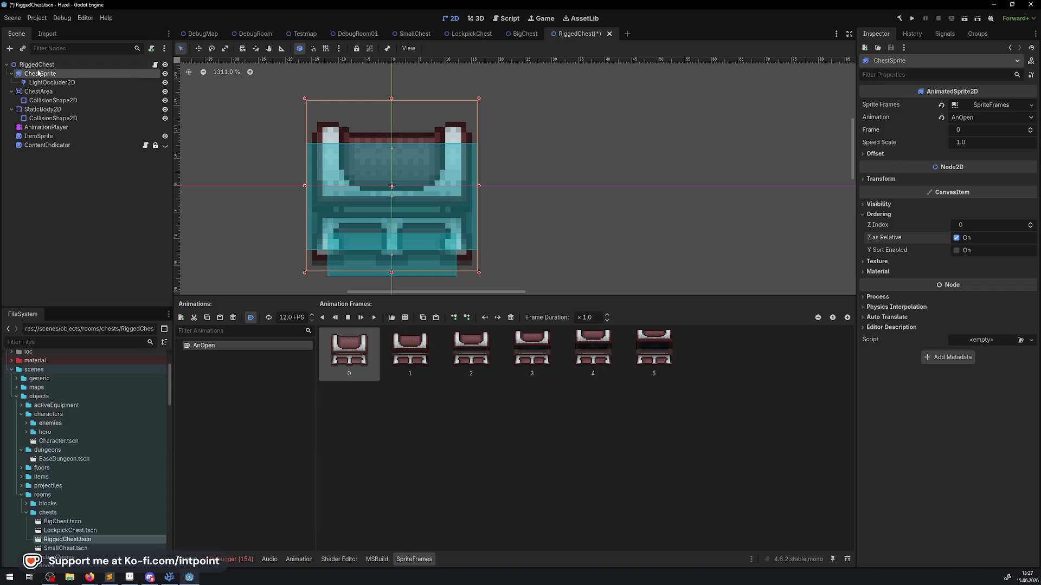
- Move ChestArea, StaticBody2D and AnimationPlayer above ChestSprite and save the scene
left_click(50, 94)
key("ctrl+Up")
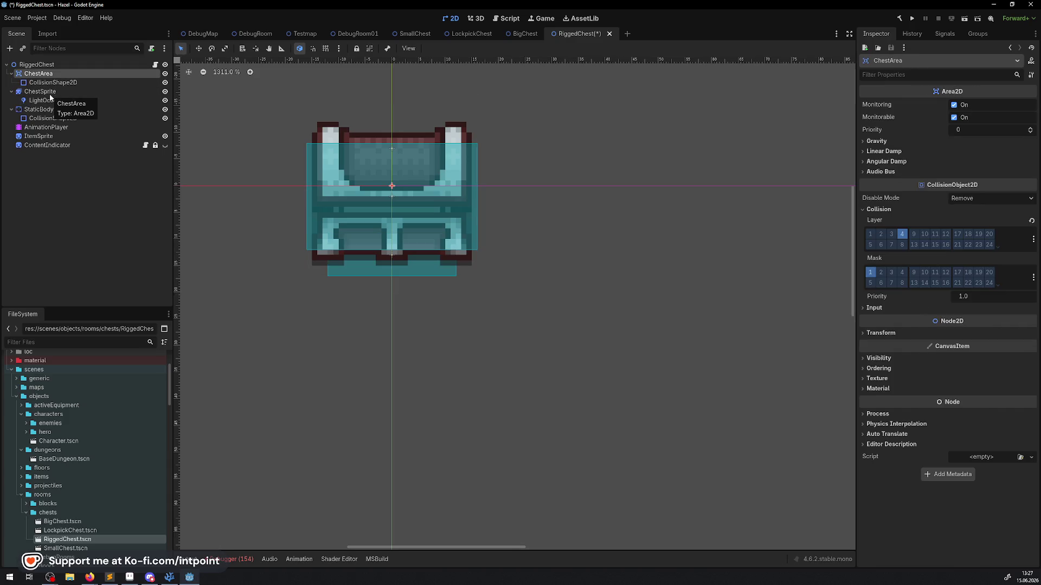
left_click(44, 110)
key("ctrl+Up")
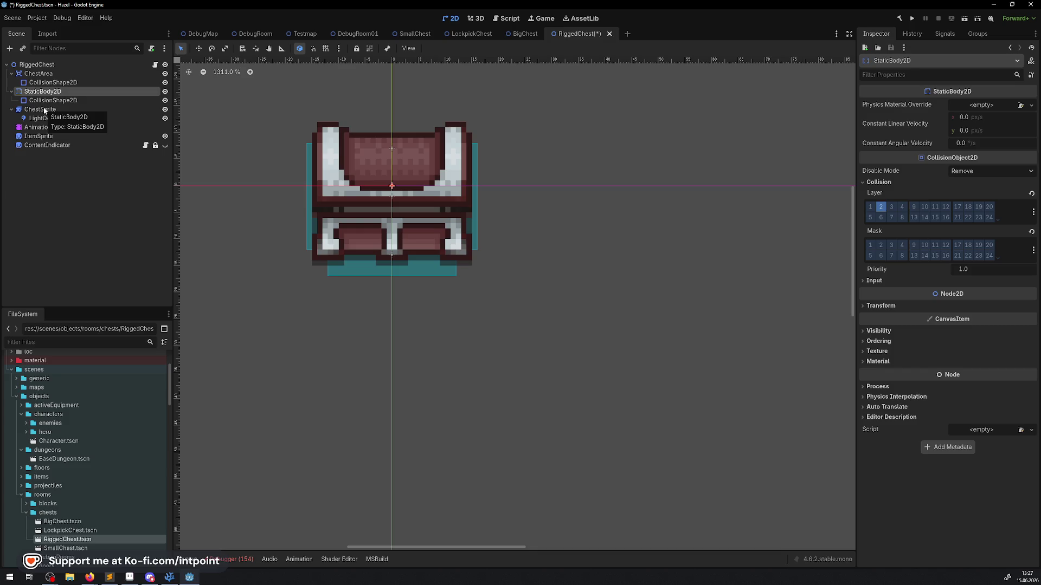
key("ctrl+s")
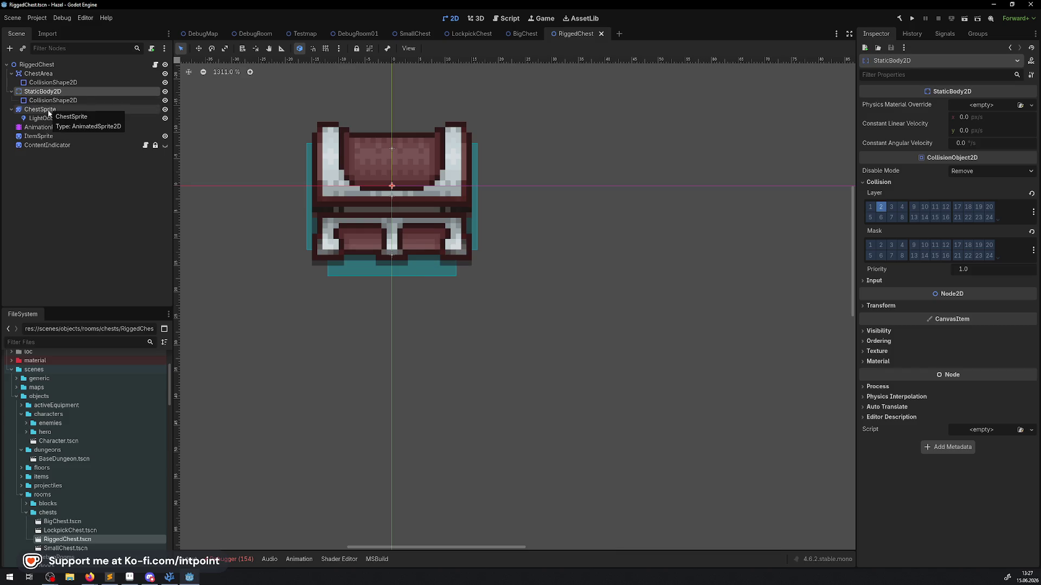
left_click(45, 129)
key("ctrl+Up")
key("ctrl+Up")
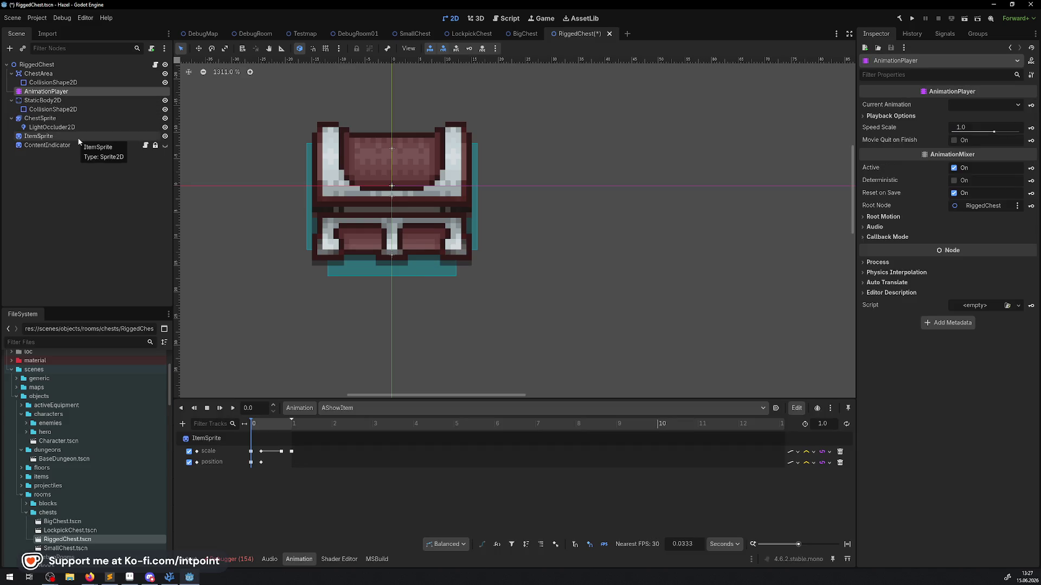
key("ctrl+Up")
key("ctrl+s")
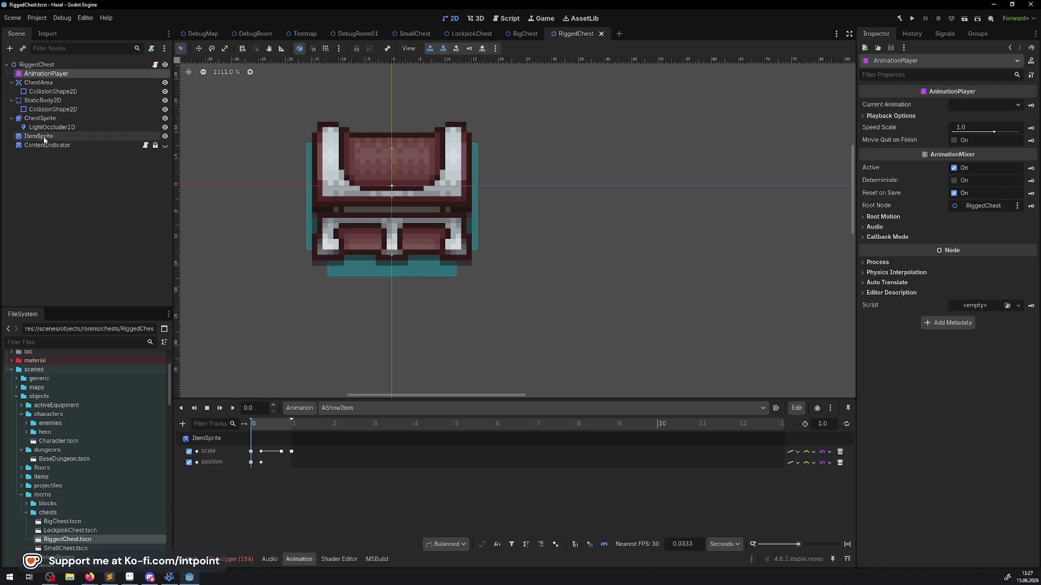
- Compare RiggedChest's ChestSprite frames with SmallChest's ChestSprite animation frames
left_click(46, 139)
left_click(40, 118)
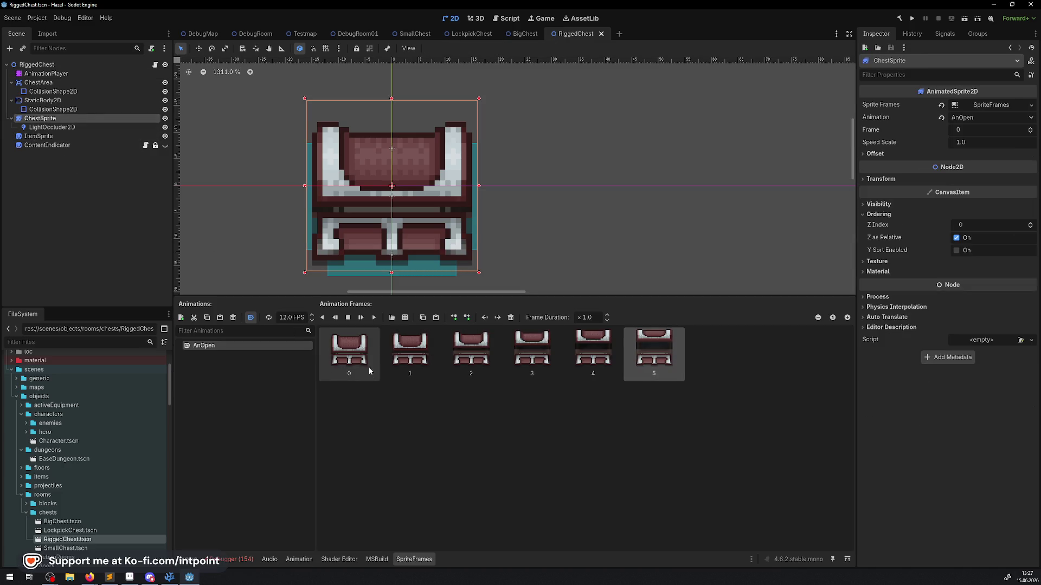
left_click(466, 35)
left_click(417, 36)
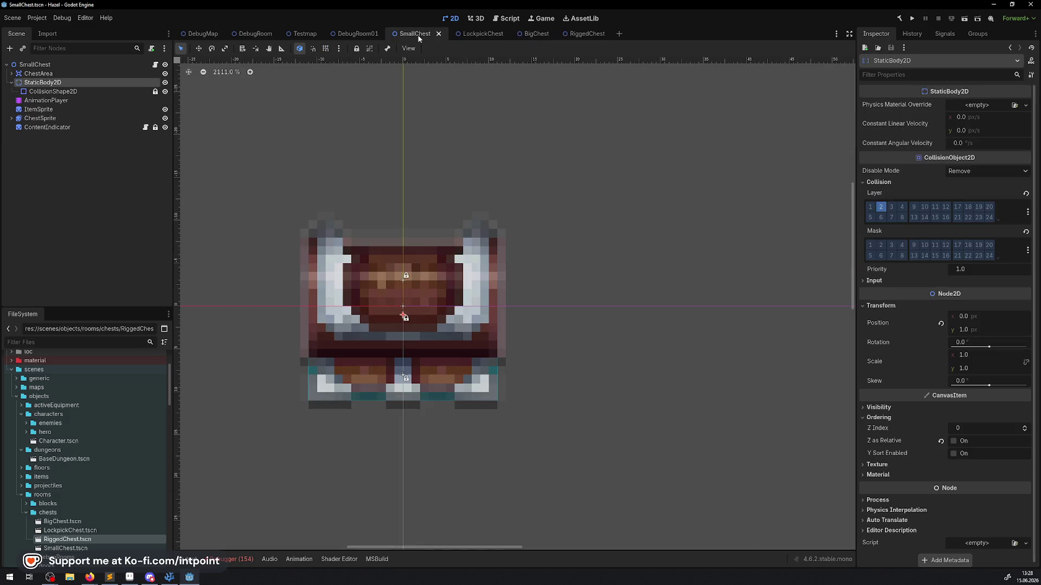
left_click(40, 118)
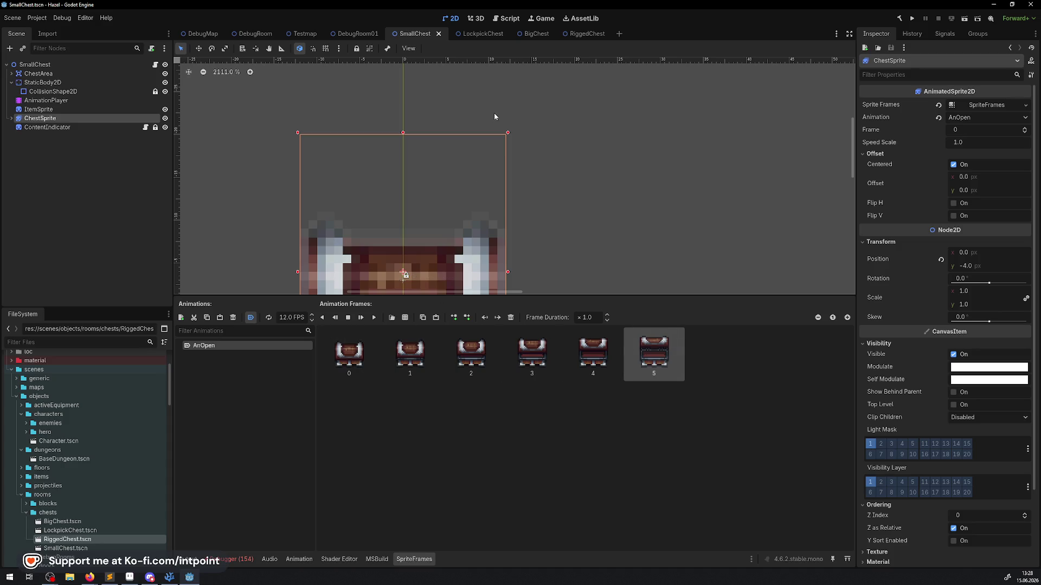
- Back in RiggedChest, delete all six AnOpen frames and open the file picker for new frames
left_click(570, 34)
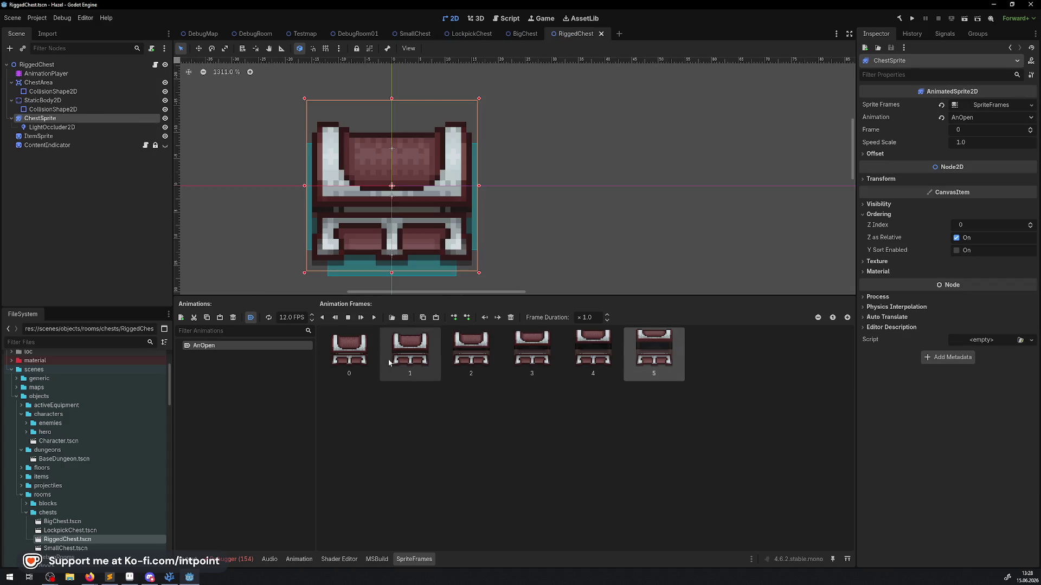
left_click(349, 353, "shift")
key("Delete")
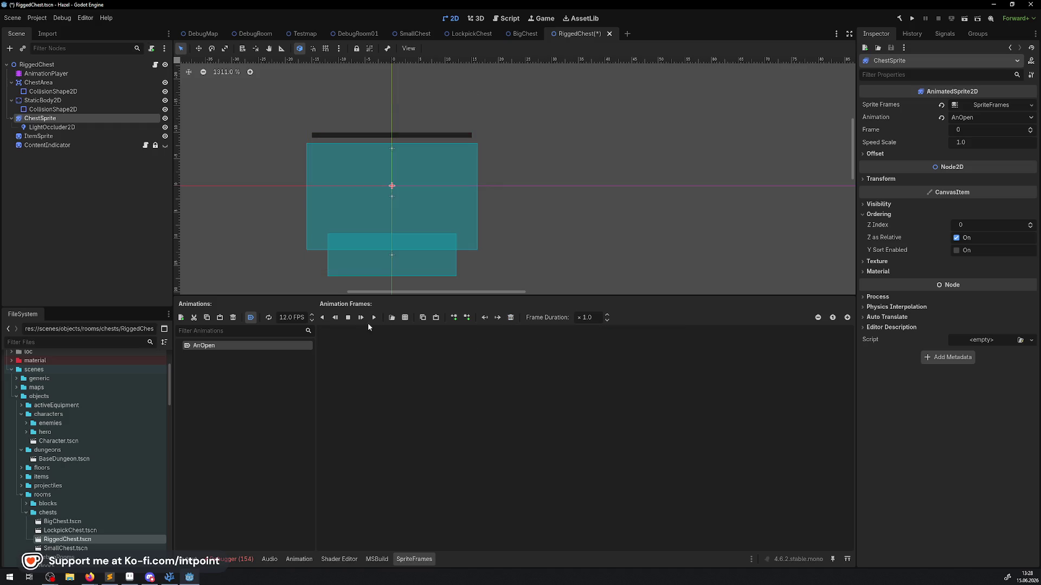
left_click(406, 318)
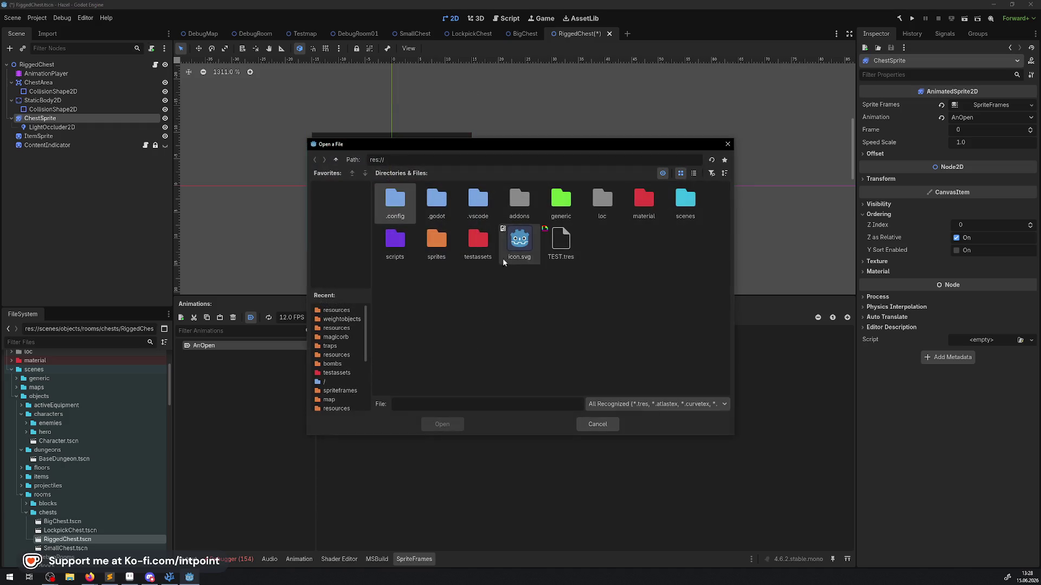
- Browse to roomextras/chests/resources and load SmallChest.tres as the sprite sheet
left_click(320, 311)
left_click(336, 160)
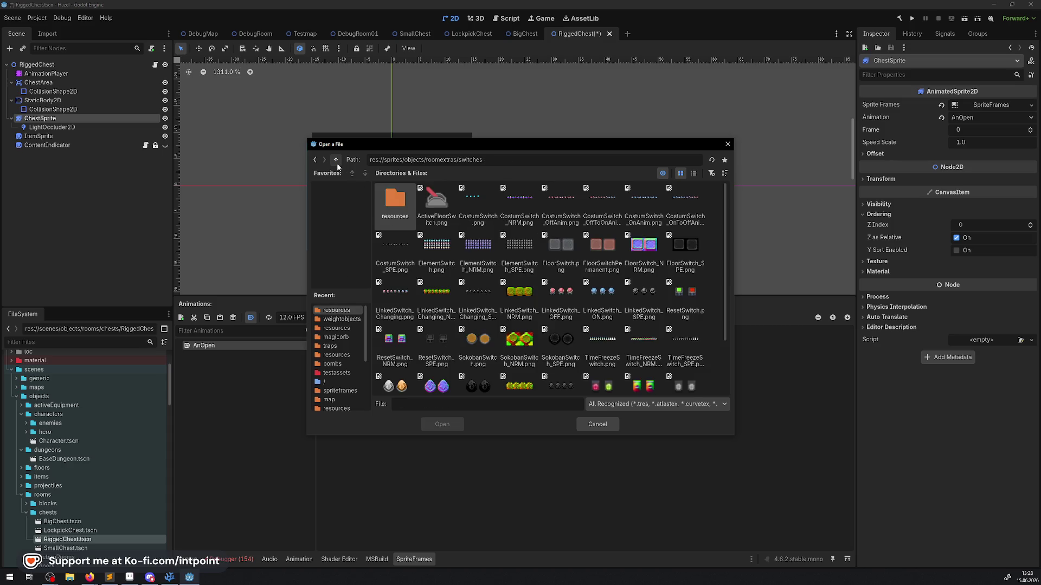
left_click(336, 161)
double_click(477, 201)
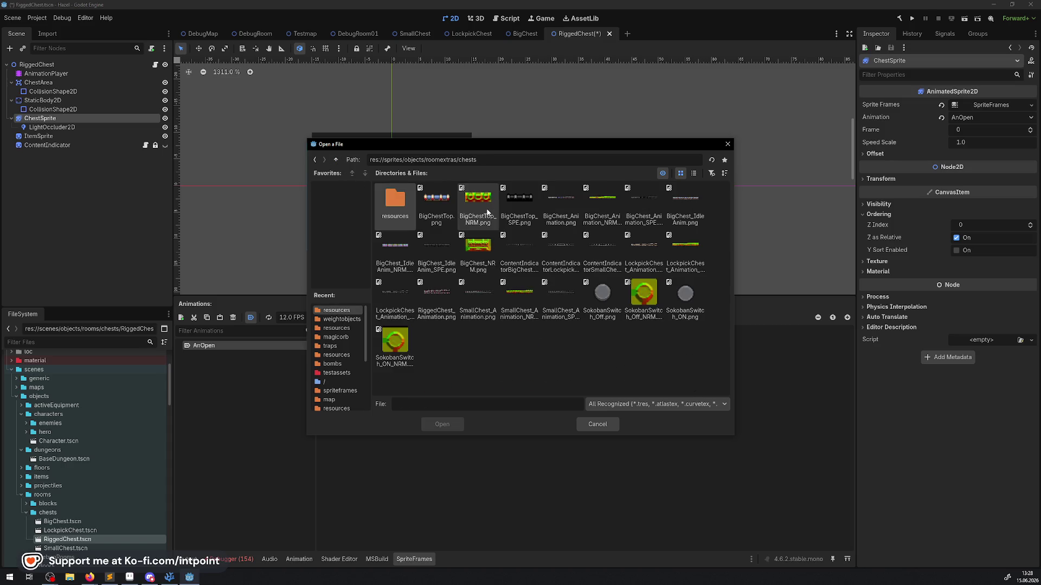
double_click(390, 199)
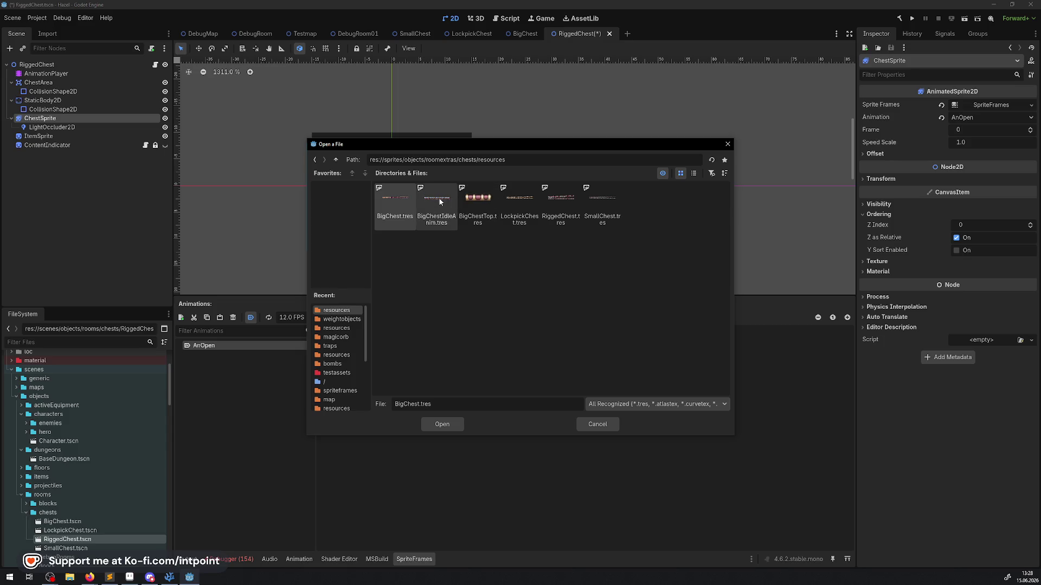
double_click(610, 203)
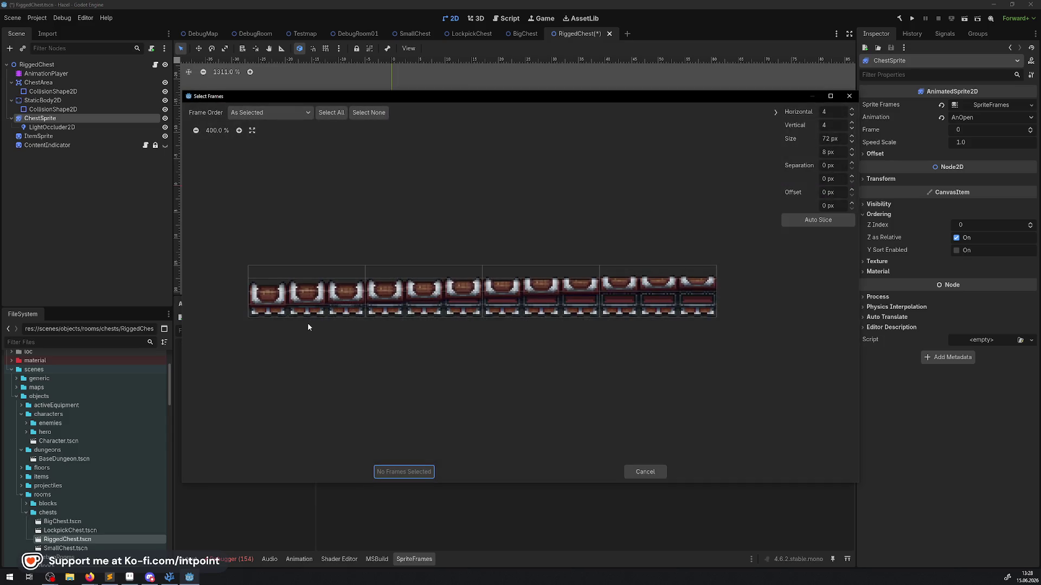
- Slice the sheet as a 12 by 1 grid and add frames three through twelve to AnOpen
left_click(852, 129)
left_click(852, 129)
left_click(852, 129)
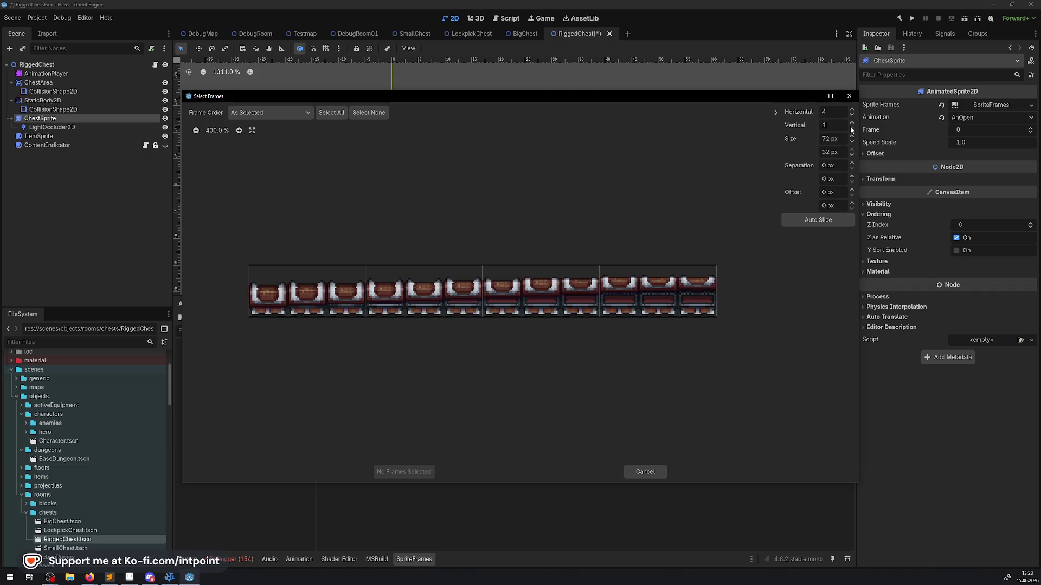
left_click(852, 109)
left_click(852, 110)
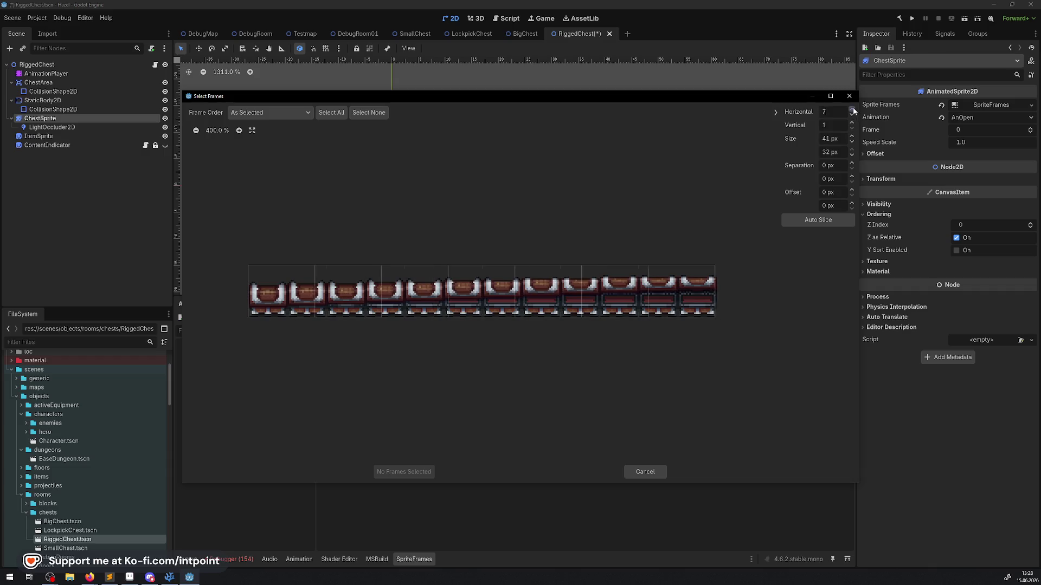
left_click(852, 110)
left_click(852, 109)
left_click(852, 109)
left_click(852, 109)
left_click(852, 110)
left_click(852, 110)
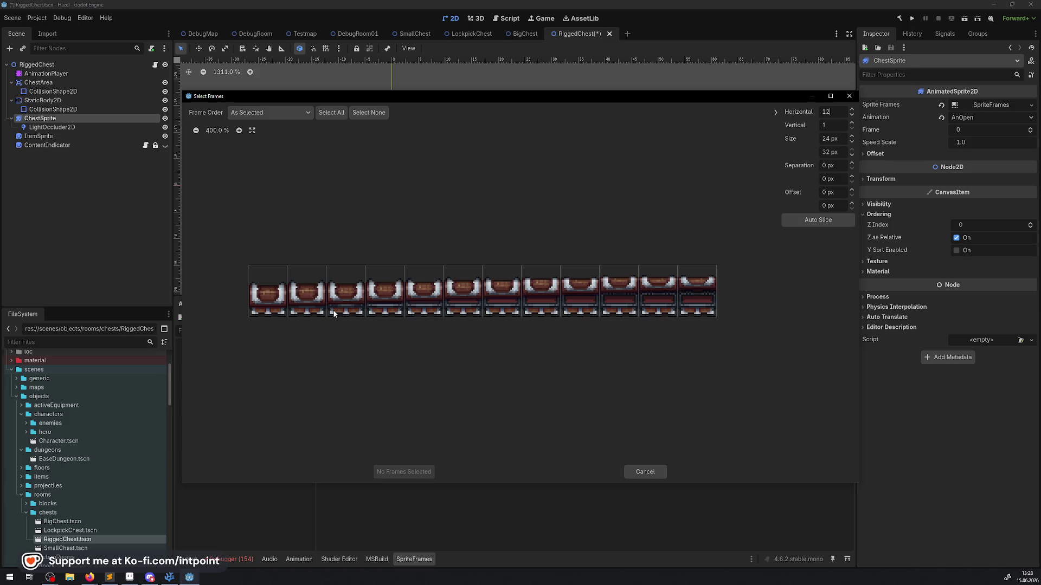
left_click(334, 314)
left_click(383, 309)
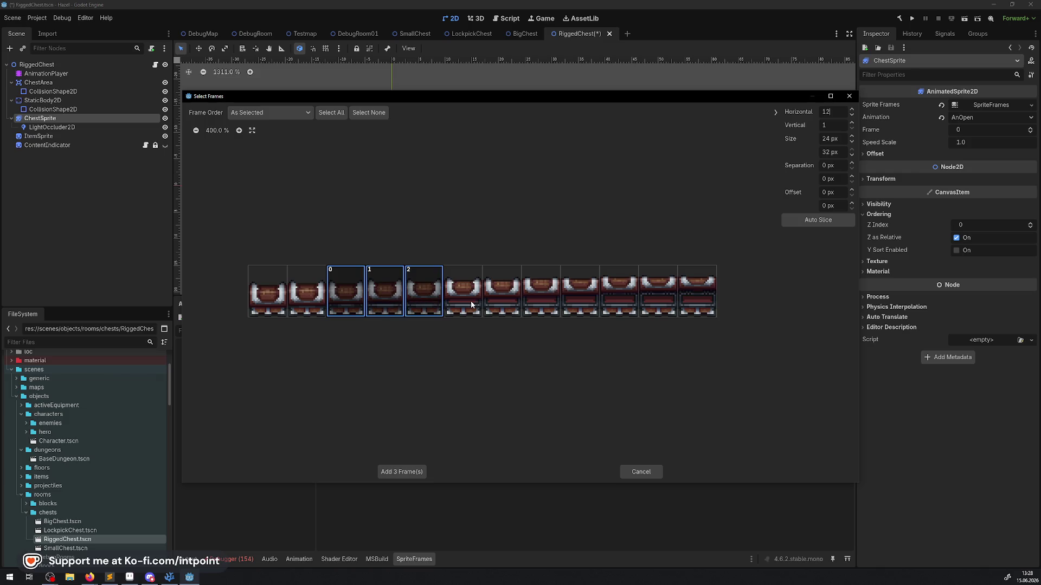
left_click_drag(470, 301, 637, 306)
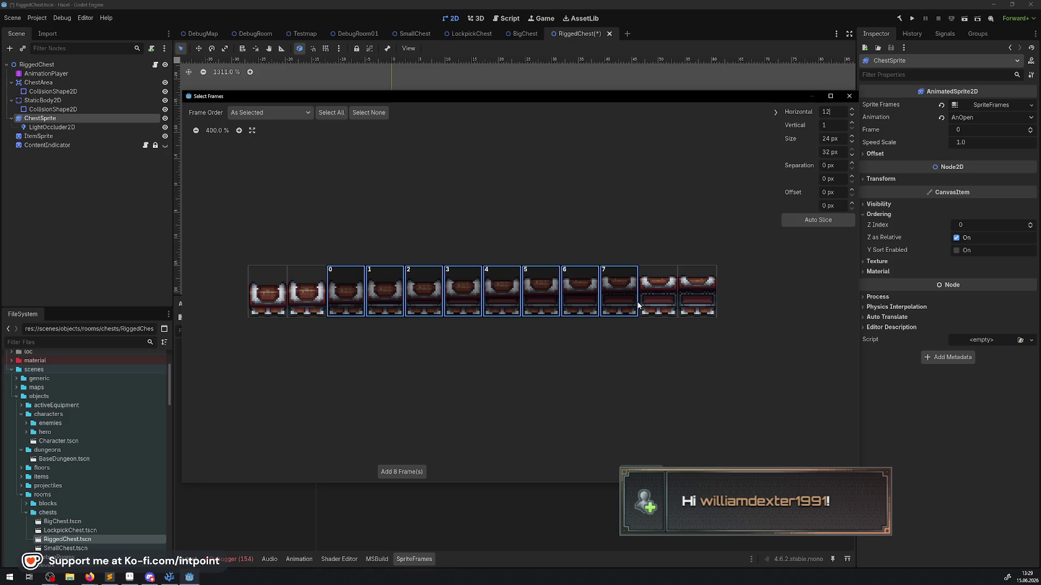
left_click(654, 288)
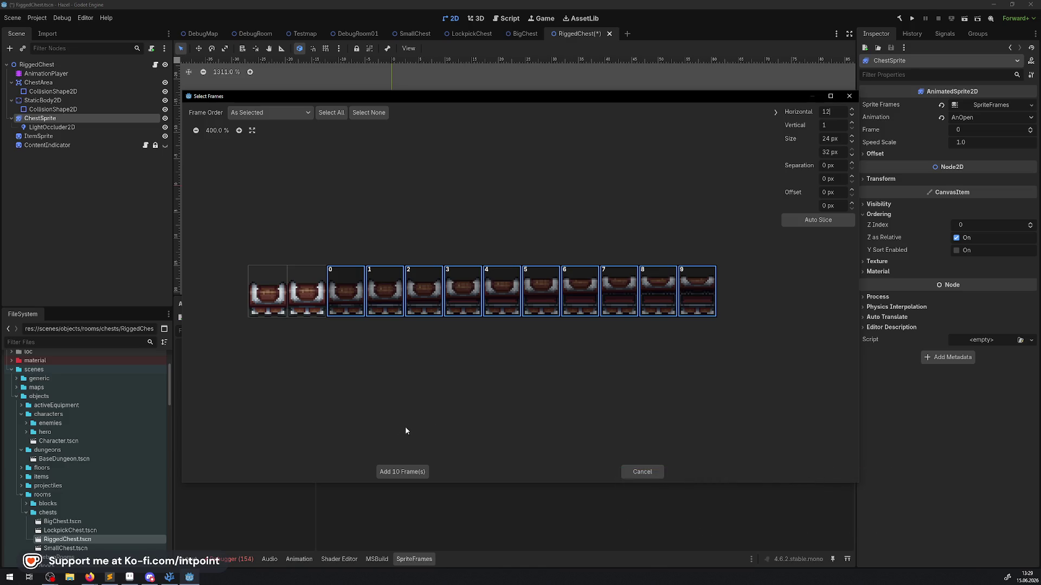
left_click(422, 469)
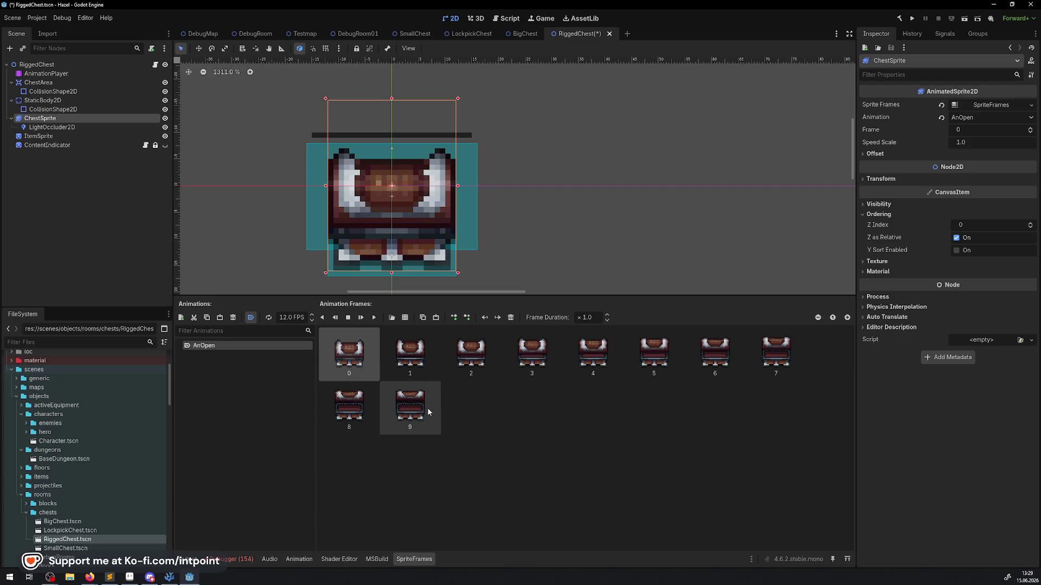
- Look through the BigChest, LockpickChest and SmallChest scenes for comparison, then return to RiggedChest
left_click(515, 35)
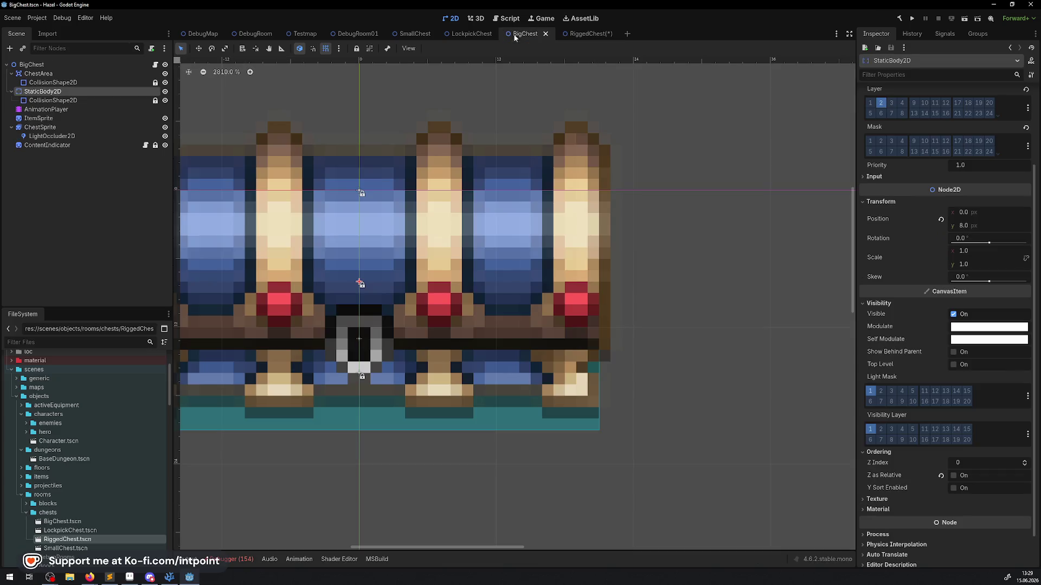
left_click(463, 33)
left_click(420, 34)
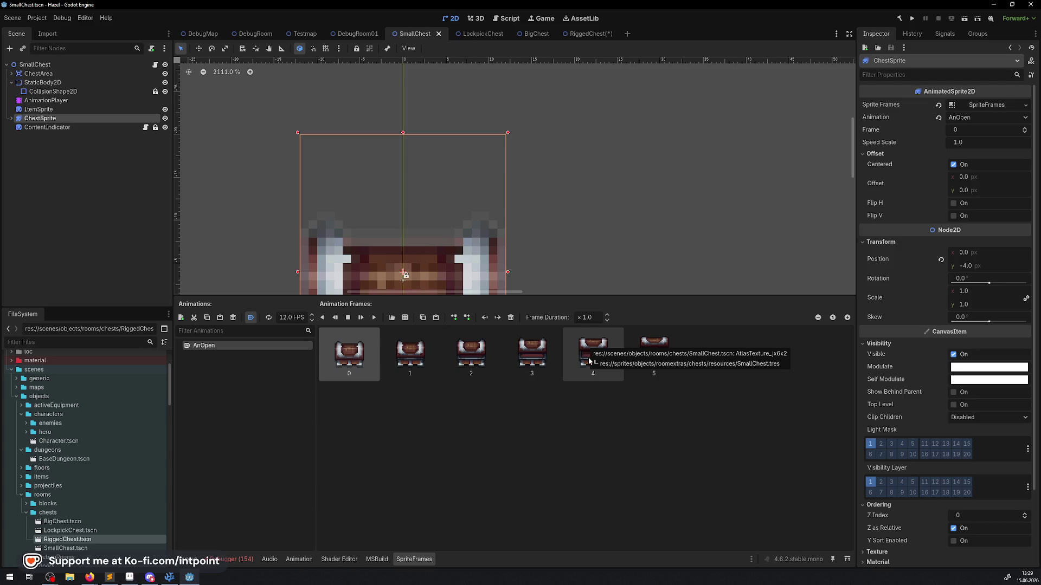
left_click(577, 35)
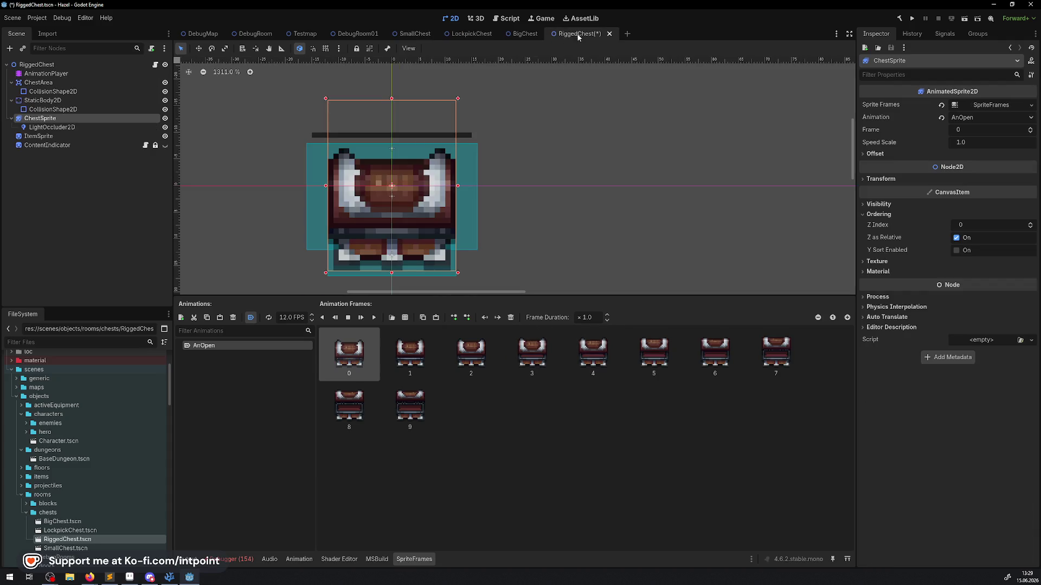
- Delete AnOpen frames 2, 4, 6 and 8 and play the animation to check
left_click(417, 357)
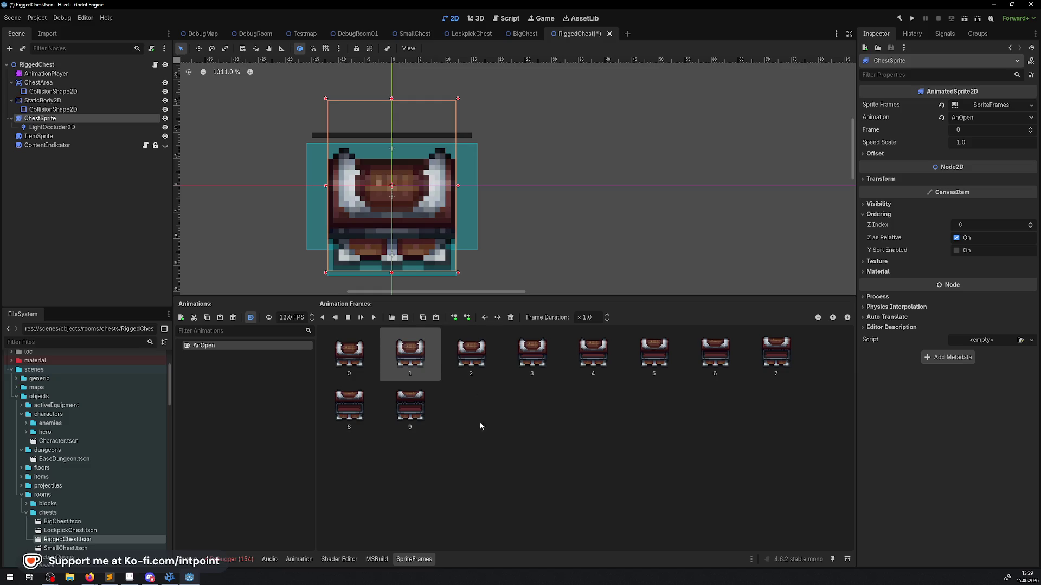
left_click(400, 394)
left_click(340, 405)
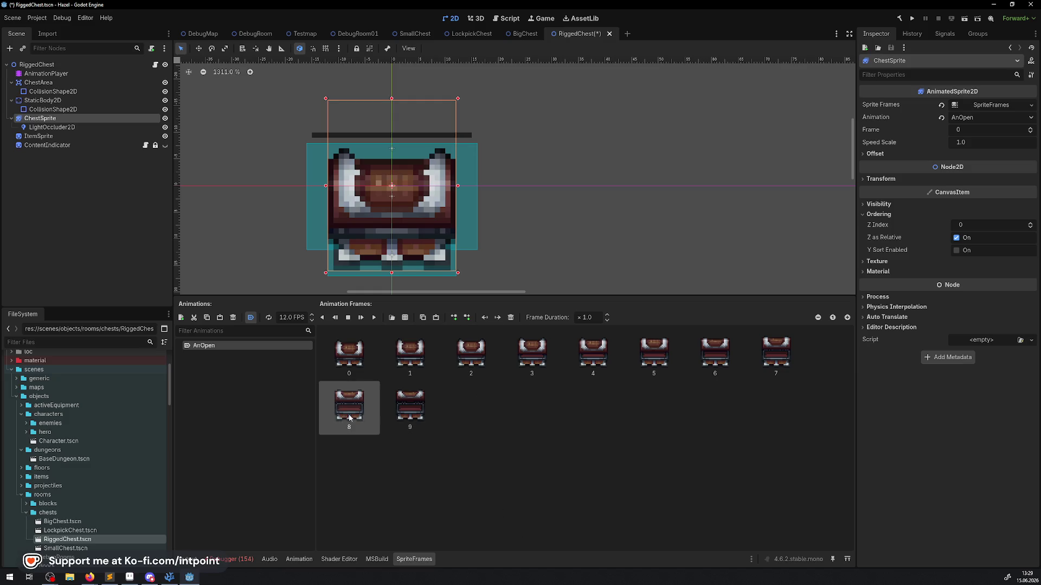
left_click(719, 355, "ctrl")
left_click(605, 360, "ctrl")
left_click(471, 358, "ctrl")
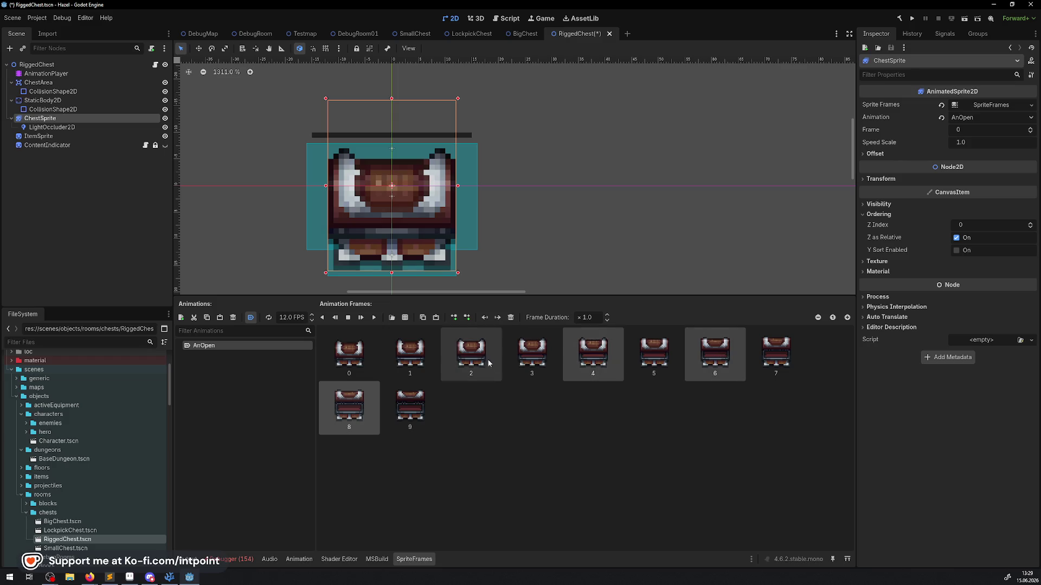
key("Delete")
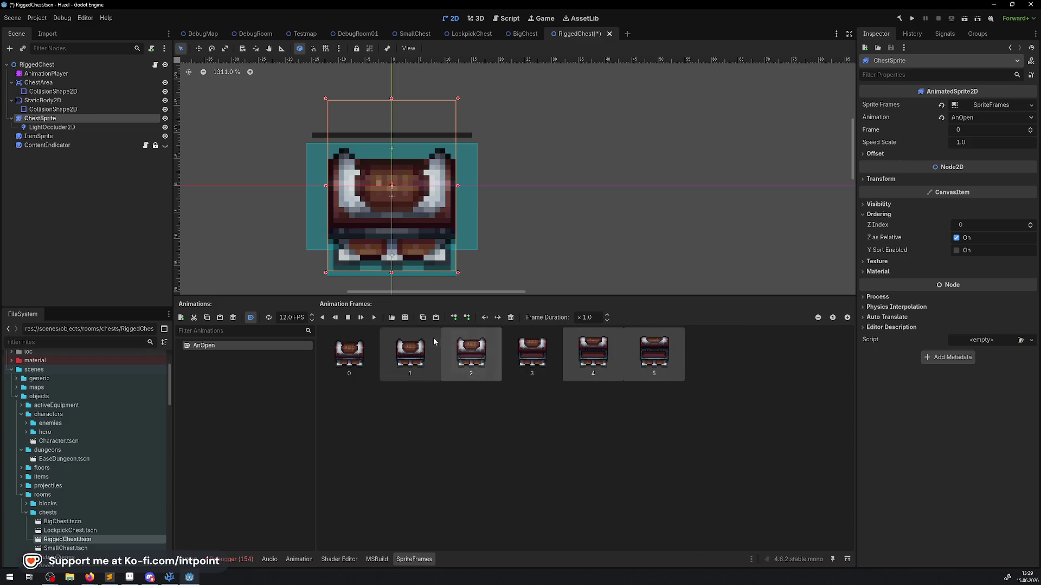
left_click(358, 352)
left_click(376, 318)
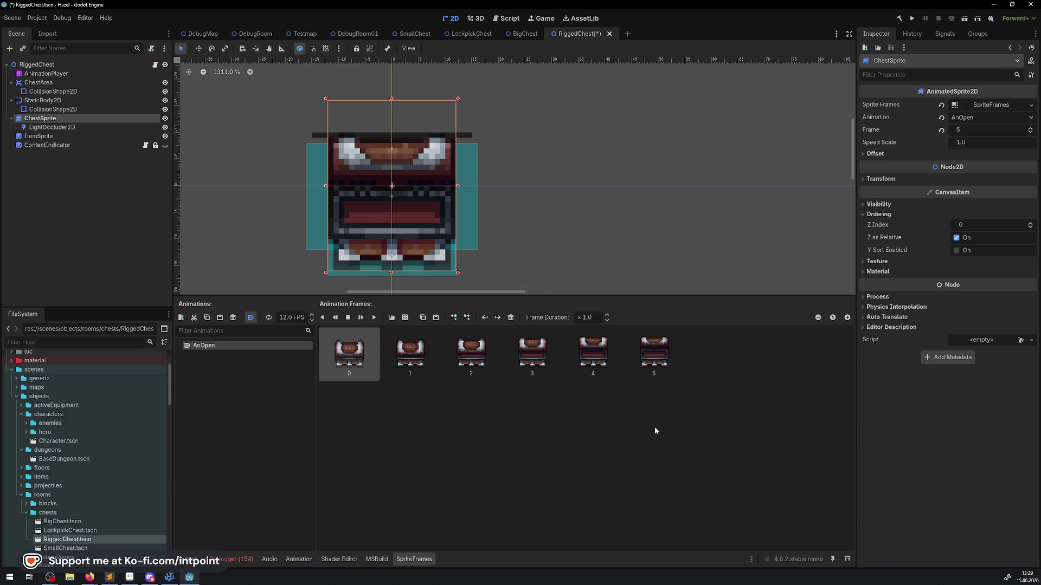
- Revert that deletion, remove frames 1, 3, 5 and 7 instead, replay, and save
key("ctrl+v")
left_click(365, 395)
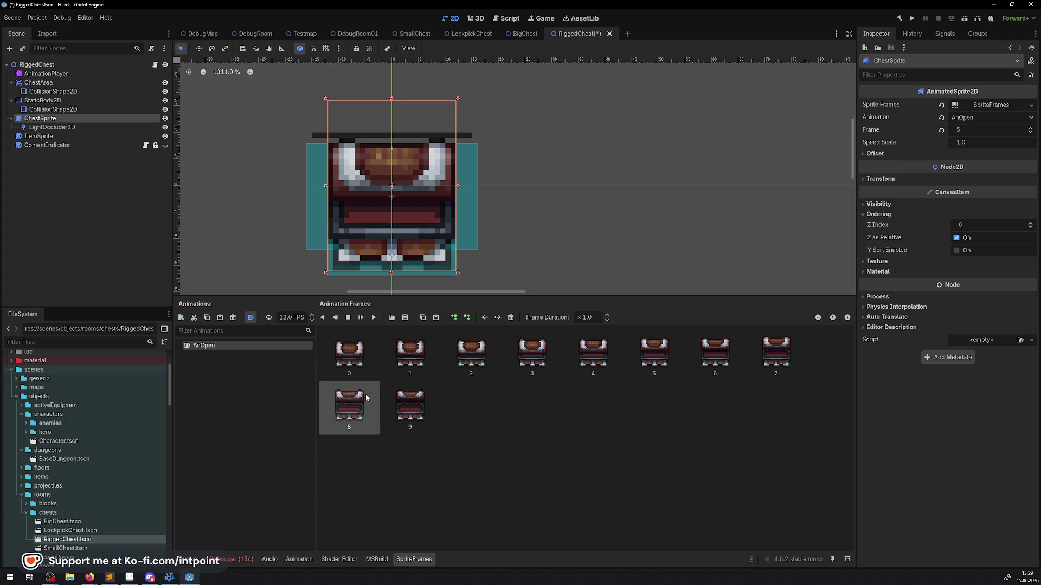
left_click(748, 373)
left_click(656, 364, "ctrl")
left_click(558, 354, "ctrl")
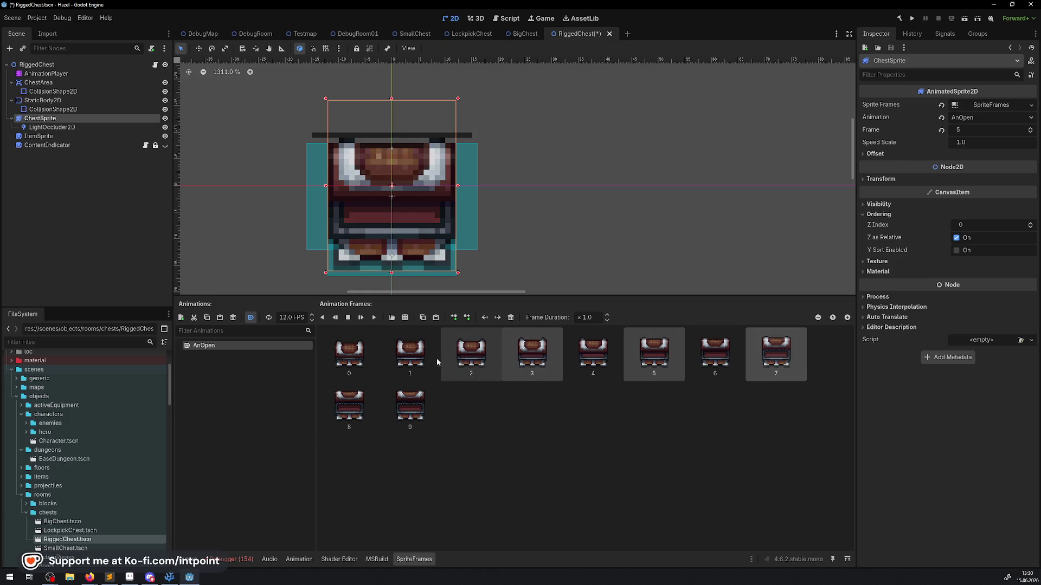
left_click(424, 365, "ctrl")
key("Delete")
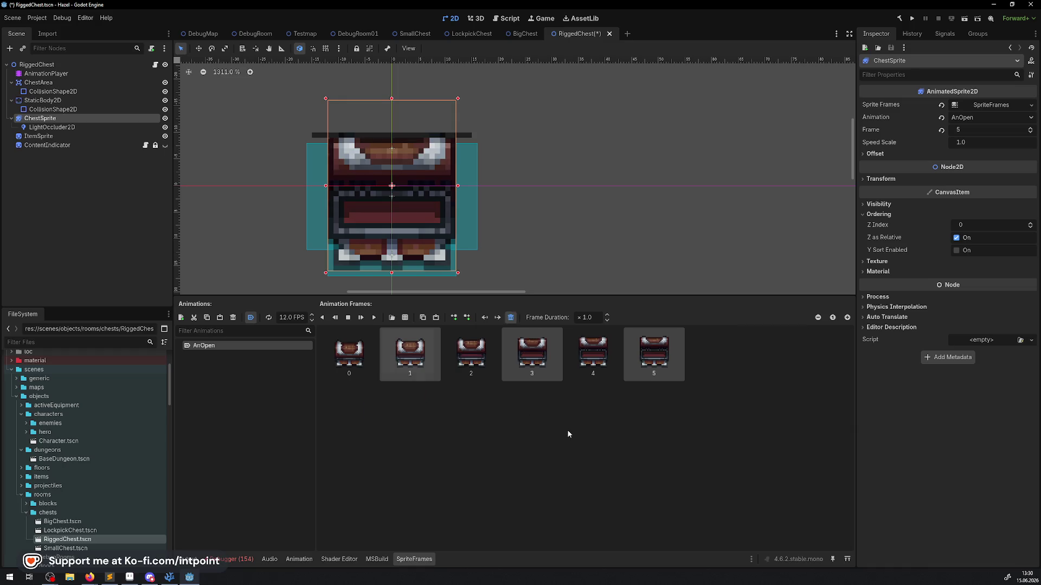
left_click(375, 318)
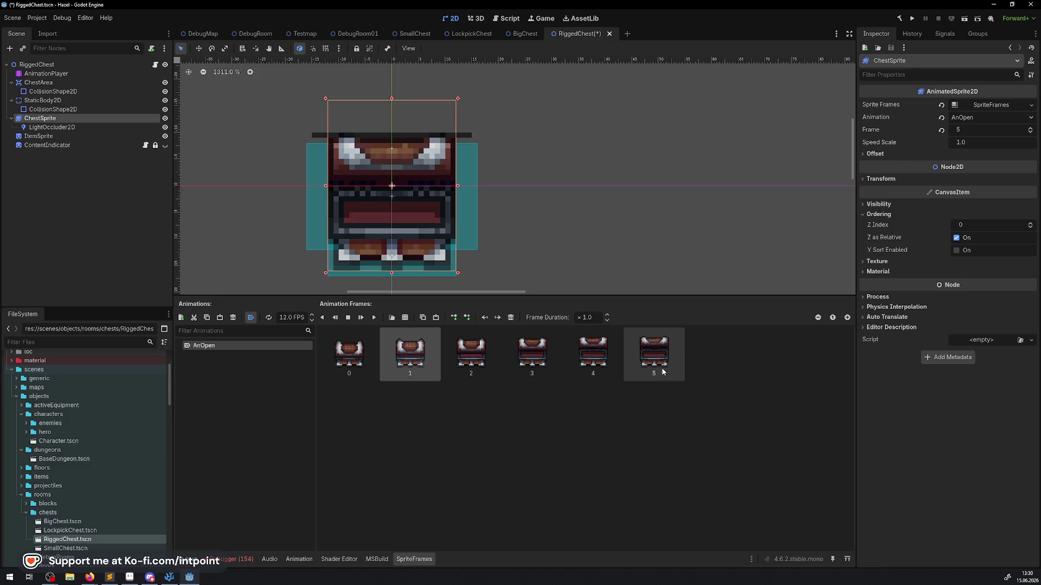
key("ctrl+s")
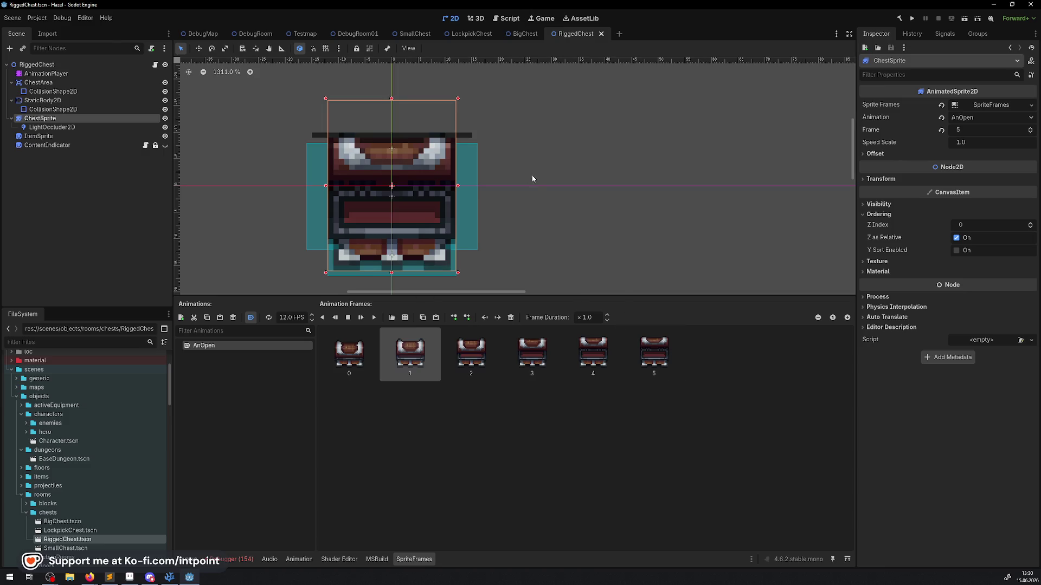
- Check SmallChest's collision shape size against RiggedChest's
left_click(408, 35)
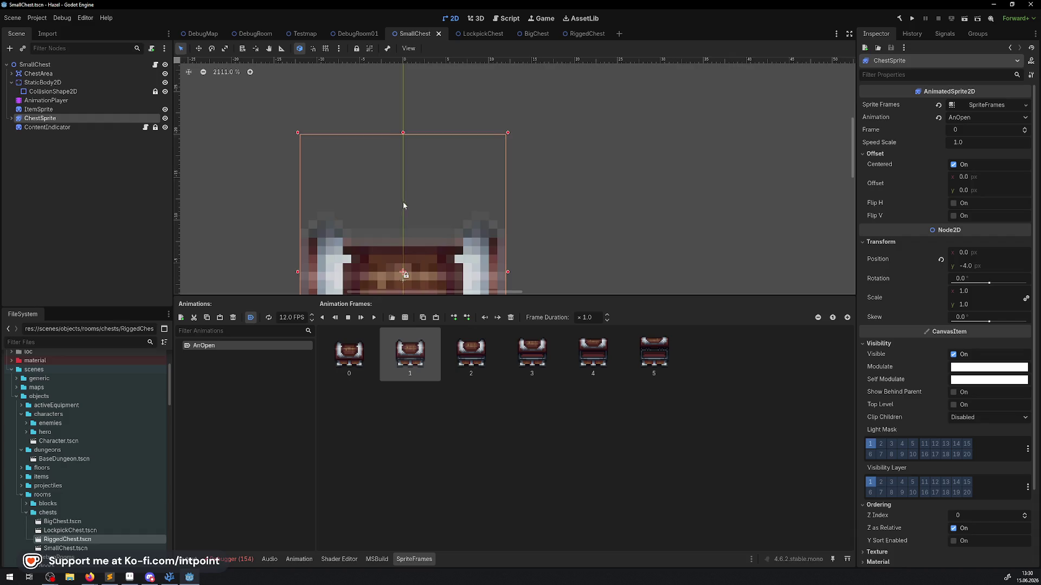
left_click(54, 92)
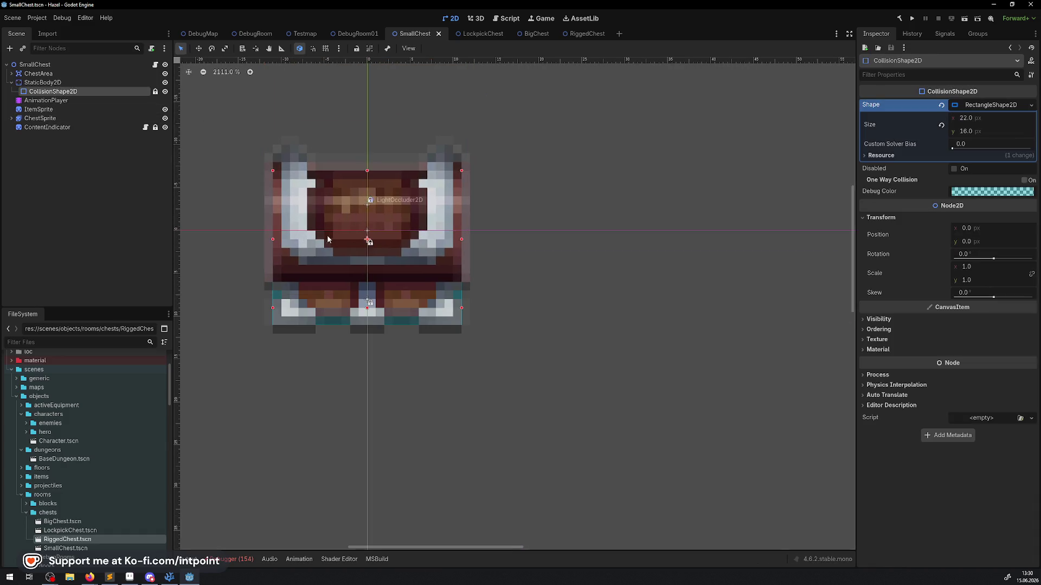
left_click(580, 35)
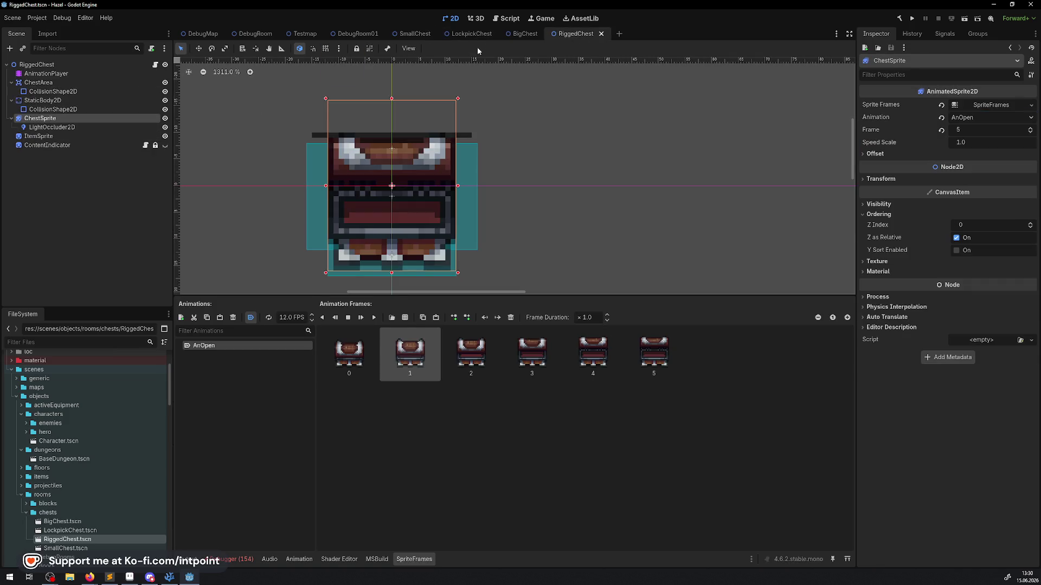
left_click(413, 34)
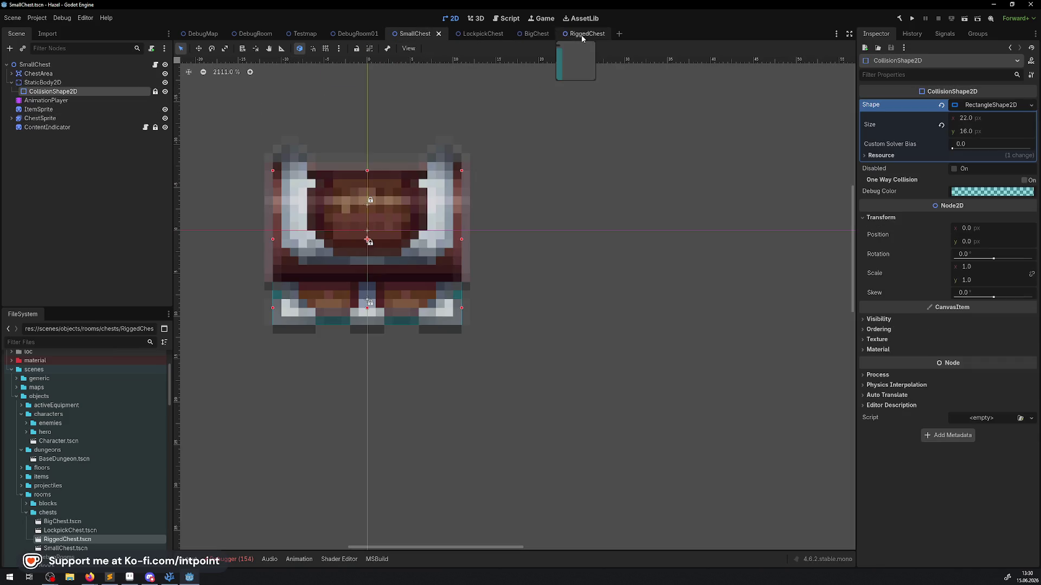
left_click(581, 34)
- Resize the StaticBody2D collision rectangle to 22 × 18 and save RiggedChest
left_click(53, 109)
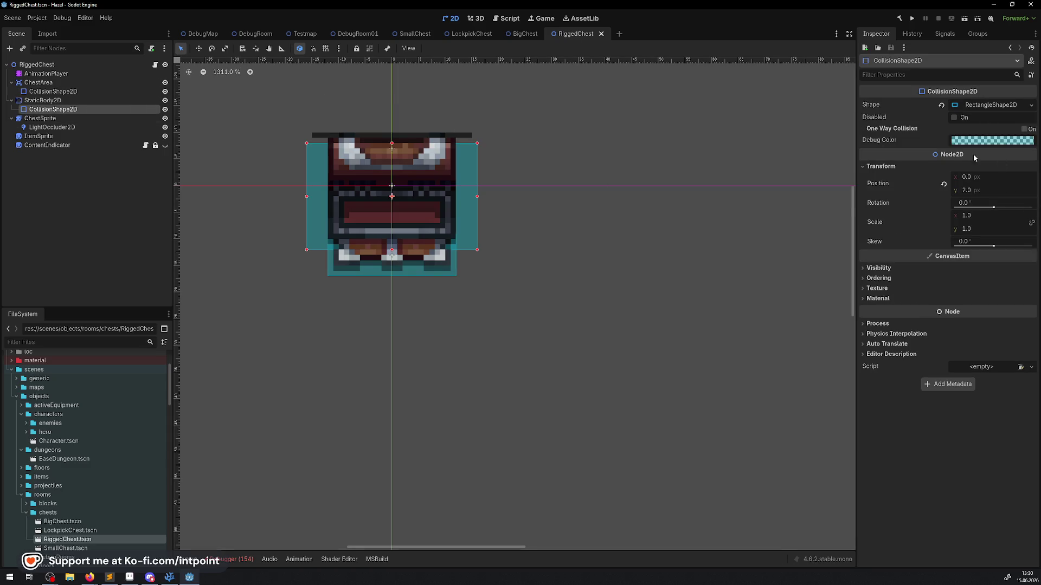
left_click(970, 106)
left_click(965, 118)
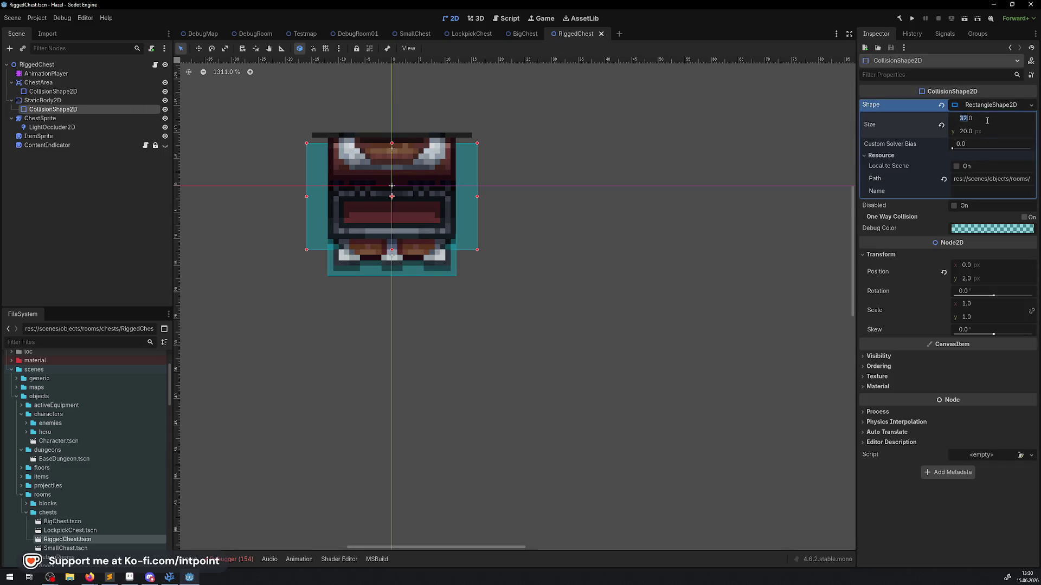
key("Tab")
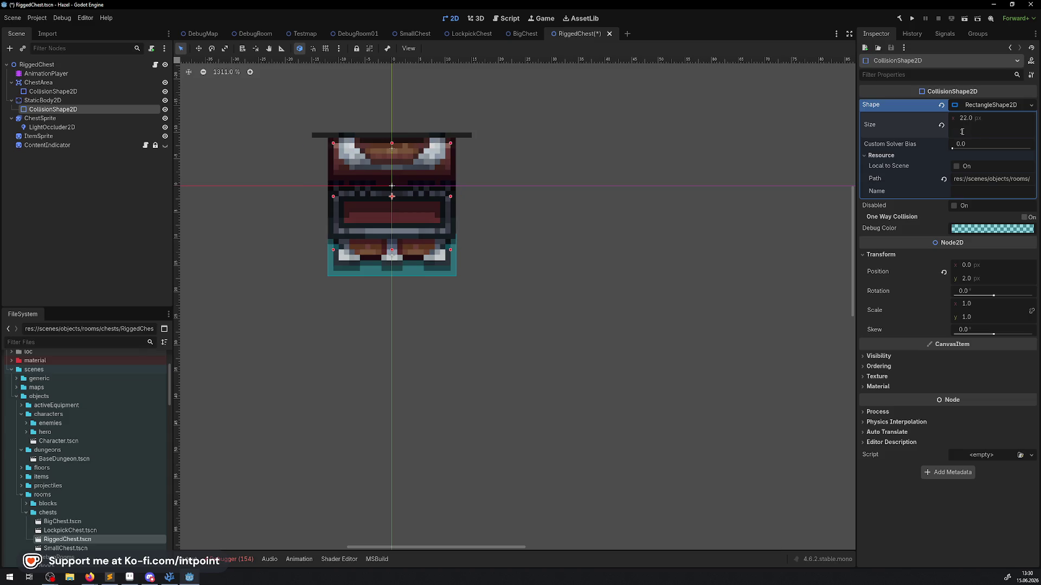
key("Return")
key("ctrl+s")
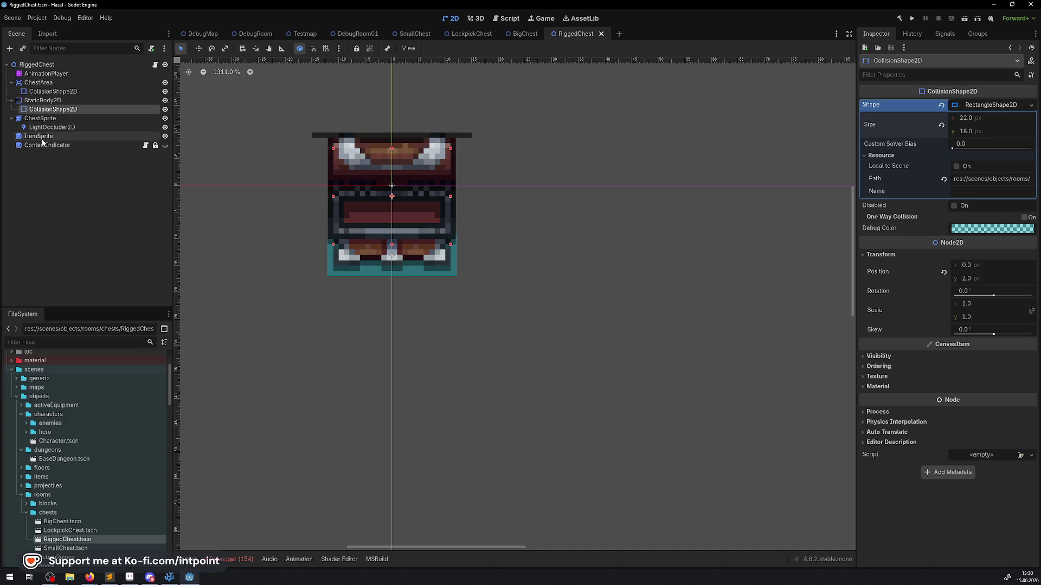
left_click(42, 122)
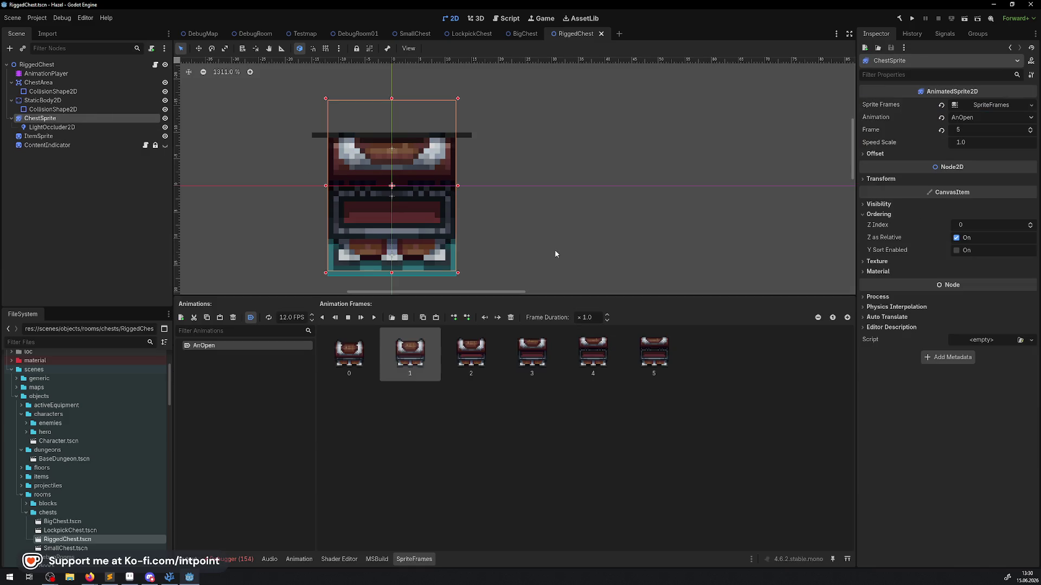
- Play the open animation in reverse and check SmallChest's chest sprite settings for reference
left_click(324, 321)
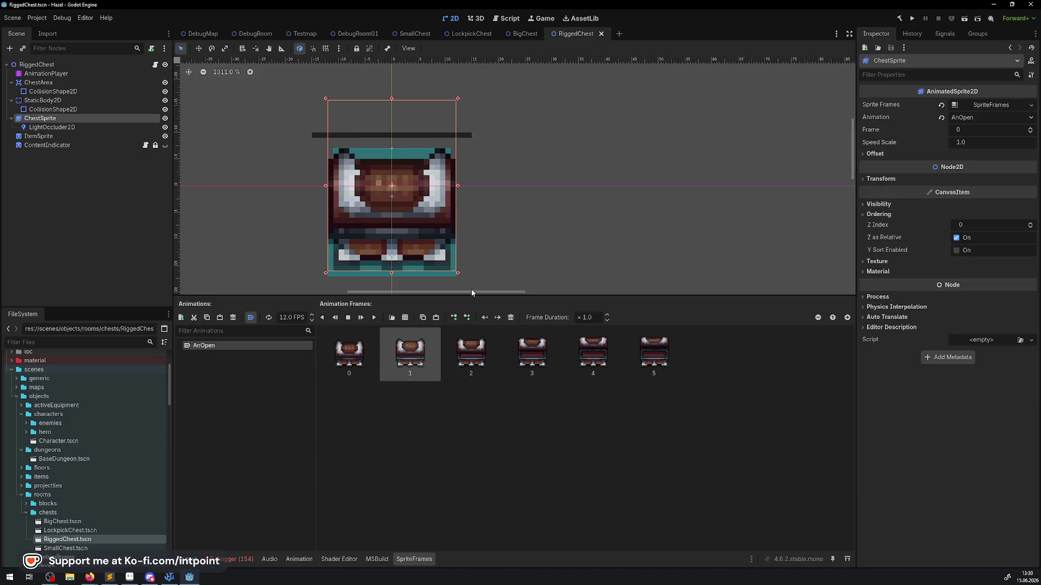
left_click(880, 179)
left_click(880, 179)
left_click(407, 34)
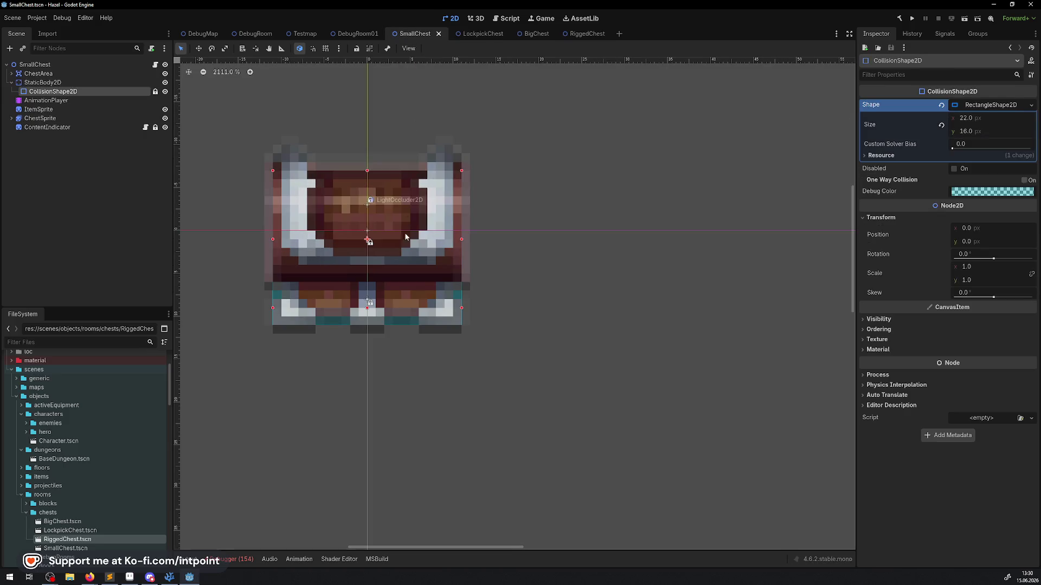
left_click(40, 118)
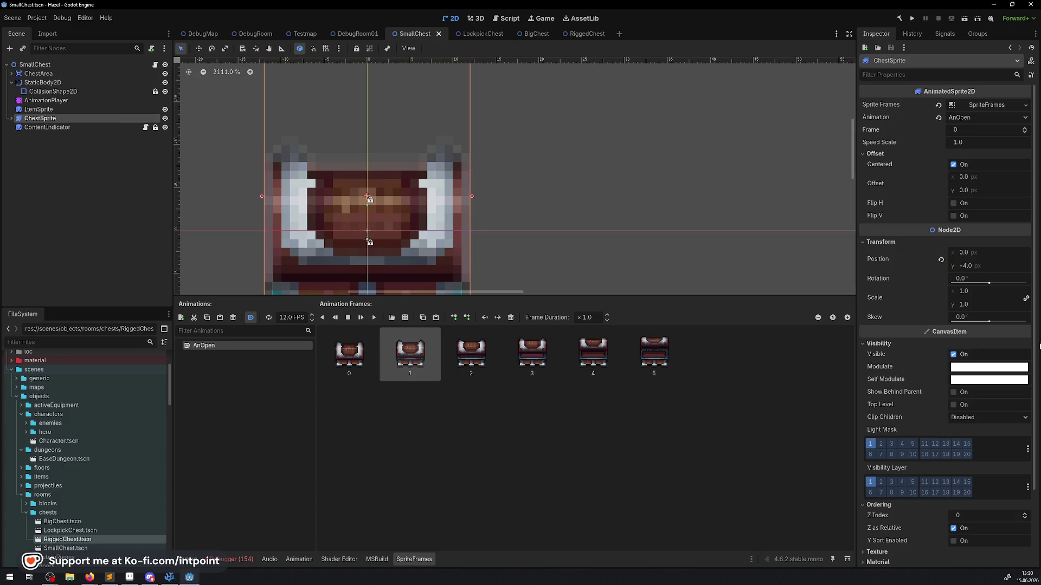
left_click(579, 34)
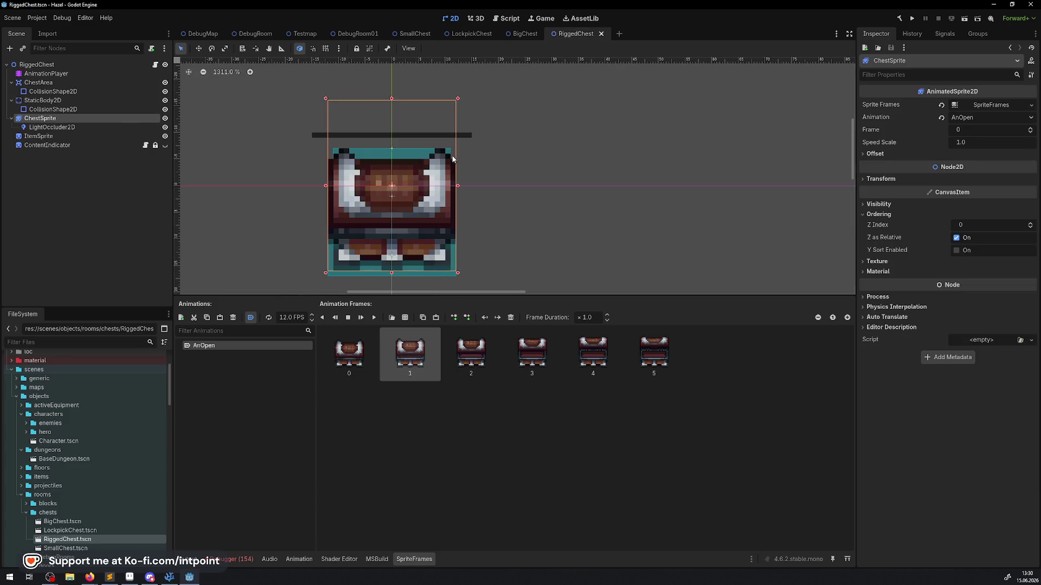
- Set ChestSprite's Transform Position y to -4 and save RiggedChest
left_click(888, 180)
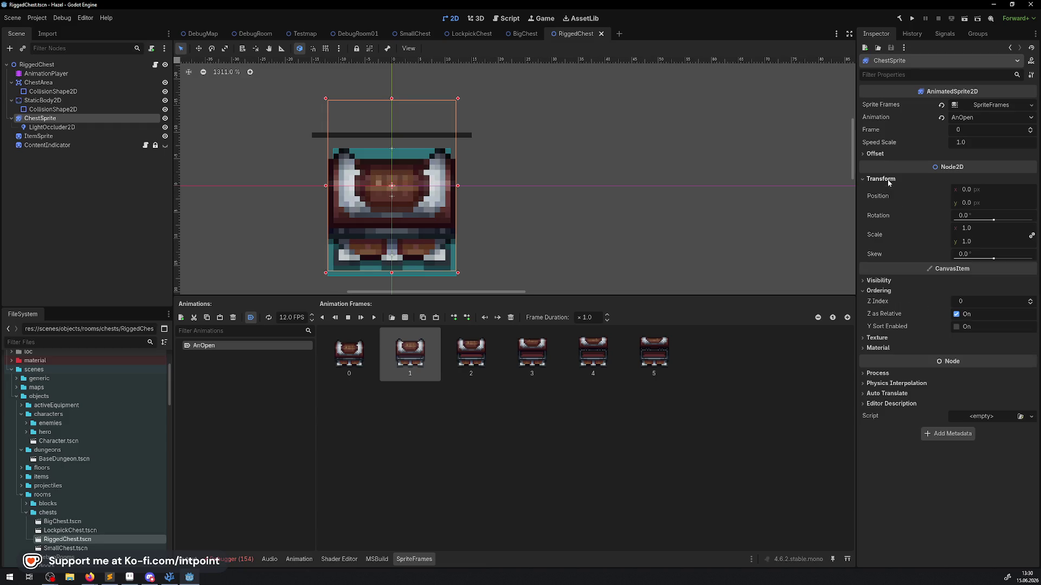
left_click(974, 206)
type("-4")
key("Return")
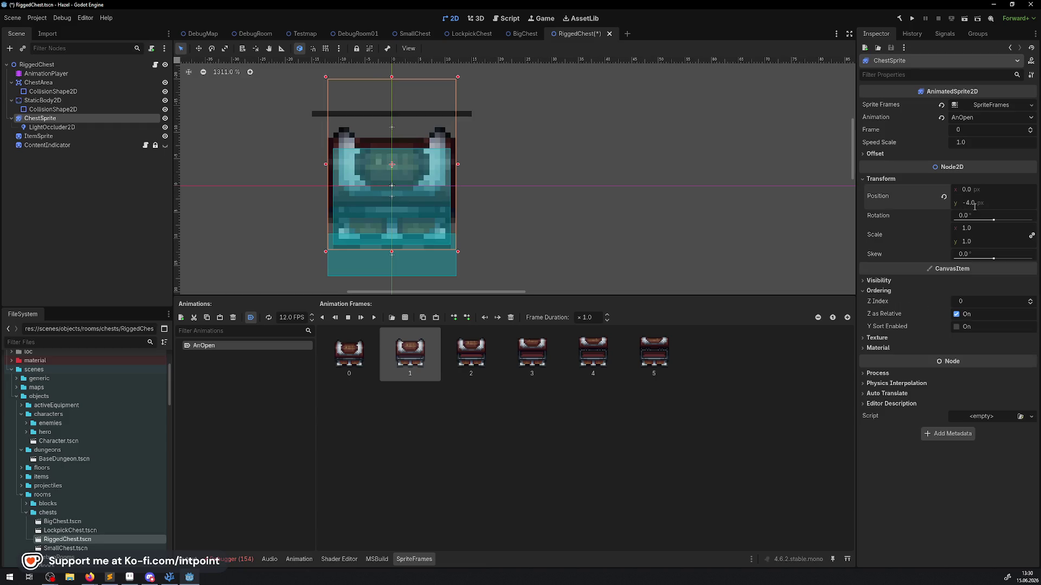
key("ctrl+s")
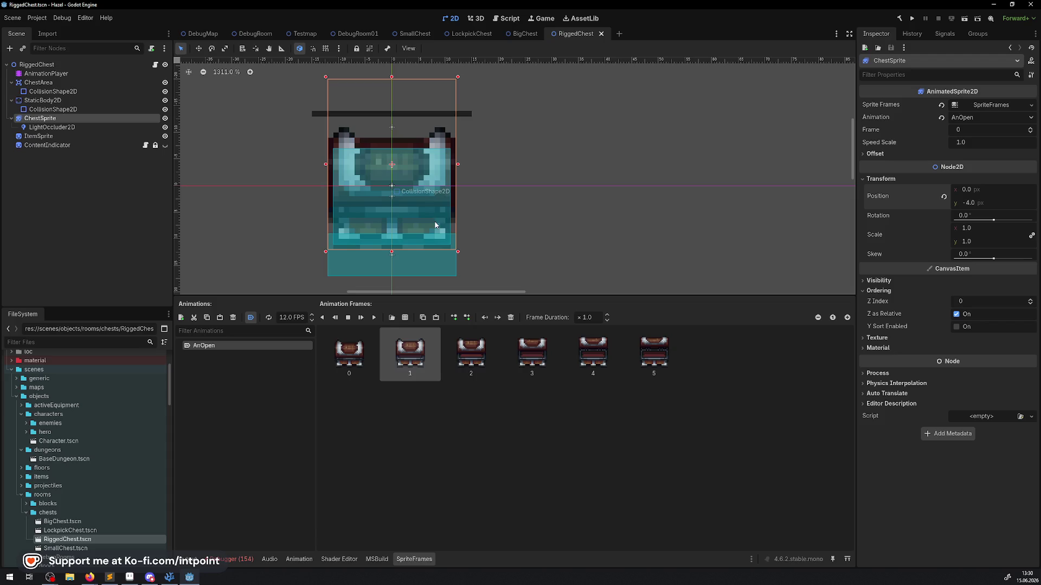
- Turn off Ordering > Z as Relative on the StaticBody2D
left_click(43, 100)
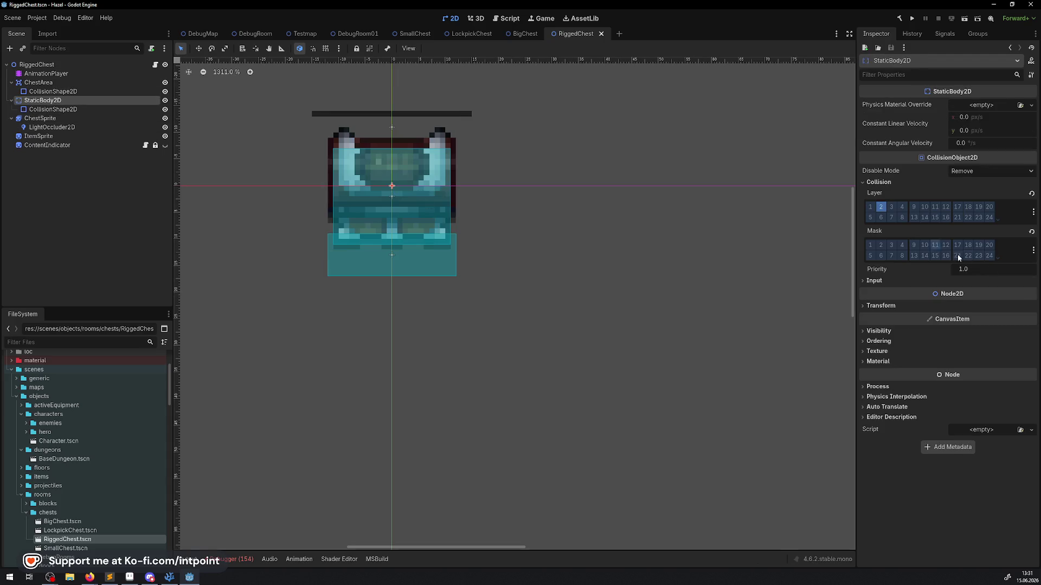
left_click(878, 341)
left_click(956, 364)
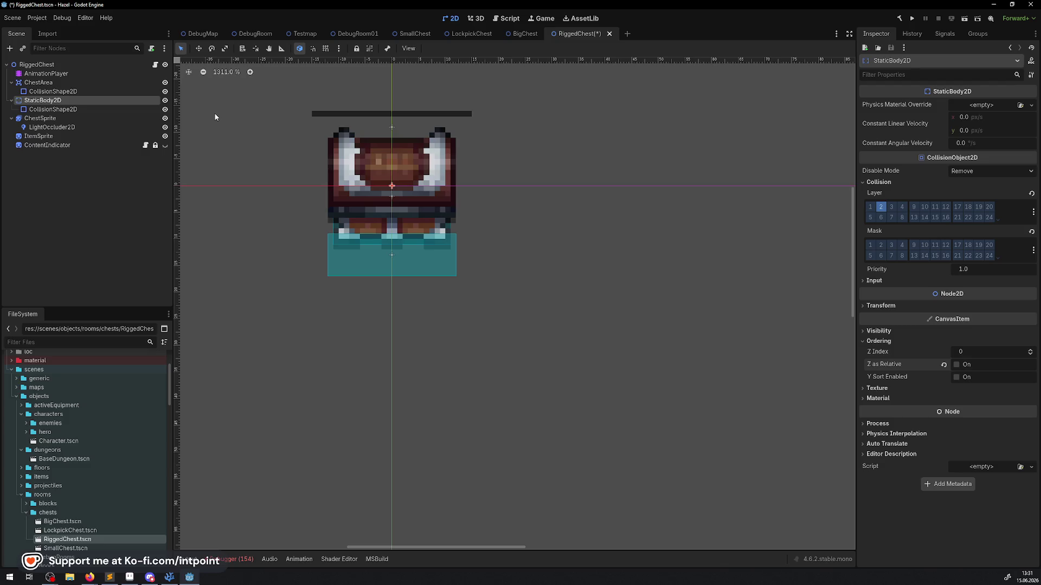
- Save, then turn off Z as Relative on the ChestArea node
key("ctrl+s")
left_click(72, 84)
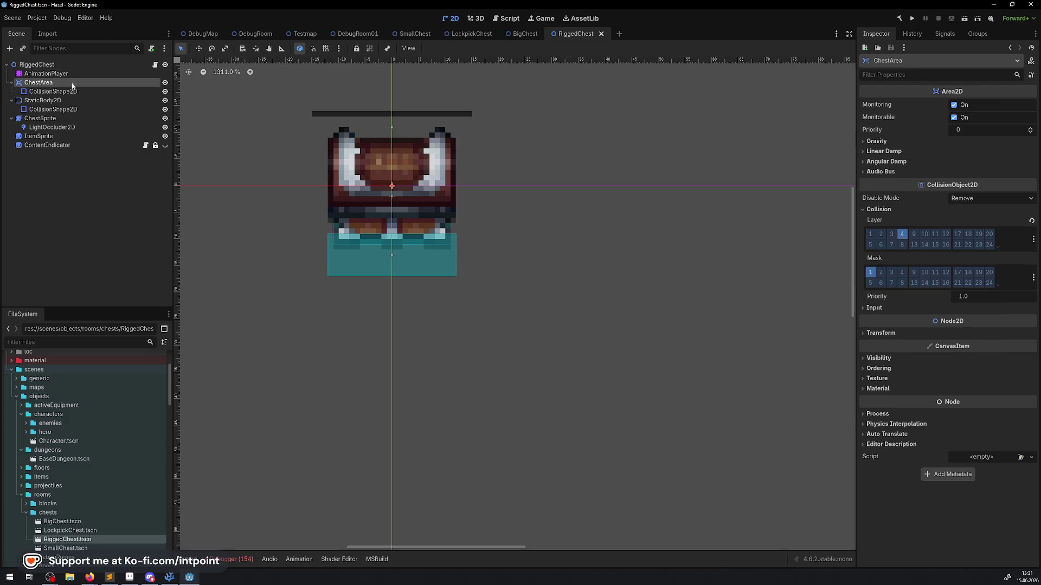
left_click(879, 368)
left_click(969, 393)
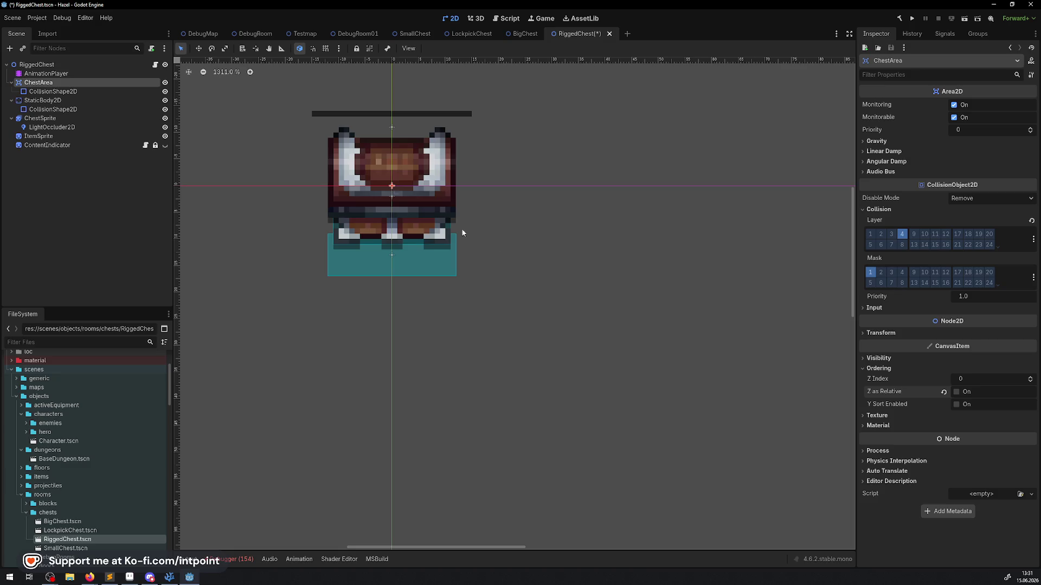
- Inspect the collision shapes and compare with SmallChest's ChestArea collision shape size
left_click(48, 91)
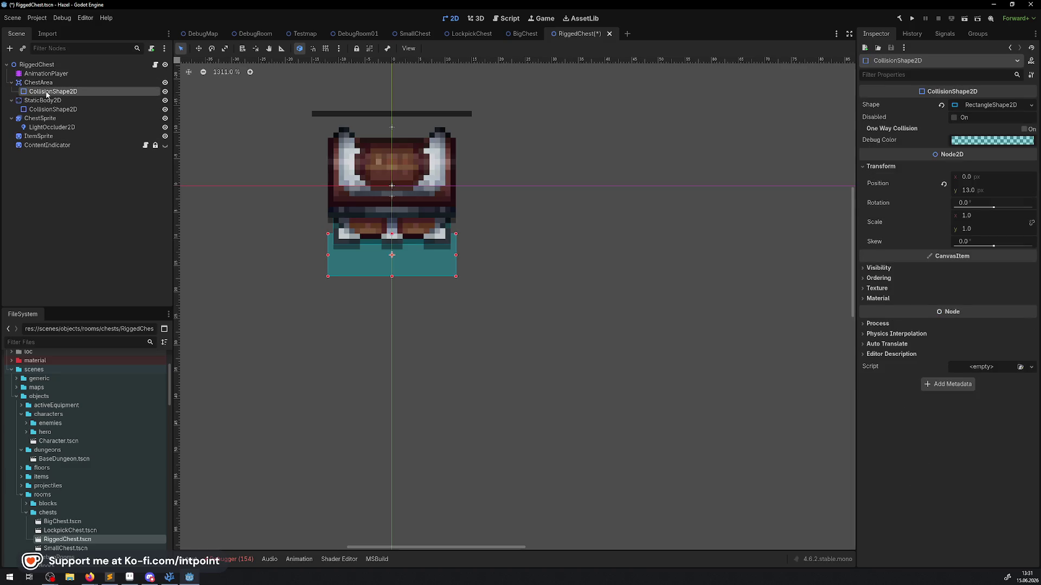
left_click(52, 109)
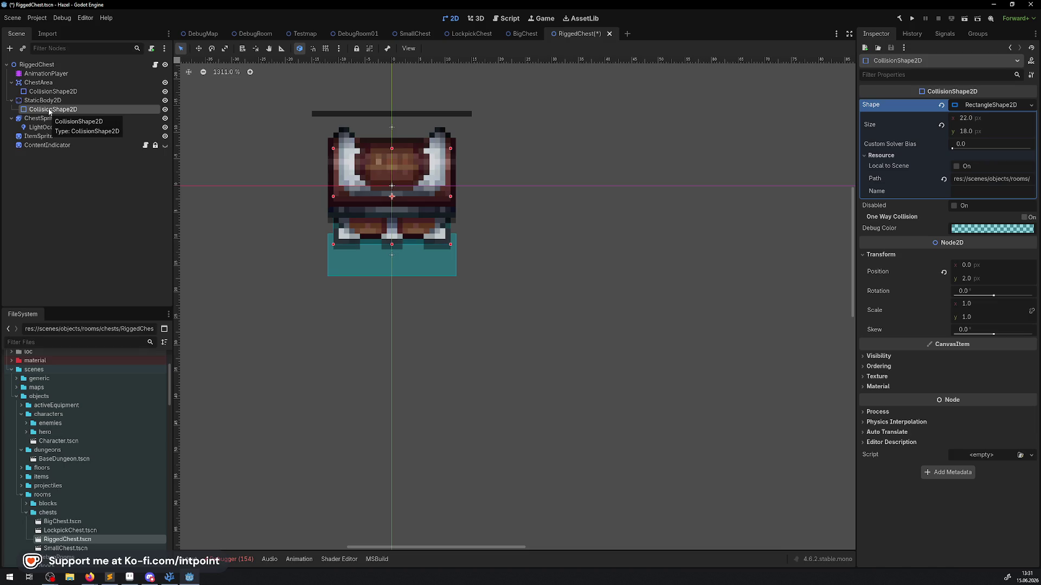
left_click(38, 83)
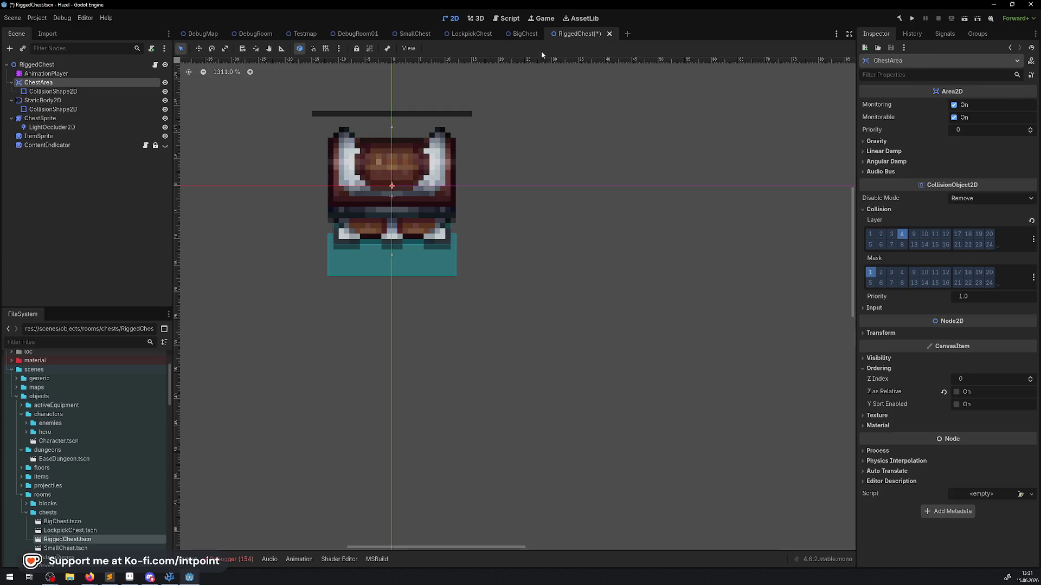
left_click(421, 35)
scroll(523, 136, "down", 3)
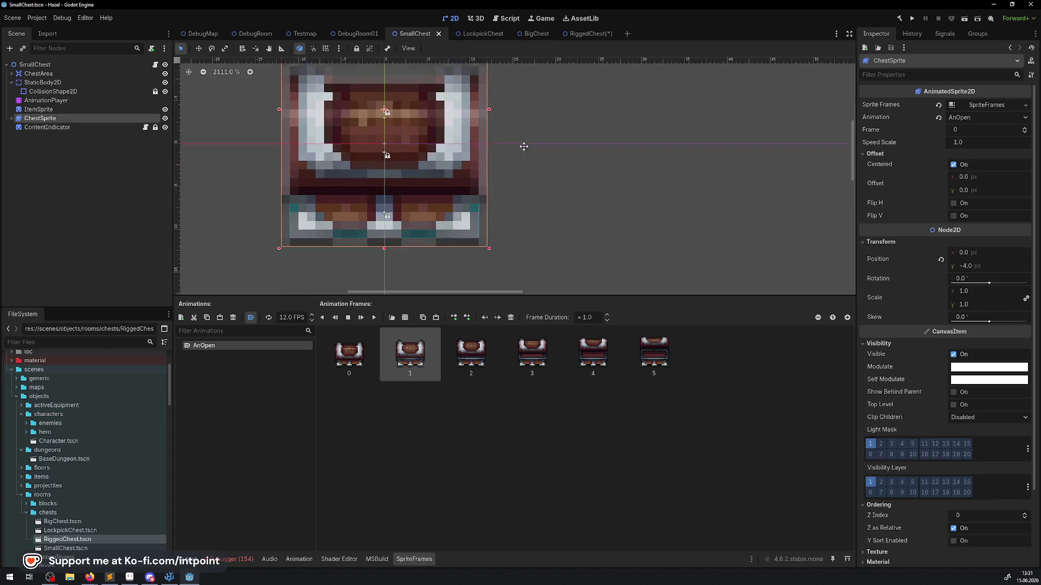
left_click(38, 73)
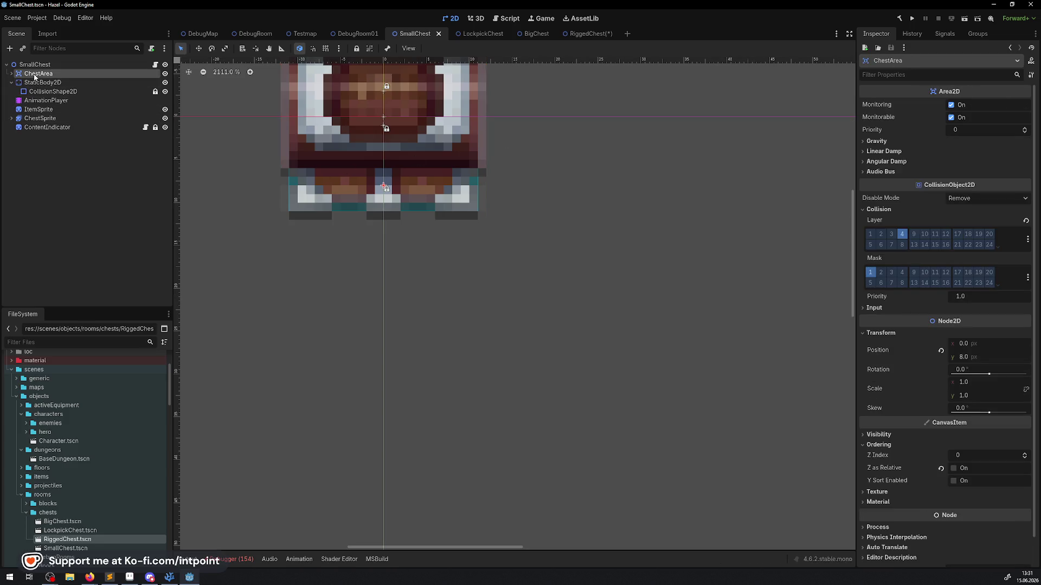
scroll(388, 196, "down", 2)
left_click(11, 73)
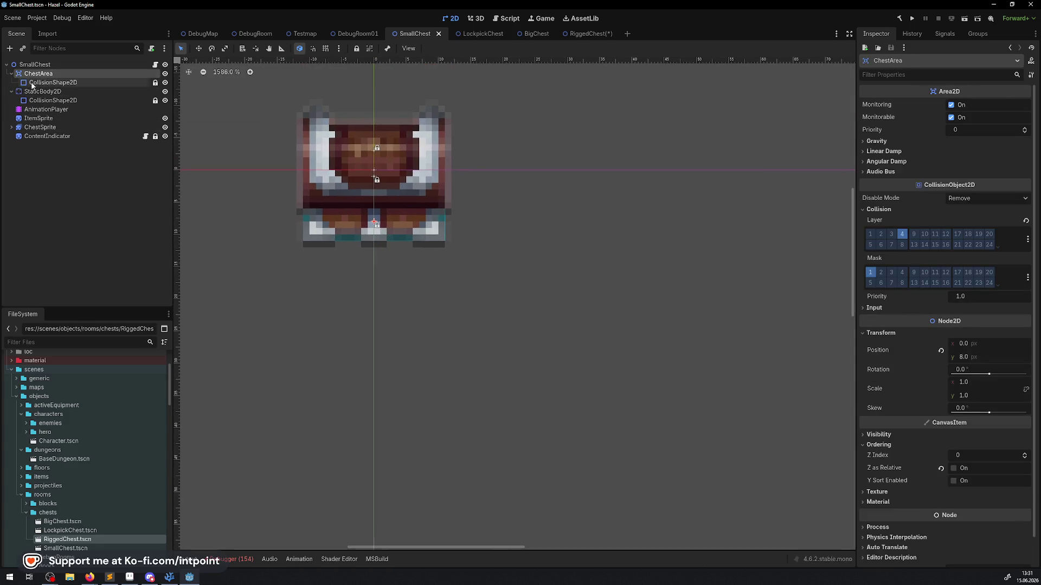
left_click(39, 82)
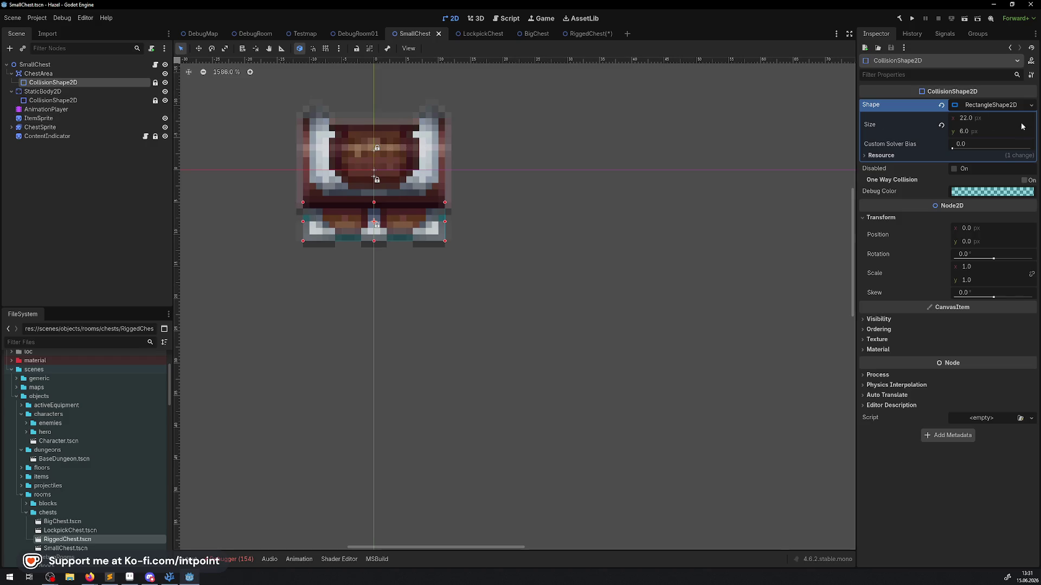
- Resize RiggedChest's ChestArea collision rectangle to 22 × 6
left_click(586, 33)
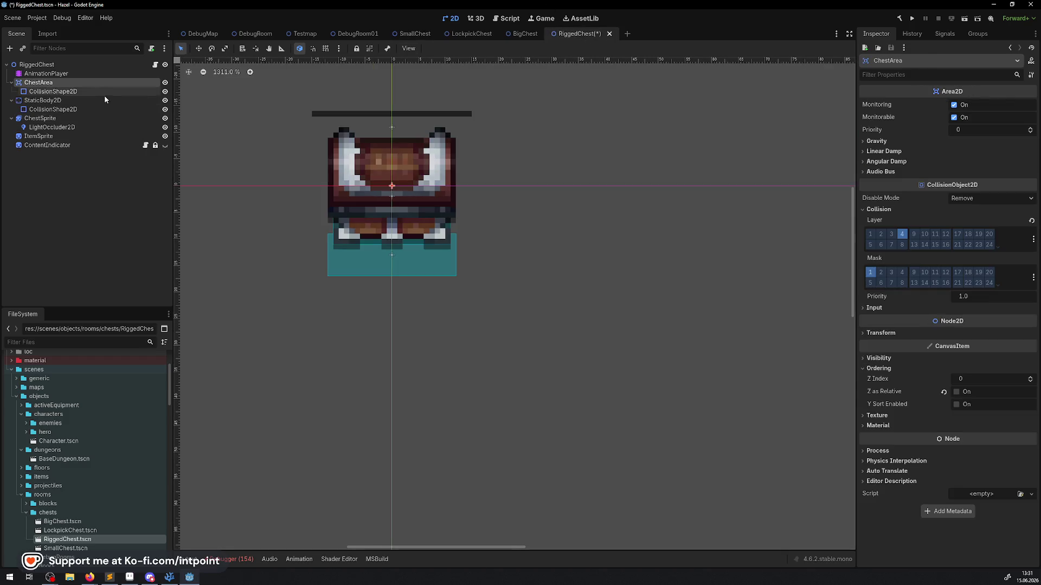
left_click(54, 92)
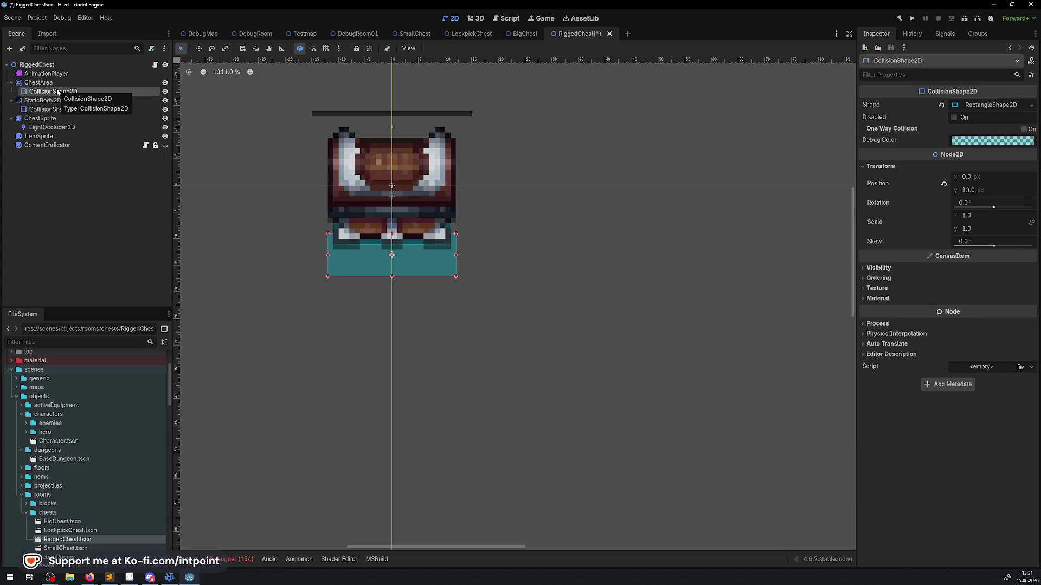
left_click(977, 105)
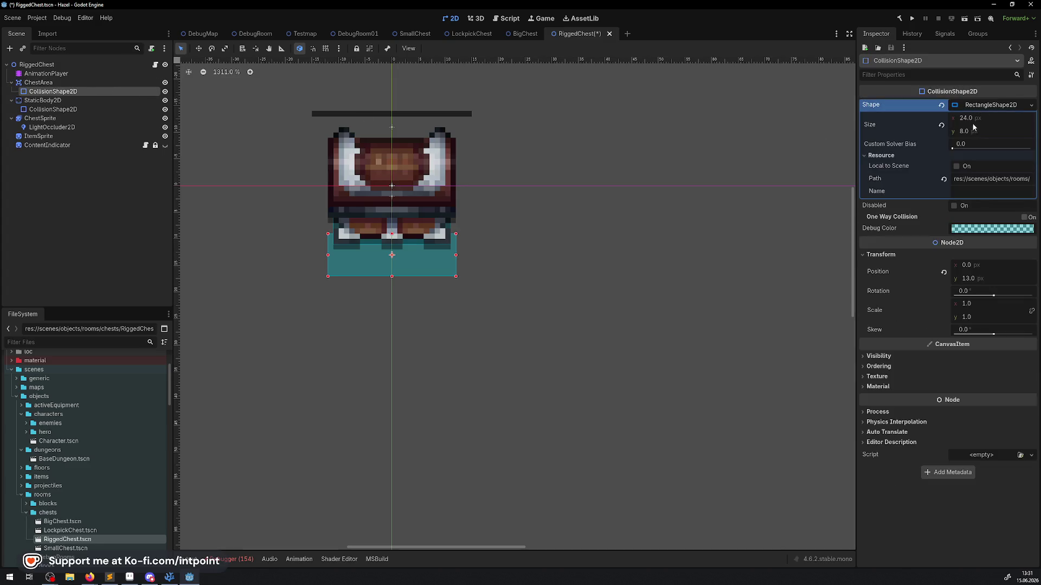
left_click(967, 117)
type("22")
key("Tab")
type("6")
key("Return")
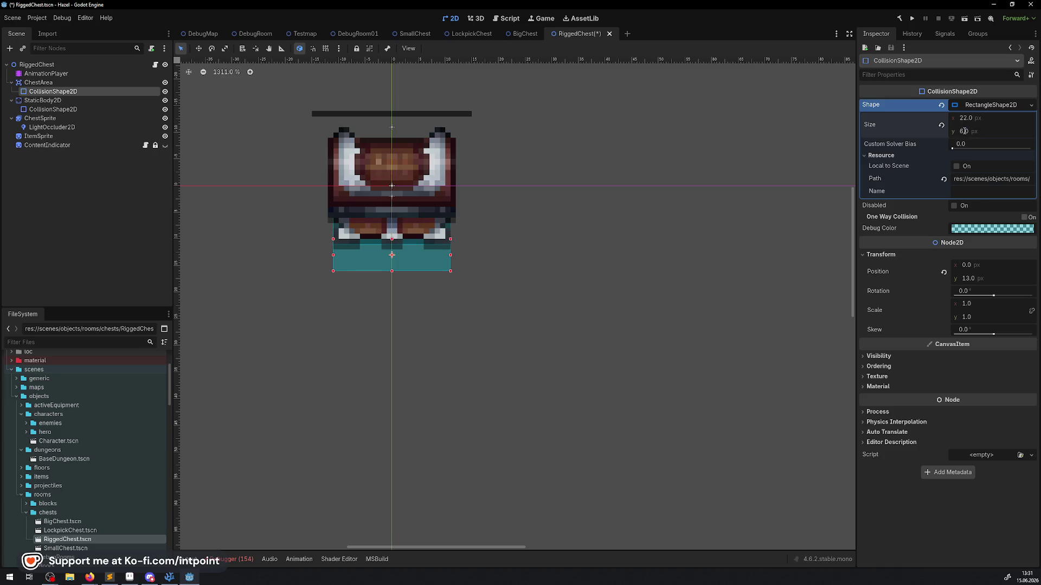
scroll(362, 252, "up", 2)
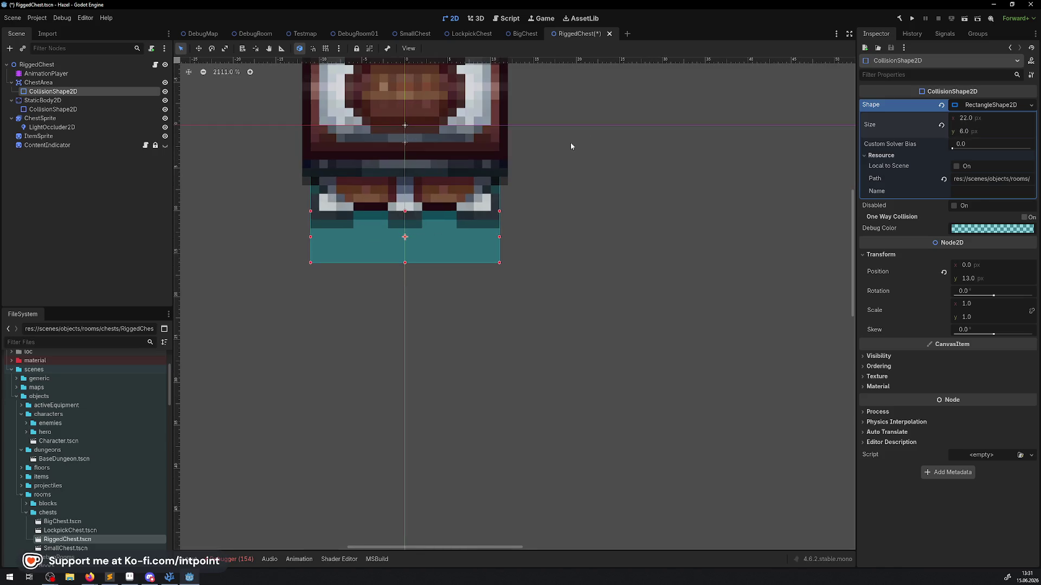
- After comparing with SmallChest, set ChestArea's Position y to 8 and save
left_click(407, 35)
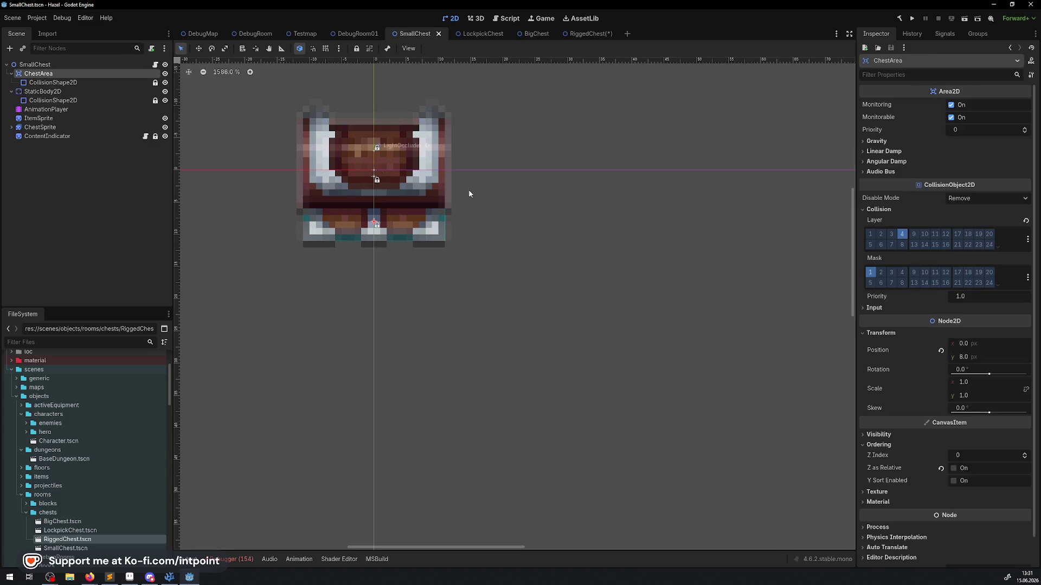
left_click(579, 33)
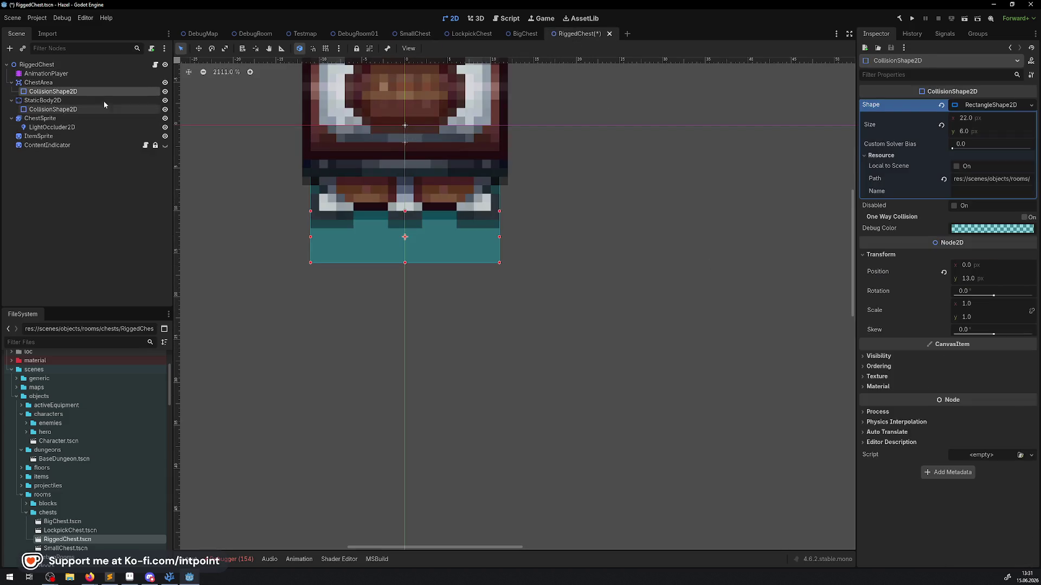
left_click(76, 85)
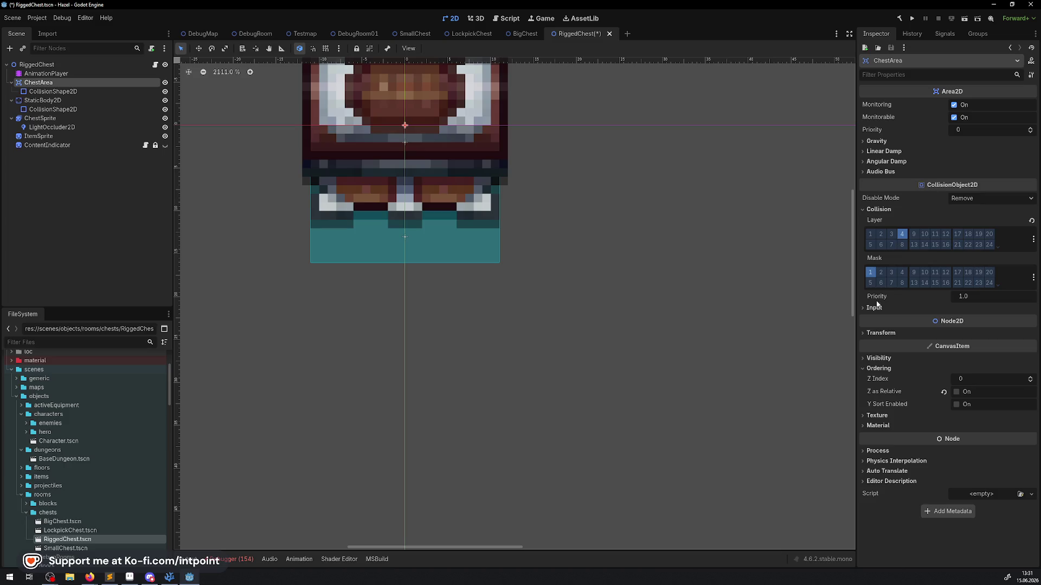
left_click(880, 333)
left_click(968, 356)
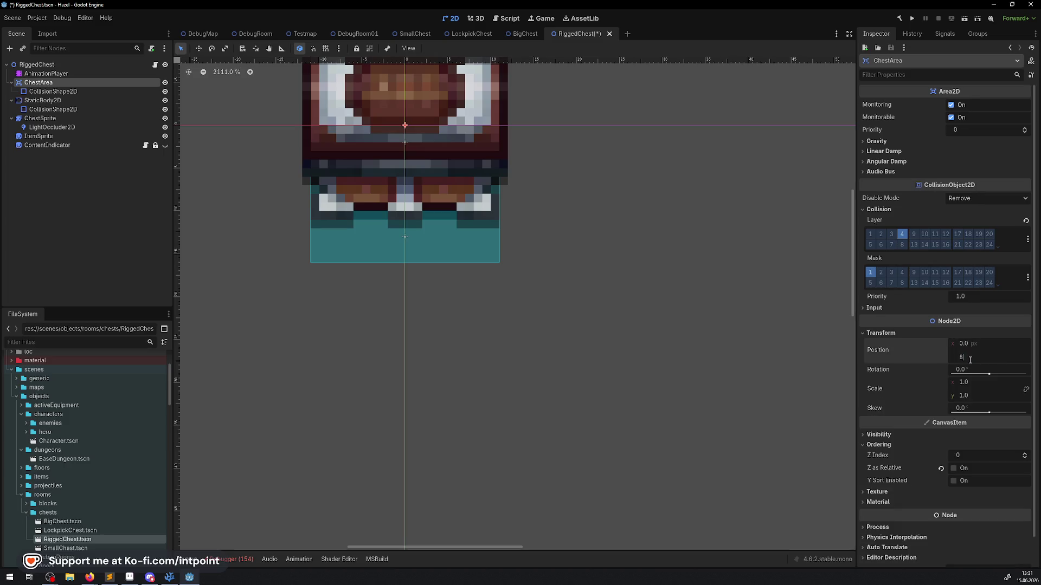
type("8")
key("Return")
key("ctrl+s")
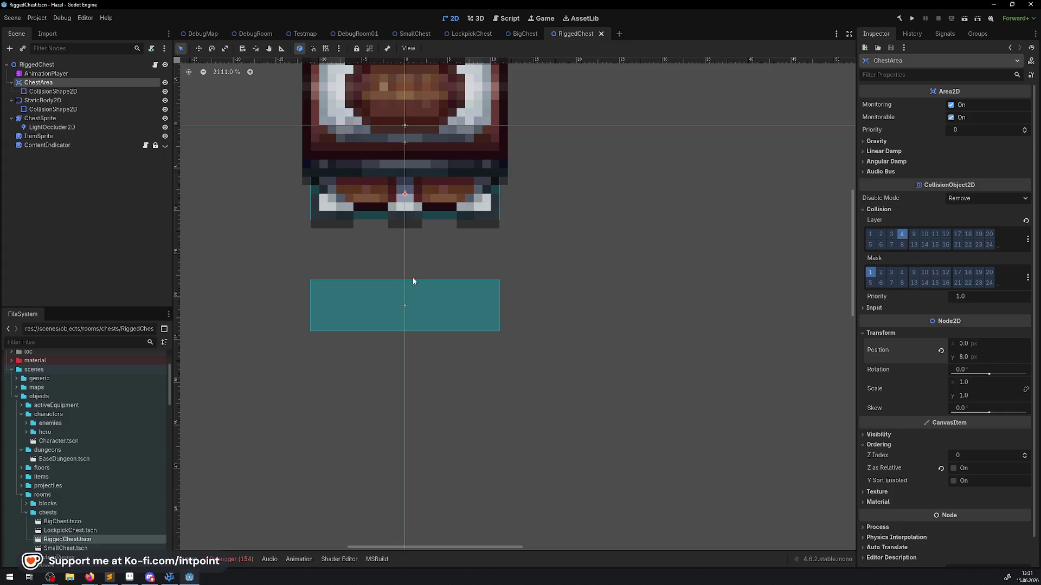
- Revert the ChestArea collision shape's Position to 0 and save
left_click(430, 297)
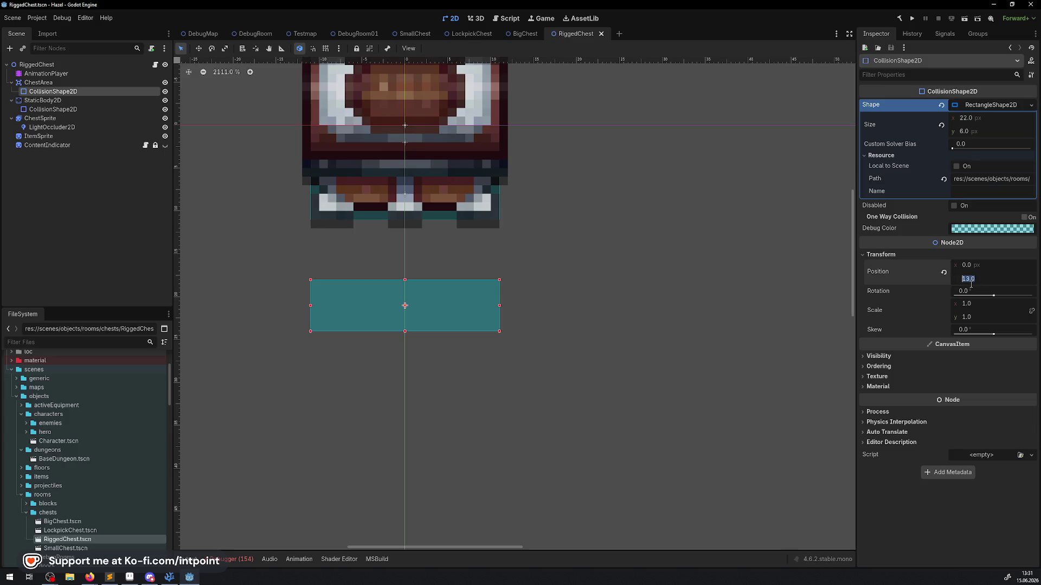
left_click(943, 272)
scroll(336, 292, "up", 3)
key("ctrl+s")
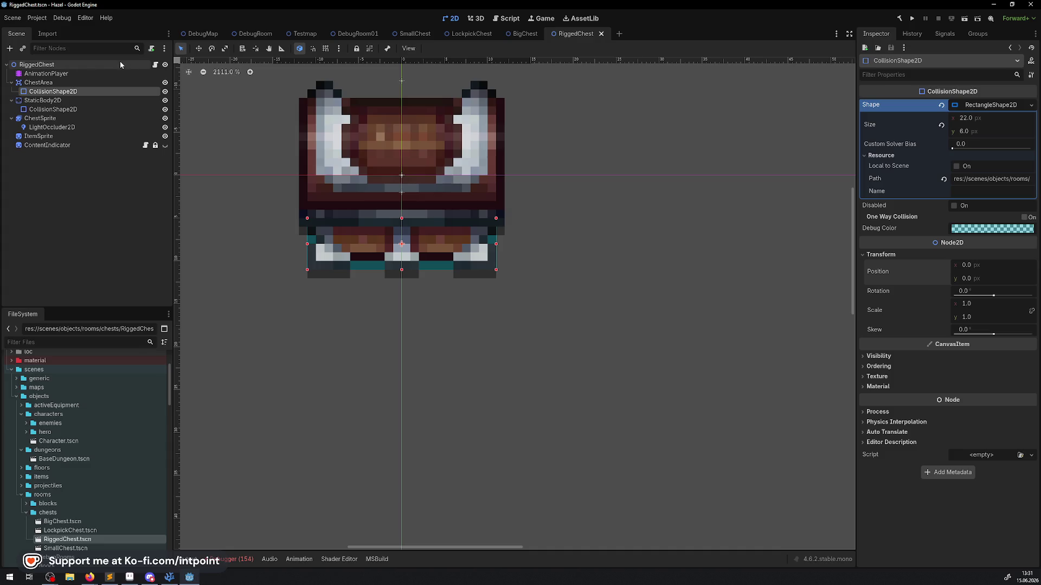
left_click(46, 73)
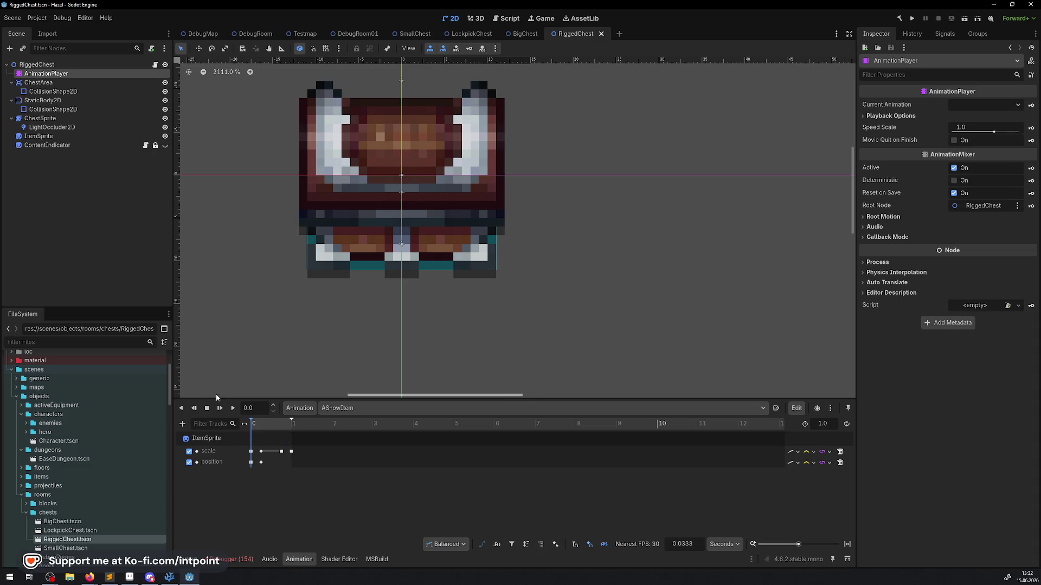
- Toggle the ContentIndicator glow on and off and compare with SmallChest's ContentIndicator
left_click(165, 146)
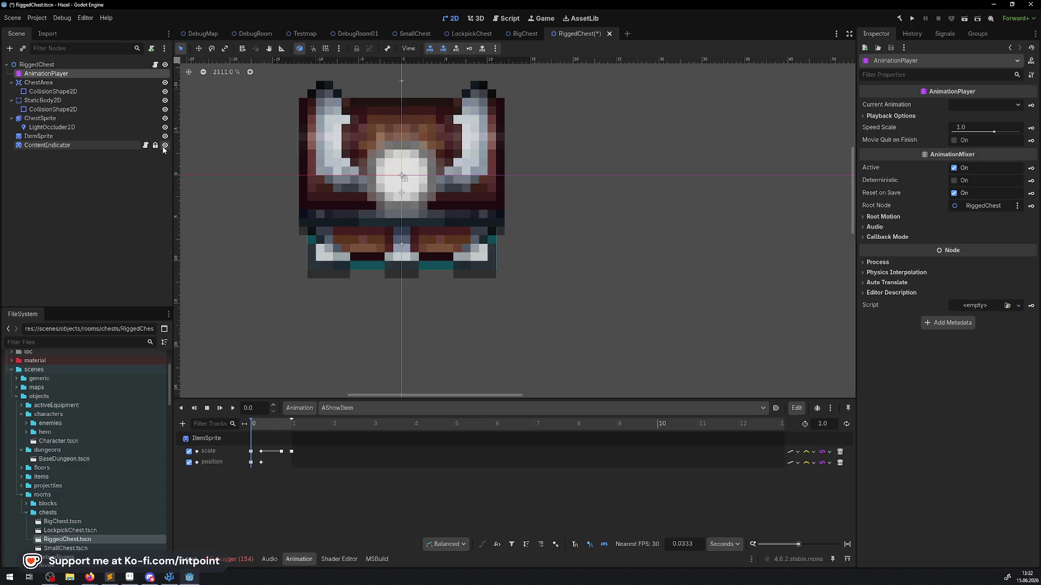
left_click(165, 145)
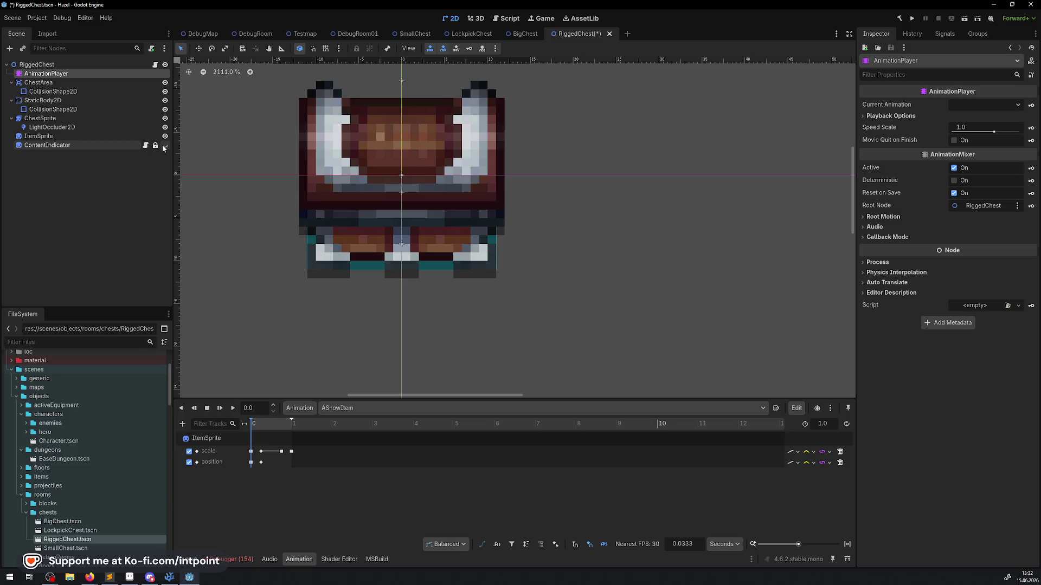
left_click(130, 145)
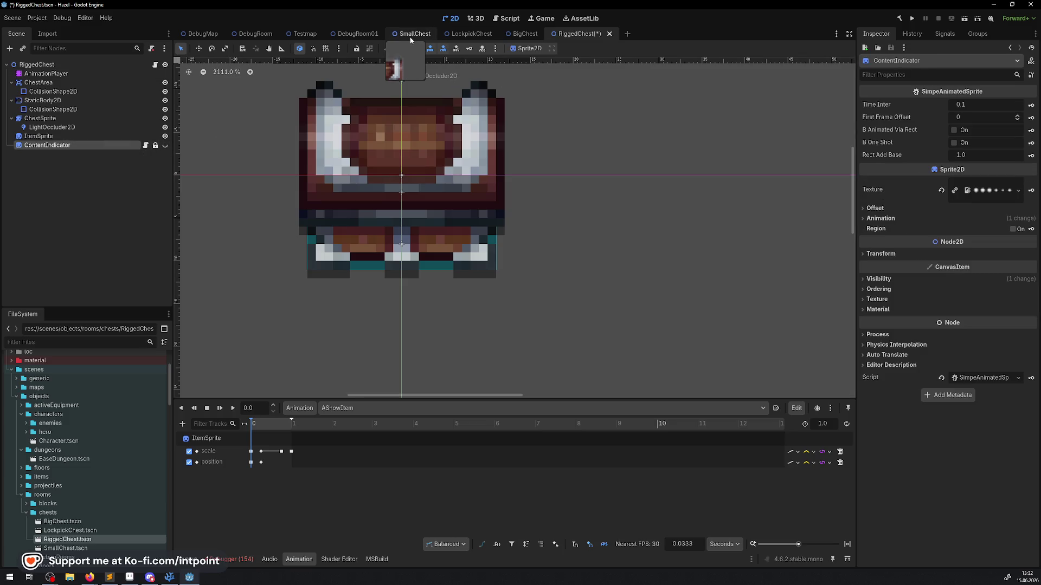
left_click(406, 34)
left_click(81, 135)
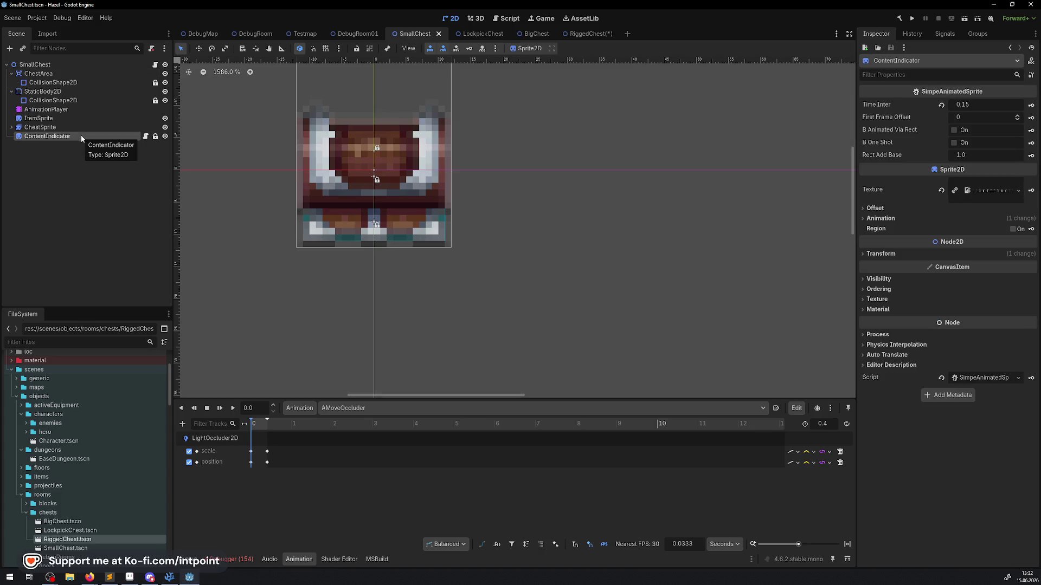
left_click(588, 34)
- Delete ContentIndicator, undo the deletion, and save RiggedChest
key("Delete")
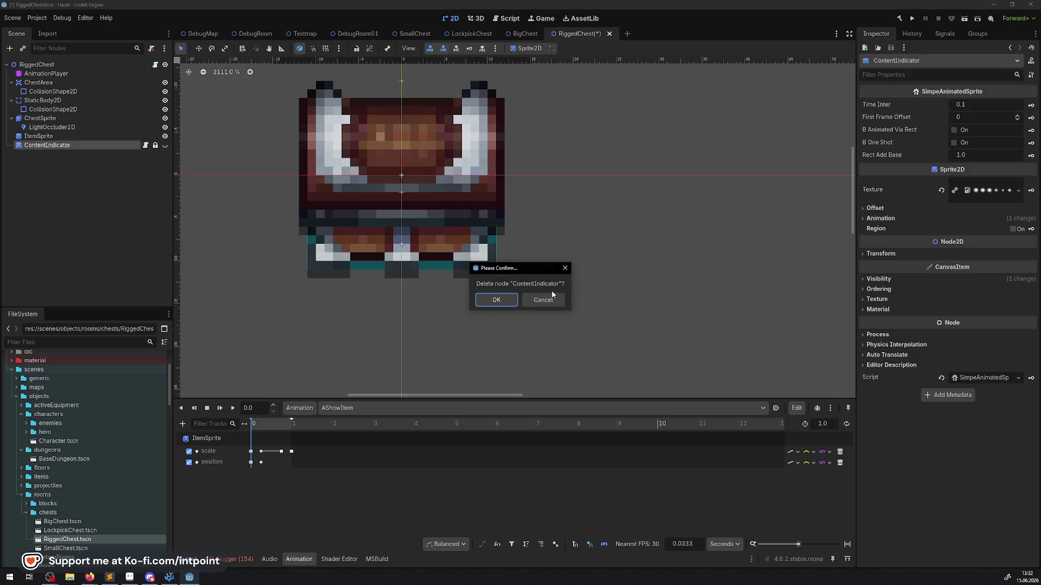
key("Return")
key("ctrl+z")
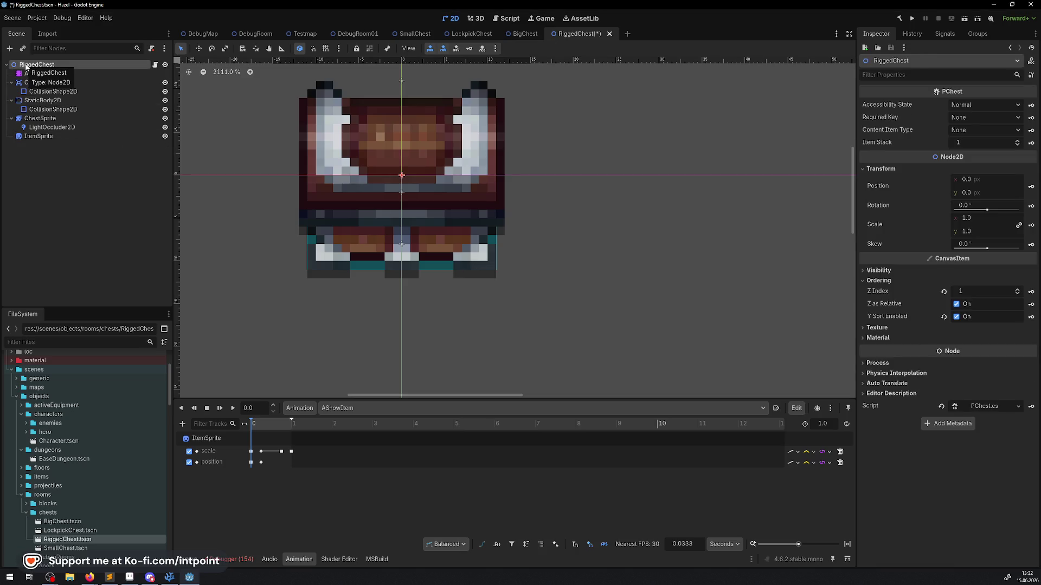
key("ctrl+s")
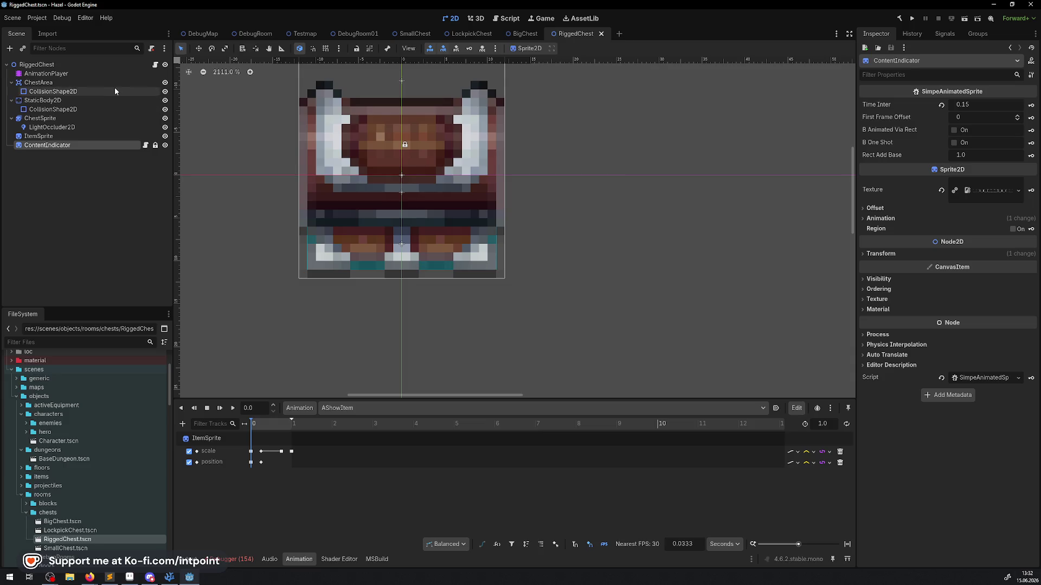
- Hide and reshow ContentIndicator, save RiggedChest, and switch to SmallChest
left_click(166, 145)
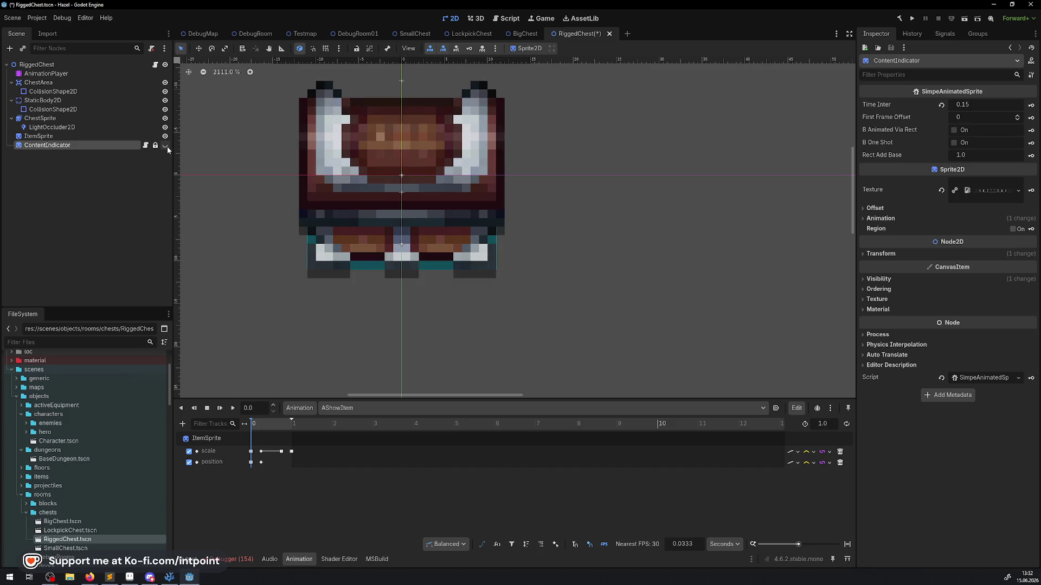
left_click(167, 147)
left_click(417, 34)
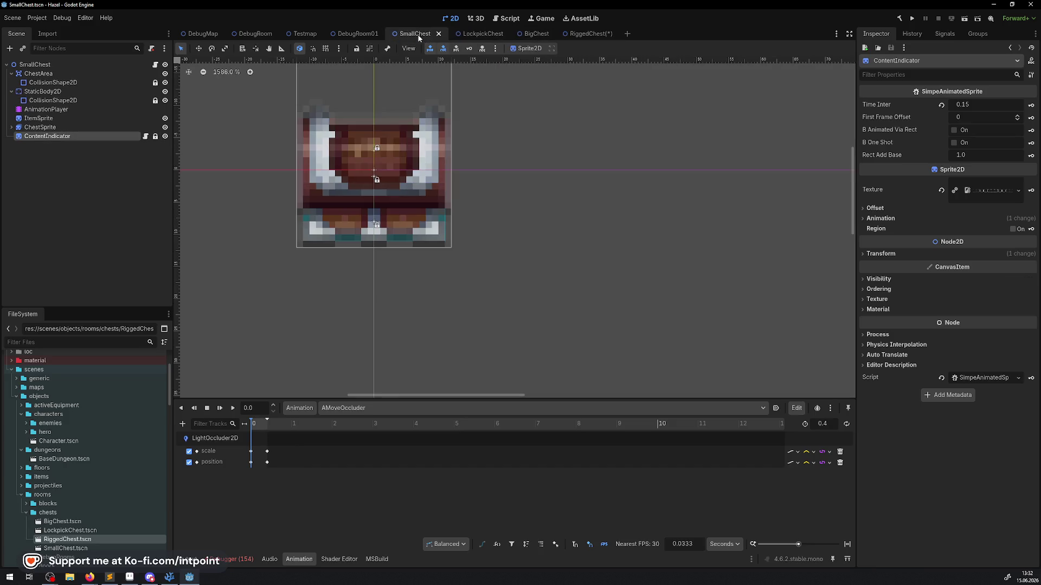
left_click(585, 34)
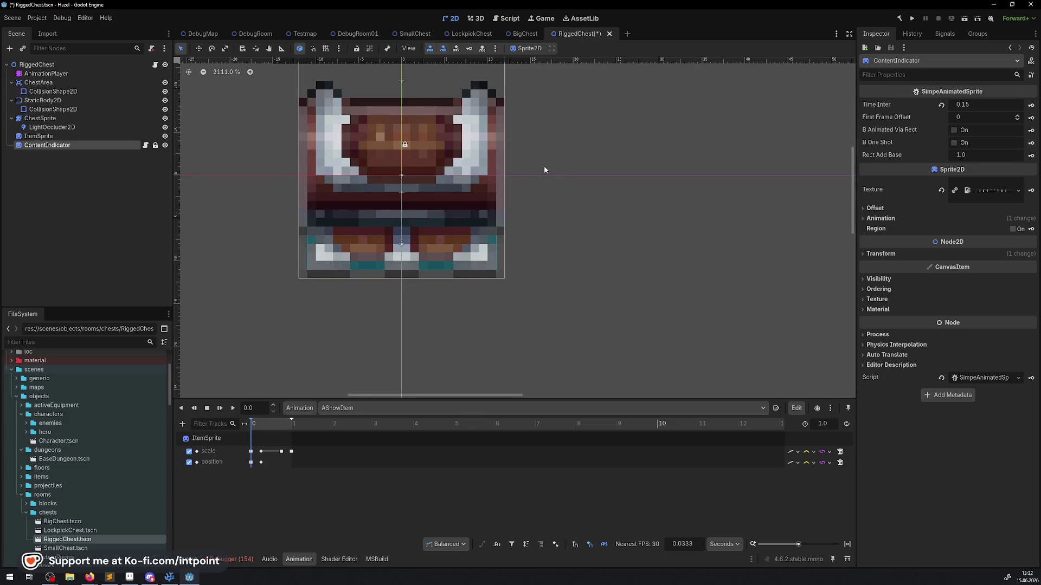
key("ctrl+s")
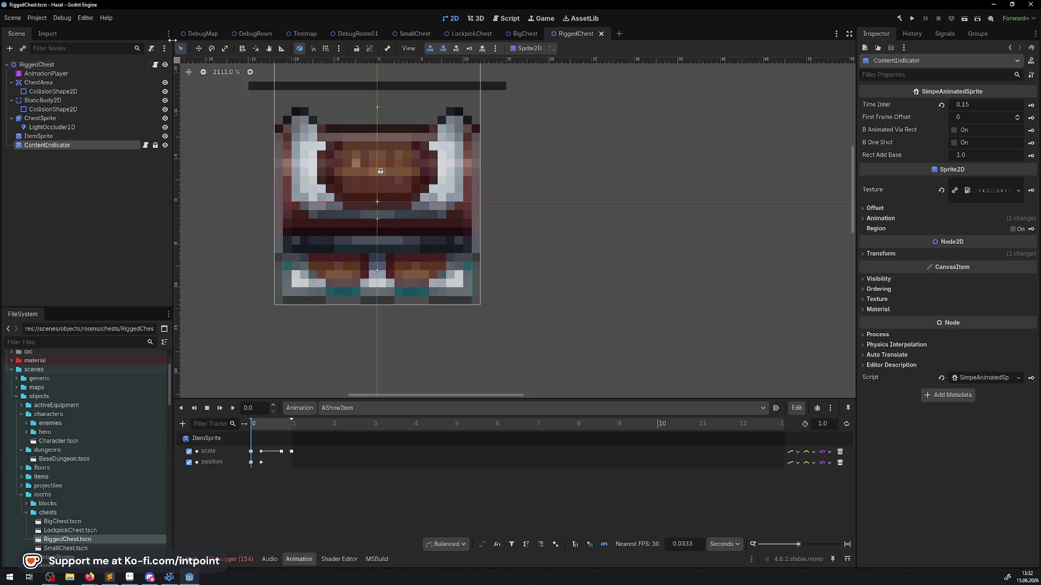
left_click(414, 34)
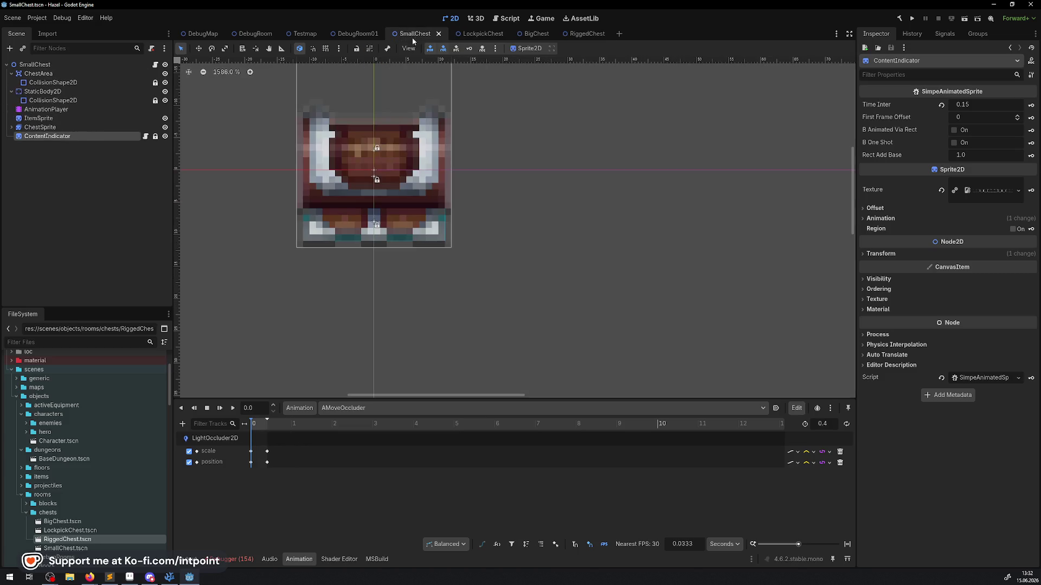
- Set LightOccluder2D polygon points 0 and 3 y to -3 and save SmallChest
left_click(11, 127)
left_click(59, 137)
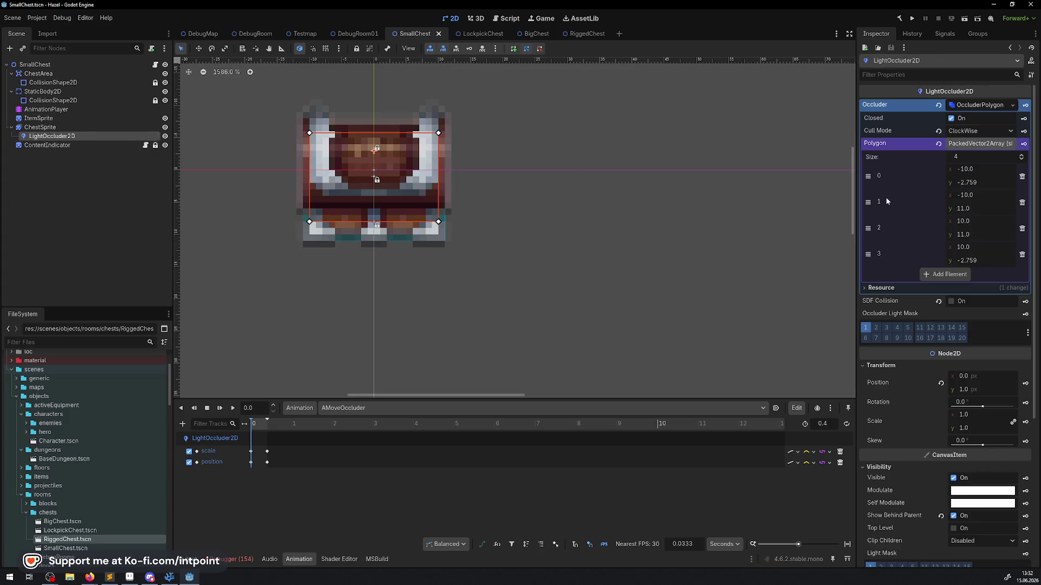
scroll(353, 190, "up", 2)
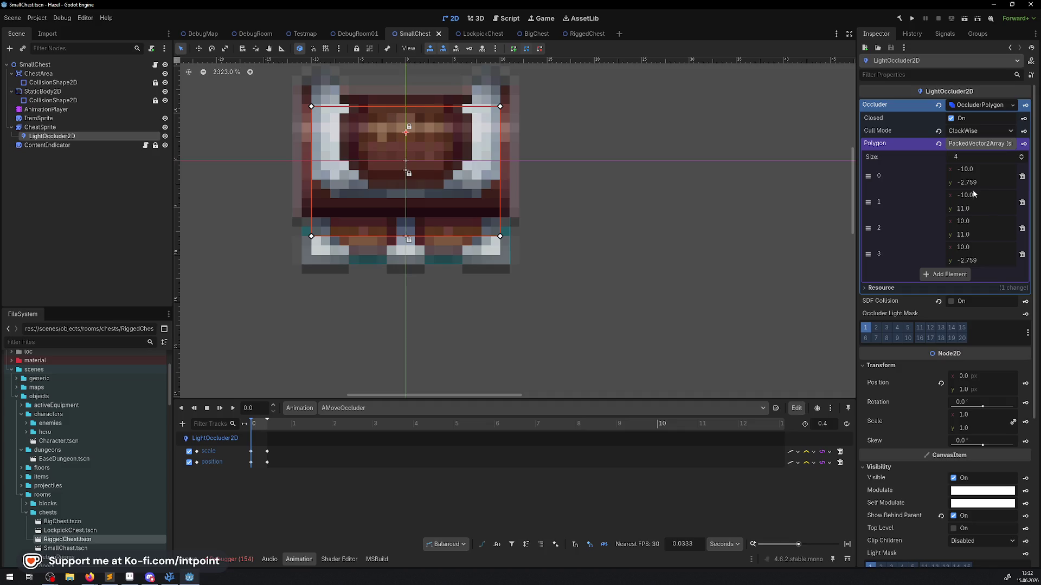
type("-3")
key("Return")
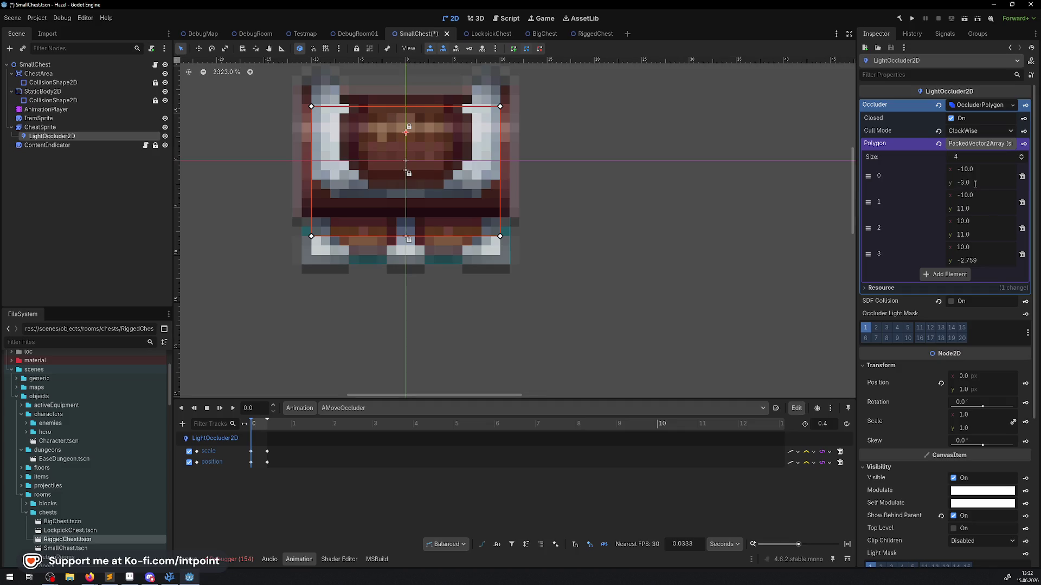
left_click(978, 263)
type("-3")
key("ctrl+s")
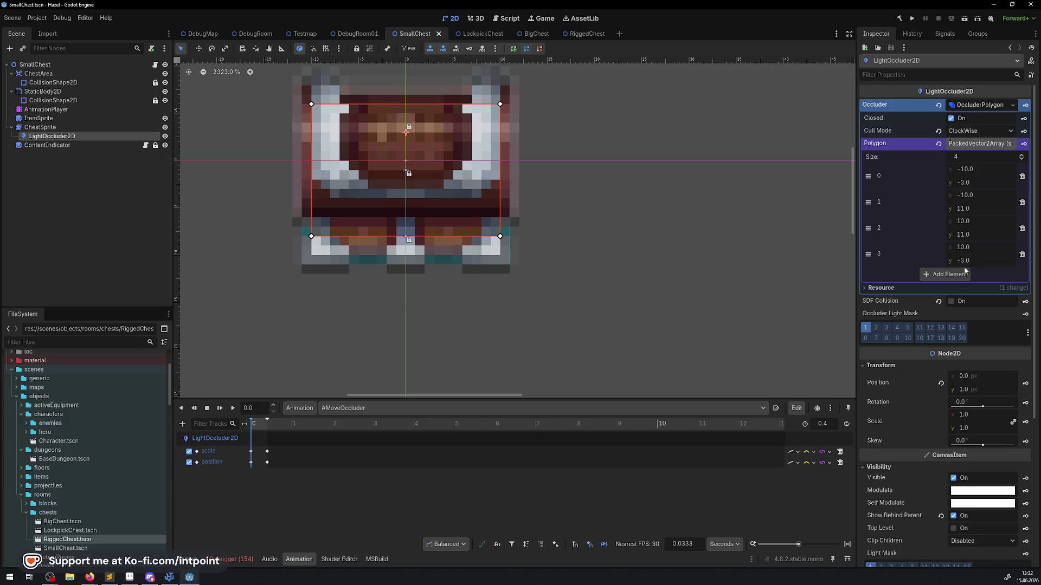
- Move the occluder animation to 0.4 seconds and reinspect the LightOccluder2D polygon
left_click(39, 127)
left_click(37, 136)
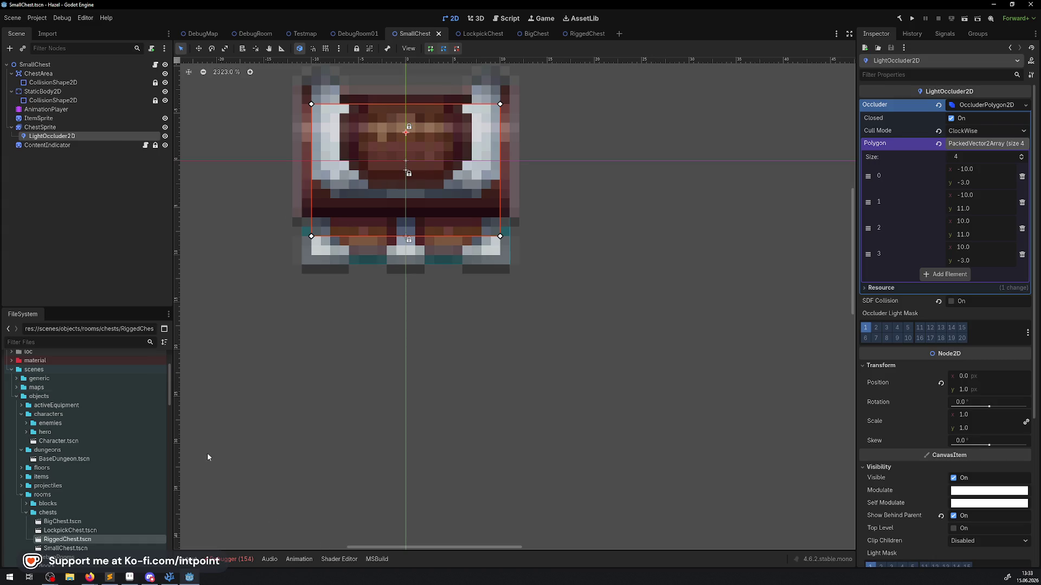
left_click(46, 109)
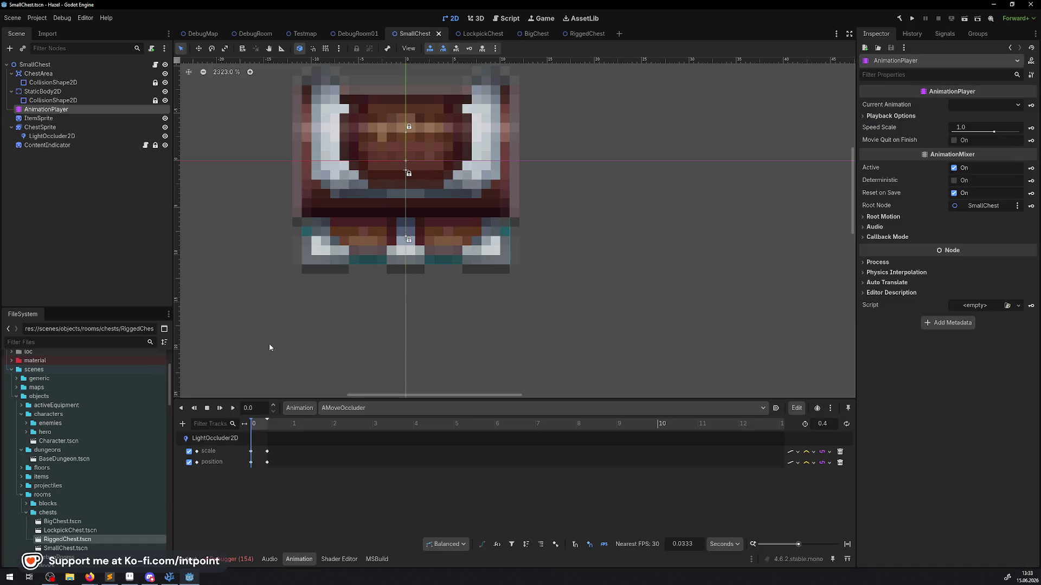
mouse_move(252, 425)
left_mouse_down()
mouse_move(273, 427)
mouse_move(248, 426)
left_mouse_up()
left_click(41, 138)
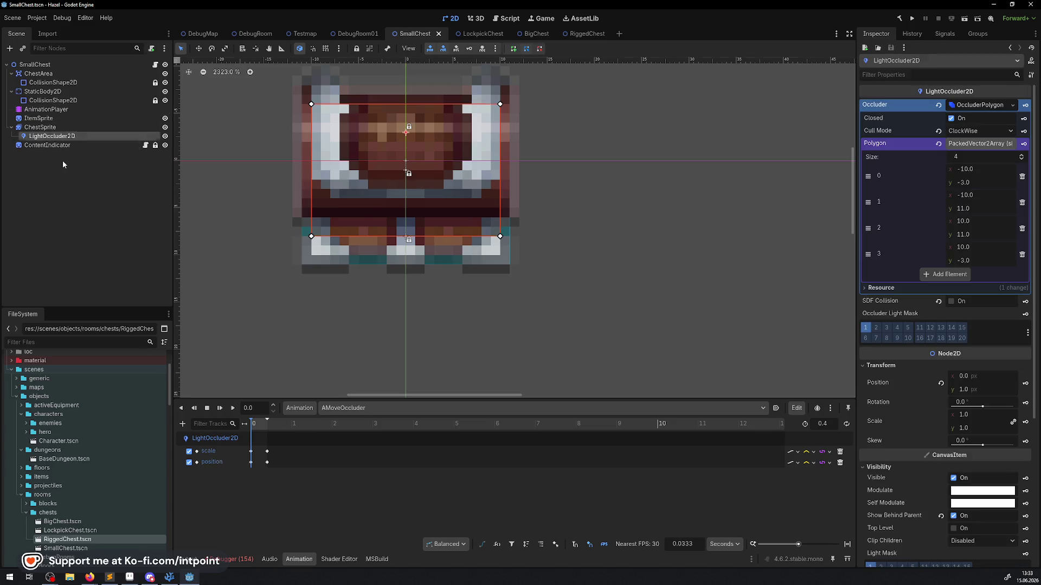
left_click(39, 127)
left_click(49, 136)
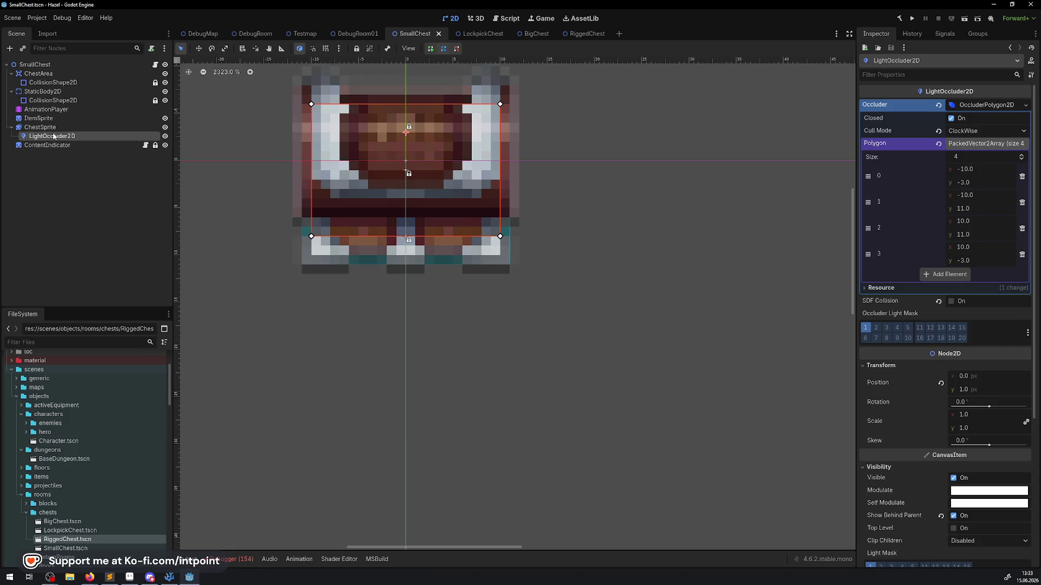
left_click(43, 127)
left_click(53, 136)
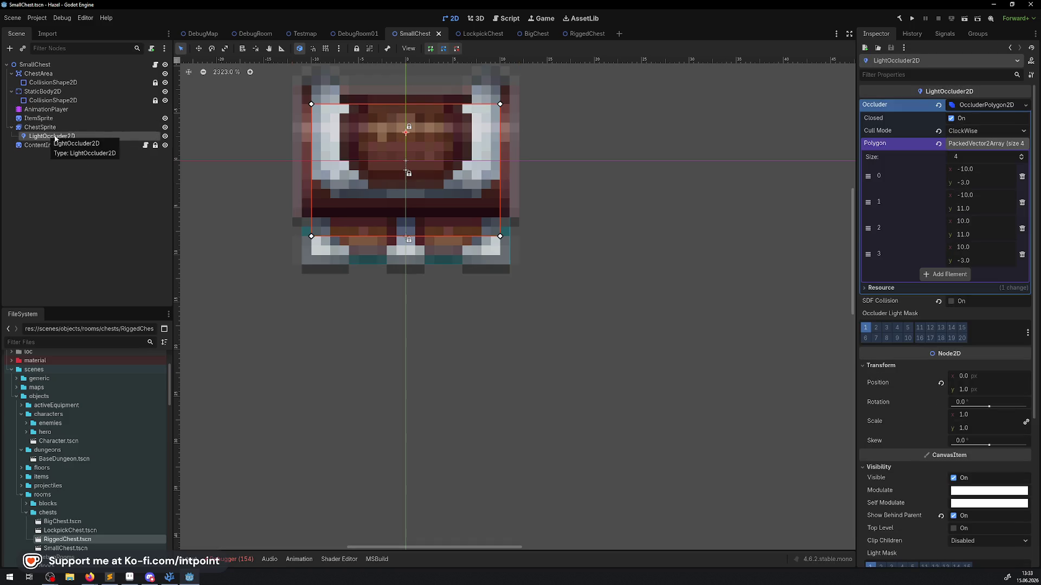